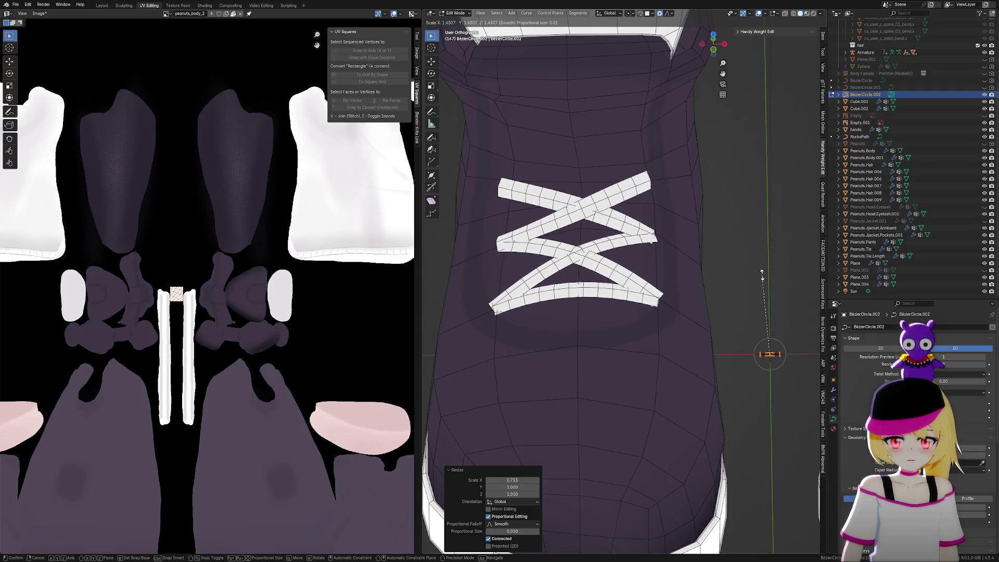
Scale the white lace strips down twice so they fit across the left boot's front
{"action": "left_click", "coordinate": [763, 280]}
{"action": "scroll", "coordinate": [680, 301], "scroll_direction": "down", "scroll_amount": 8}
{"action": "middle_click_drag", "start_coordinate": [680, 300], "coordinate": [703, 324]}
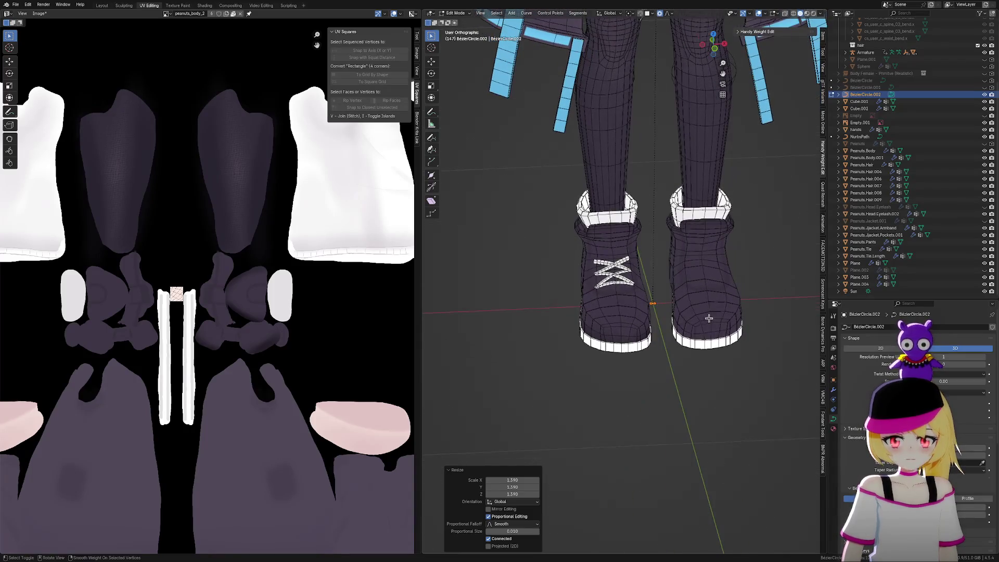
{"action": "key", "text": "s"}
{"action": "left_click", "coordinate": [740, 331]}
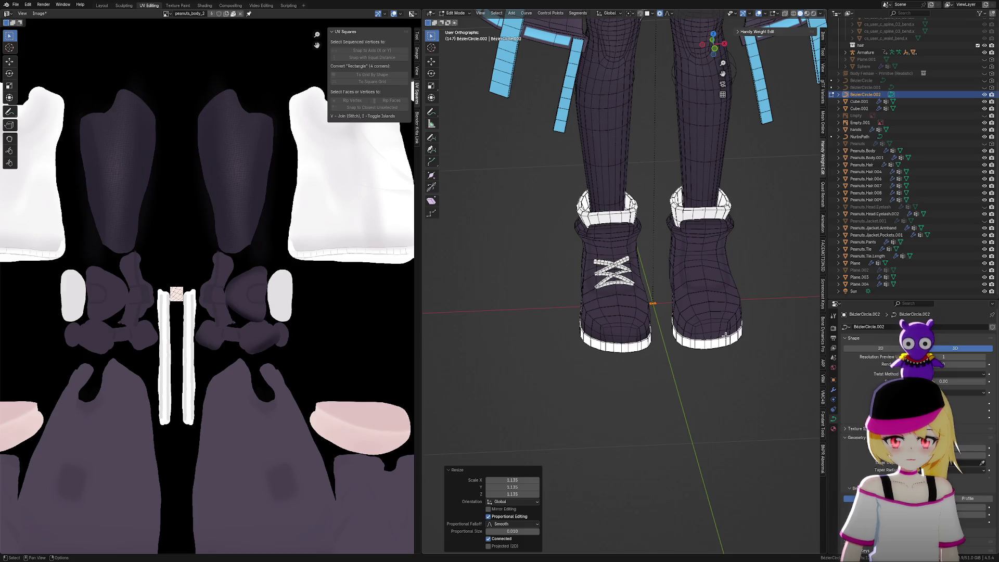
Frame the selected laces, orbit to a straight-on view of them, and leave edit mode
{"action": "scroll", "coordinate": [727, 335], "scroll_direction": "down", "scroll_amount": 1}
{"action": "scroll", "coordinate": [708, 325], "scroll_direction": "up", "scroll_amount": 1}
{"action": "key", "text": "KP_Decimal"}
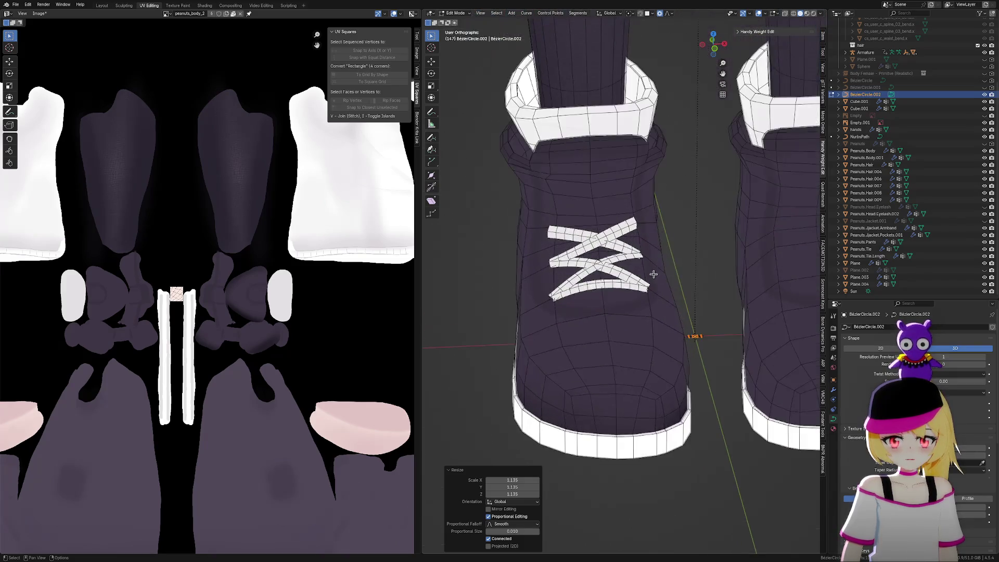
{"action": "scroll", "coordinate": [662, 289], "scroll_direction": "down", "scroll_amount": 2}
{"action": "scroll", "coordinate": [658, 297], "scroll_direction": "up", "scroll_amount": 4}
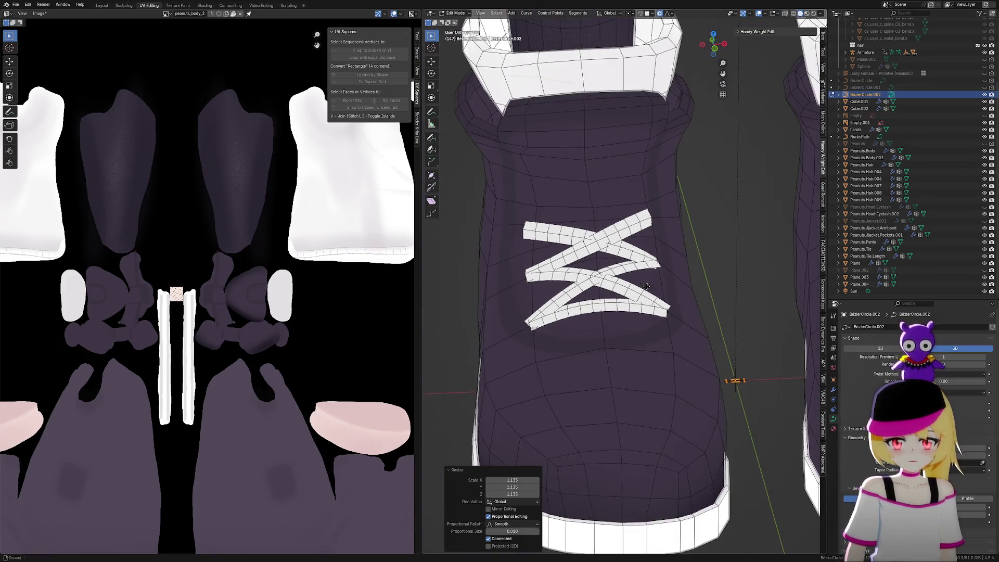
{"action": "middle_click_drag", "start_coordinate": [651, 309], "coordinate": [664, 329]}
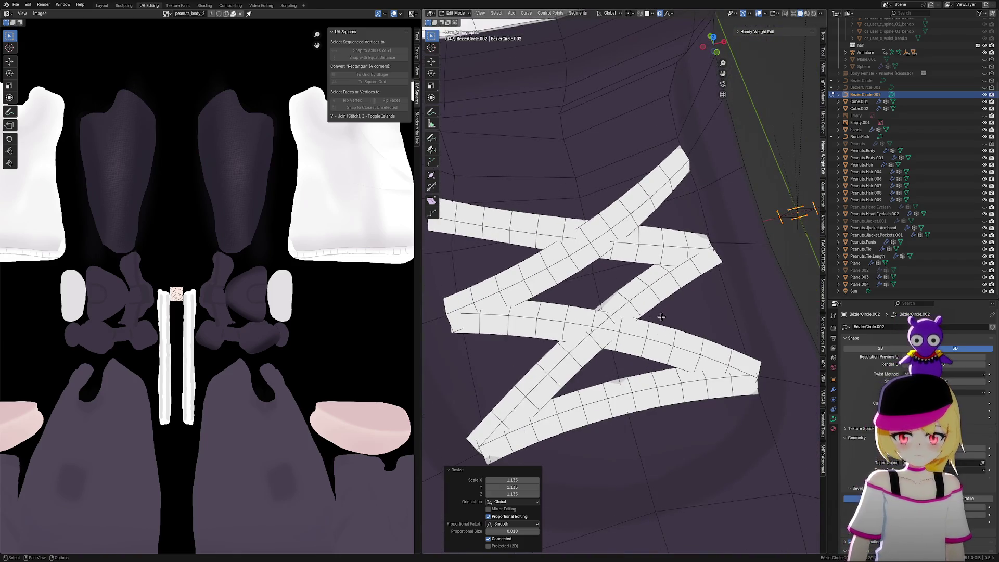
{"action": "scroll", "coordinate": [661, 317], "scroll_direction": "down", "scroll_amount": 3, "text": "shift"}
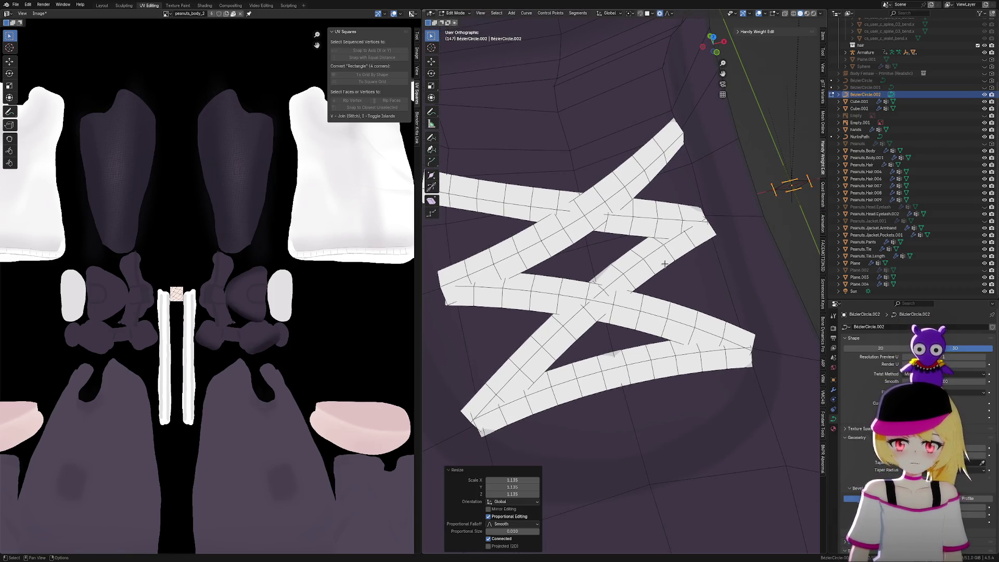
{"action": "mouse_move", "coordinate": [664, 278]}
{"action": "middle_mouse_down"}
{"action": "mouse_move", "coordinate": [661, 313]}
{"action": "mouse_move", "coordinate": [643, 317]}
{"action": "middle_mouse_up"}
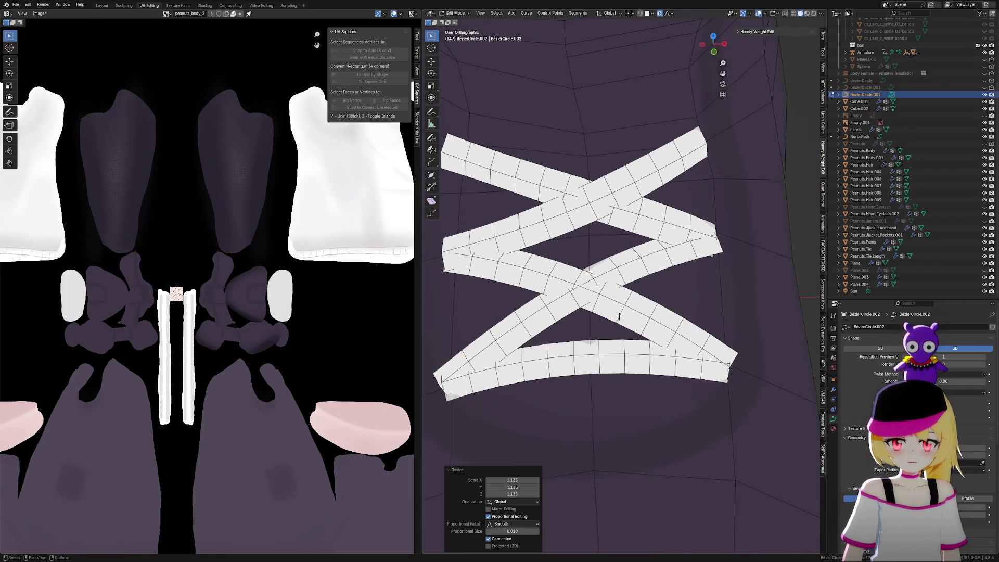
{"action": "key", "text": "ctrl+Tab"}
Open the NurbsPath lace curve in edit mode and reposition a top-strip control point
{"action": "left_click", "coordinate": [586, 217]}
{"action": "left_click", "coordinate": [592, 203]}
{"action": "key", "text": "Tab"}
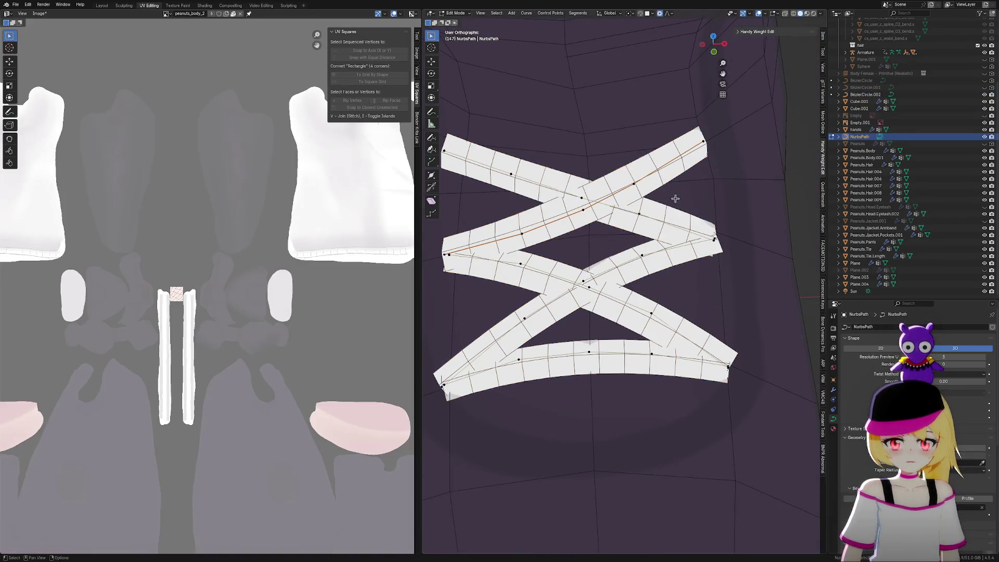
{"action": "left_click", "coordinate": [628, 220]}
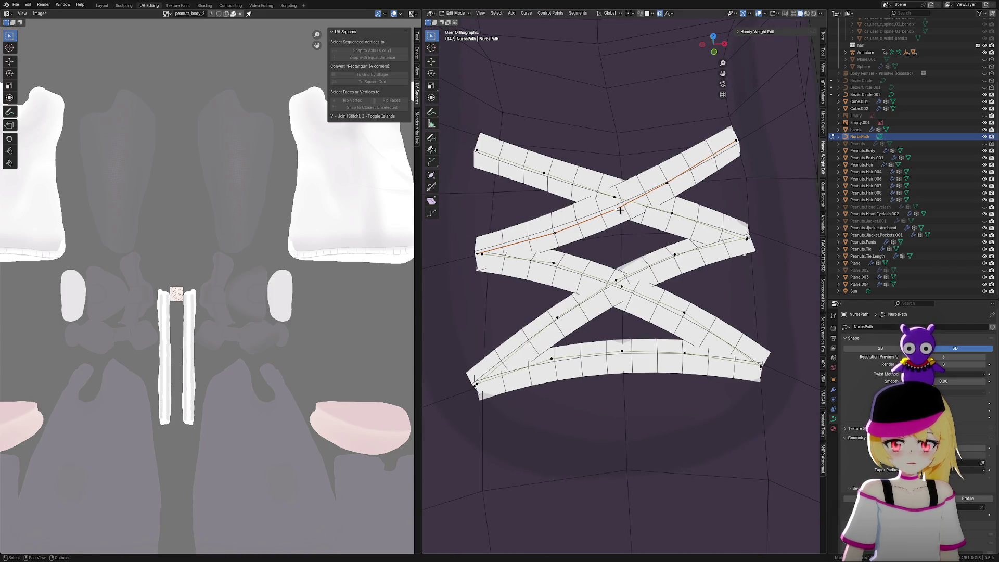
{"action": "key", "text": "g"}
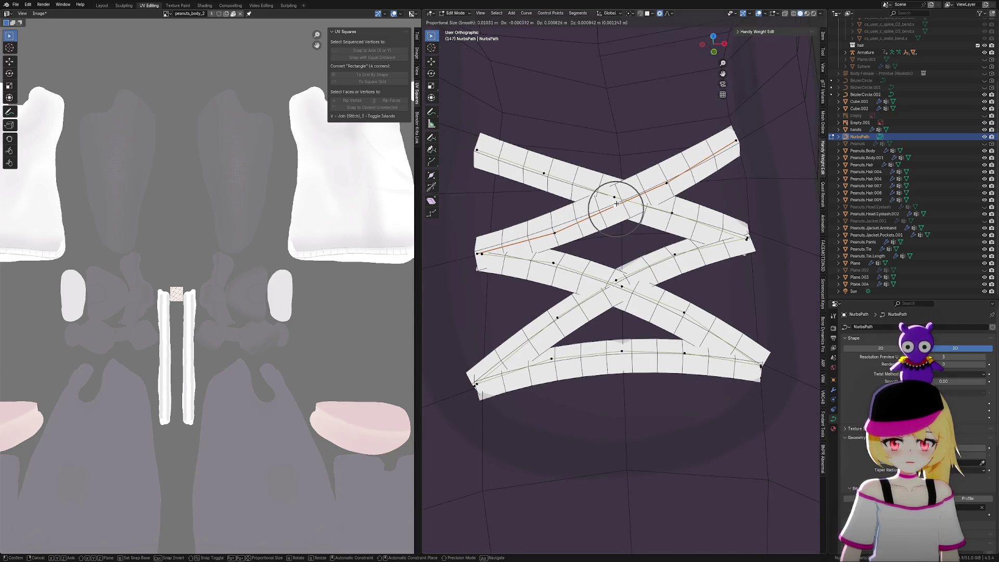
{"action": "right_click", "coordinate": [666, 184]}
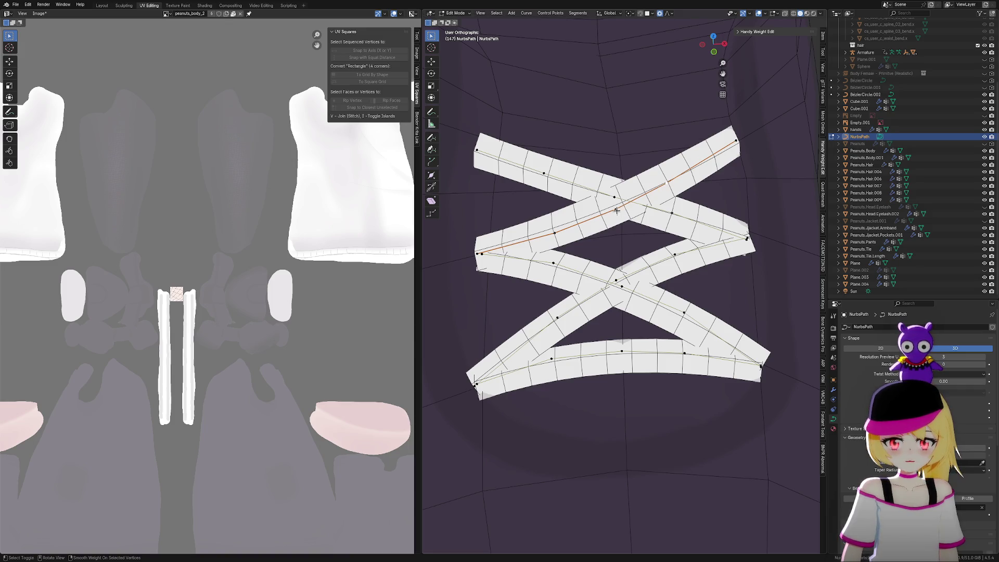
{"action": "key", "text": "g"}
{"action": "left_click", "coordinate": [658, 211]}
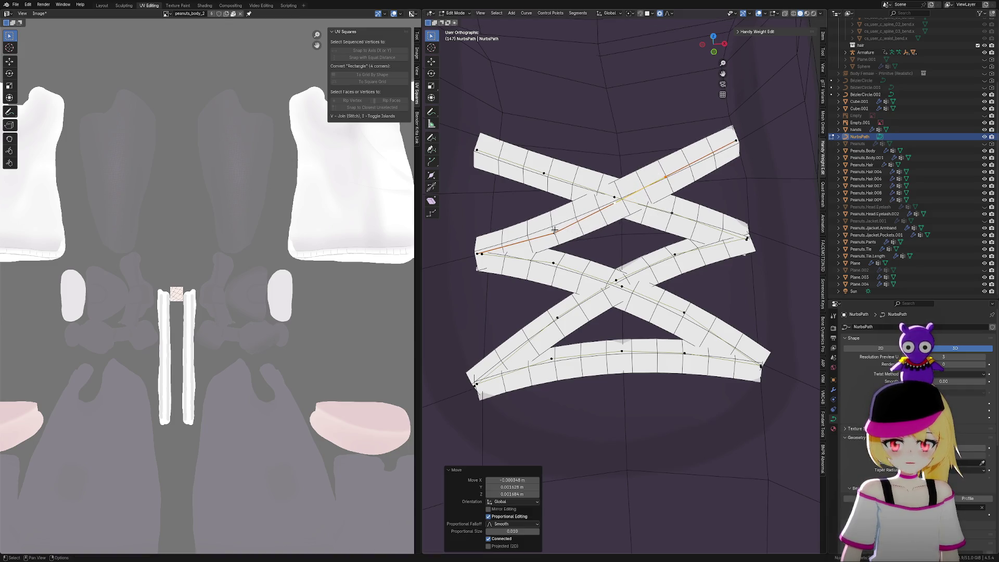
{"action": "key", "text": "g"}
{"action": "left_click", "coordinate": [570, 221]}
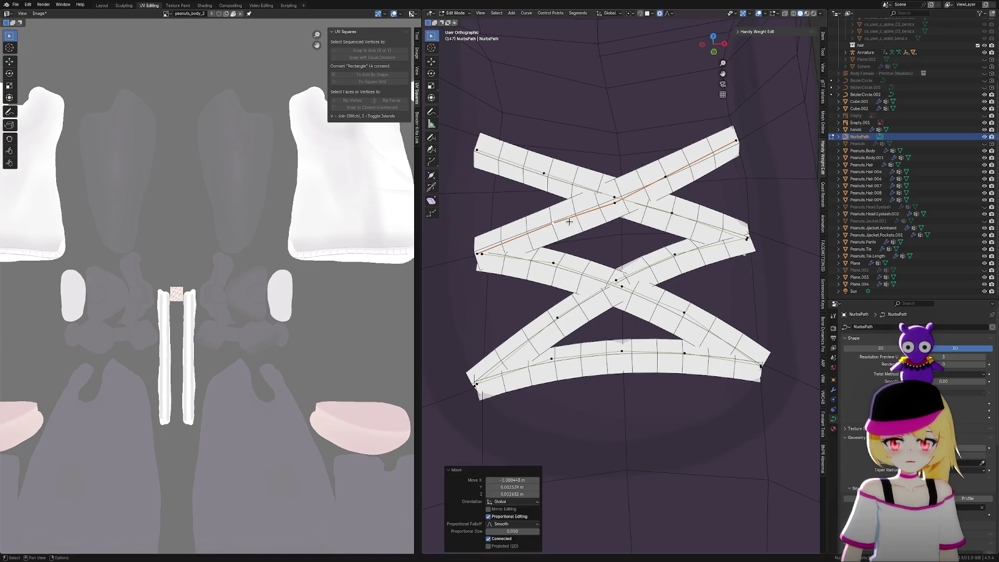
{"action": "key", "text": "g"}
{"action": "left_click", "coordinate": [573, 222]}
Nudge another control point and tilt the strip with twists, first 8.61° then back
{"action": "mouse_move", "coordinate": [572, 221]}
{"action": "middle_mouse_down"}
{"action": "mouse_move", "coordinate": [721, 225]}
{"action": "mouse_move", "coordinate": [676, 234]}
{"action": "mouse_move", "coordinate": [645, 222]}
{"action": "mouse_move", "coordinate": [569, 223]}
{"action": "mouse_move", "coordinate": [625, 219]}
{"action": "mouse_move", "coordinate": [642, 229]}
{"action": "mouse_move", "coordinate": [705, 198]}
{"action": "mouse_move", "coordinate": [547, 221]}
{"action": "mouse_move", "coordinate": [656, 296]}
{"action": "middle_mouse_up"}
{"action": "left_click", "coordinate": [634, 216]}
{"action": "key", "text": "g"}
{"action": "left_click", "coordinate": [638, 222]}
{"action": "key", "text": "ctrl+t"}
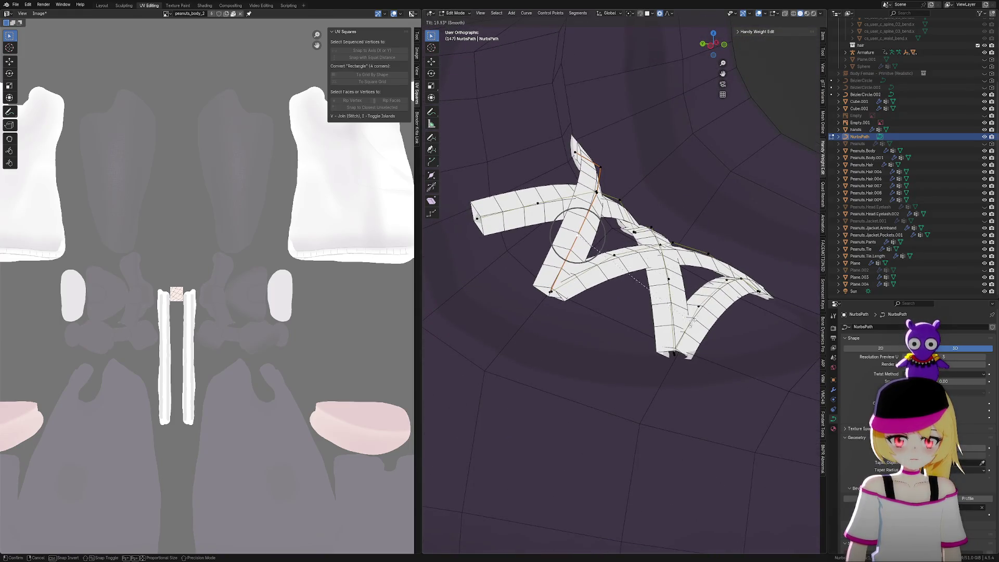
{"action": "left_click", "coordinate": [716, 302]}
{"action": "mouse_move", "coordinate": [549, 293]}
{"action": "middle_mouse_down"}
{"action": "mouse_move", "coordinate": [702, 202]}
{"action": "mouse_move", "coordinate": [729, 213]}
{"action": "mouse_move", "coordinate": [750, 261]}
{"action": "middle_mouse_up"}
{"action": "key", "text": "ctrl+t"}
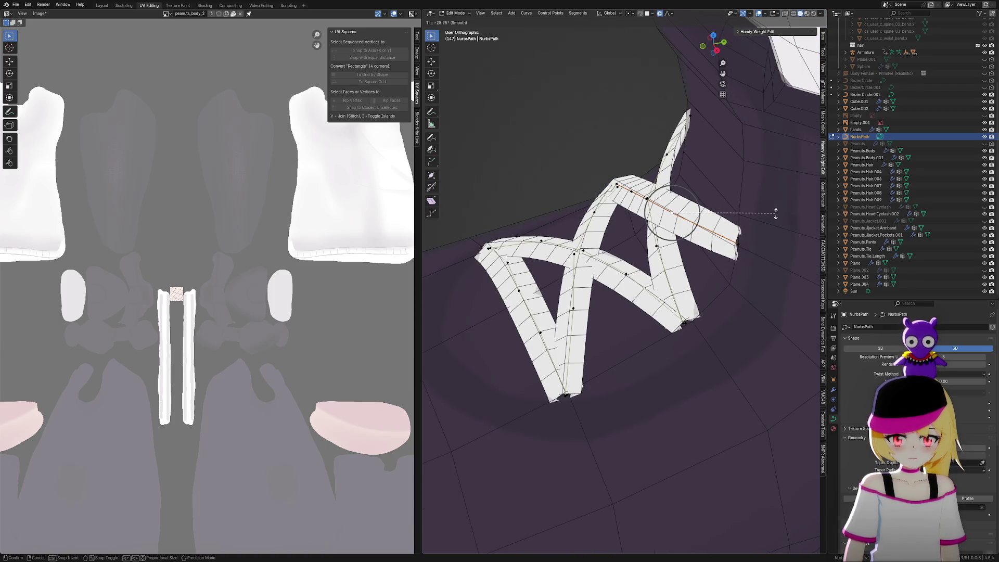
{"action": "left_click", "coordinate": [776, 212]}
{"action": "mouse_move", "coordinate": [774, 214]}
{"action": "middle_mouse_down"}
{"action": "mouse_move", "coordinate": [738, 275]}
{"action": "mouse_move", "coordinate": [662, 272]}
{"action": "mouse_move", "coordinate": [692, 219]}
{"action": "middle_mouse_up"}
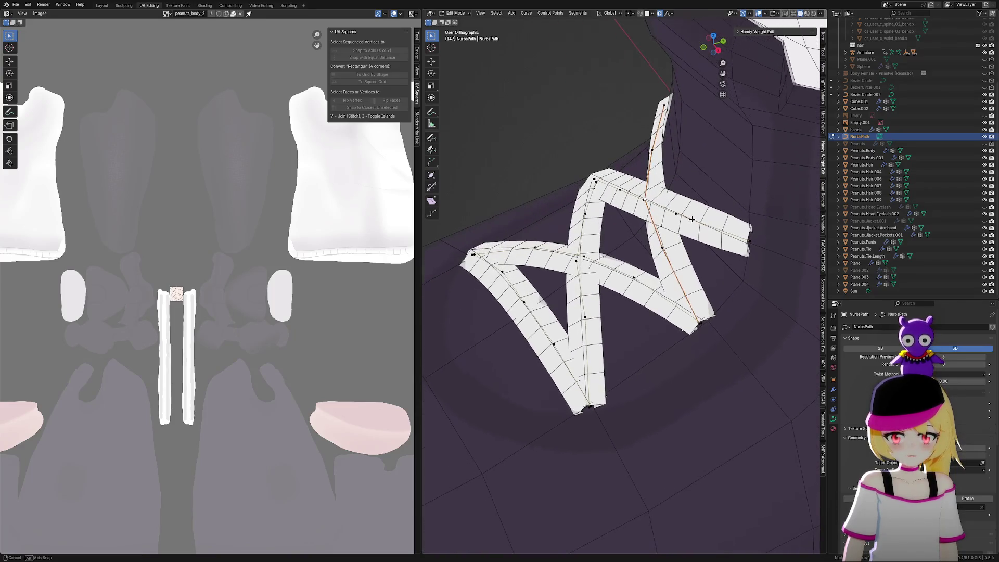
Move control points along Y and X, centring the strips' crossing point over the tongue
{"action": "key", "text": "g"}
{"action": "key", "text": "y"}
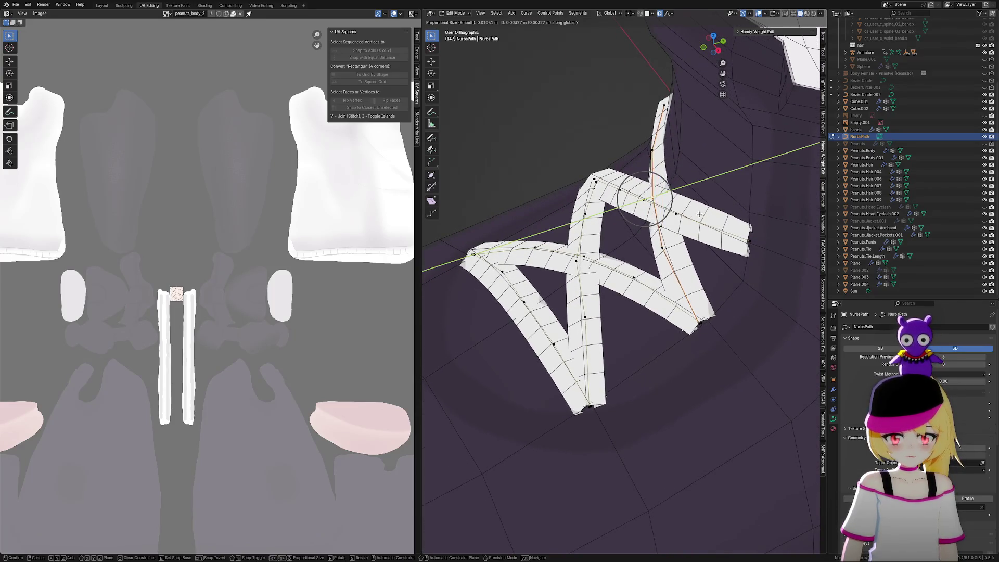
{"action": "left_click", "coordinate": [698, 216]}
{"action": "mouse_move", "coordinate": [697, 216]}
{"action": "middle_mouse_down"}
{"action": "mouse_move", "coordinate": [699, 259]}
{"action": "mouse_move", "coordinate": [666, 298]}
{"action": "middle_mouse_up"}
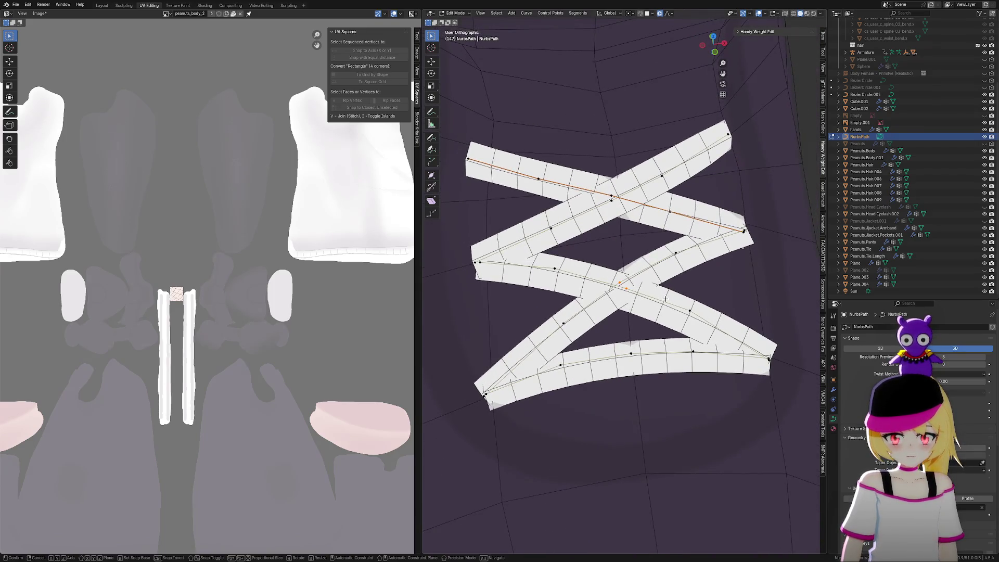
{"action": "key", "text": "g"}
{"action": "key", "text": "x"}
{"action": "scroll", "coordinate": [666, 299], "scroll_direction": "down", "scroll_amount": 3}
{"action": "scroll", "coordinate": [666, 299], "scroll_direction": "down", "scroll_amount": 6}
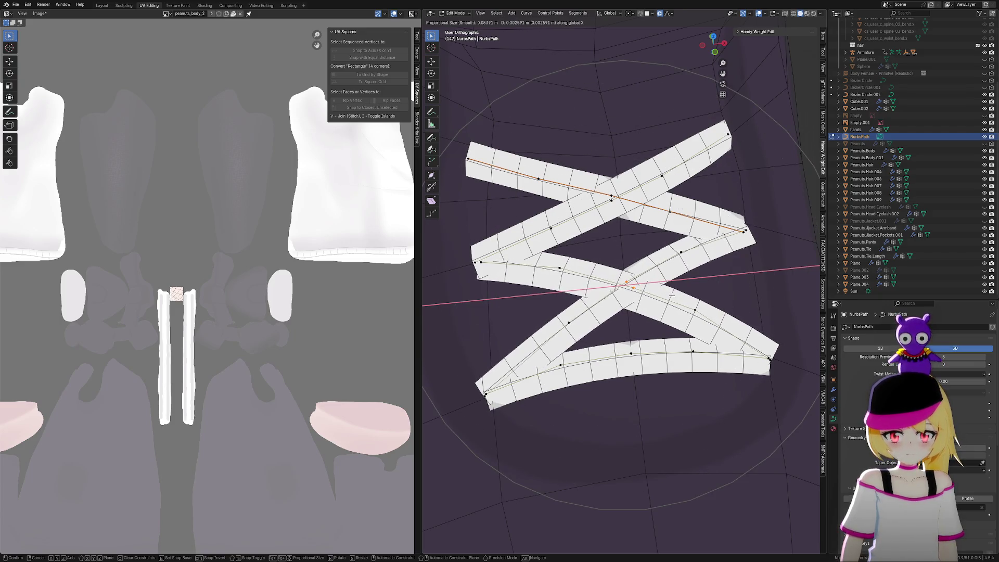
{"action": "left_click", "coordinate": [589, 168]}
{"action": "left_click", "coordinate": [612, 196]}
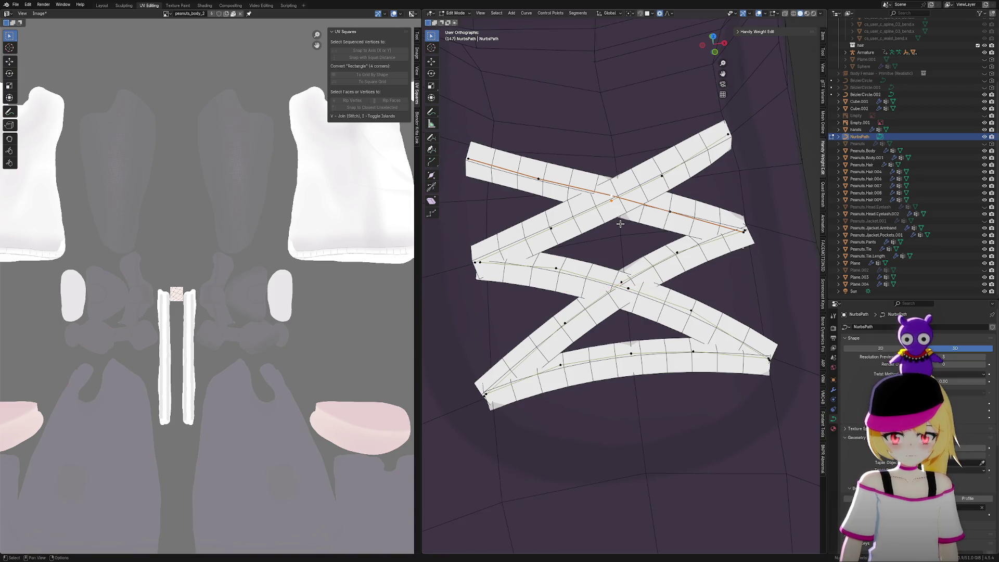
{"action": "key", "text": "g"}
{"action": "key", "text": "x"}
{"action": "left_click", "coordinate": [627, 231]}
{"action": "scroll", "coordinate": [627, 230], "scroll_direction": "down", "scroll_amount": 5}
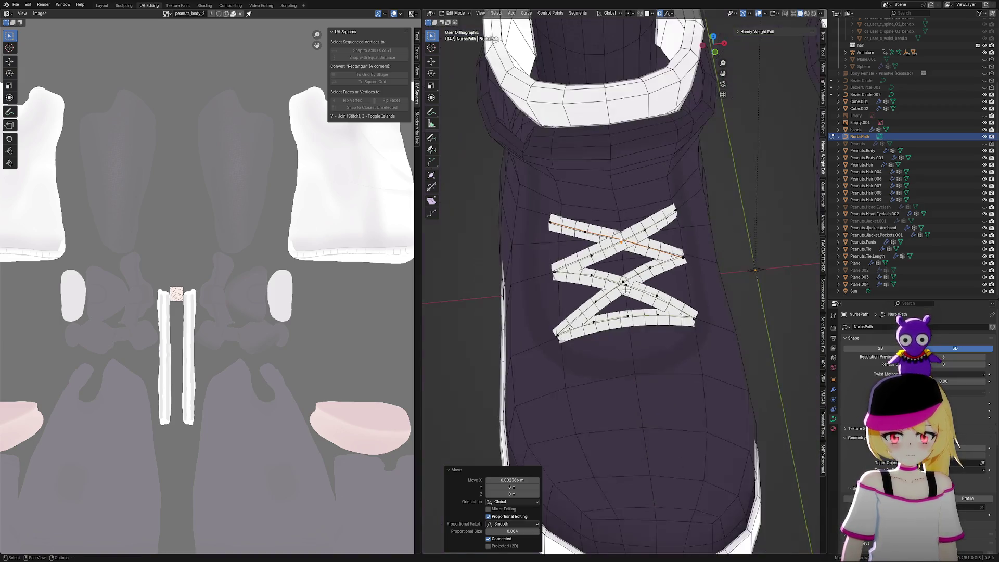
Orbit and zoom to a front view of both boots and turn off viewport overlays
{"action": "mouse_move", "coordinate": [627, 232]}
{"action": "middle_mouse_down"}
{"action": "mouse_move", "coordinate": [618, 274]}
{"action": "mouse_move", "coordinate": [520, 297]}
{"action": "mouse_move", "coordinate": [649, 321]}
{"action": "mouse_move", "coordinate": [692, 312]}
{"action": "mouse_move", "coordinate": [508, 269]}
{"action": "middle_mouse_up"}
{"action": "scroll", "coordinate": [507, 300], "scroll_direction": "up", "scroll_amount": 4}
{"action": "scroll", "coordinate": [507, 301], "scroll_direction": "down", "scroll_amount": 1}
{"action": "scroll", "coordinate": [502, 267], "scroll_direction": "up", "scroll_amount": 3}
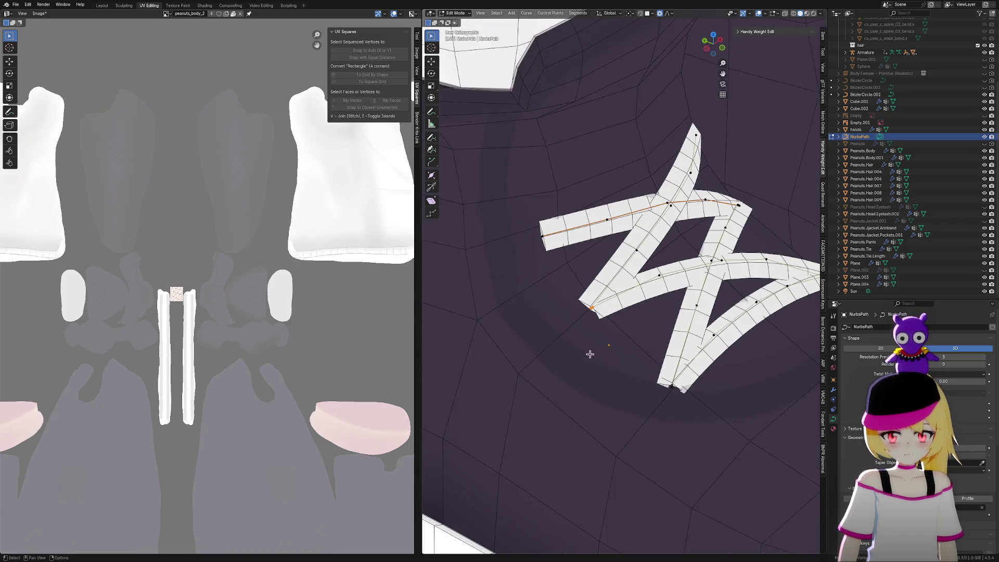
{"action": "scroll", "coordinate": [591, 352], "scroll_direction": "down", "scroll_amount": 3}
{"action": "mouse_move", "coordinate": [591, 353]}
{"action": "middle_mouse_down"}
{"action": "mouse_move", "coordinate": [654, 341]}
{"action": "mouse_move", "coordinate": [658, 331]}
{"action": "middle_mouse_up"}
{"action": "scroll", "coordinate": [658, 331], "scroll_direction": "down", "scroll_amount": 5}
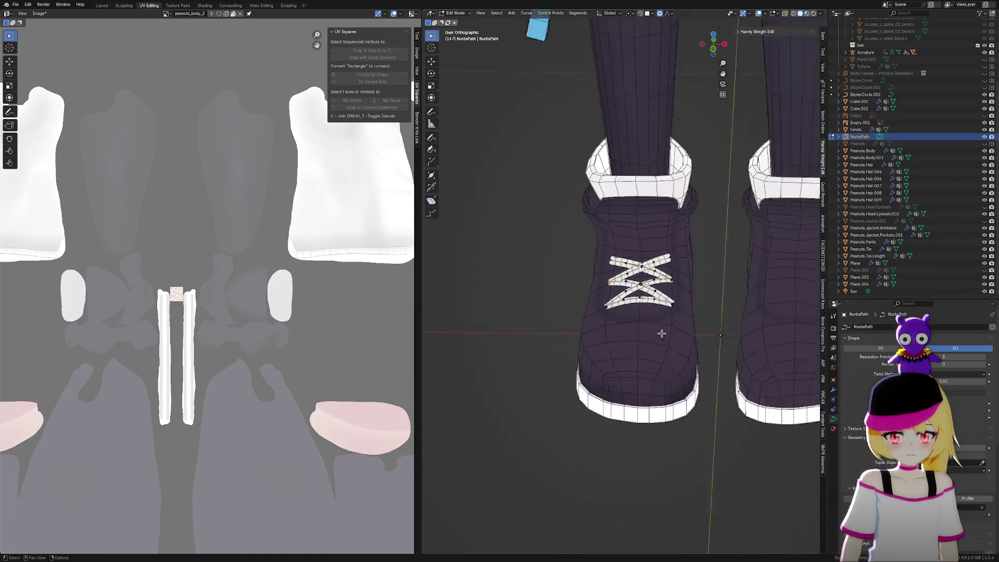
{"action": "left_click", "coordinate": [760, 13]}
{"action": "middle_click_drag", "start_coordinate": [696, 166], "coordinate": [702, 187]}
{"action": "scroll", "coordinate": [677, 234], "scroll_direction": "up", "scroll_amount": 10}
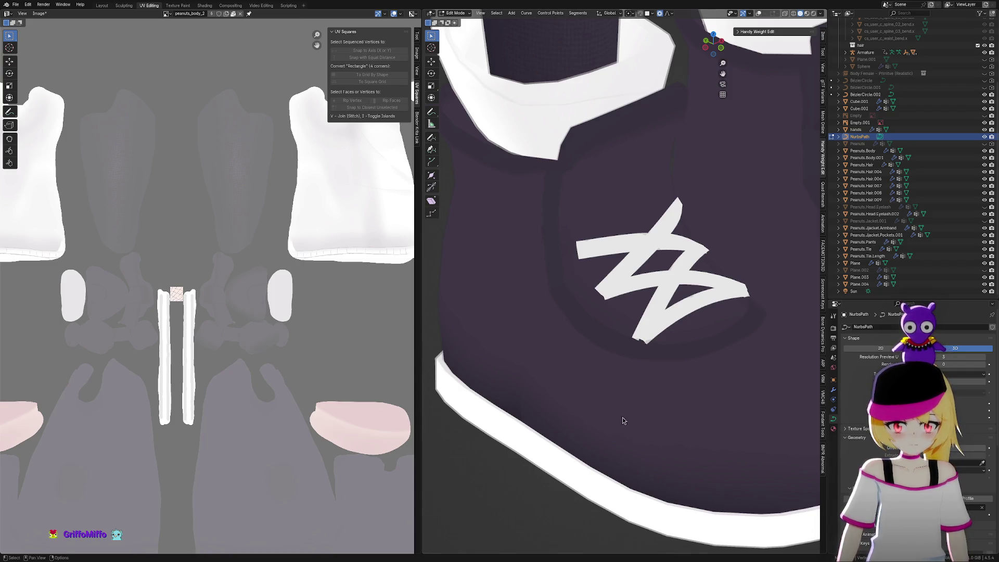
{"action": "middle_click_drag", "start_coordinate": [690, 427], "coordinate": [632, 440]}
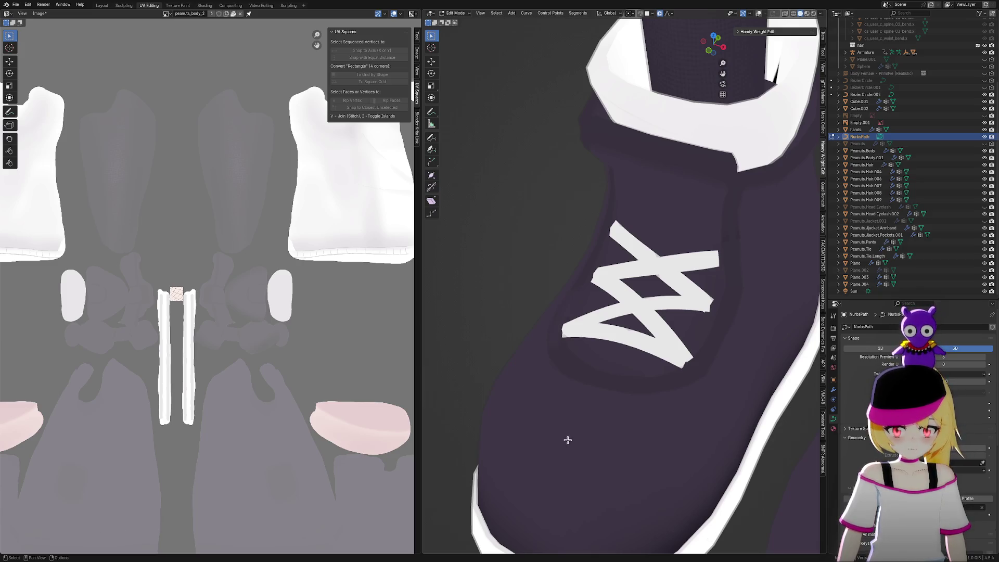
{"action": "middle_click_drag", "start_coordinate": [567, 440], "coordinate": [638, 443]}
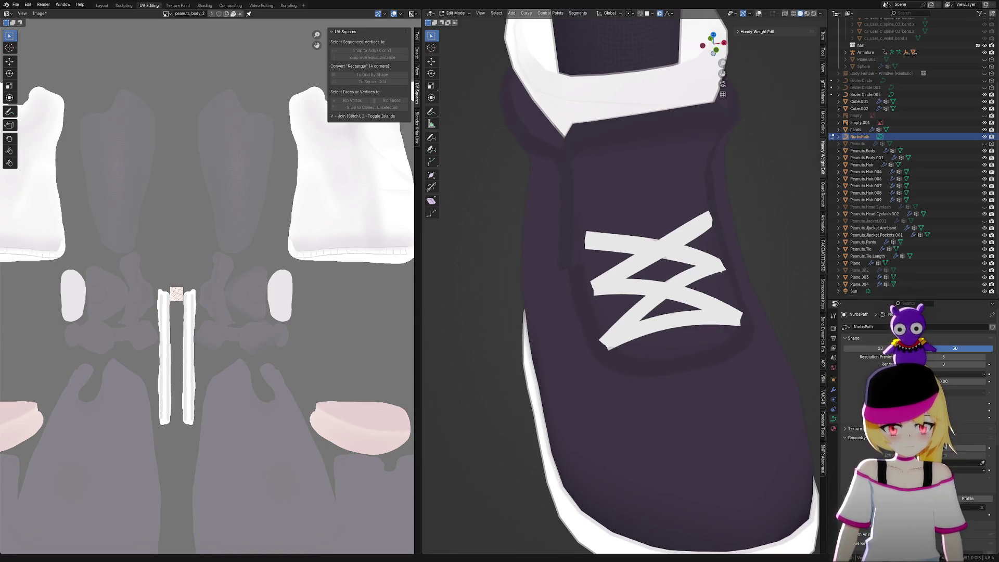
{"action": "mouse_move", "coordinate": [744, 427]}
{"action": "middle_mouse_down"}
{"action": "mouse_move", "coordinate": [727, 408]}
{"action": "mouse_move", "coordinate": [773, 408]}
{"action": "mouse_move", "coordinate": [771, 388]}
{"action": "middle_mouse_up"}
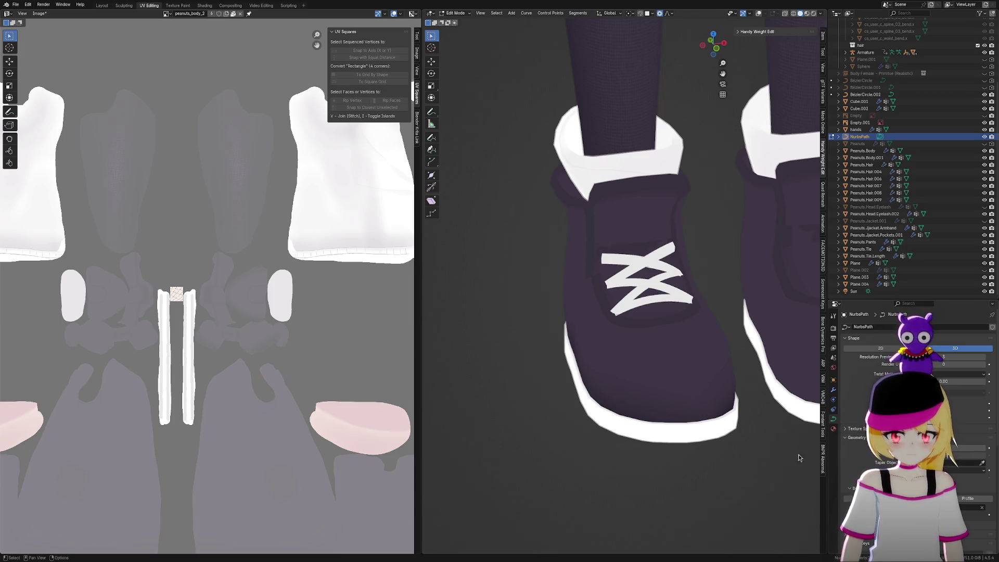
{"action": "middle_click_drag", "start_coordinate": [763, 341], "coordinate": [736, 368], "text": "shift"}
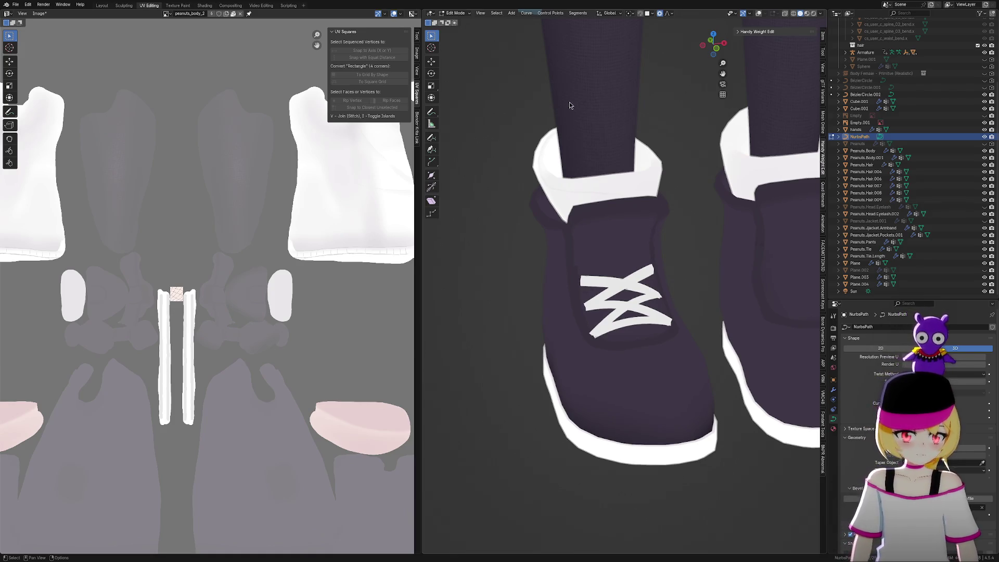
{"action": "key", "text": "Tab"}
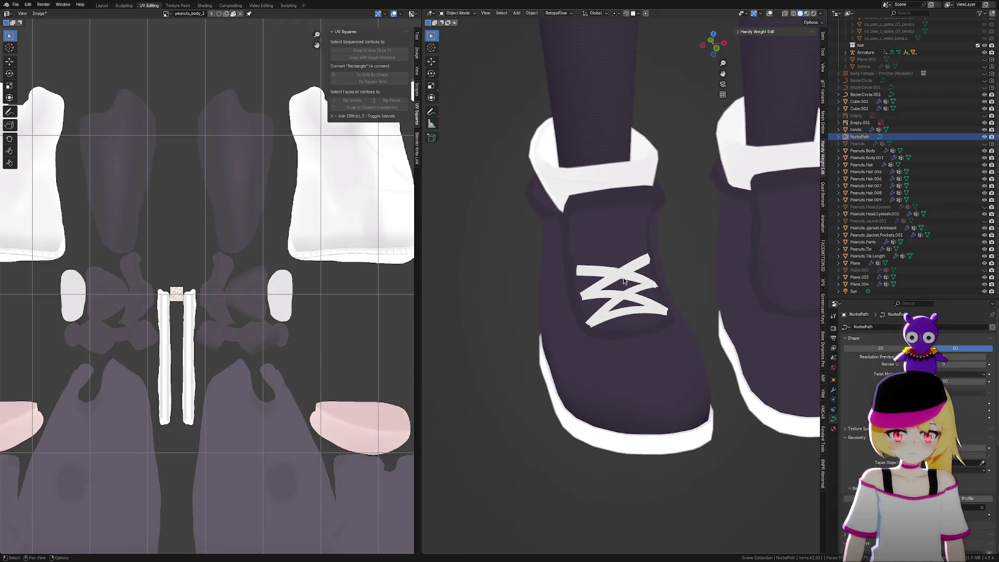
{"action": "key", "text": "h"}
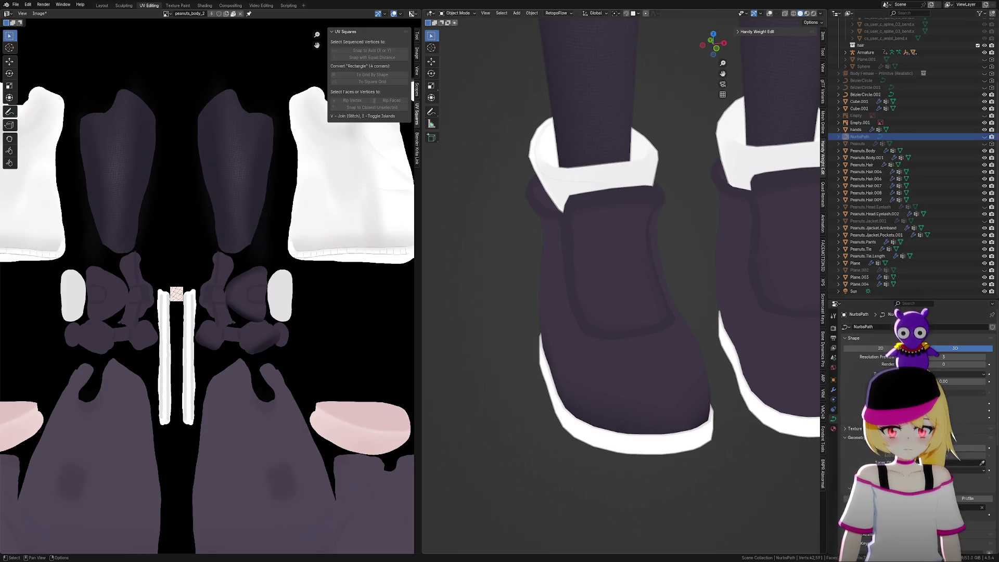
{"action": "mouse_move", "coordinate": [577, 146]}
{"action": "middle_mouse_down", "text": "ctrl"}
{"action": "mouse_move", "coordinate": [696, 354]}
{"action": "mouse_move", "coordinate": [727, 380]}
{"action": "mouse_move", "coordinate": [761, 383]}
{"action": "mouse_move", "coordinate": [710, 449]}
{"action": "mouse_move", "coordinate": [709, 402]}
{"action": "mouse_move", "coordinate": [711, 416]}
{"action": "mouse_move", "coordinate": [676, 428]}
{"action": "mouse_move", "coordinate": [684, 417]}
{"action": "middle_mouse_up", "text": "ctrl"}
{"action": "left_click", "coordinate": [770, 13]}
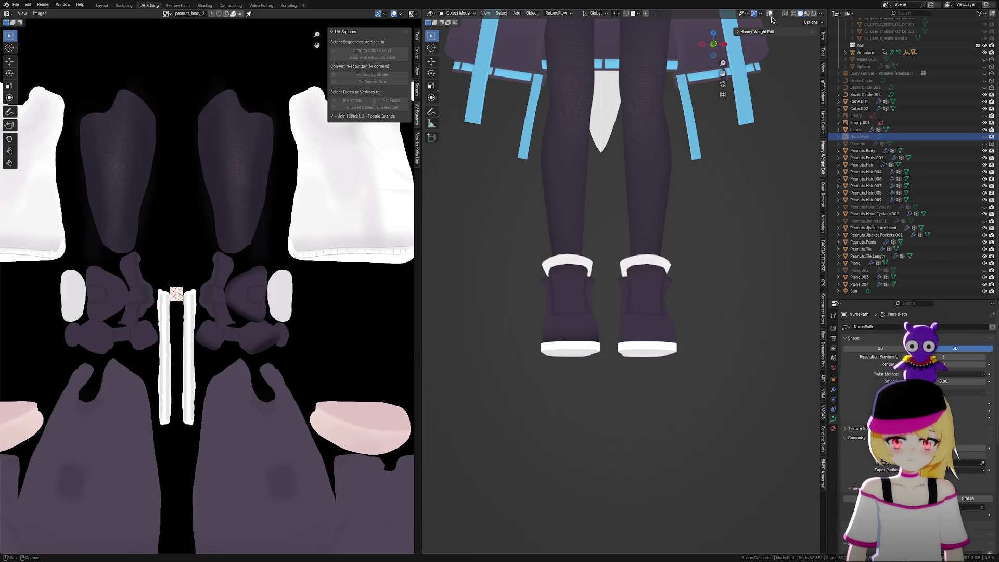
Switch to orthographic view and enter edit mode on the Peanuts.Body boot mesh
{"action": "key", "text": "KP_5"}
{"action": "scroll", "coordinate": [620, 411], "scroll_direction": "up", "scroll_amount": 6}
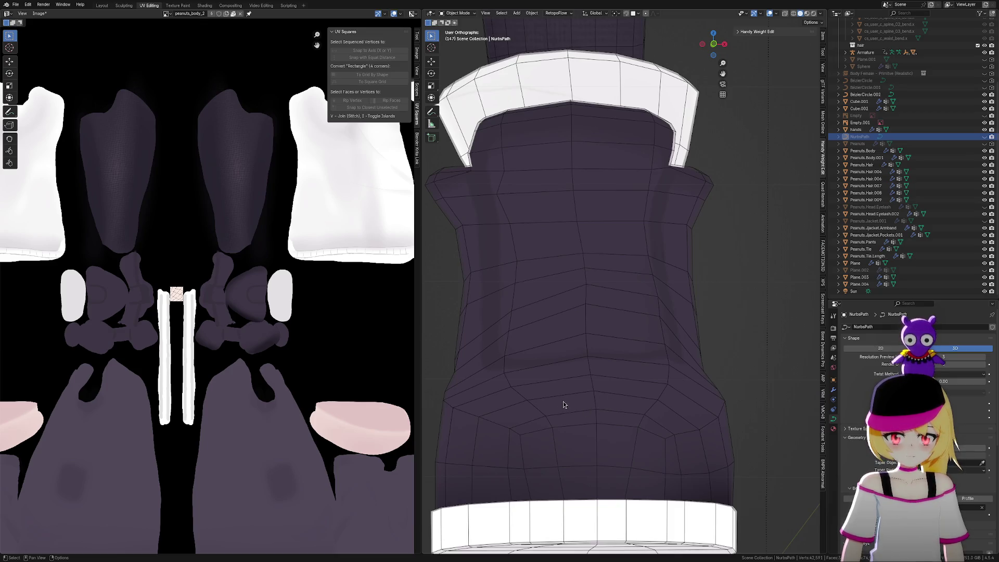
{"action": "left_click", "coordinate": [545, 401]}
{"action": "key", "text": "ctrl+Tab"}
{"action": "left_click", "coordinate": [511, 377]}
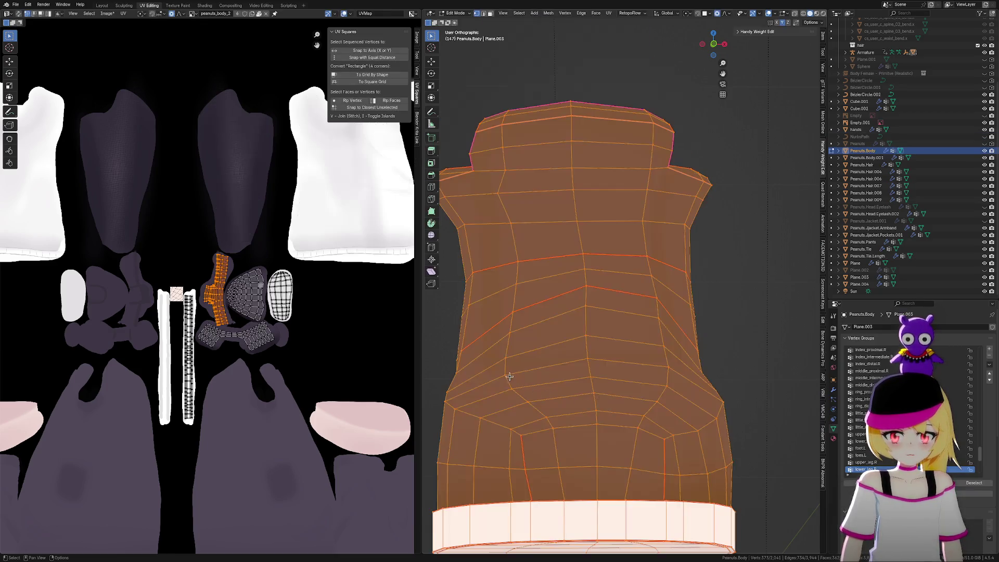
Raise a few left-side vertices slightly along Z, then return to object mode and frame both legs
{"action": "left_click_drag", "start_coordinate": [495, 345], "coordinate": [520, 398]}
{"action": "key", "text": "g"}
{"action": "key", "text": "z"}
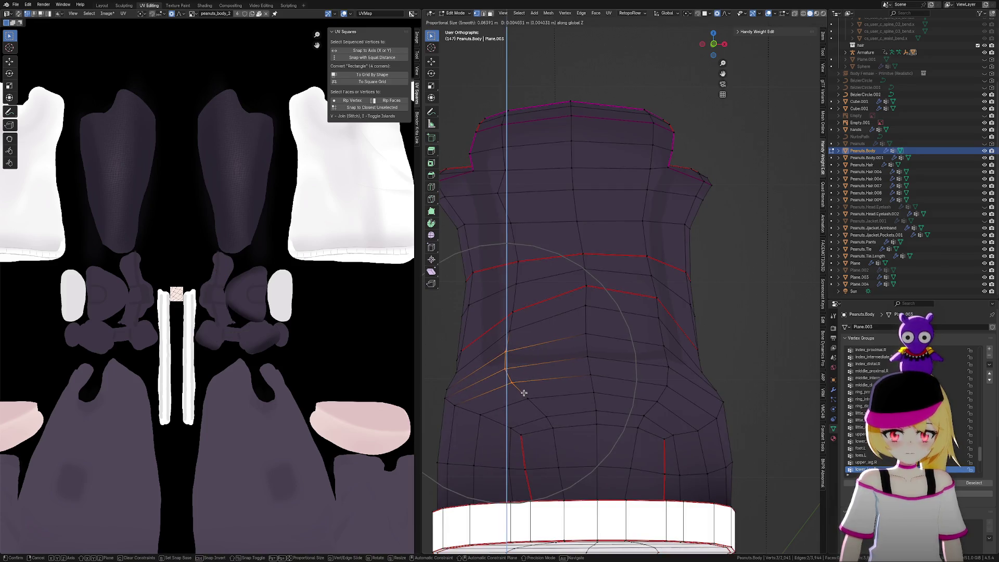
{"action": "left_click", "coordinate": [522, 396]}
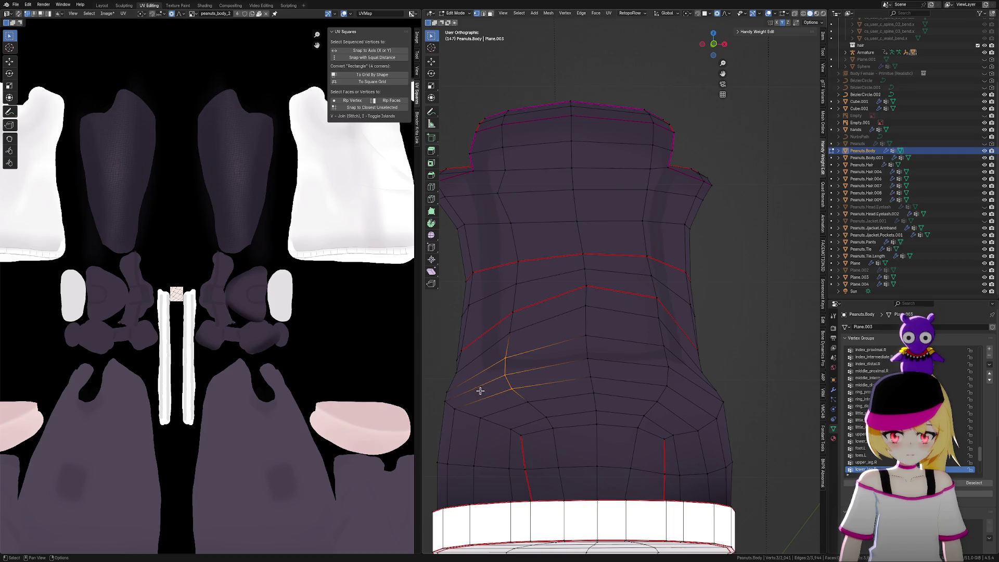
{"action": "left_click", "coordinate": [461, 370], "text": "shift"}
{"action": "key", "text": "g"}
{"action": "key", "text": "z"}
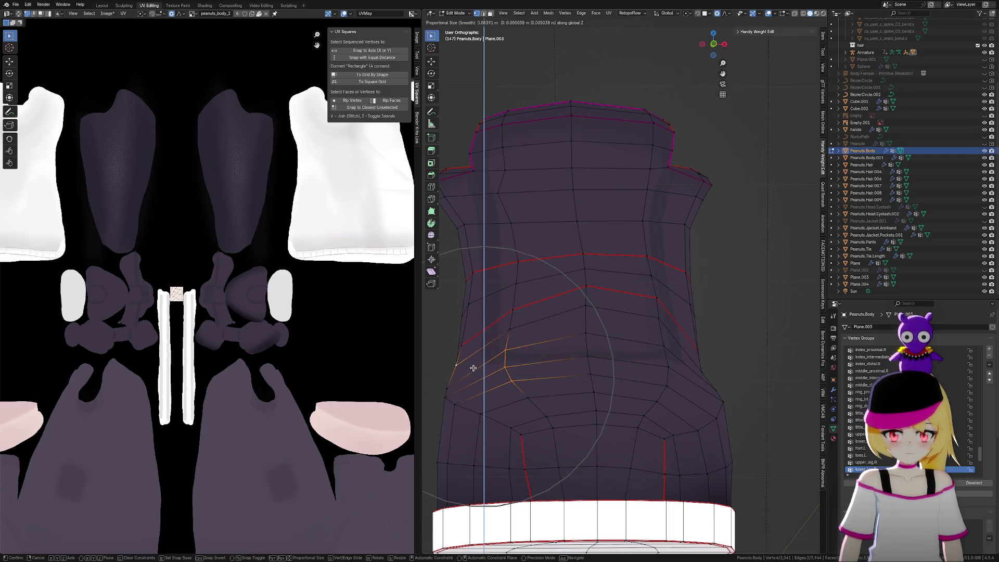
{"action": "left_click", "coordinate": [473, 367]}
{"action": "key", "text": "Tab"}
{"action": "scroll", "coordinate": [473, 367], "scroll_direction": "down", "scroll_amount": 5}
{"action": "key", "text": "alt+a"}
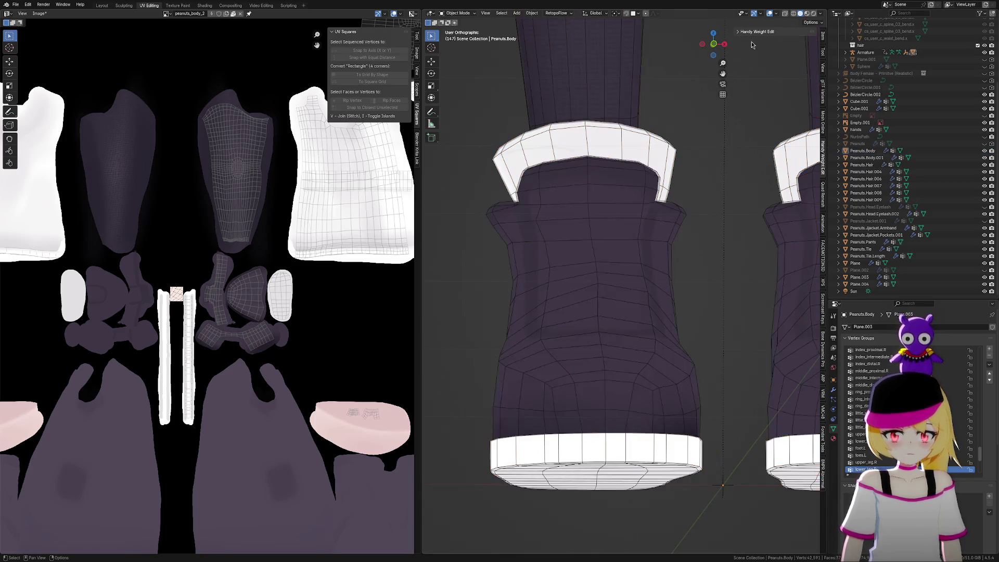
Save the file as justapeanuts2.009.blend and unhide NurbsPath using its Outliner eye icon
{"action": "mouse_move", "coordinate": [728, 219]}
{"action": "middle_mouse_down"}
{"action": "mouse_move", "coordinate": [679, 337]}
{"action": "mouse_move", "coordinate": [631, 395]}
{"action": "mouse_move", "coordinate": [647, 393]}
{"action": "middle_mouse_up"}
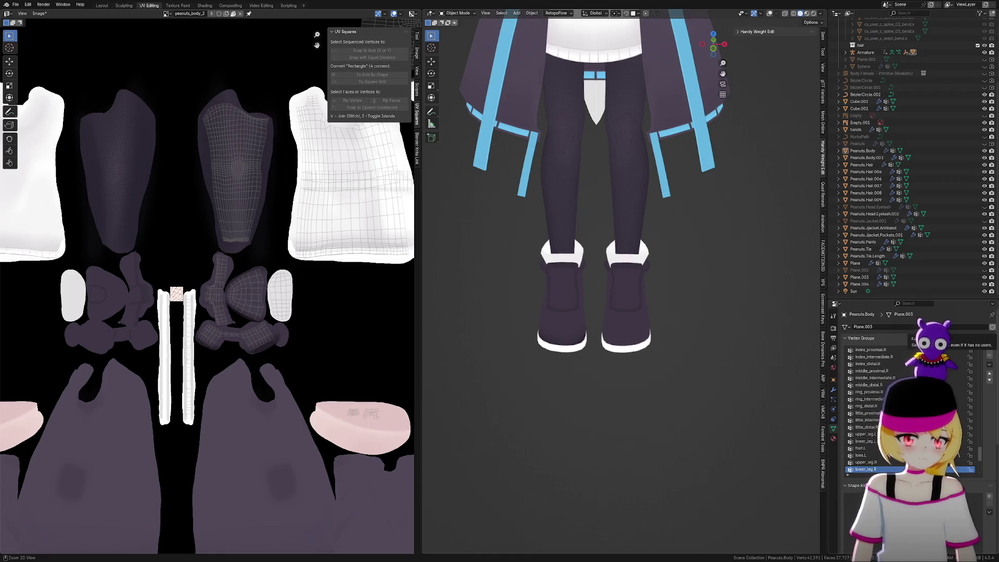
{"action": "key", "text": "ctrl+s"}
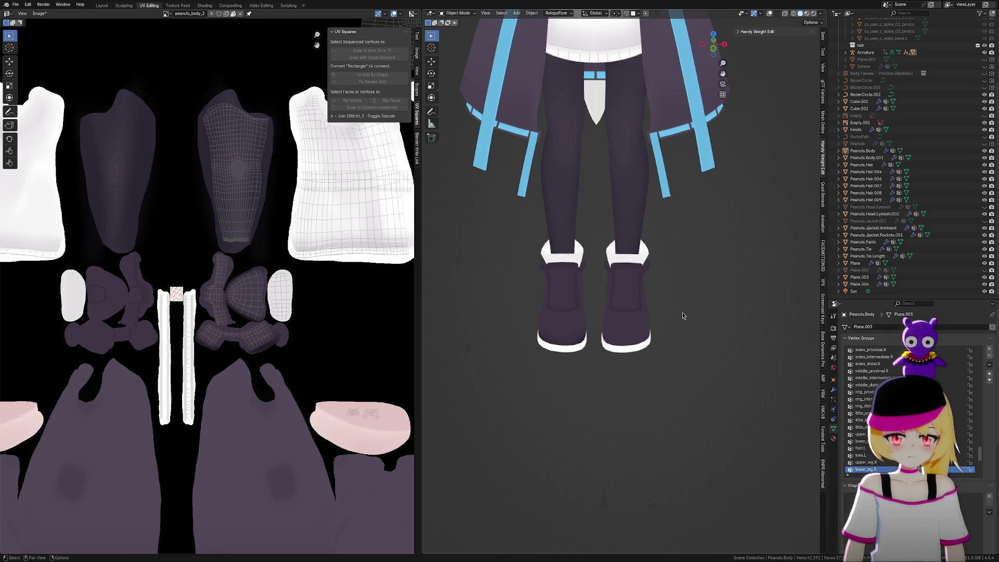
{"action": "scroll", "coordinate": [607, 345], "scroll_direction": "up", "scroll_amount": 1}
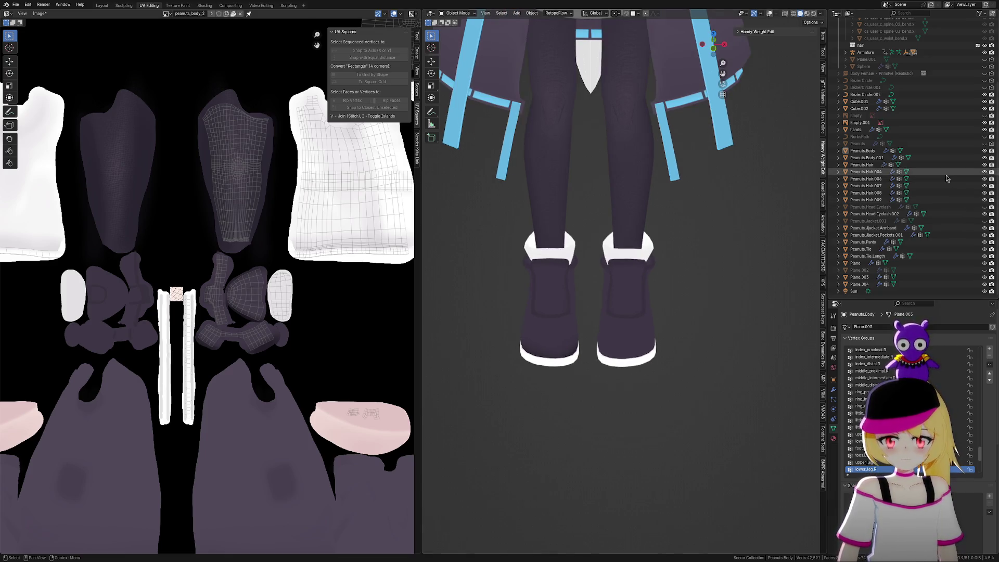
{"action": "left_click", "coordinate": [984, 136]}
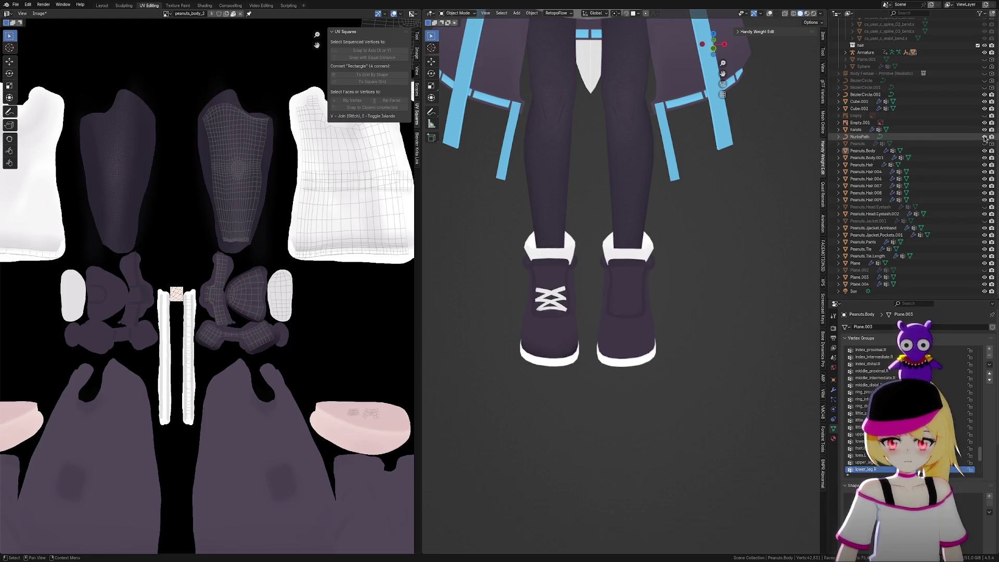
Select the NurbsPath laces in edit mode and turn overlays back on to show curve points
{"action": "scroll", "coordinate": [583, 323], "scroll_direction": "up", "scroll_amount": 3}
{"action": "middle_click_drag", "start_coordinate": [582, 323], "coordinate": [685, 298], "text": "shift"}
{"action": "scroll", "coordinate": [684, 298], "scroll_direction": "up", "scroll_amount": 1}
{"action": "scroll", "coordinate": [684, 312], "scroll_direction": "up", "scroll_amount": 3}
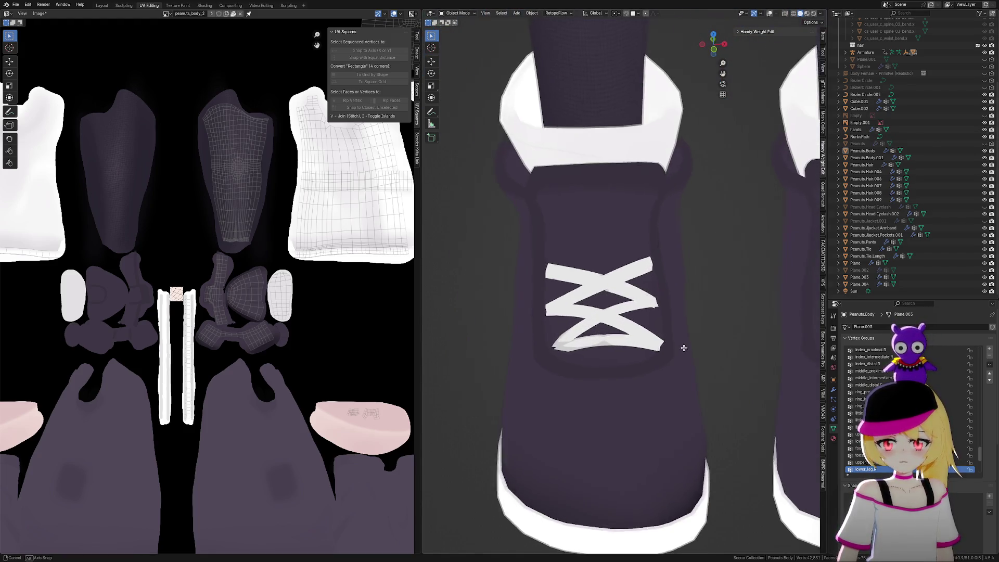
{"action": "mouse_move", "coordinate": [680, 345]}
{"action": "middle_mouse_down"}
{"action": "mouse_move", "coordinate": [720, 361]}
{"action": "mouse_move", "coordinate": [689, 341]}
{"action": "mouse_move", "coordinate": [610, 392]}
{"action": "middle_mouse_up"}
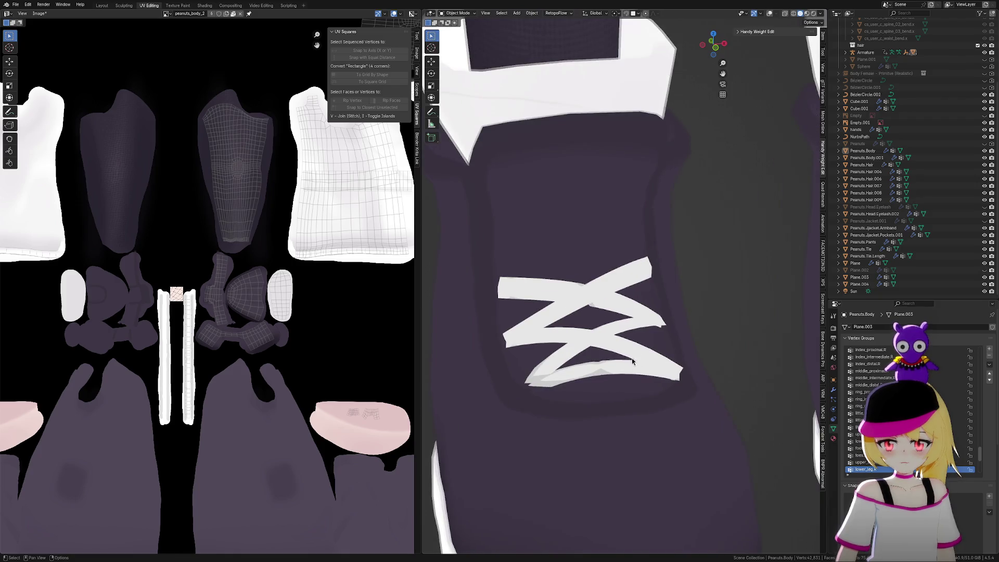
{"action": "left_click", "coordinate": [599, 337]}
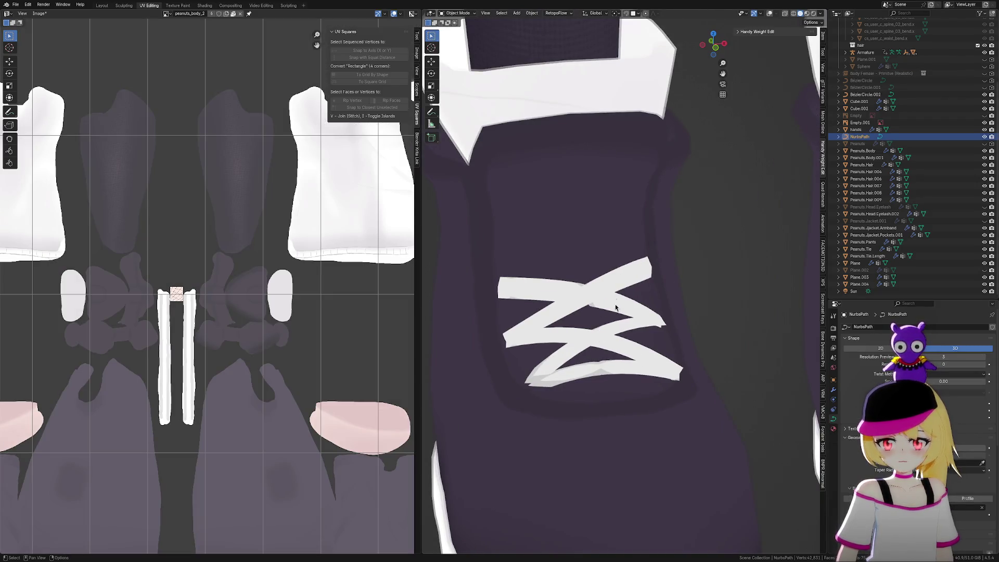
{"action": "key", "text": "Tab"}
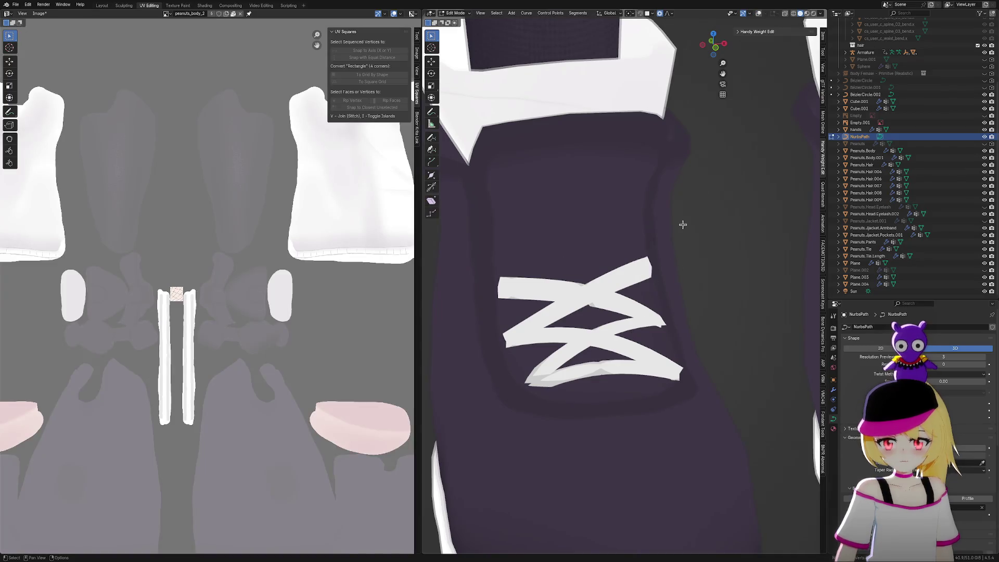
{"action": "left_click", "coordinate": [761, 13]}
{"action": "middle_click_drag", "start_coordinate": [499, 396], "coordinate": [597, 307], "text": "shift"}
{"action": "scroll", "coordinate": [597, 307], "scroll_direction": "up", "scroll_amount": 4}
Move the loose lace end along Z, then another lace point along Z and X
{"action": "left_click", "coordinate": [614, 324]}
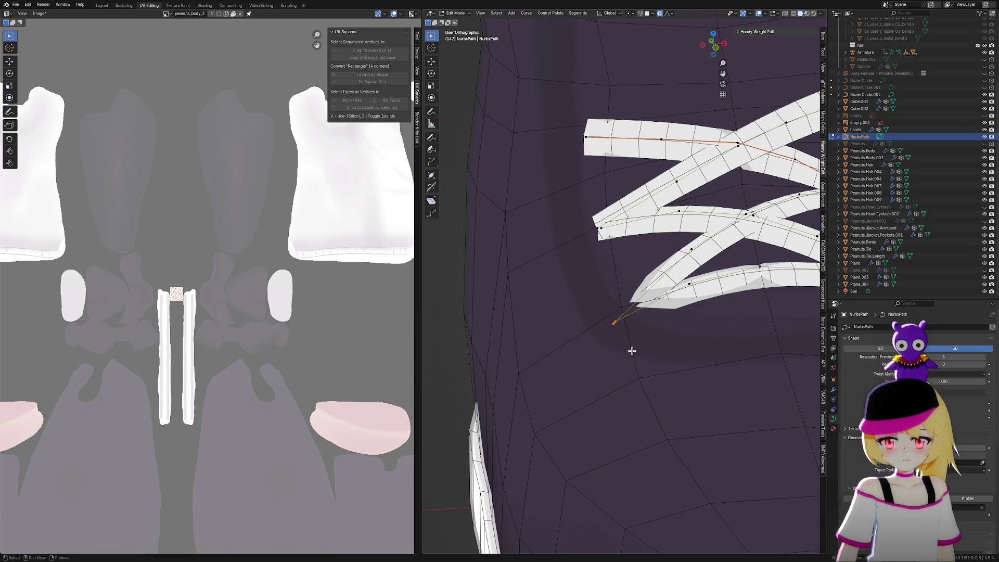
{"action": "key", "text": "g"}
{"action": "key", "text": "z"}
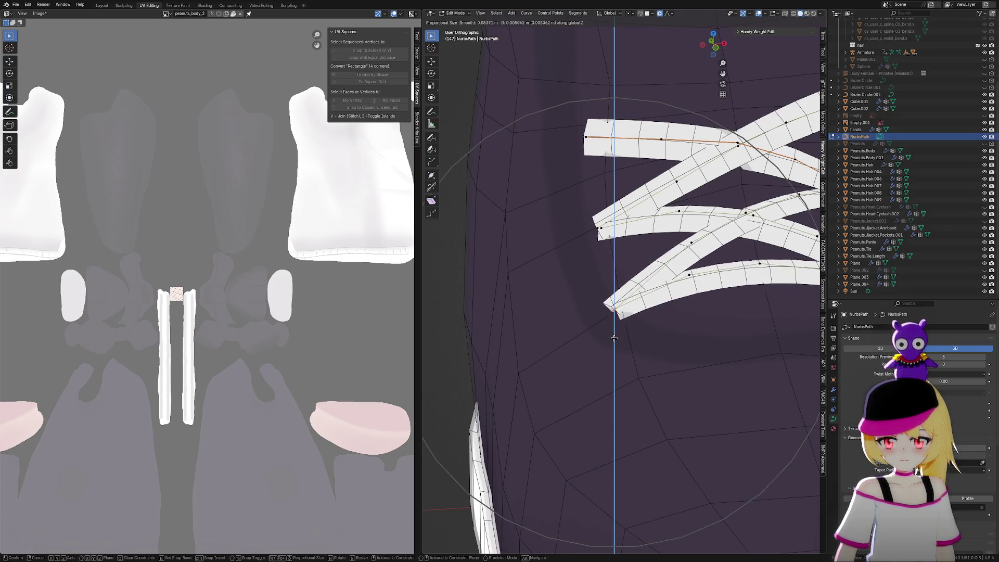
{"action": "left_click", "coordinate": [614, 334]}
{"action": "left_click", "coordinate": [598, 228]}
{"action": "key", "text": "g"}
{"action": "key", "text": "z"}
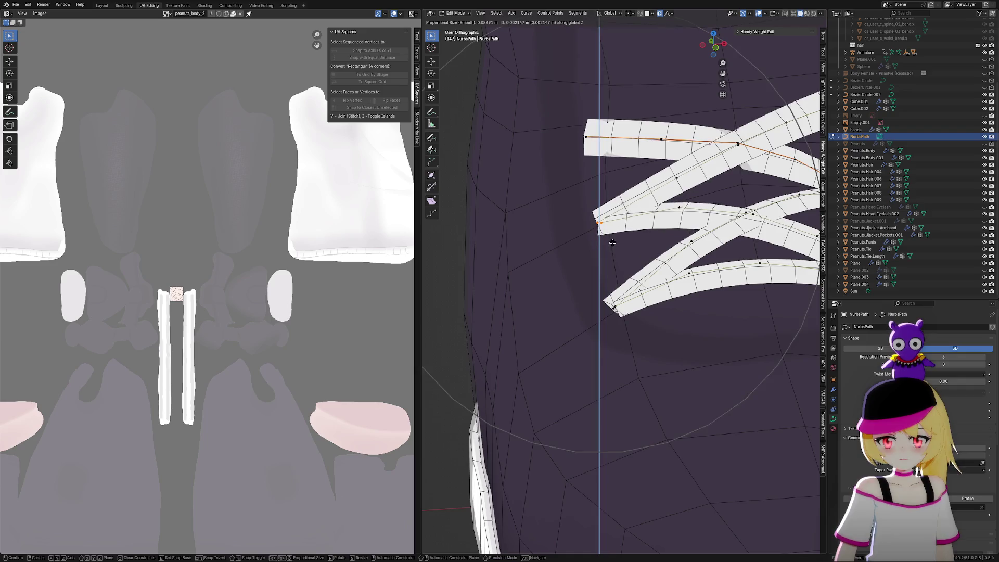
{"action": "left_click", "coordinate": [588, 248]}
{"action": "key", "text": "g"}
{"action": "key", "text": "x"}
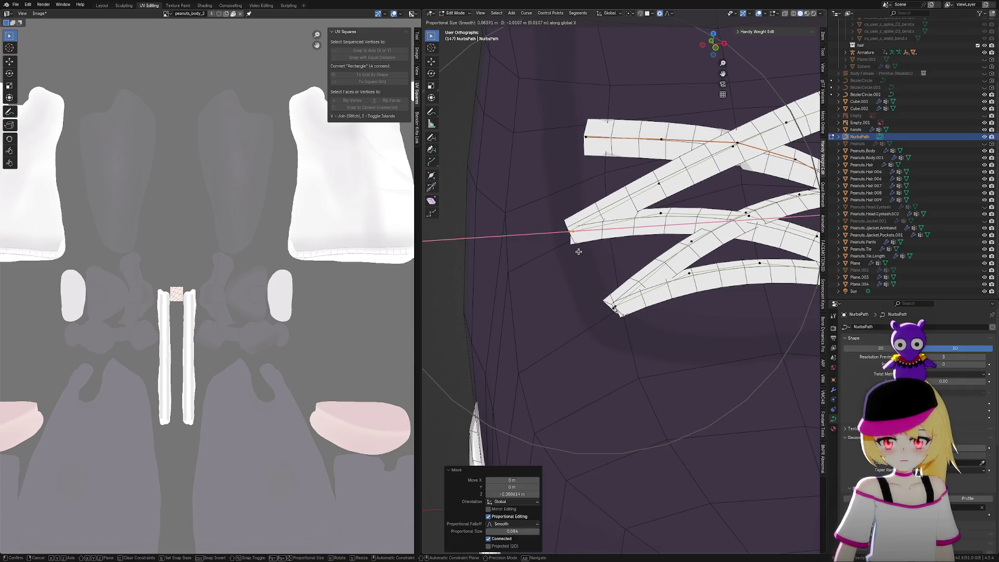
{"action": "left_click", "coordinate": [577, 250]}
Lower a lace point along Z and shift the lace's left end along X
{"action": "middle_click_drag", "start_coordinate": [595, 271], "coordinate": [609, 251]}
{"action": "key", "text": "g"}
{"action": "key", "text": "x"}
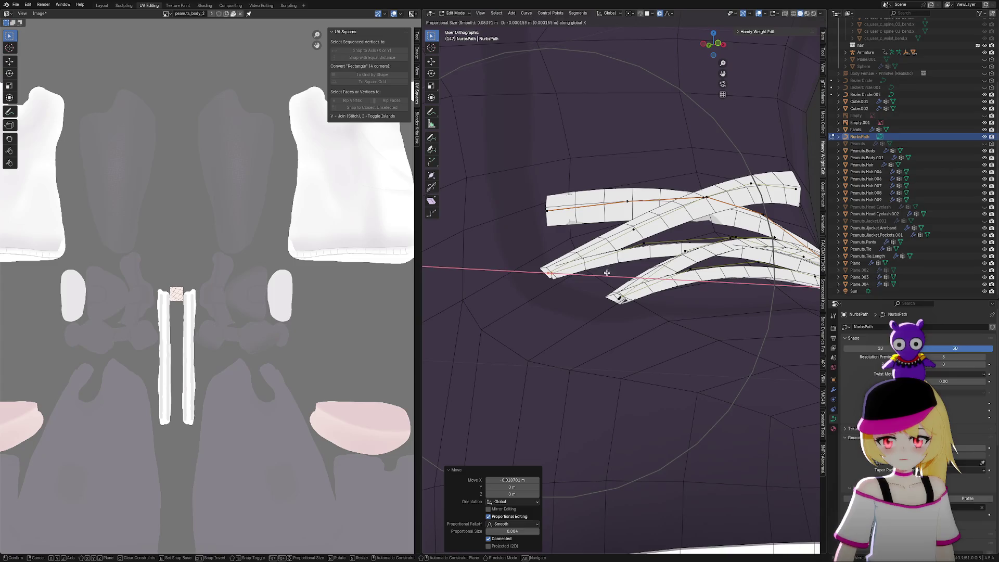
{"action": "key", "text": "Escape"}
{"action": "key", "text": "g"}
{"action": "key", "text": "z"}
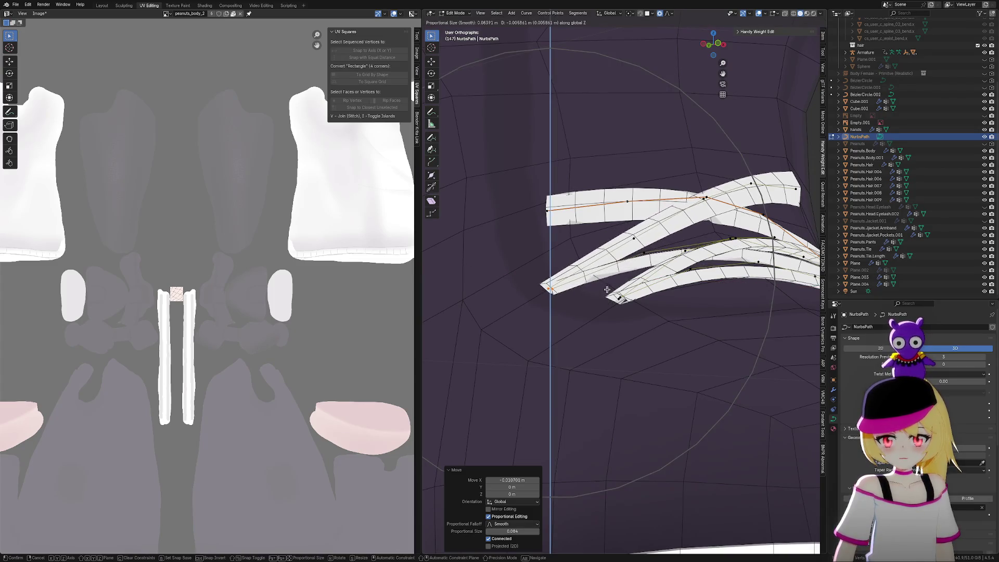
{"action": "left_click", "coordinate": [608, 299]}
{"action": "scroll", "coordinate": [608, 299], "scroll_direction": "up", "scroll_amount": 2}
{"action": "mouse_move", "coordinate": [608, 299]}
{"action": "middle_mouse_down"}
{"action": "mouse_move", "coordinate": [657, 296]}
{"action": "mouse_move", "coordinate": [562, 245]}
{"action": "middle_mouse_up"}
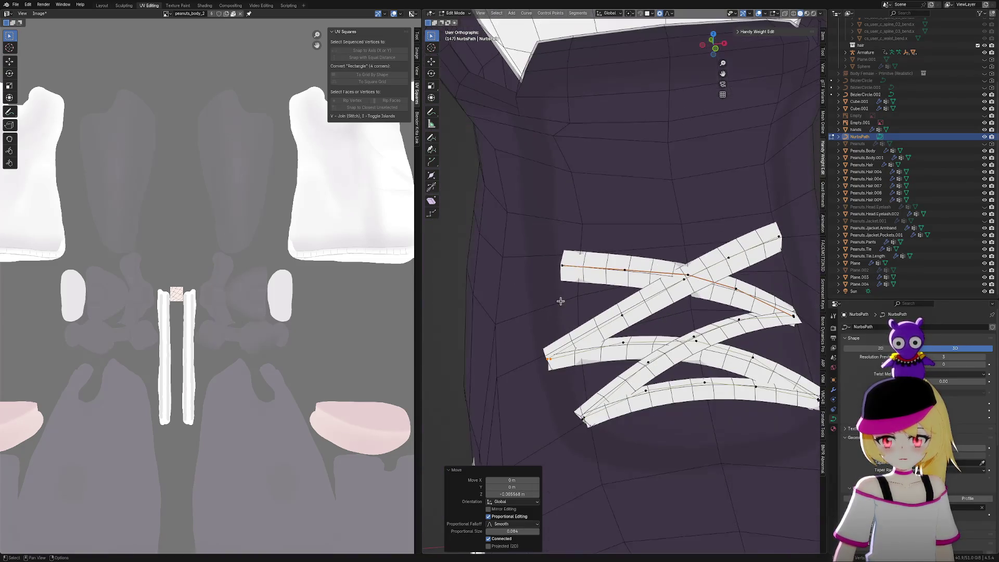
{"action": "left_click", "coordinate": [554, 266]}
{"action": "key", "text": "g"}
{"action": "key", "text": "x"}
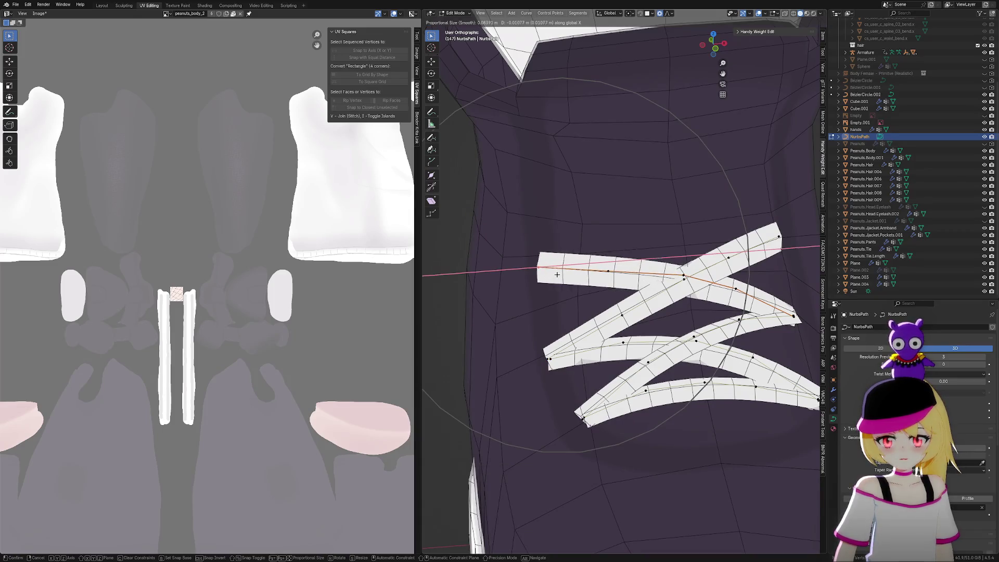
{"action": "left_click", "coordinate": [560, 277]}
Push the lace end along Y, then exit and open the Peanuts.Body boot mesh in edit mode
{"action": "middle_click_drag", "start_coordinate": [559, 277], "coordinate": [642, 283]}
{"action": "key", "text": "g"}
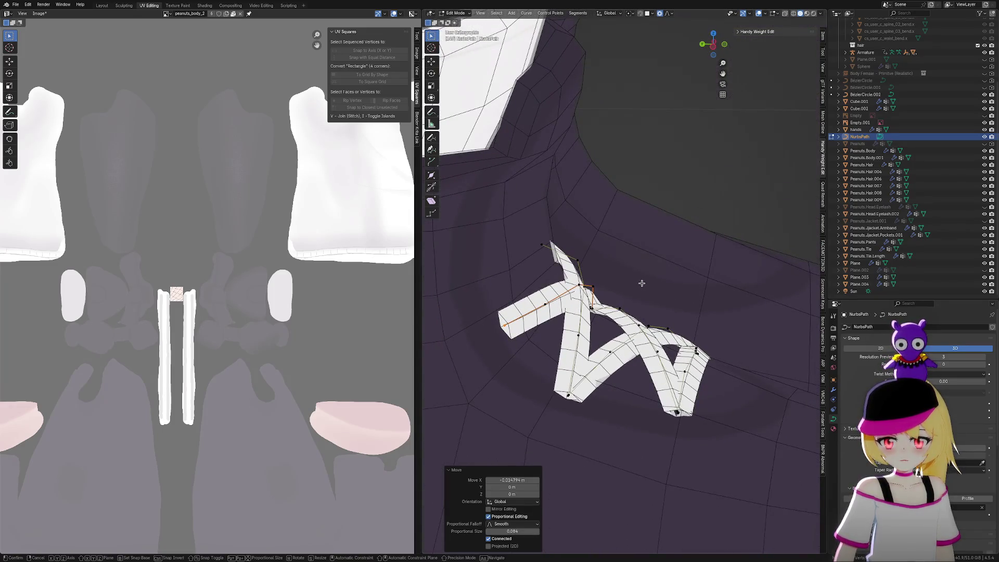
{"action": "key", "text": "y"}
{"action": "scroll", "coordinate": [616, 293], "scroll_direction": "up", "scroll_amount": 7}
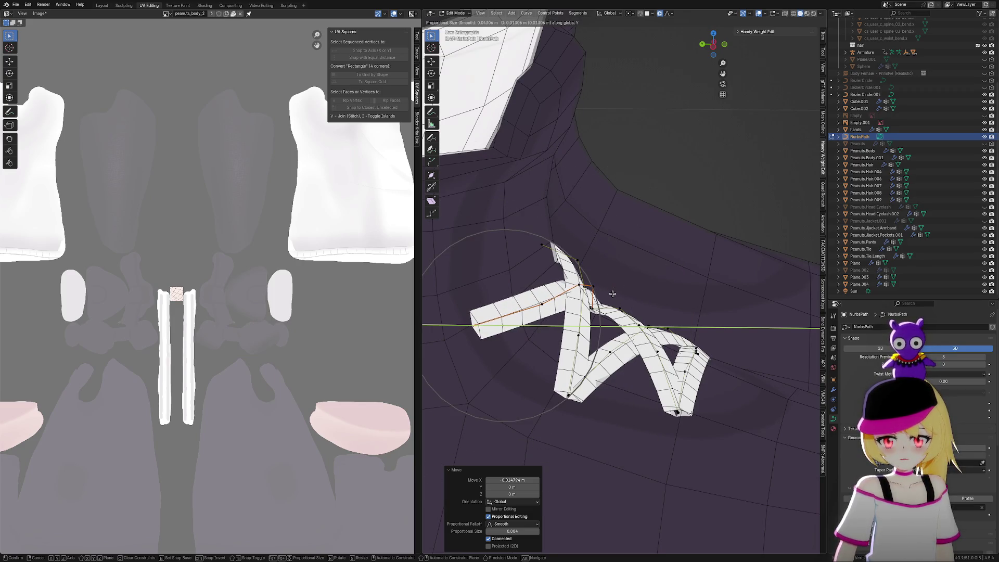
{"action": "left_click", "coordinate": [613, 294]}
{"action": "mouse_move", "coordinate": [613, 294]}
{"action": "middle_mouse_down"}
{"action": "mouse_move", "coordinate": [755, 311]}
{"action": "mouse_move", "coordinate": [725, 304]}
{"action": "mouse_move", "coordinate": [718, 313]}
{"action": "mouse_move", "coordinate": [788, 263]}
{"action": "mouse_move", "coordinate": [799, 290]}
{"action": "mouse_move", "coordinate": [779, 286]}
{"action": "mouse_move", "coordinate": [801, 281]}
{"action": "middle_mouse_up"}
{"action": "scroll", "coordinate": [604, 299], "scroll_direction": "up", "scroll_amount": 3}
{"action": "middle_click_drag", "start_coordinate": [604, 298], "coordinate": [543, 301]}
{"action": "key", "text": "Tab"}
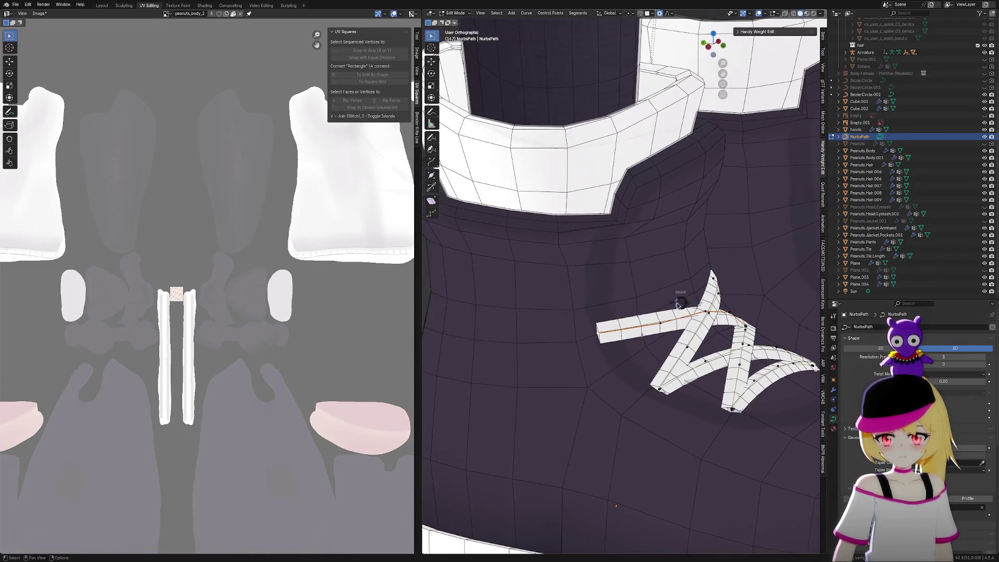
{"action": "left_click", "coordinate": [676, 302]}
{"action": "key", "text": "Tab"}
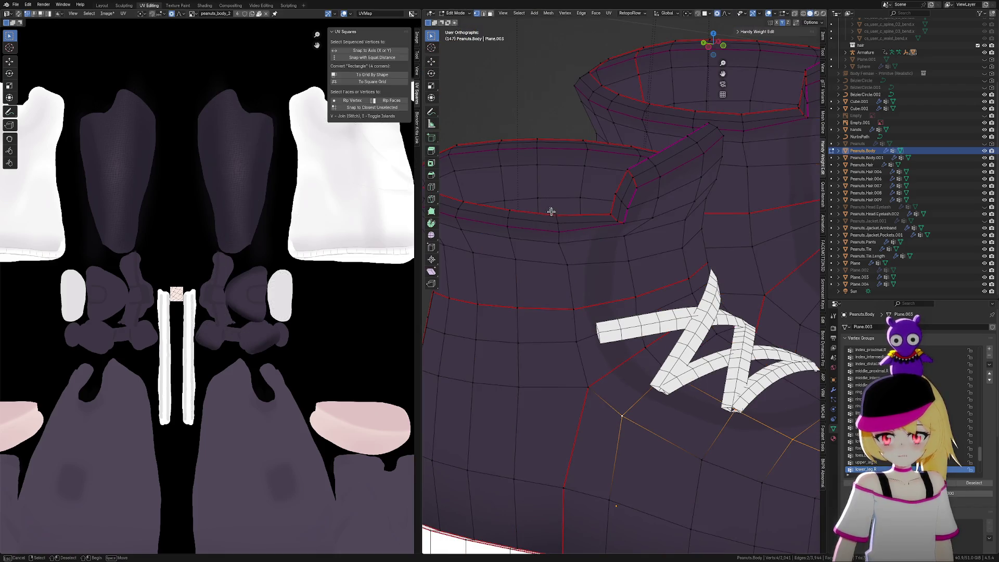
Select the vertices running down the boot's collar seam
{"action": "left_click", "coordinate": [557, 216]}
{"action": "left_click", "coordinate": [571, 272], "text": "shift"}
{"action": "left_click", "coordinate": [574, 307], "text": "shift"}
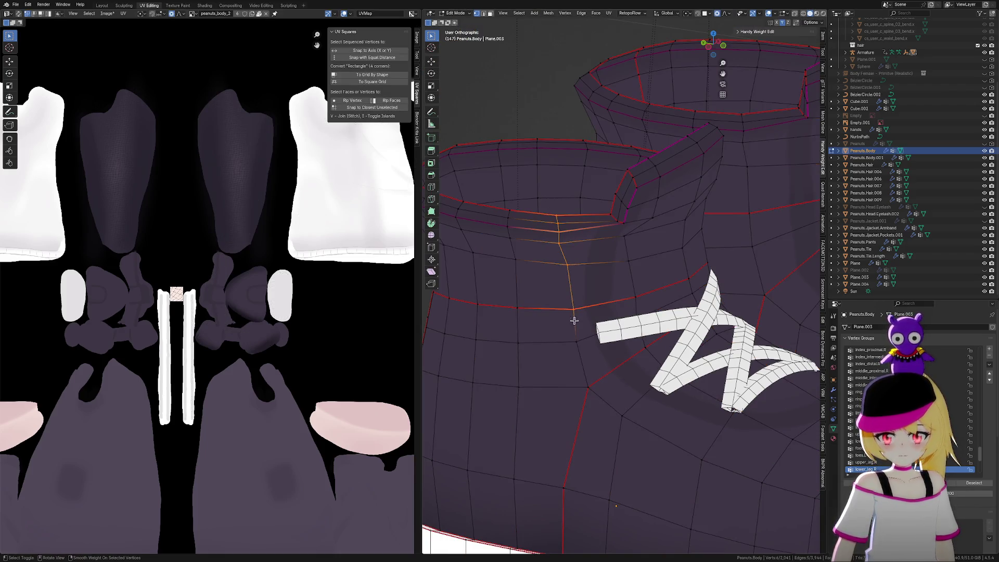
{"action": "left_click", "coordinate": [576, 341], "text": "shift"}
{"action": "left_click", "coordinate": [587, 387], "text": "shift"}
In X-ray side view, move the boot-top vertices -0.003864 m along Y with smooth falloff
{"action": "mouse_move", "coordinate": [589, 389]}
{"action": "middle_mouse_down"}
{"action": "mouse_move", "coordinate": [633, 411]}
{"action": "mouse_move", "coordinate": [805, 117]}
{"action": "middle_mouse_up"}
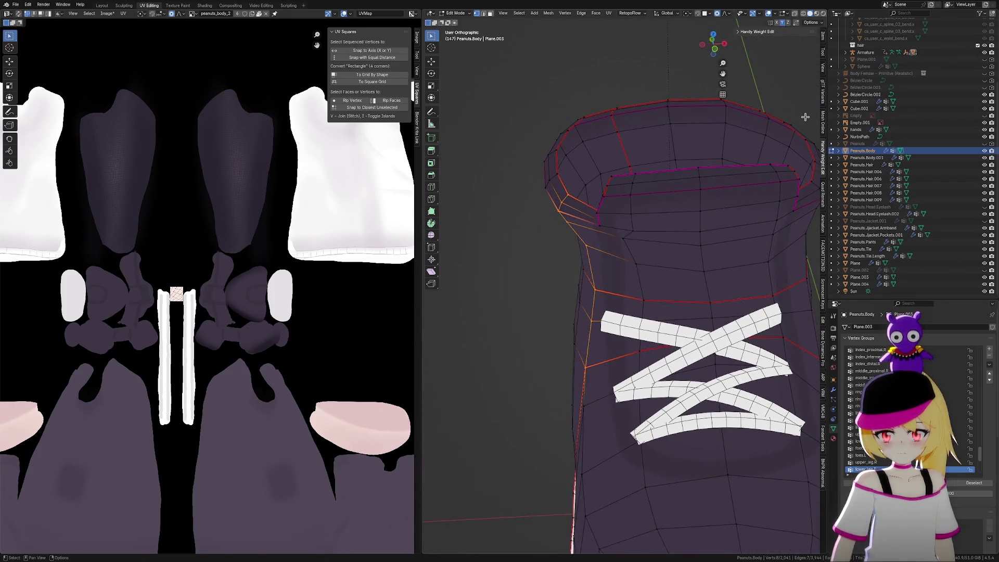
{"action": "left_click", "coordinate": [703, 47]}
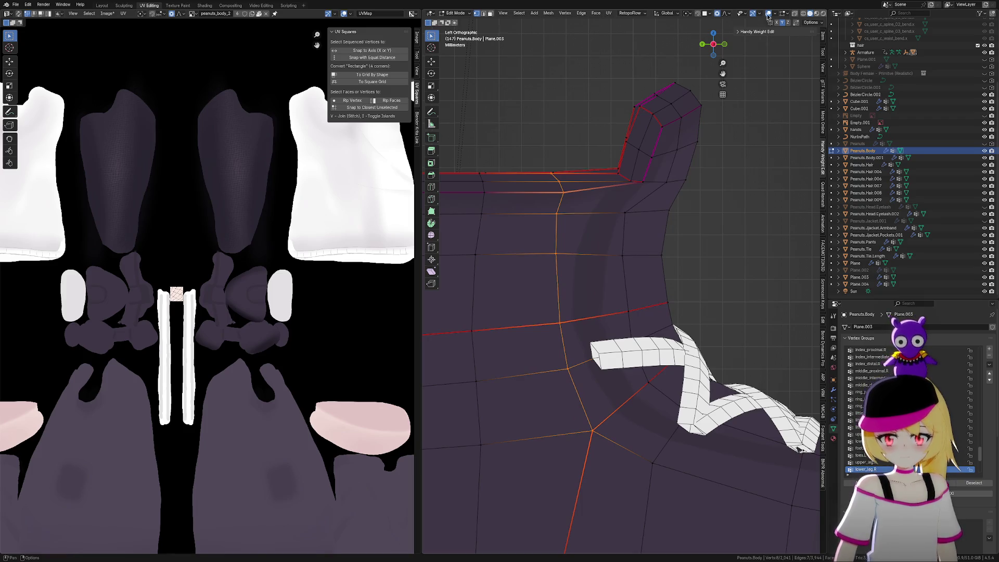
{"action": "left_click", "coordinate": [794, 14]}
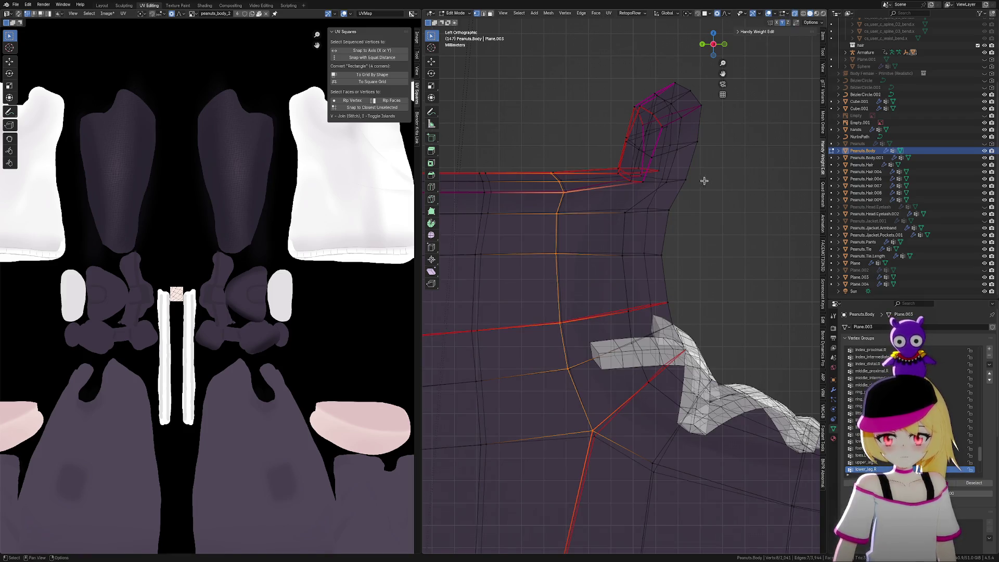
{"action": "mouse_move", "coordinate": [718, 203]}
{"action": "middle_mouse_down"}
{"action": "mouse_move", "coordinate": [707, 216]}
{"action": "mouse_move", "coordinate": [726, 194]}
{"action": "mouse_move", "coordinate": [714, 198]}
{"action": "middle_mouse_up"}
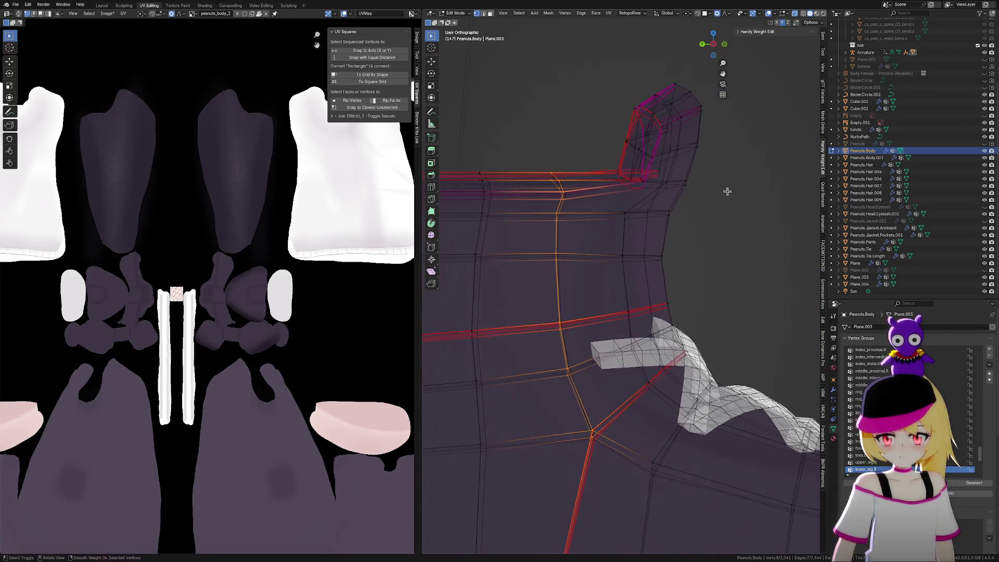
{"action": "left_click", "coordinate": [714, 44]}
{"action": "key", "text": "g"}
{"action": "key", "text": "y"}
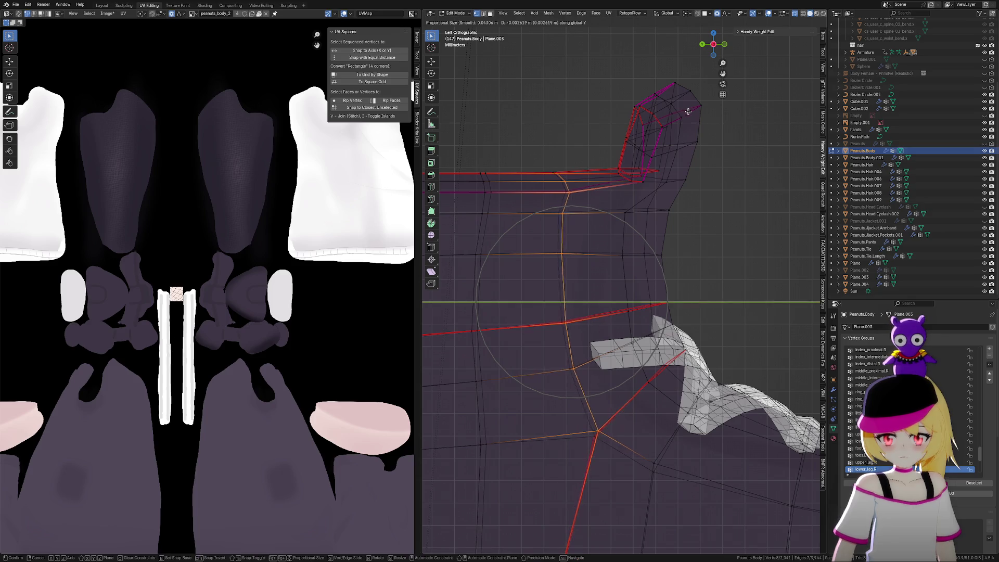
{"action": "scroll", "coordinate": [689, 117], "scroll_direction": "down", "scroll_amount": 3}
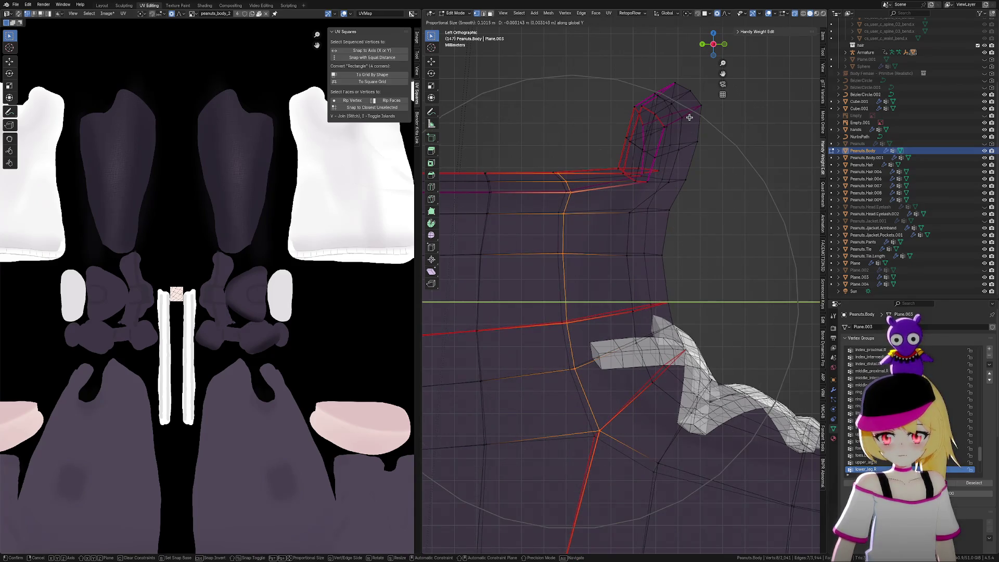
{"action": "left_click", "coordinate": [718, 150]}
Switch the boot body back to Object Mode
{"action": "mouse_move", "coordinate": [718, 149]}
{"action": "middle_mouse_down"}
{"action": "mouse_move", "coordinate": [674, 188]}
{"action": "mouse_move", "coordinate": [651, 178]}
{"action": "middle_mouse_up"}
{"action": "key", "text": "ctrl+Tab"}
{"action": "left_click", "coordinate": [614, 197]}
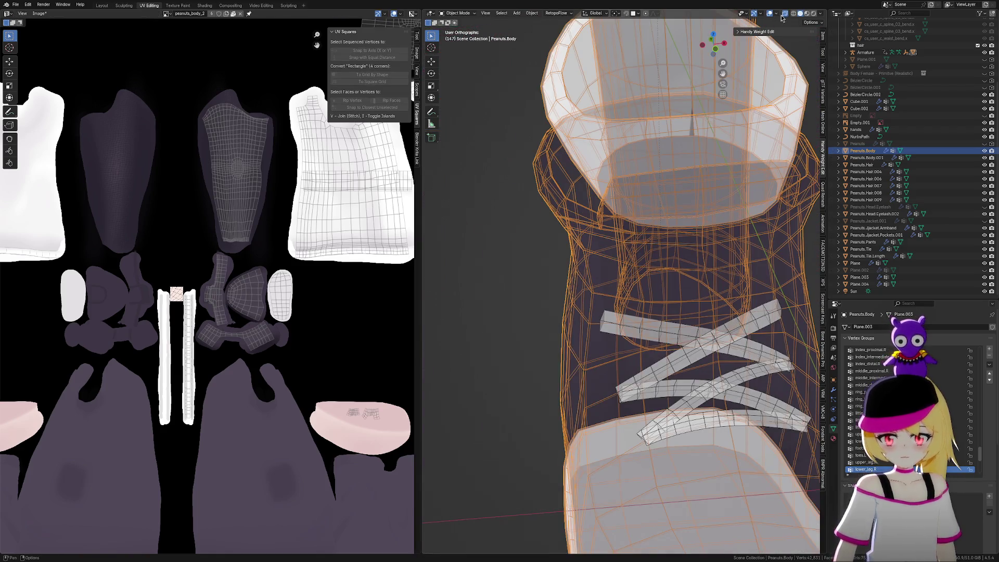
Turn off X-ray, zoom in and open the lace NurbsPath in Edit Mode
{"action": "left_click", "coordinate": [785, 13]}
{"action": "middle_click_drag", "start_coordinate": [714, 256], "coordinate": [633, 259], "text": "shift"}
{"action": "scroll", "coordinate": [633, 259], "scroll_direction": "up", "scroll_amount": 1}
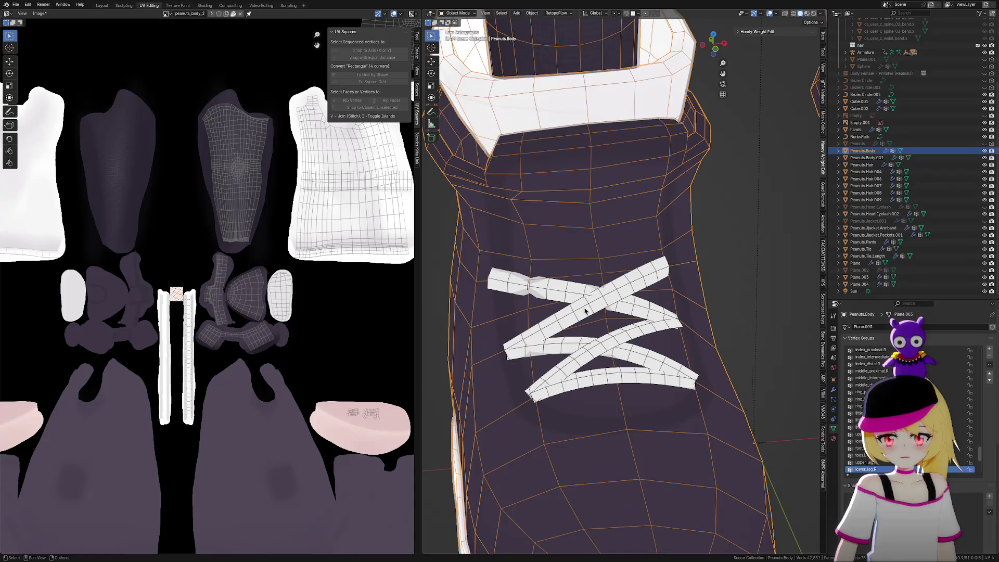
{"action": "scroll", "coordinate": [555, 296], "scroll_direction": "up", "scroll_amount": 2}
{"action": "left_click", "coordinate": [609, 255]}
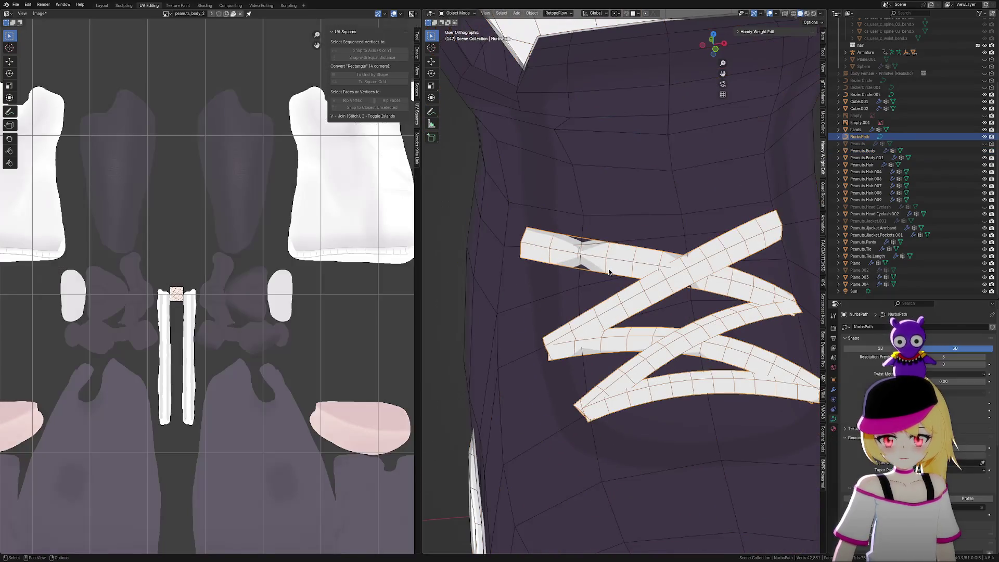
{"action": "key", "text": "Tab"}
Move the lace control points along Y, then return to Object Mode
{"action": "middle_click_drag", "start_coordinate": [531, 229], "coordinate": [643, 267]}
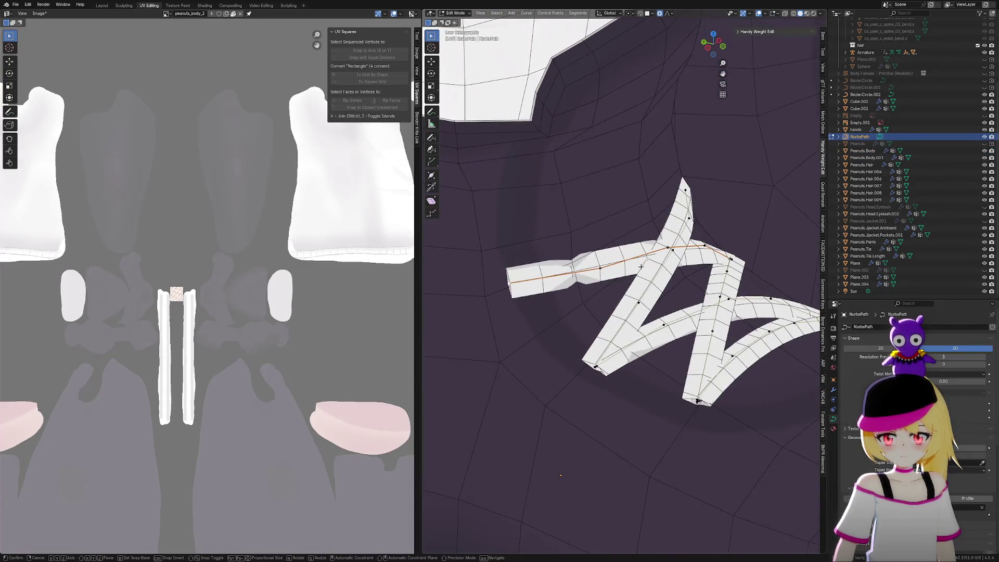
{"action": "key", "text": "g"}
{"action": "key", "text": "y"}
{"action": "left_click", "coordinate": [652, 265]}
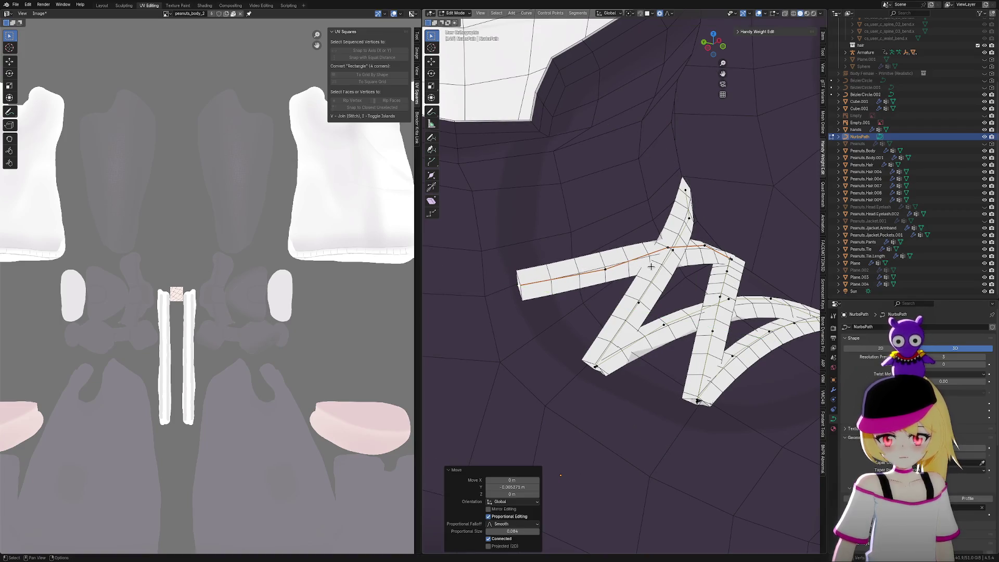
{"action": "scroll", "coordinate": [598, 369], "scroll_direction": "down", "scroll_amount": 3}
{"action": "key", "text": "Tab"}
From a front view, re-enter Edit Mode and shift the lace points along X twice
{"action": "scroll", "coordinate": [659, 366], "scroll_direction": "down", "scroll_amount": 4}
{"action": "mouse_move", "coordinate": [658, 366]}
{"action": "middle_mouse_down"}
{"action": "mouse_move", "coordinate": [725, 337]}
{"action": "mouse_move", "coordinate": [716, 356]}
{"action": "middle_mouse_up"}
{"action": "scroll", "coordinate": [568, 262], "scroll_direction": "up", "scroll_amount": 3}
{"action": "scroll", "coordinate": [573, 260], "scroll_direction": "up", "scroll_amount": 1}
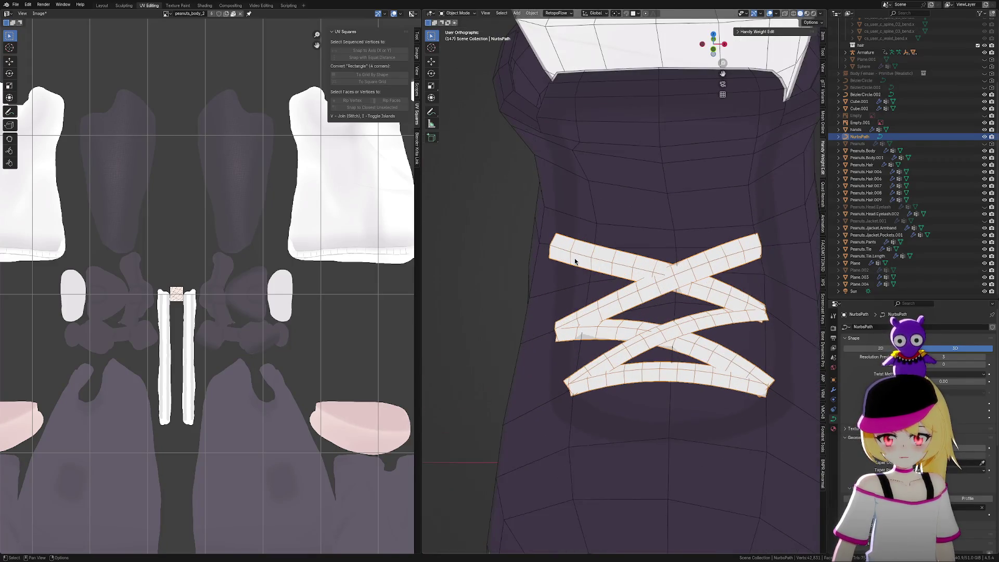
{"action": "key", "text": "Tab"}
{"action": "key", "text": "g"}
{"action": "key", "text": "x"}
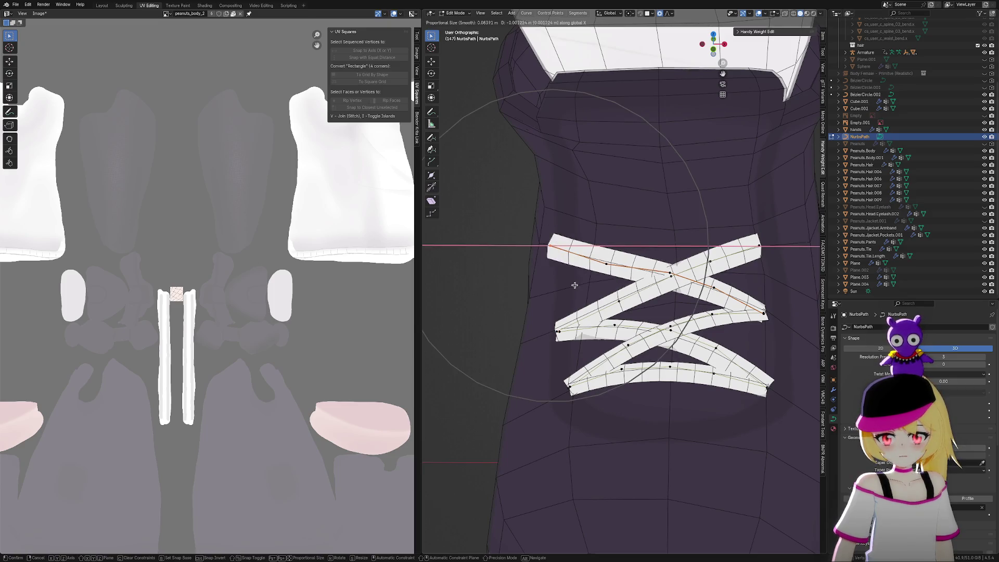
{"action": "left_click", "coordinate": [589, 286]}
{"action": "mouse_move", "coordinate": [589, 286]}
{"action": "middle_mouse_down"}
{"action": "mouse_move", "coordinate": [651, 297]}
{"action": "mouse_move", "coordinate": [604, 240]}
{"action": "middle_mouse_up"}
{"action": "key", "text": "g"}
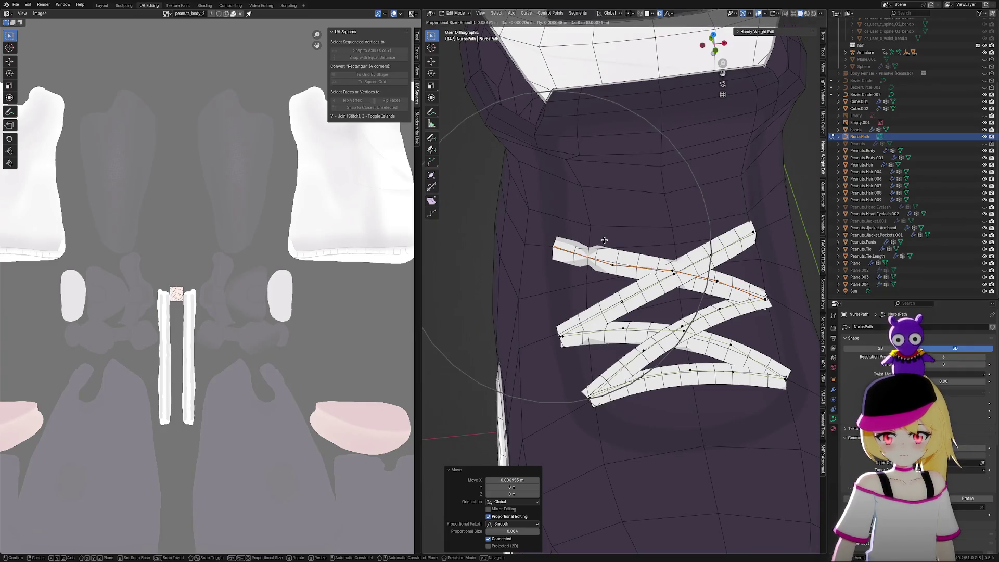
{"action": "key", "text": "x"}
{"action": "left_click", "coordinate": [608, 246]}
Adjust the lace points along Y, X and Z, then return to Object Mode
{"action": "middle_click_drag", "start_coordinate": [608, 247], "coordinate": [677, 276]}
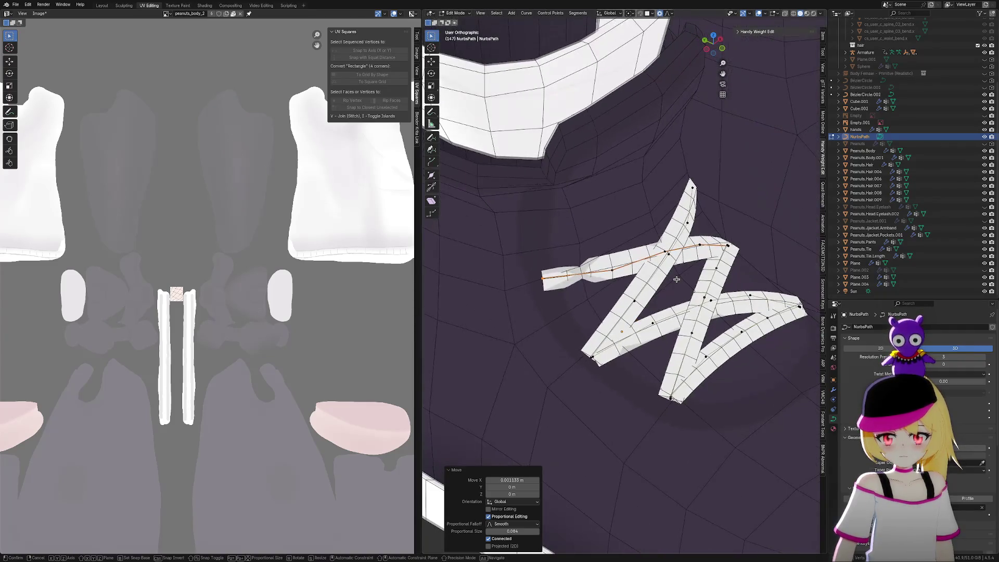
{"action": "key", "text": "g"}
{"action": "key", "text": "y"}
{"action": "left_click", "coordinate": [683, 280]}
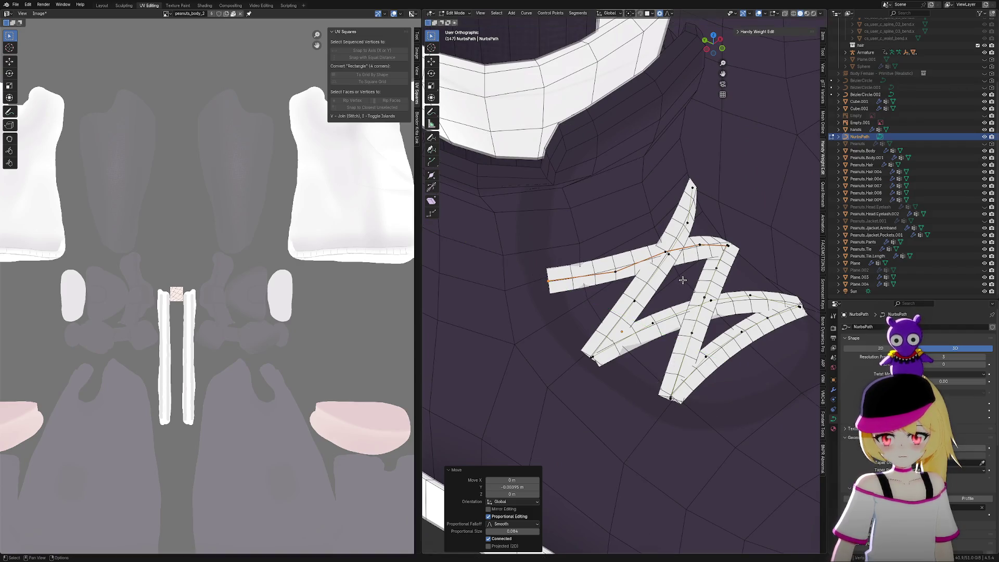
{"action": "mouse_move", "coordinate": [626, 364]}
{"action": "middle_mouse_down"}
{"action": "mouse_move", "coordinate": [741, 352]}
{"action": "mouse_move", "coordinate": [680, 357]}
{"action": "middle_mouse_up"}
{"action": "key", "text": "g"}
{"action": "key", "text": "x"}
{"action": "left_click", "coordinate": [739, 350]}
{"action": "key", "text": "g"}
{"action": "key", "text": "z"}
{"action": "left_click", "coordinate": [729, 344]}
{"action": "scroll", "coordinate": [680, 356], "scroll_direction": "down", "scroll_amount": 5}
{"action": "key", "text": "Tab"}
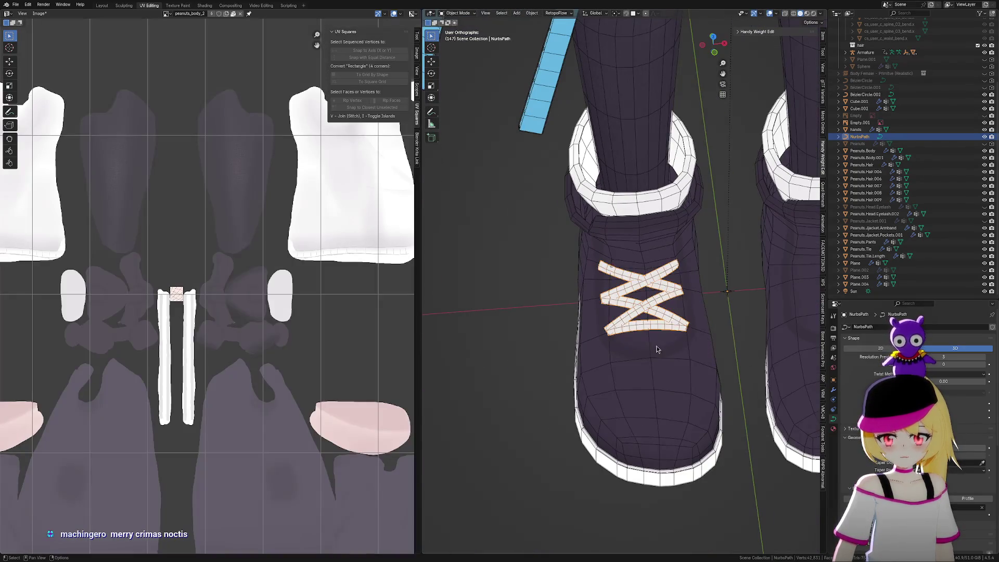
Frame the laces from above and box-select lace control points in Edit Mode
{"action": "scroll", "coordinate": [682, 357], "scroll_direction": "up", "scroll_amount": 5}
{"action": "mouse_move", "coordinate": [680, 327]}
{"action": "middle_mouse_down"}
{"action": "mouse_move", "coordinate": [679, 317]}
{"action": "mouse_move", "coordinate": [633, 310]}
{"action": "mouse_move", "coordinate": [691, 260]}
{"action": "mouse_move", "coordinate": [609, 286]}
{"action": "middle_mouse_up"}
{"action": "scroll", "coordinate": [581, 237], "scroll_direction": "up", "scroll_amount": 3}
{"action": "middle_click_drag", "start_coordinate": [698, 266], "coordinate": [740, 293], "text": "shift"}
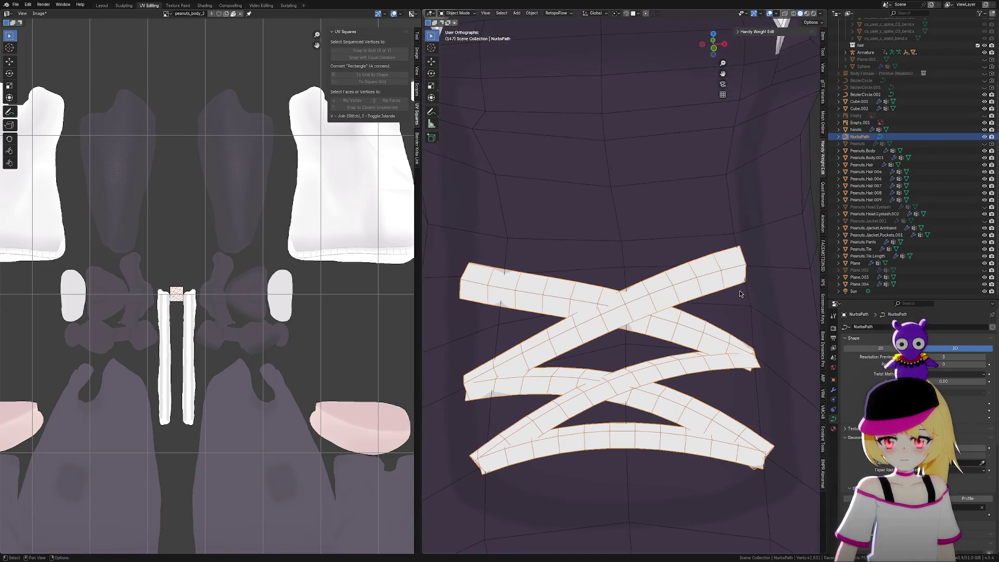
{"action": "key", "text": "Tab"}
{"action": "key", "text": "b"}
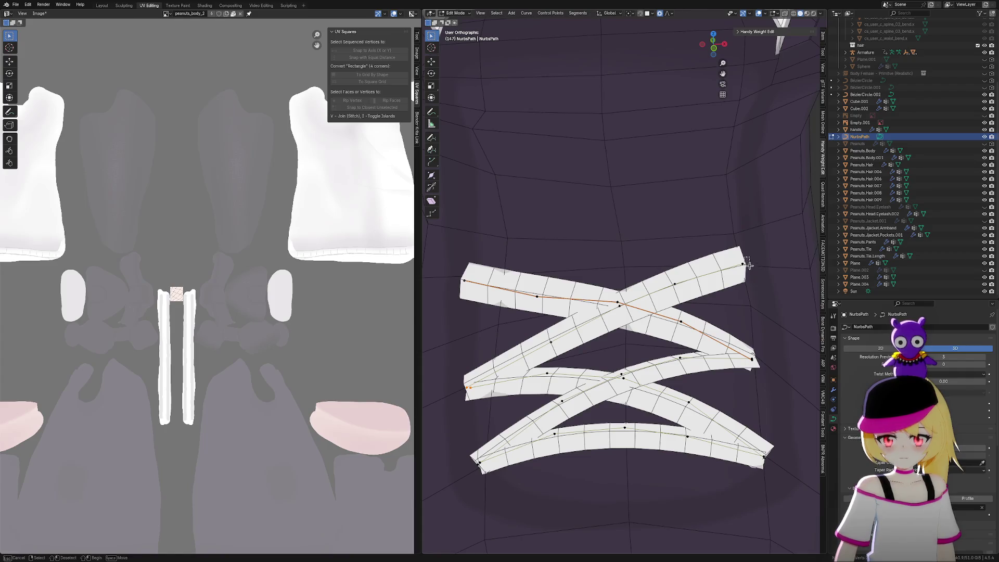
Move the selected curve point along Y, then along Z
{"action": "key", "text": "g"}
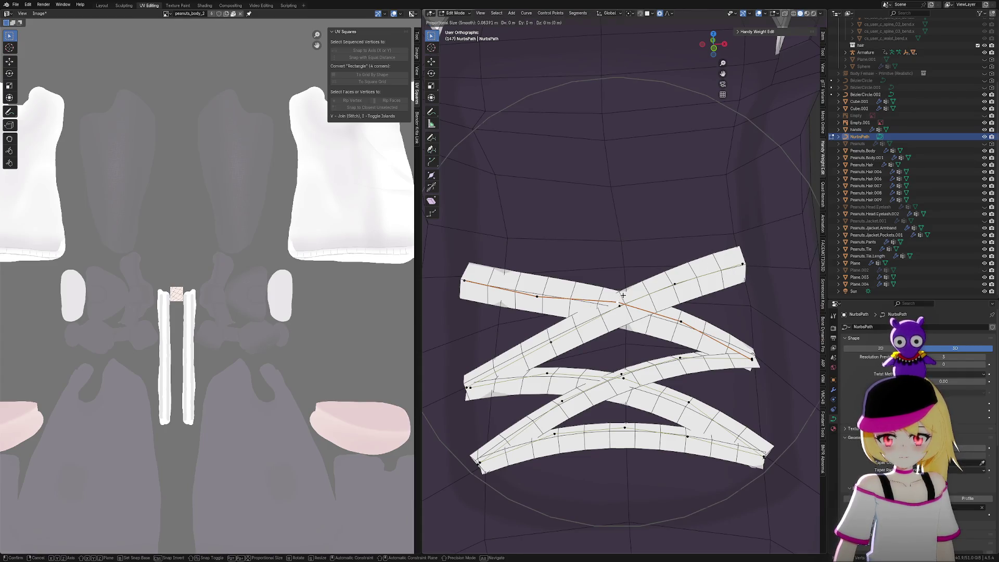
{"action": "key", "text": "z"}
{"action": "scroll", "coordinate": [623, 299], "scroll_direction": "up", "scroll_amount": 6}
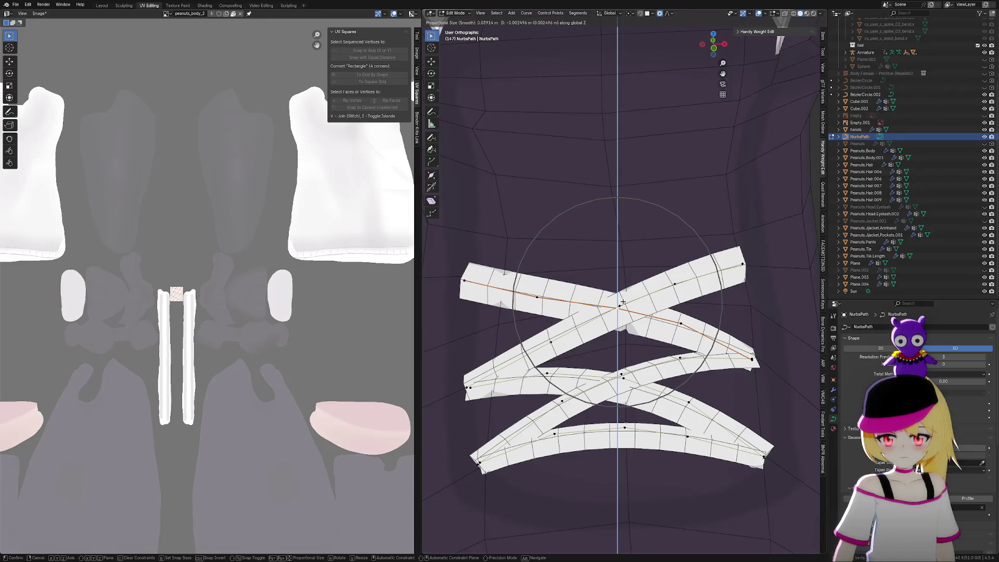
{"action": "mouse_move", "coordinate": [623, 302]}
{"action": "middle_mouse_down"}
{"action": "mouse_move", "coordinate": [688, 321]}
{"action": "mouse_move", "coordinate": [752, 295]}
{"action": "mouse_move", "coordinate": [749, 314]}
{"action": "middle_mouse_up"}
{"action": "key", "text": "y"}
{"action": "left_click", "coordinate": [683, 315]}
{"action": "key", "text": "g"}
{"action": "key", "text": "z"}
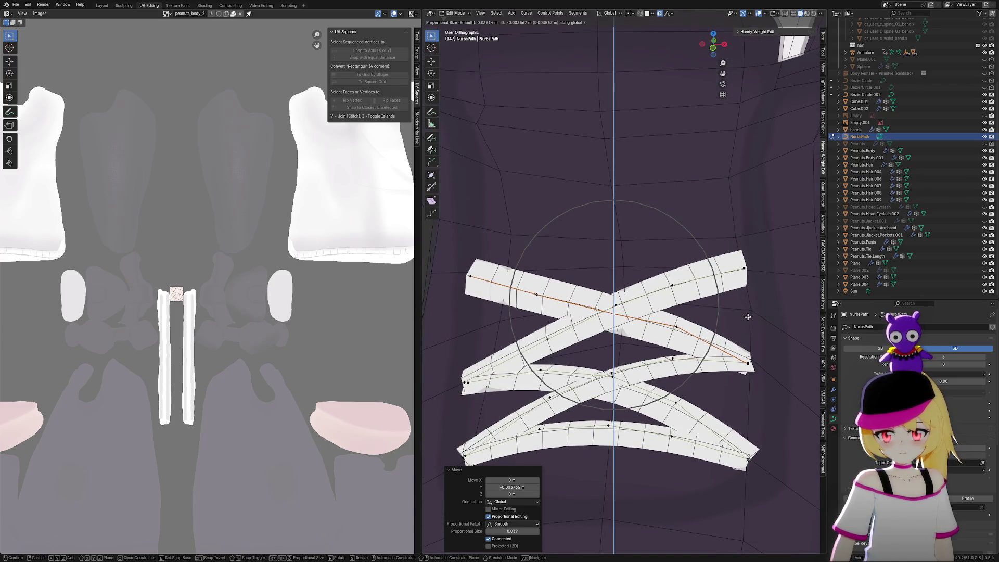
{"action": "left_click", "coordinate": [747, 316]}
Lower another lace curve point along Z
{"action": "left_click", "coordinate": [676, 326]}
{"action": "key", "text": "g"}
{"action": "key", "text": "z"}
{"action": "scroll", "coordinate": [726, 306], "scroll_direction": "down", "scroll_amount": 6}
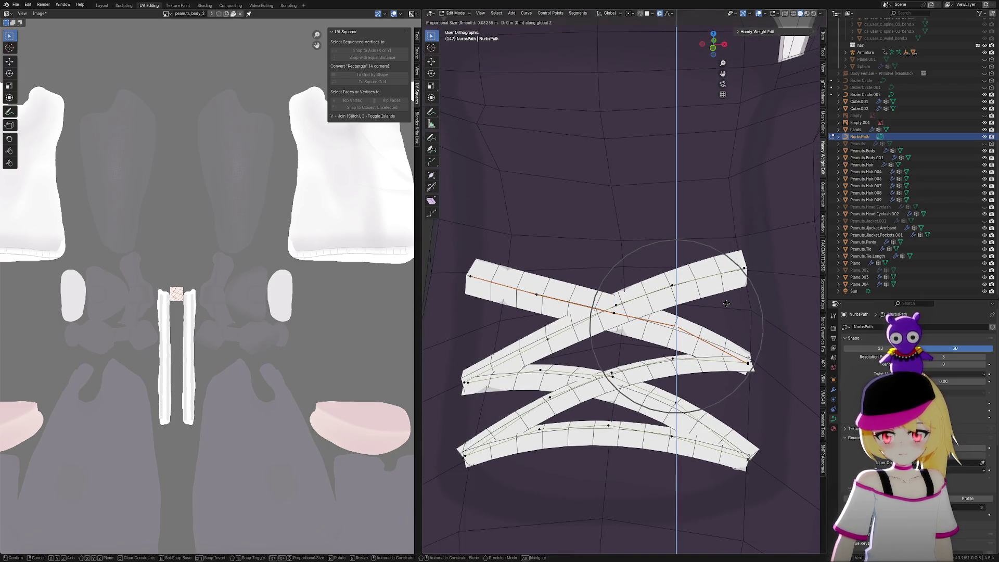
{"action": "left_click", "coordinate": [724, 309]}
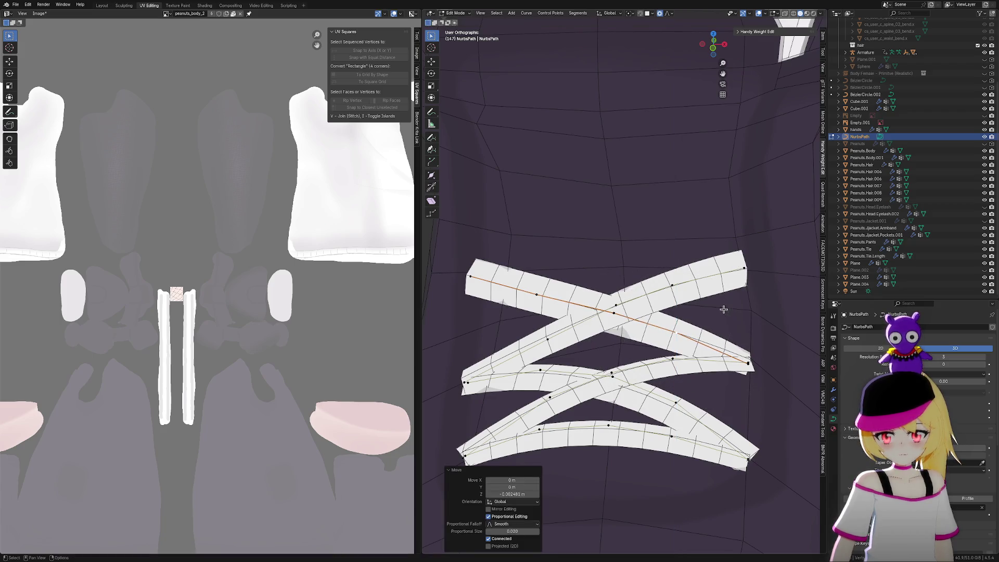
Shift the upper-right lace end along X
{"action": "left_click", "coordinate": [744, 268]}
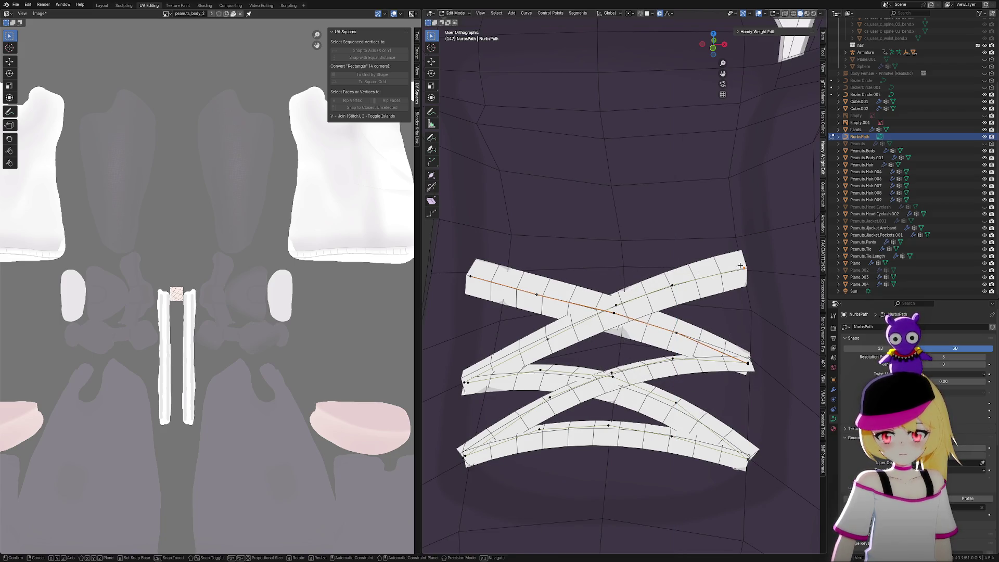
{"action": "key", "text": "g"}
{"action": "key", "text": "x"}
{"action": "left_click", "coordinate": [757, 265]}
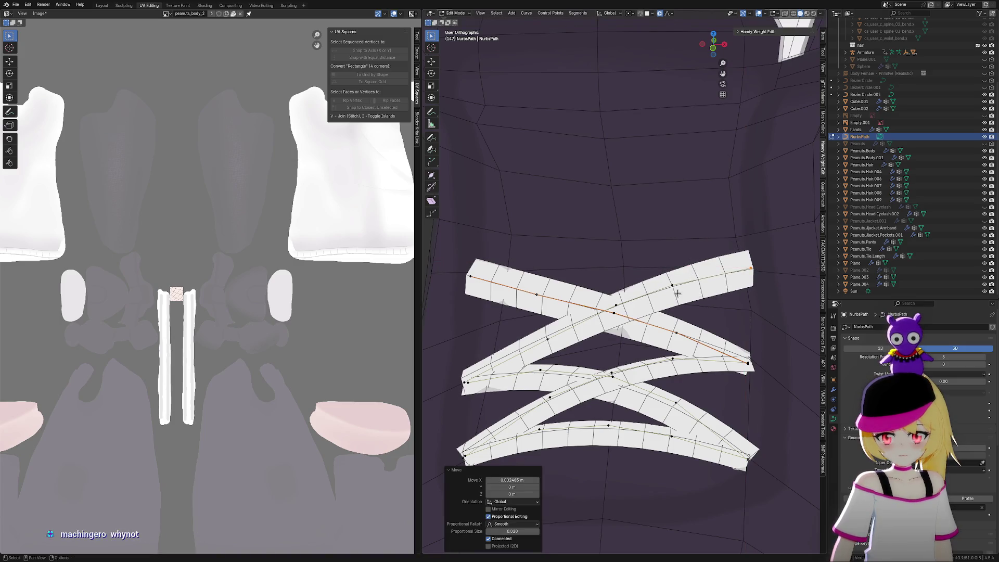
Drop a point on the other crossing strand 0.003477 m along Z with smooth falloff
{"action": "left_click", "coordinate": [676, 290]}
{"action": "key", "text": "g"}
{"action": "key", "text": "Escape"}
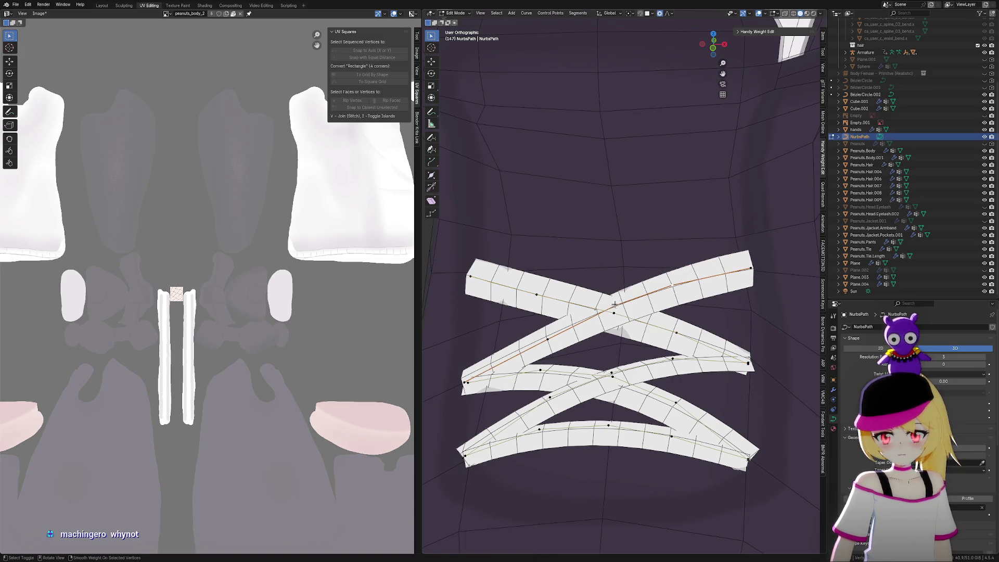
{"action": "key", "text": "g"}
{"action": "key", "text": "z"}
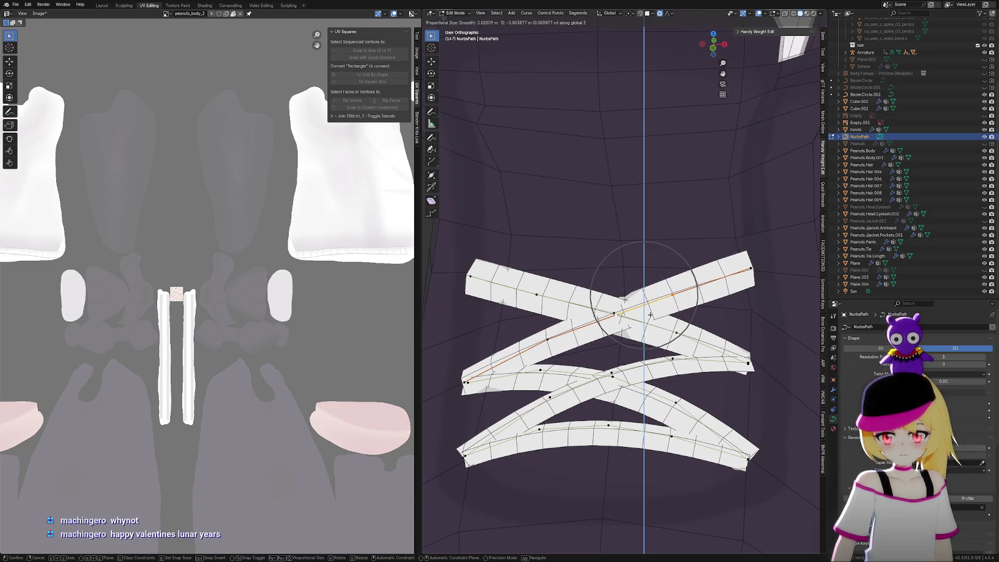
{"action": "left_click", "coordinate": [650, 315]}
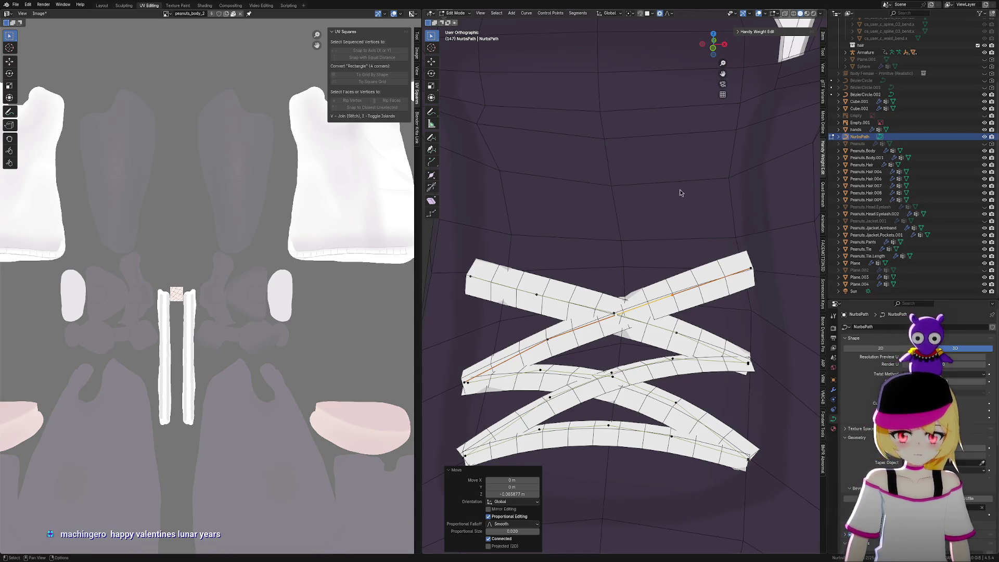
{"action": "mouse_move", "coordinate": [697, 284]}
{"action": "middle_mouse_down"}
{"action": "mouse_move", "coordinate": [781, 330]}
{"action": "mouse_move", "coordinate": [625, 313]}
{"action": "mouse_move", "coordinate": [729, 328]}
{"action": "mouse_move", "coordinate": [670, 327]}
{"action": "mouse_move", "coordinate": [663, 350]}
{"action": "mouse_move", "coordinate": [646, 357]}
{"action": "mouse_move", "coordinate": [654, 365]}
{"action": "middle_mouse_up"}
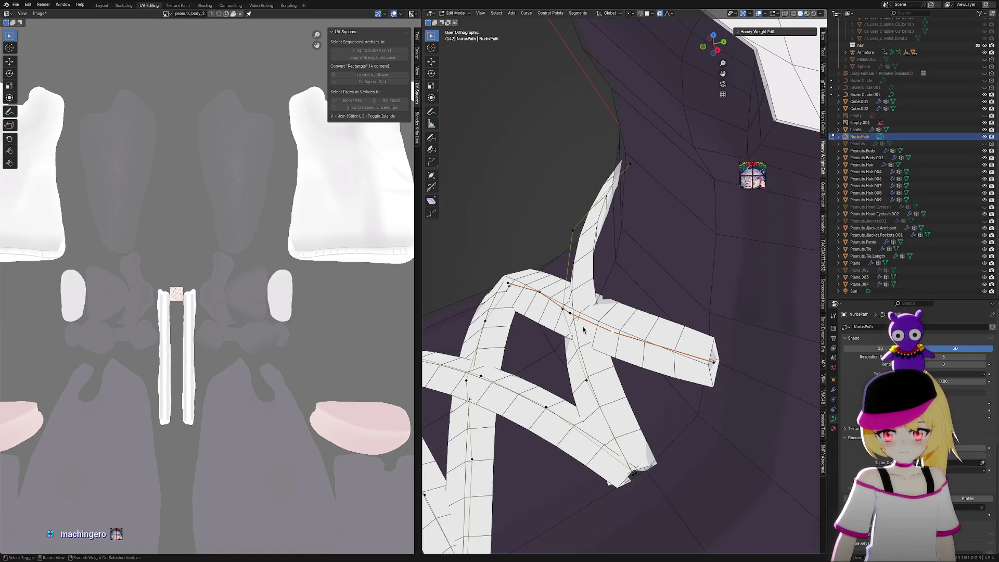
Select the linked vertical and horizontal lace strands and move them along Y, then Z
{"action": "left_click", "coordinate": [565, 311]}
{"action": "key", "text": "ctrl+l"}
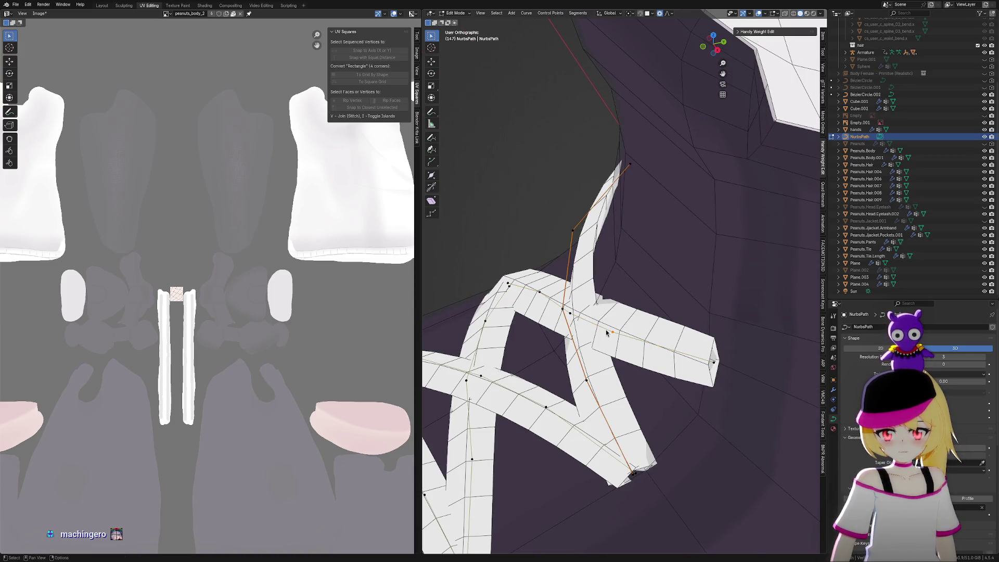
{"action": "left_click", "coordinate": [569, 312]}
{"action": "key", "text": "ctrl+l"}
{"action": "key", "text": "g"}
{"action": "key", "text": "y"}
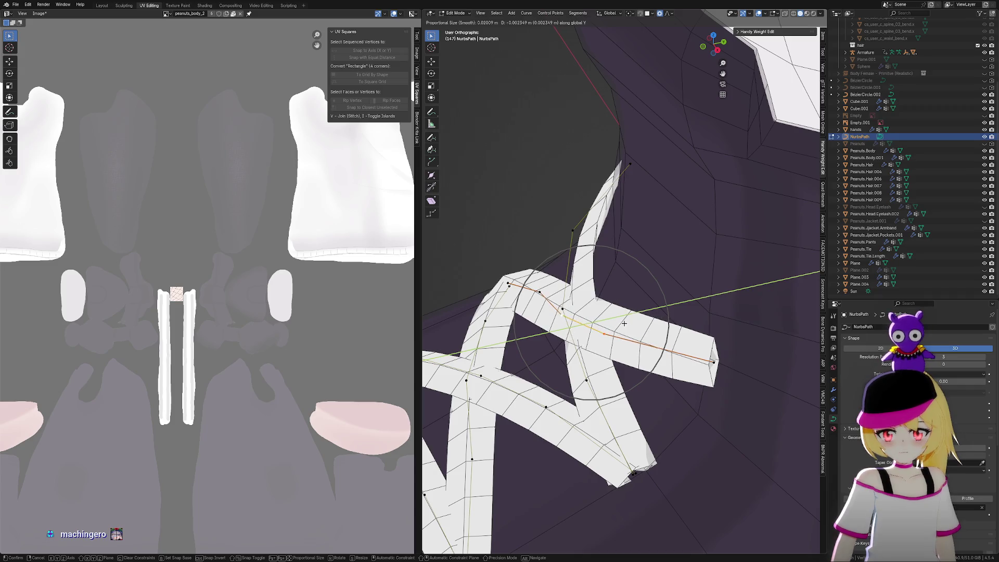
{"action": "key", "text": "z"}
{"action": "left_click", "coordinate": [627, 322]}
{"action": "mouse_move", "coordinate": [627, 322]}
{"action": "middle_mouse_down"}
{"action": "mouse_move", "coordinate": [638, 321]}
{"action": "mouse_move", "coordinate": [631, 338]}
{"action": "middle_mouse_up"}
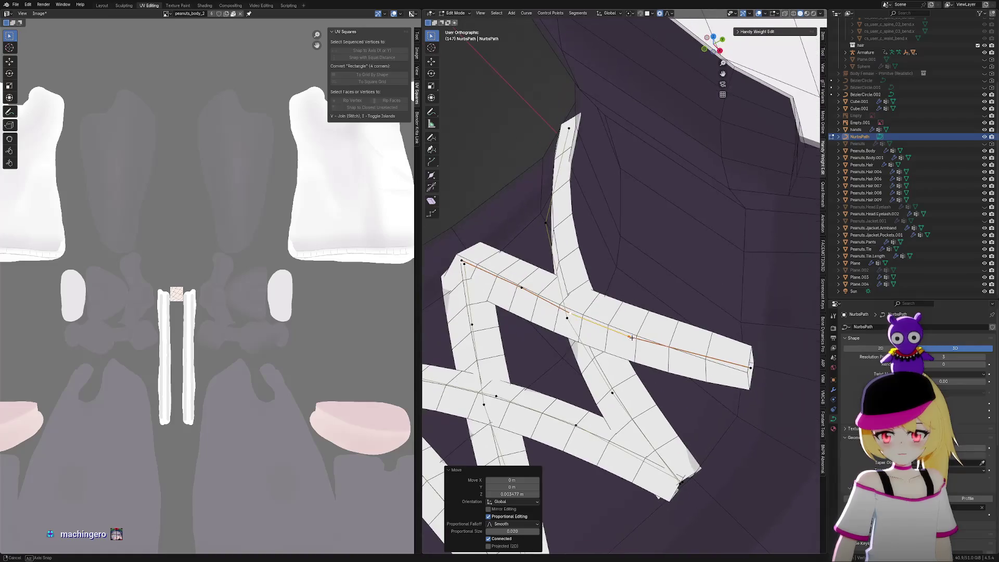
Nudge the lace points -0.000077 m along Y with proportional falloff
{"action": "key", "text": "g"}
{"action": "key", "text": "y"}
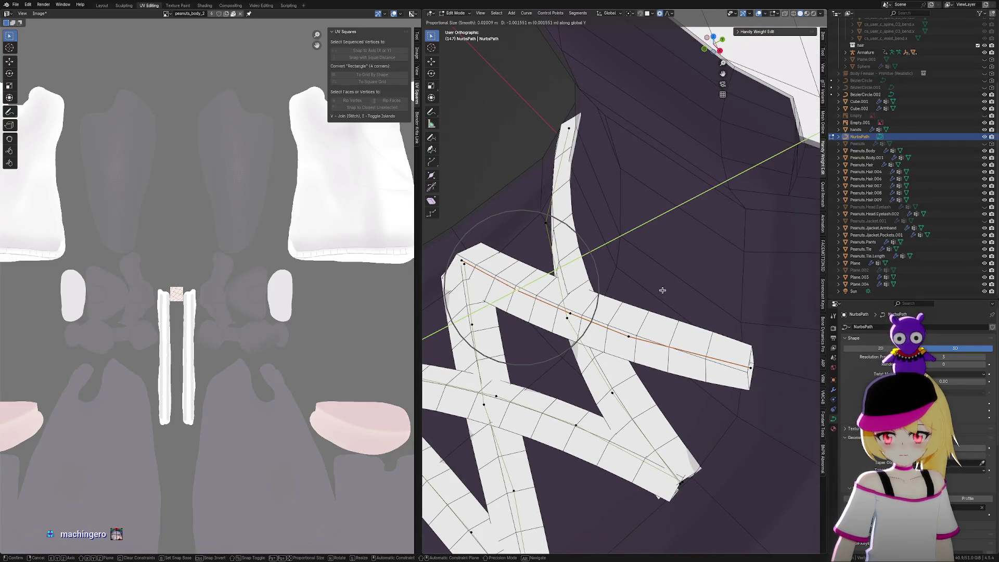
{"action": "left_click", "coordinate": [668, 288]}
{"action": "middle_click_drag", "start_coordinate": [649, 311], "coordinate": [739, 287]}
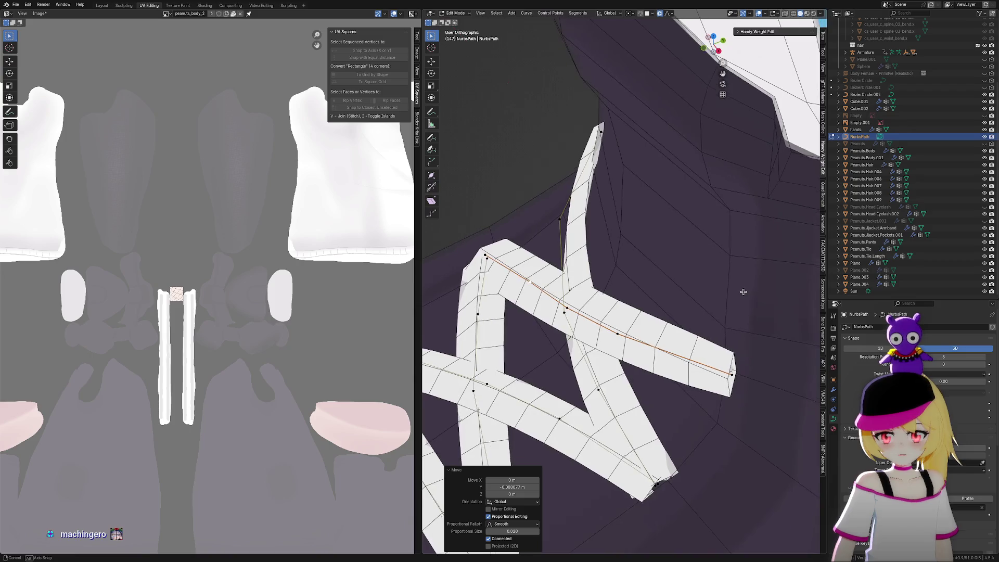
Tilt the lace point 25.3° and refine the twist, then return to Object Mode
{"action": "key", "text": "ctrl+t"}
{"action": "left_click", "coordinate": [598, 329]}
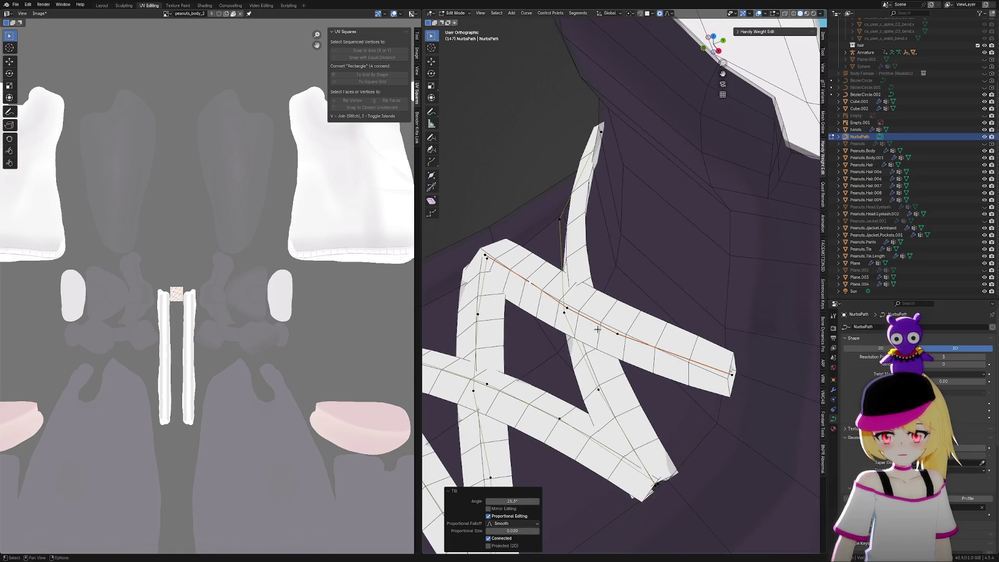
{"action": "key", "text": "ctrl+t"}
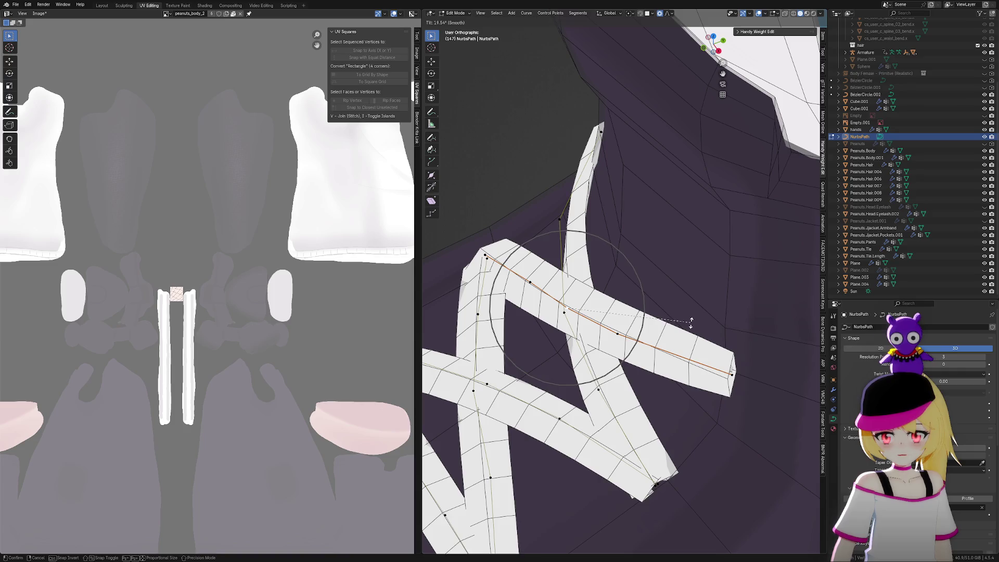
{"action": "left_click", "coordinate": [691, 321]}
{"action": "key", "text": "g"}
{"action": "key", "text": "y"}
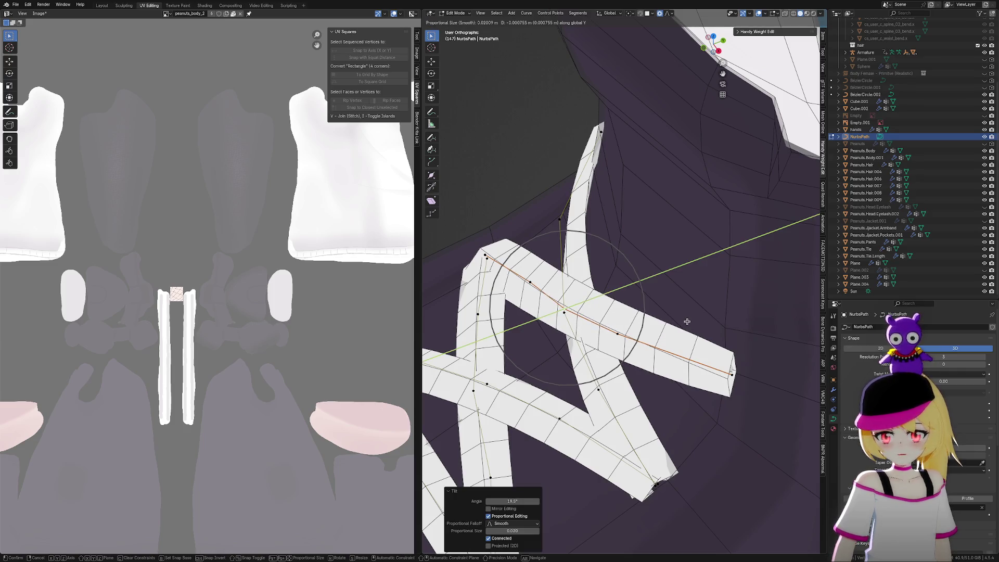
{"action": "key", "text": "Escape"}
{"action": "key", "text": "ctrl+t"}
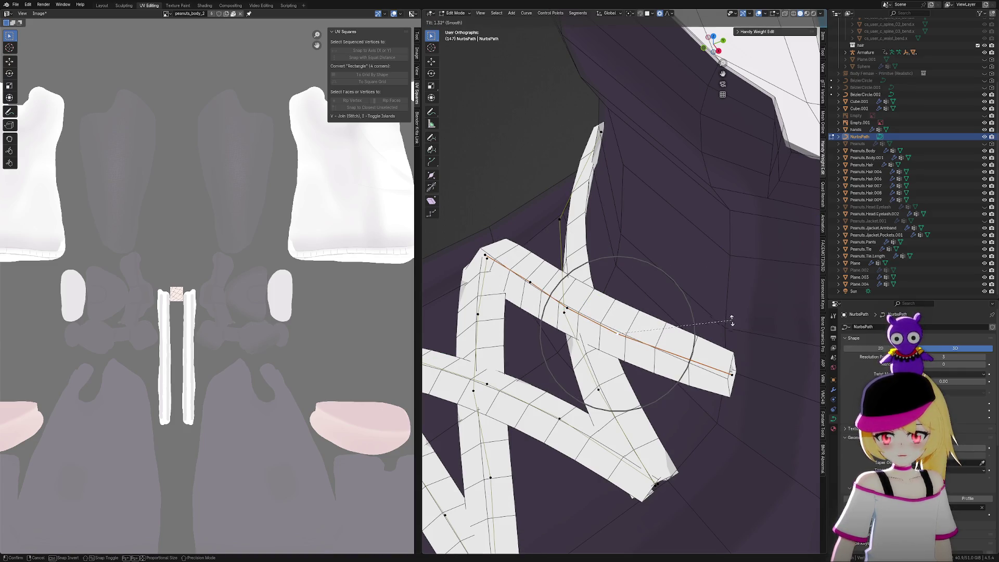
{"action": "left_click", "coordinate": [724, 270]}
{"action": "key", "text": "Tab"}
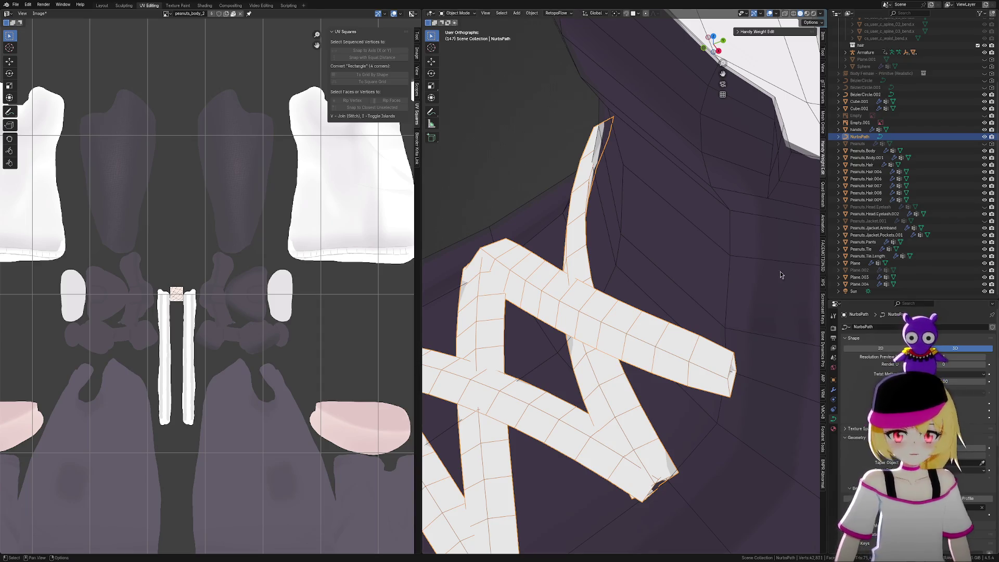
Orbit to a near-front close-up of the laces and re-enter NurbsPath Edit Mode
{"action": "mouse_move", "coordinate": [555, 290]}
{"action": "middle_mouse_down"}
{"action": "mouse_move", "coordinate": [688, 337]}
{"action": "mouse_move", "coordinate": [698, 381]}
{"action": "mouse_move", "coordinate": [632, 319]}
{"action": "middle_mouse_up"}
{"action": "scroll", "coordinate": [630, 316], "scroll_direction": "up", "scroll_amount": 6}
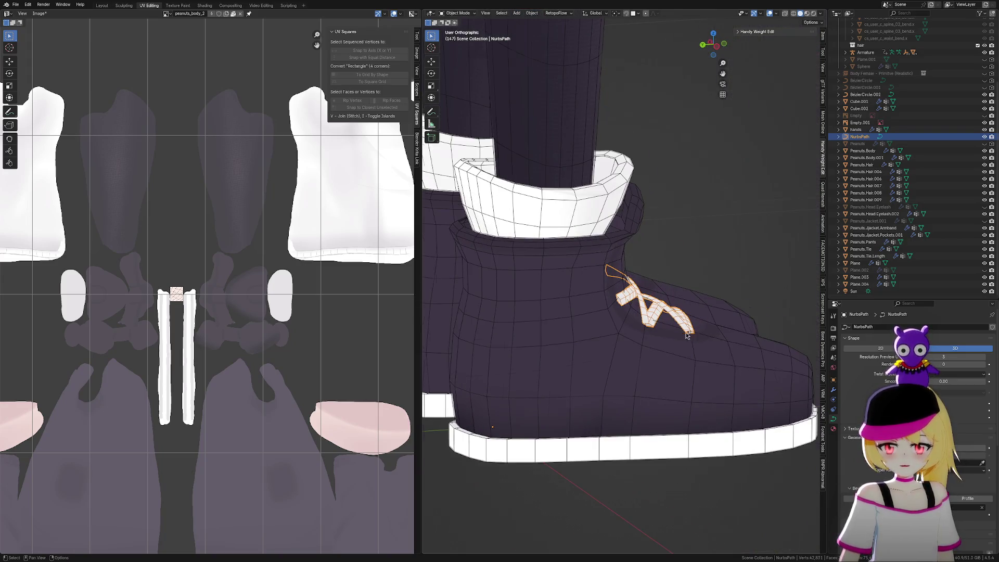
{"action": "scroll", "coordinate": [629, 316], "scroll_direction": "up", "scroll_amount": 2}
{"action": "key", "text": "Tab"}
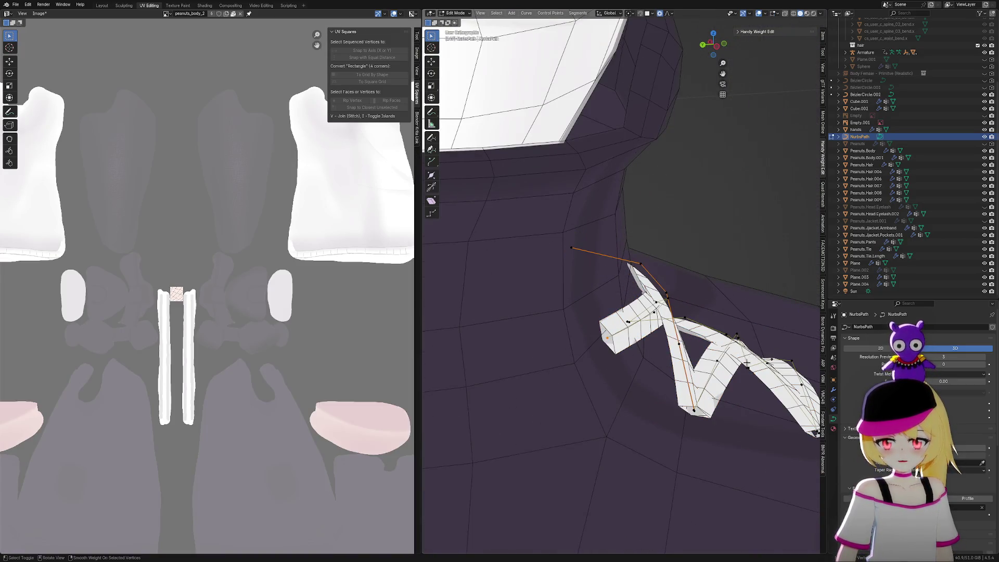
Nudge the selected lace point and shift the lace's left end point along X
{"action": "mouse_move", "coordinate": [614, 343]}
{"action": "middle_mouse_down"}
{"action": "mouse_move", "coordinate": [515, 353]}
{"action": "mouse_move", "coordinate": [624, 353]}
{"action": "middle_mouse_up"}
{"action": "key", "text": "g"}
{"action": "left_click", "coordinate": [515, 353]}
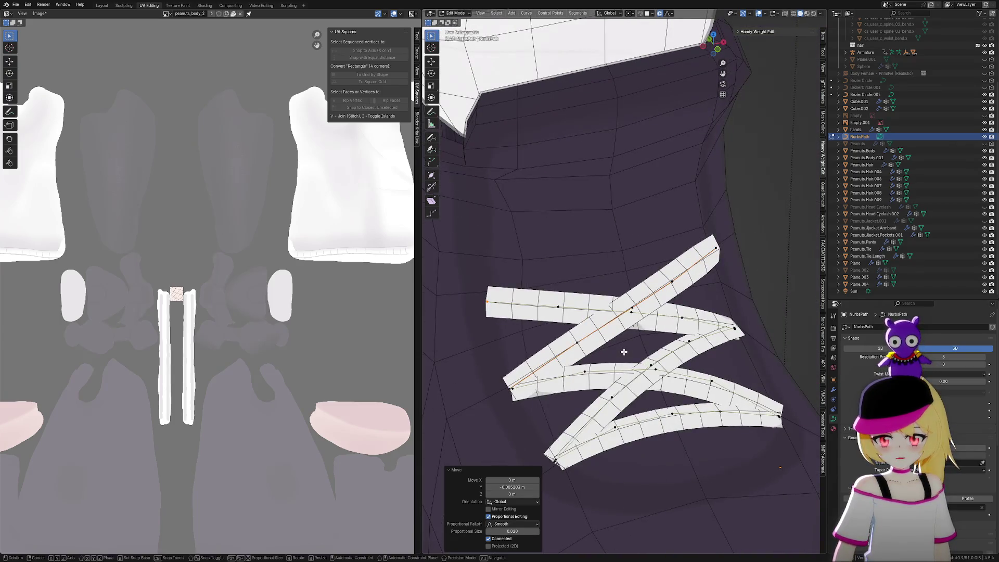
{"action": "key", "text": "g"}
{"action": "key", "text": "x"}
{"action": "left_click", "coordinate": [632, 346]}
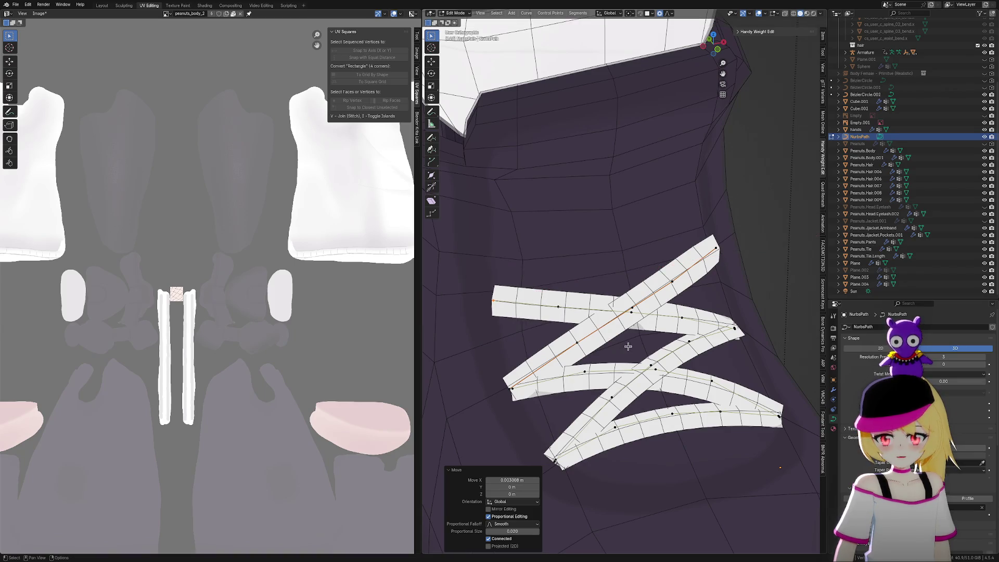
Slide another lace control point along X with smooth falloff, then zoom out
{"action": "mouse_move", "coordinate": [629, 346]}
{"action": "middle_mouse_down"}
{"action": "mouse_move", "coordinate": [718, 315]}
{"action": "mouse_move", "coordinate": [746, 320]}
{"action": "mouse_move", "coordinate": [614, 382]}
{"action": "middle_mouse_up"}
{"action": "left_click", "coordinate": [632, 384]}
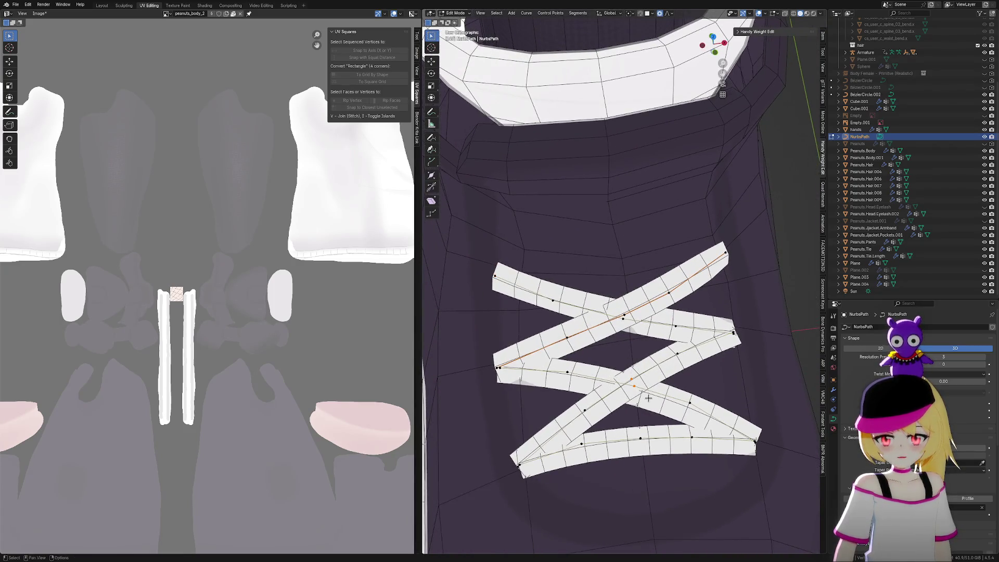
{"action": "key", "text": "g"}
{"action": "key", "text": "x"}
{"action": "left_click", "coordinate": [656, 394]}
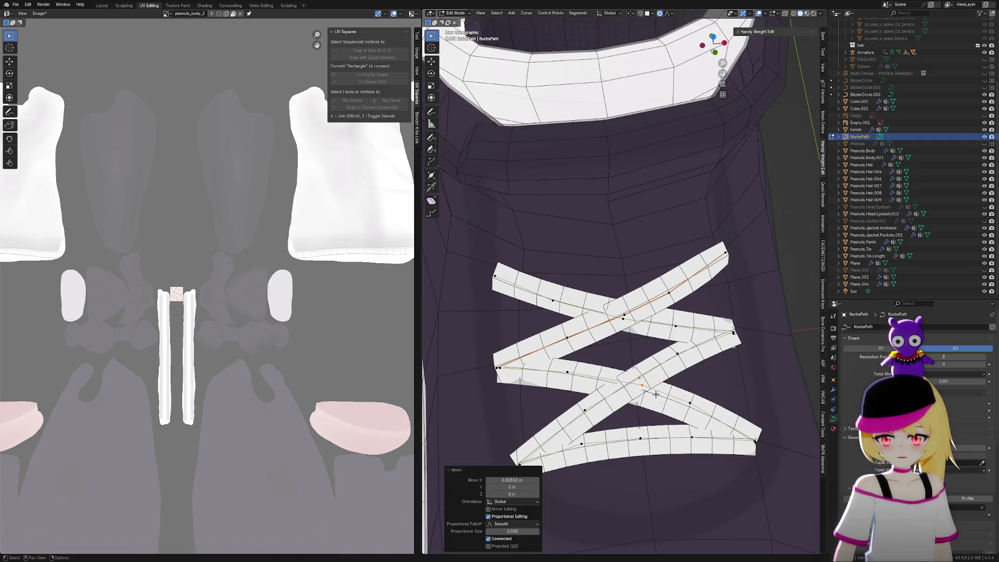
{"action": "scroll", "coordinate": [859, 394], "scroll_direction": "down", "scroll_amount": 1}
{"action": "scroll", "coordinate": [857, 394], "scroll_direction": "down", "scroll_amount": 1}
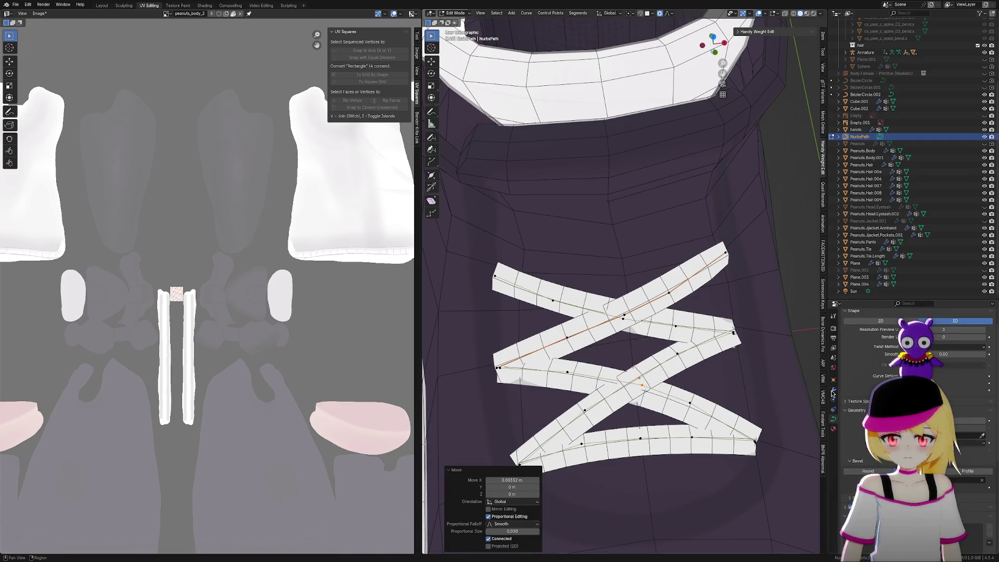
{"action": "scroll", "coordinate": [619, 312], "scroll_direction": "down", "scroll_amount": 4}
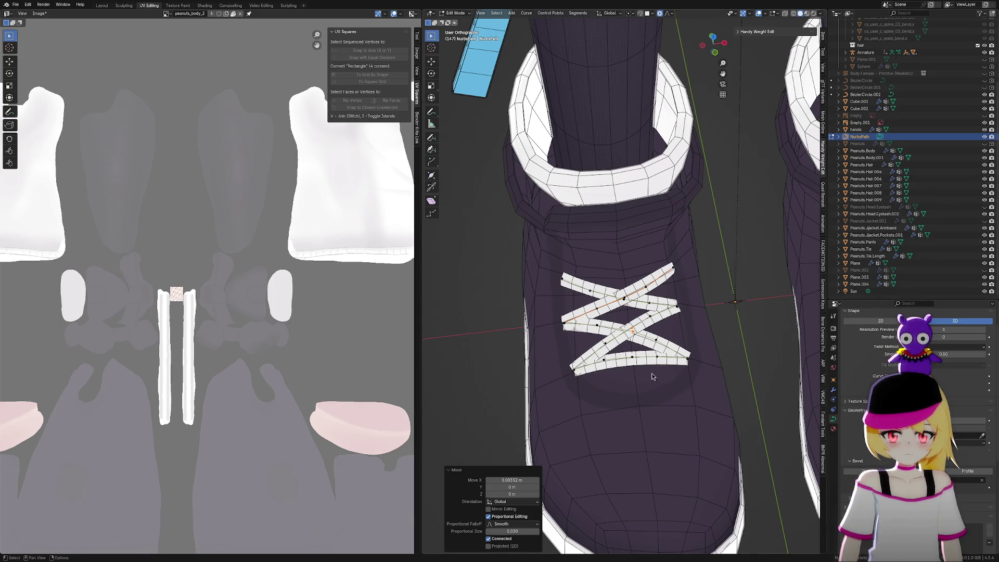
{"action": "scroll", "coordinate": [620, 393], "scroll_direction": "down", "scroll_amount": 3}
{"action": "scroll", "coordinate": [782, 381], "scroll_direction": "up", "scroll_amount": 7}
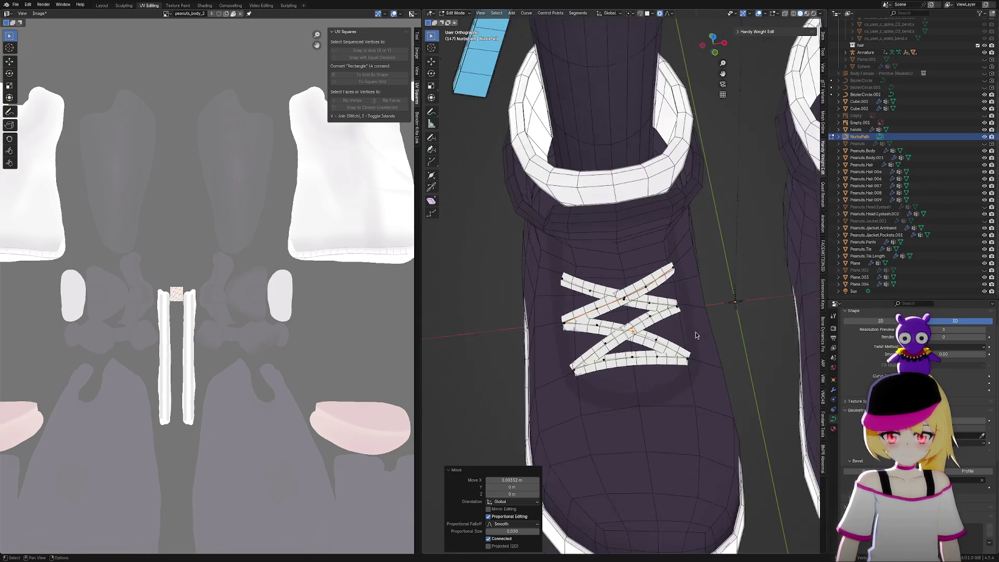
{"action": "middle_click_drag", "start_coordinate": [782, 381], "coordinate": [779, 377]}
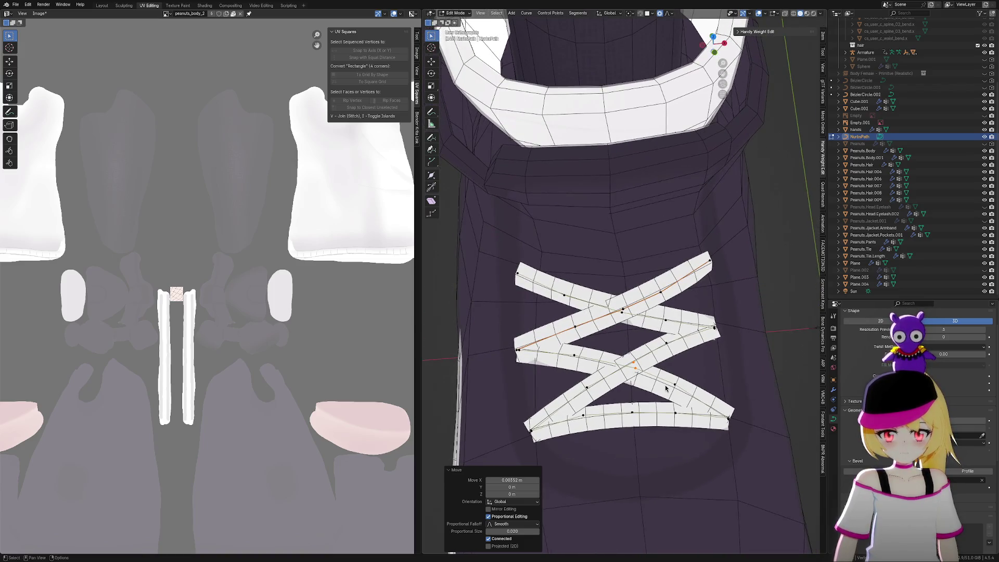
{"action": "scroll", "coordinate": [665, 388], "scroll_direction": "down", "scroll_amount": 3}
{"action": "scroll", "coordinate": [637, 384], "scroll_direction": "down", "scroll_amount": 3}
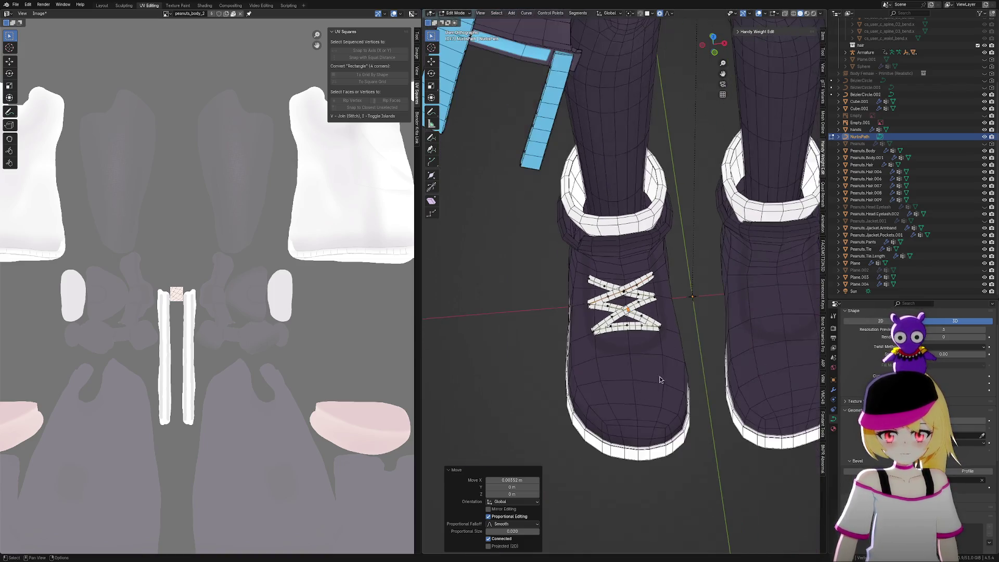
{"action": "mouse_move", "coordinate": [660, 380]}
{"action": "middle_mouse_down"}
{"action": "mouse_move", "coordinate": [721, 354]}
{"action": "mouse_move", "coordinate": [660, 346]}
{"action": "middle_mouse_up"}
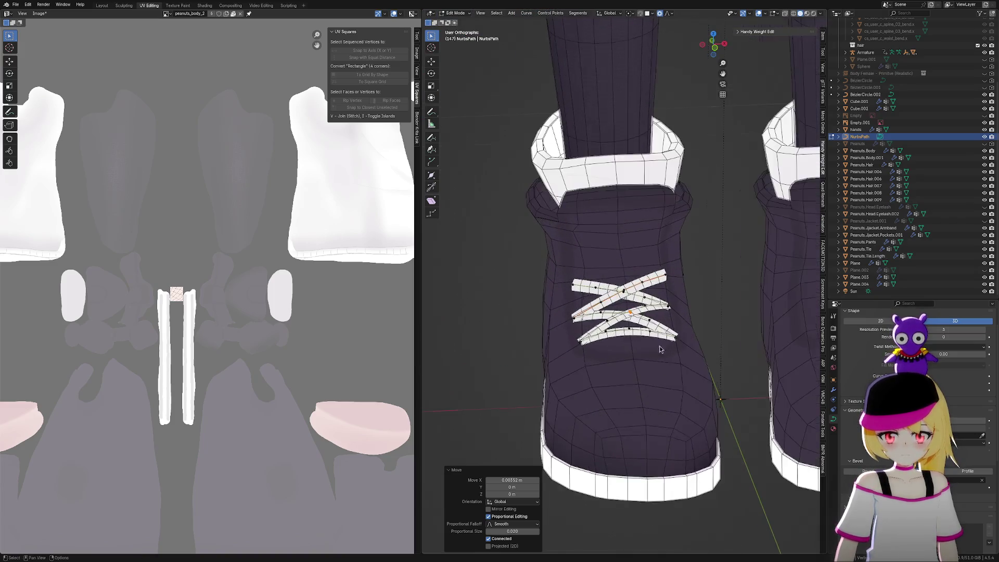
{"action": "scroll", "coordinate": [661, 345], "scroll_direction": "up", "scroll_amount": 5}
{"action": "left_click_drag", "start_coordinate": [513, 316], "coordinate": [512, 316]}
{"action": "key", "text": "g"}
{"action": "key", "text": "z"}
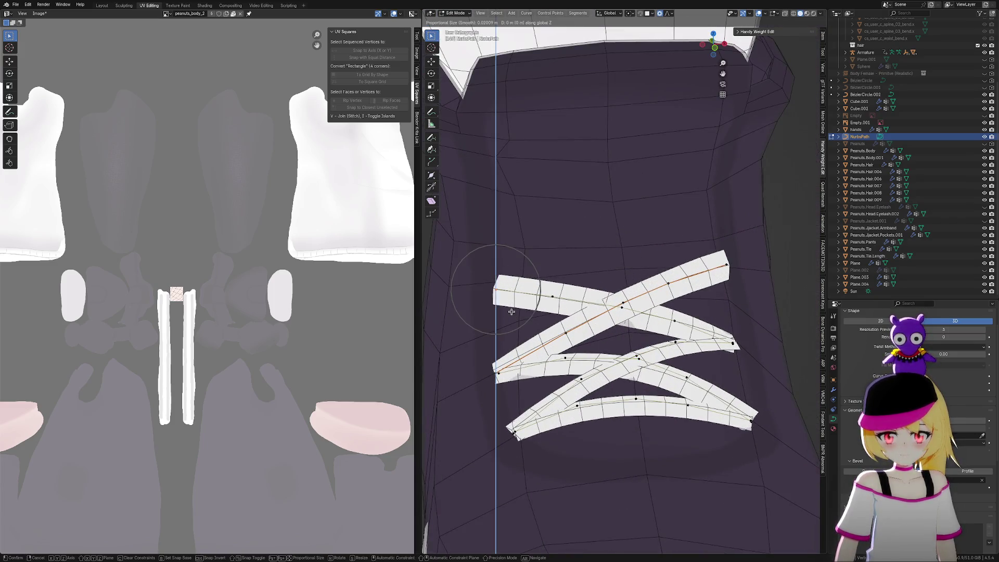
Lower the selected lace points along Z, checking them from a straight front view
{"action": "scroll", "coordinate": [512, 310], "scroll_direction": "down", "scroll_amount": 8}
{"action": "scroll", "coordinate": [512, 304], "scroll_direction": "down", "scroll_amount": 7}
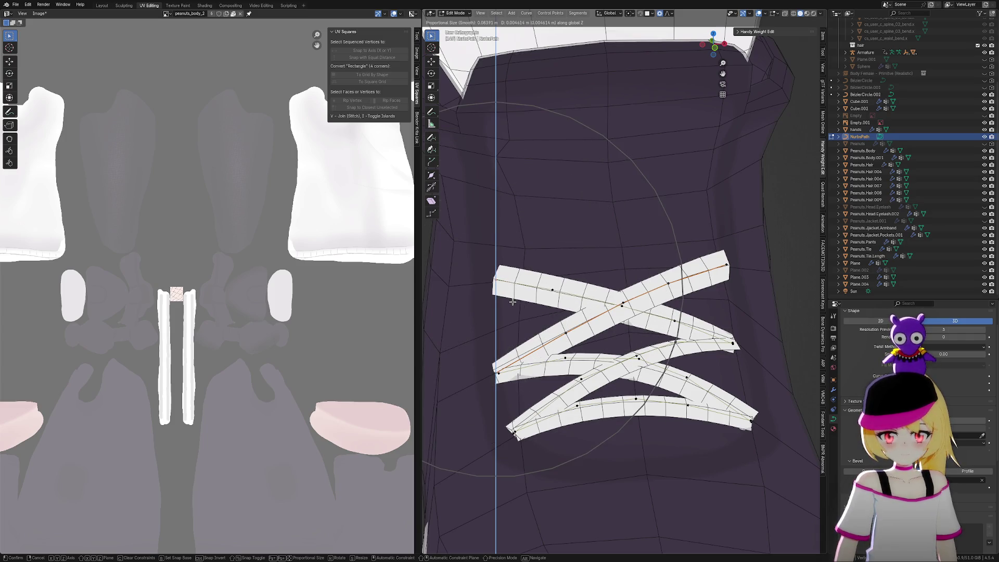
{"action": "left_click", "coordinate": [512, 302]}
{"action": "mouse_move", "coordinate": [512, 302]}
{"action": "middle_mouse_down"}
{"action": "mouse_move", "coordinate": [659, 289]}
{"action": "mouse_move", "coordinate": [585, 304]}
{"action": "middle_mouse_up"}
{"action": "scroll", "coordinate": [754, 70], "scroll_direction": "down", "scroll_amount": 6}
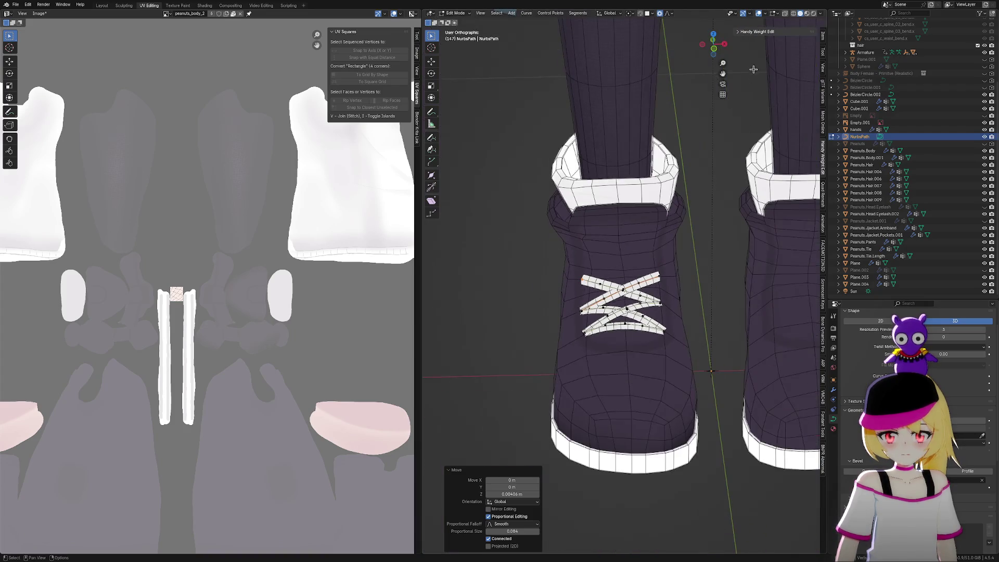
{"action": "left_click", "coordinate": [715, 50]}
{"action": "scroll", "coordinate": [717, 331], "scroll_direction": "up", "scroll_amount": 6}
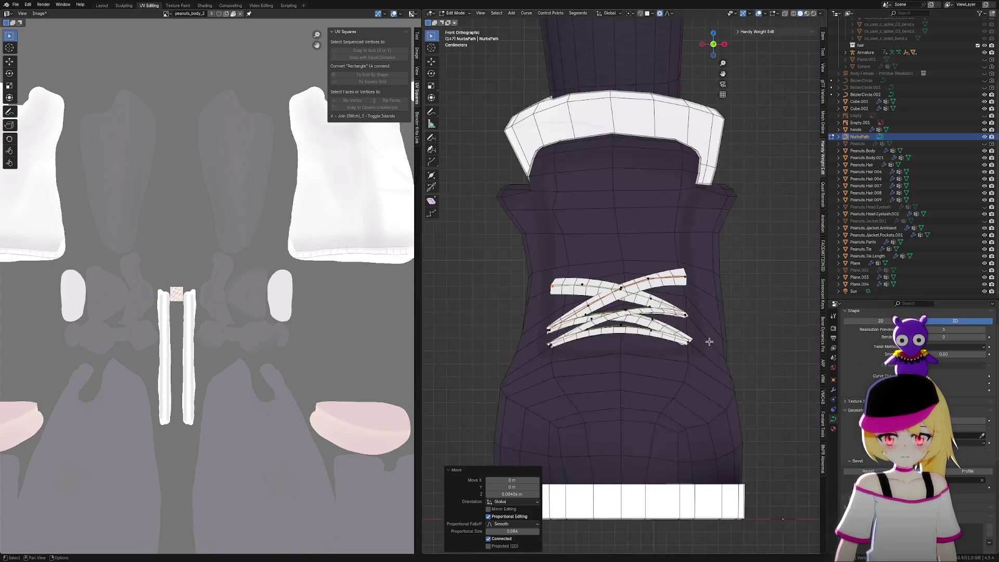
{"action": "scroll", "coordinate": [730, 322], "scroll_direction": "up", "scroll_amount": 1}
{"action": "key", "text": "g"}
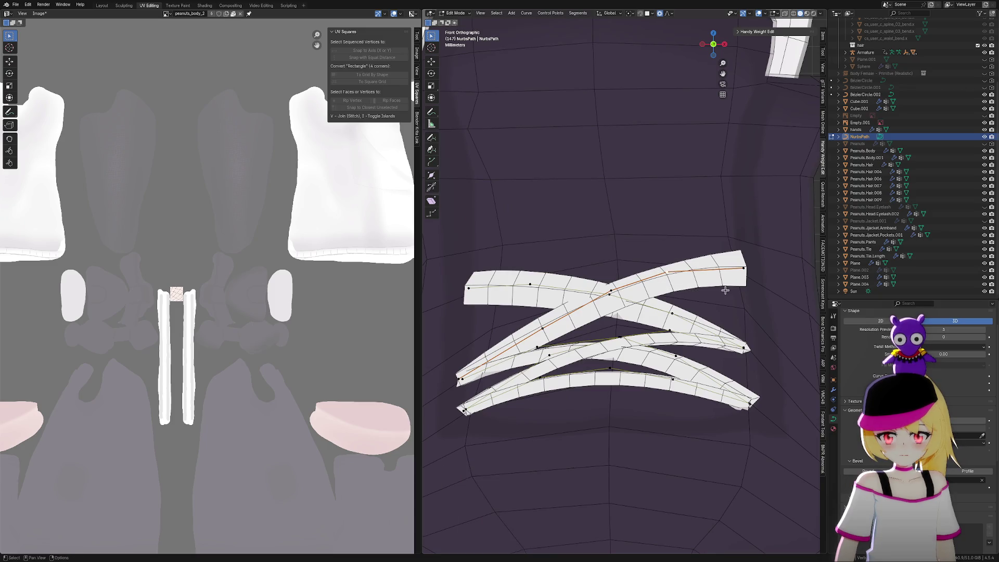
{"action": "key", "text": "z"}
{"action": "scroll", "coordinate": [741, 296], "scroll_direction": "up", "scroll_amount": 5}
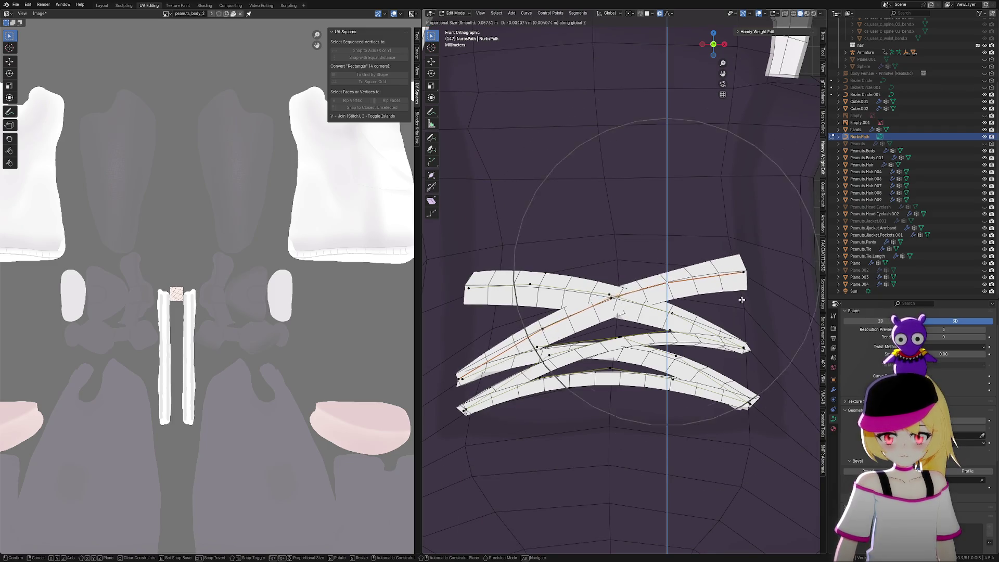
{"action": "left_click", "coordinate": [742, 297]}
Lower the lace curve's right end point along the Z axis
{"action": "left_click", "coordinate": [754, 288]}
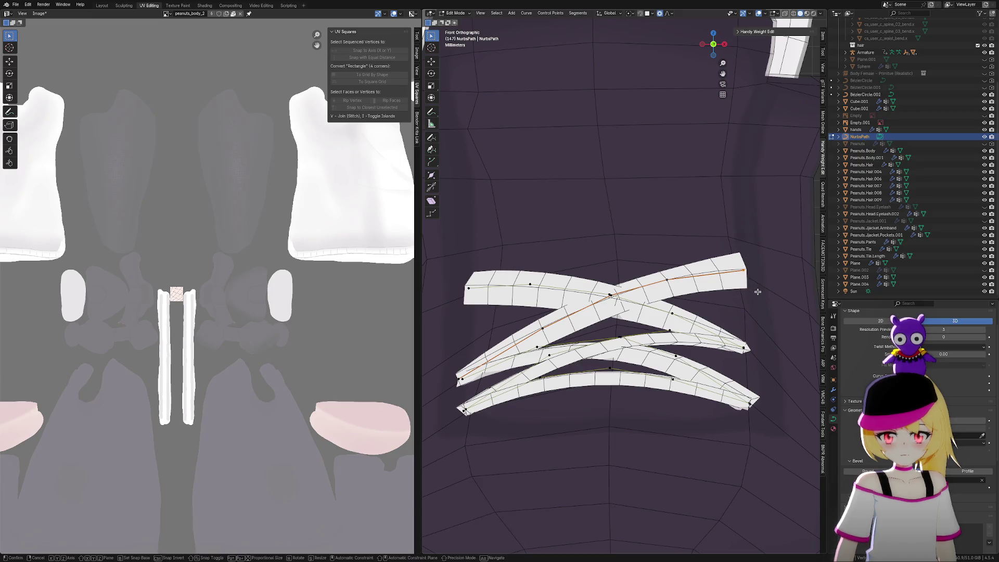
{"action": "key", "text": "g"}
{"action": "key", "text": "z"}
{"action": "left_click", "coordinate": [757, 297]}
Push the Peanuts.Body vertex near the lace's right end along Z with proportional falloff
{"action": "key", "text": "alt+q"}
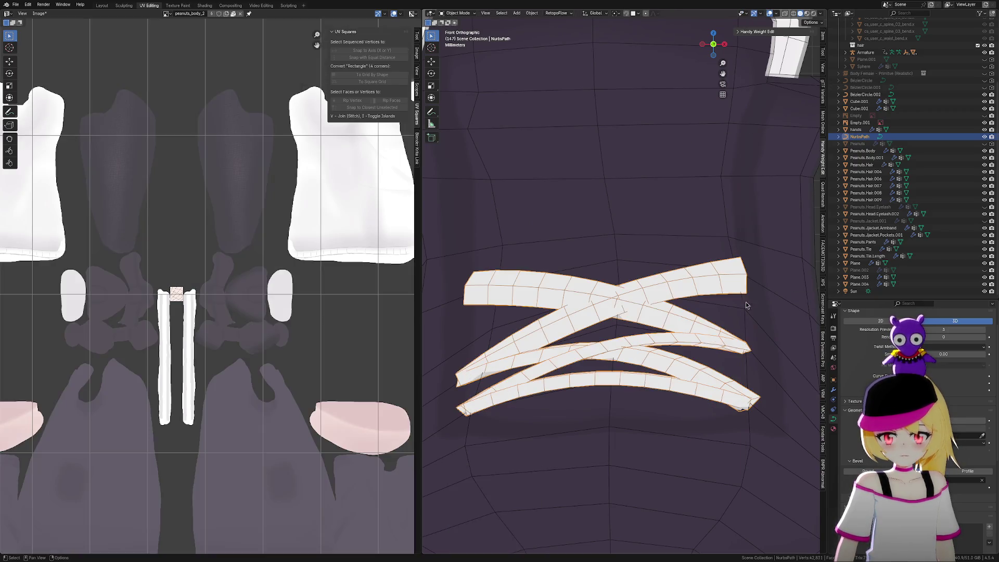
{"action": "left_click_drag", "start_coordinate": [748, 303], "coordinate": [747, 306]}
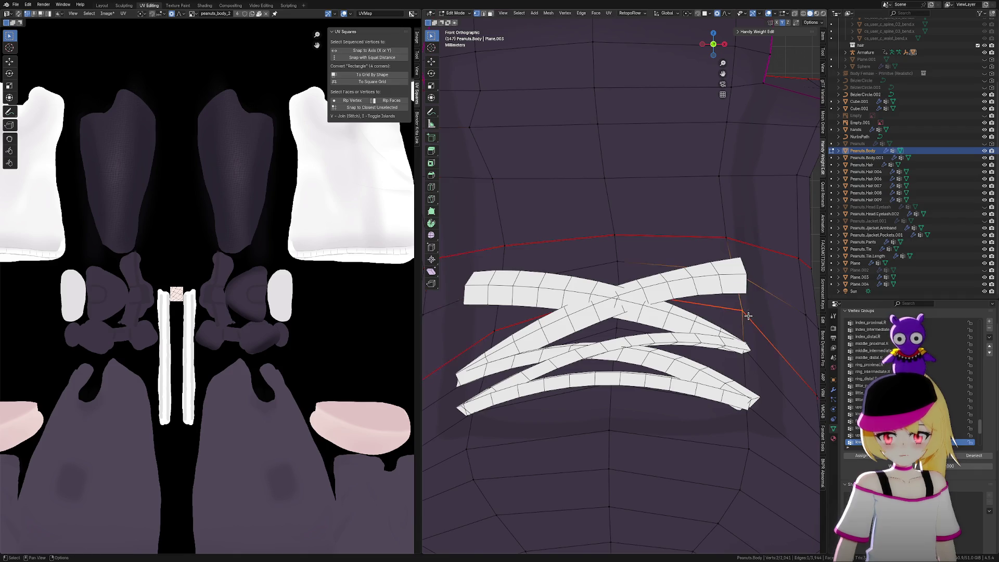
{"action": "key", "text": "g"}
{"action": "key", "text": "z"}
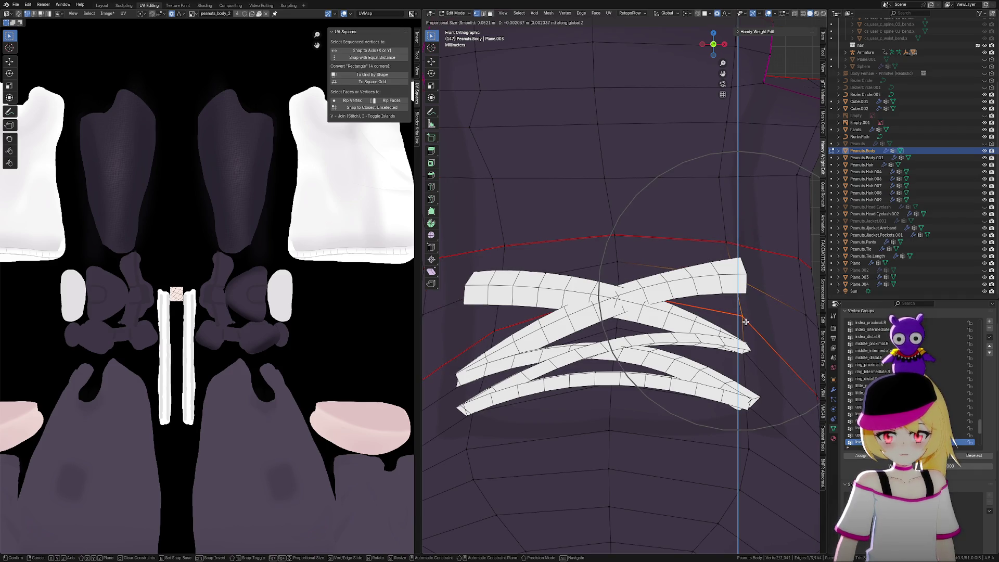
{"action": "left_click", "coordinate": [745, 322]}
{"action": "key", "text": "alt+q"}
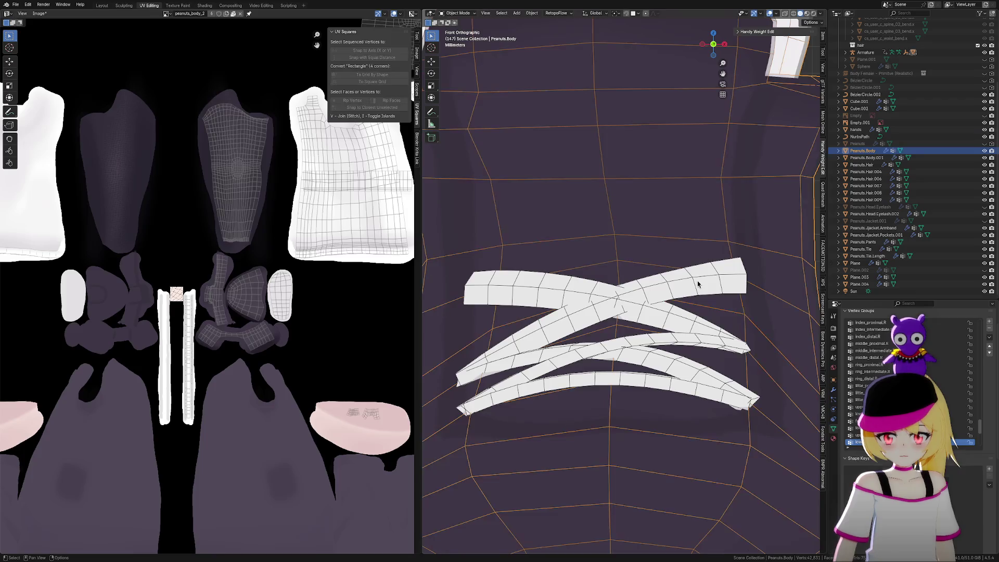
Lower the laces' right-end points about 0.0027 m along Z, then return to Object Mode
{"action": "left_click_drag", "start_coordinate": [760, 284], "coordinate": [760, 284]}
{"action": "key", "text": "g"}
{"action": "key", "text": "z"}
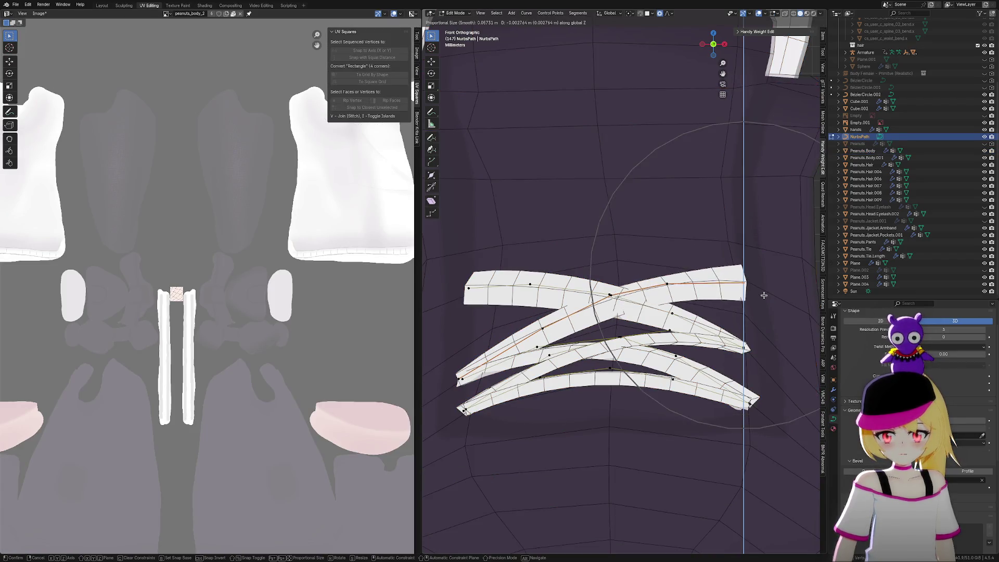
{"action": "left_click", "coordinate": [763, 292]}
{"action": "mouse_move", "coordinate": [763, 292]}
{"action": "middle_mouse_down"}
{"action": "mouse_move", "coordinate": [768, 307]}
{"action": "mouse_move", "coordinate": [713, 323]}
{"action": "mouse_move", "coordinate": [781, 310]}
{"action": "middle_mouse_up"}
{"action": "key", "text": "Tab"}
{"action": "scroll", "coordinate": [782, 310], "scroll_direction": "down", "scroll_amount": 5}
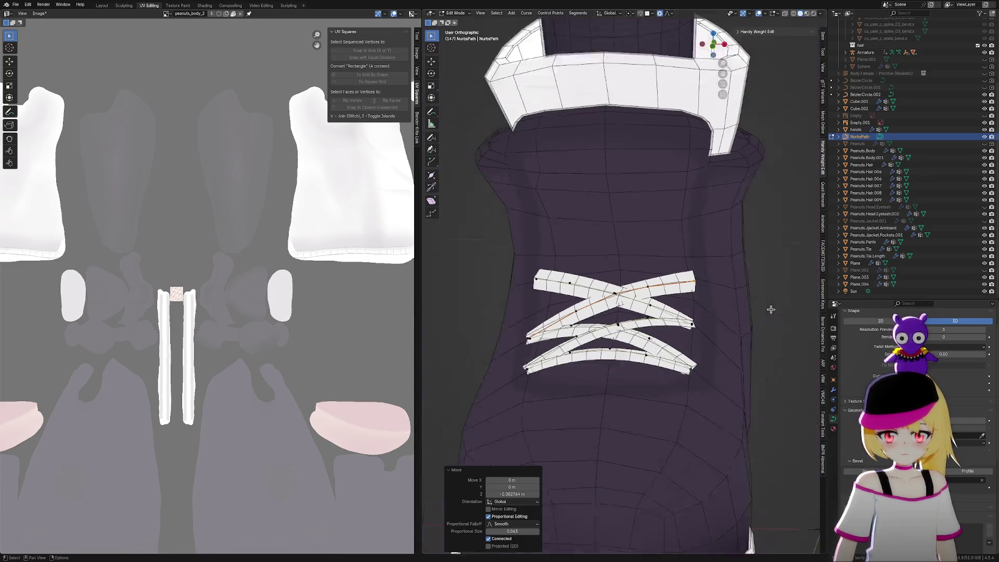
{"action": "scroll", "coordinate": [653, 316], "scroll_direction": "down", "scroll_amount": 2}
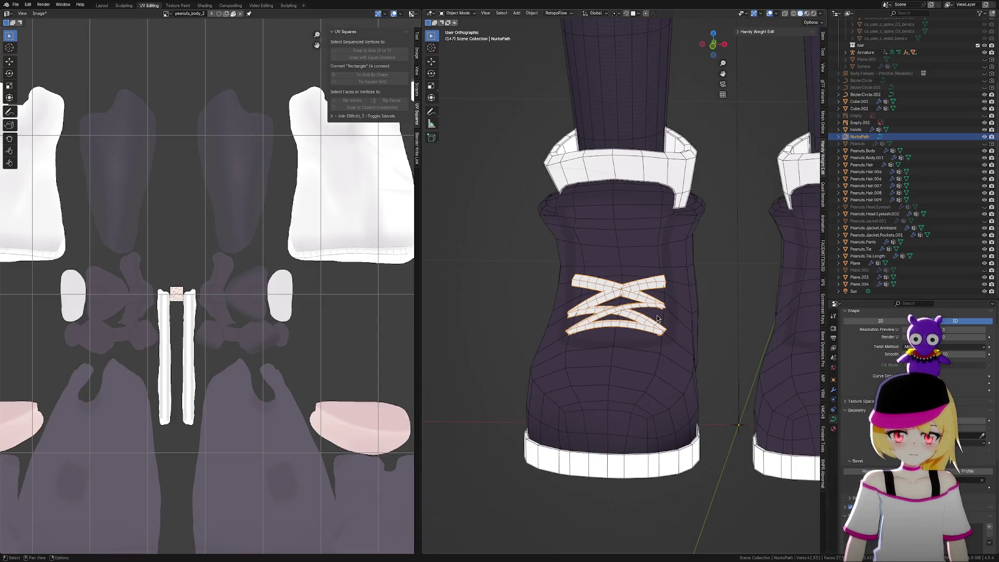
Inspect the white laces on both boots with overlays hidden, then reopen the NurbsPath in Edit Mode
{"action": "scroll", "coordinate": [657, 318], "scroll_direction": "down", "scroll_amount": 3}
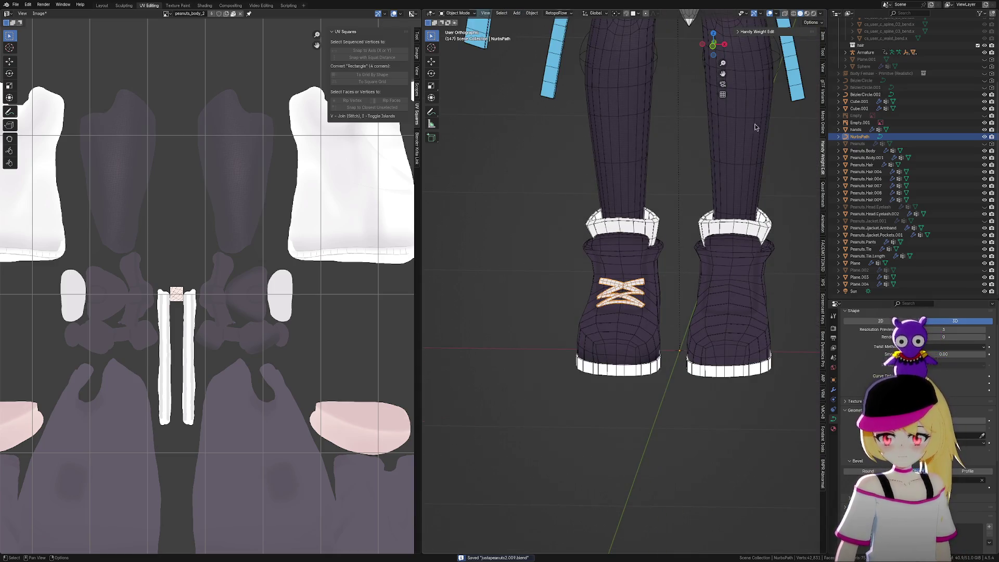
{"action": "left_click", "coordinate": [768, 12]}
{"action": "scroll", "coordinate": [687, 279], "scroll_direction": "down", "scroll_amount": 2}
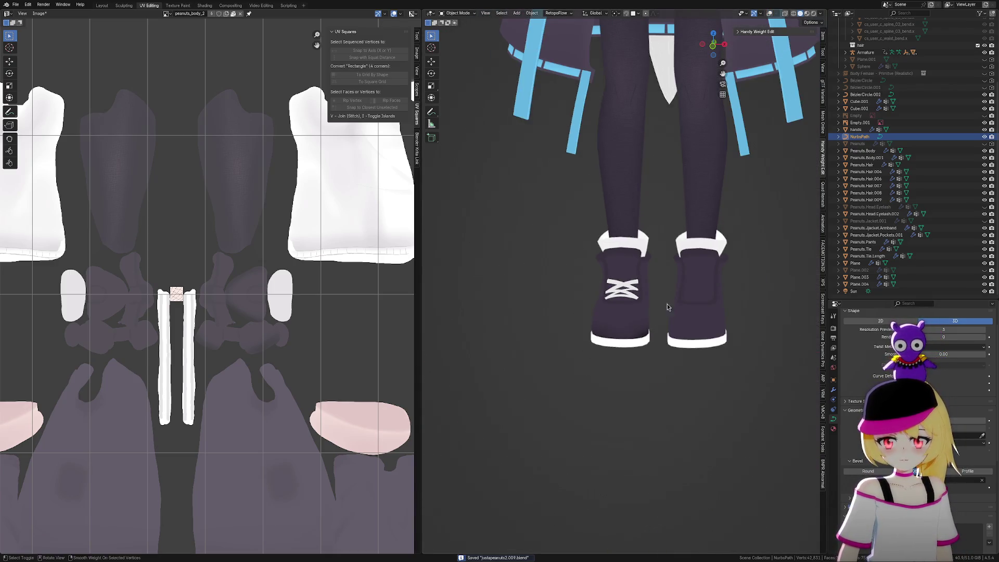
{"action": "mouse_move", "coordinate": [668, 307]}
{"action": "middle_mouse_down"}
{"action": "mouse_move", "coordinate": [718, 316]}
{"action": "mouse_move", "coordinate": [692, 285]}
{"action": "mouse_move", "coordinate": [737, 323]}
{"action": "mouse_move", "coordinate": [673, 326]}
{"action": "middle_mouse_up"}
{"action": "scroll", "coordinate": [666, 324], "scroll_direction": "up", "scroll_amount": 5}
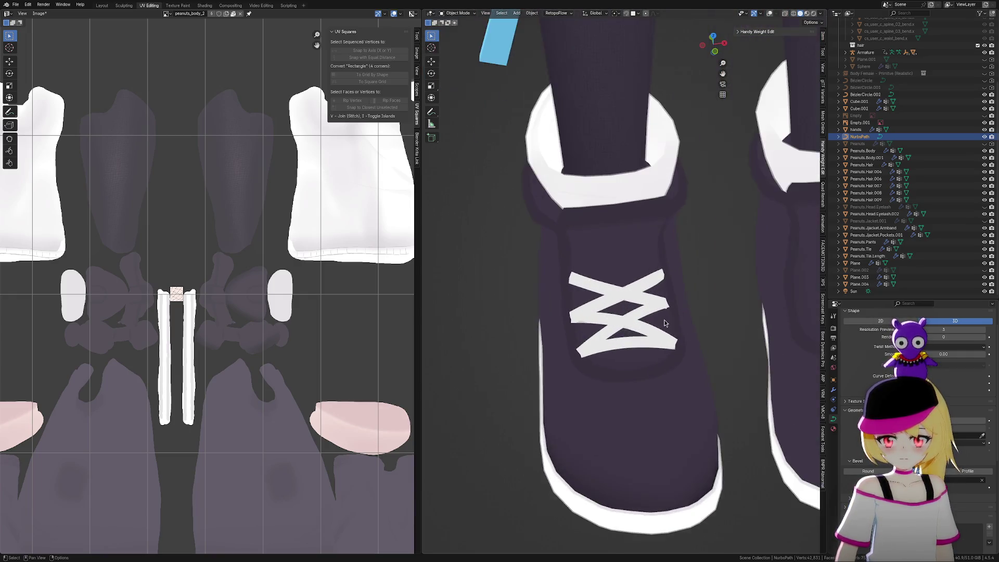
{"action": "scroll", "coordinate": [663, 317], "scroll_direction": "up", "scroll_amount": 3}
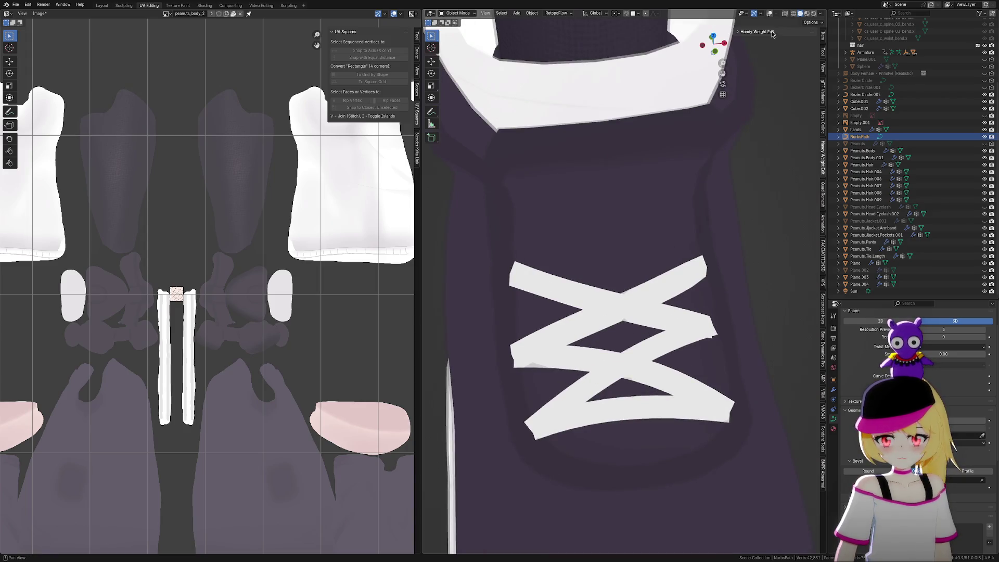
{"action": "left_click", "coordinate": [769, 15]}
{"action": "scroll", "coordinate": [489, 274], "scroll_direction": "up", "scroll_amount": 2}
{"action": "key", "text": "Tab"}
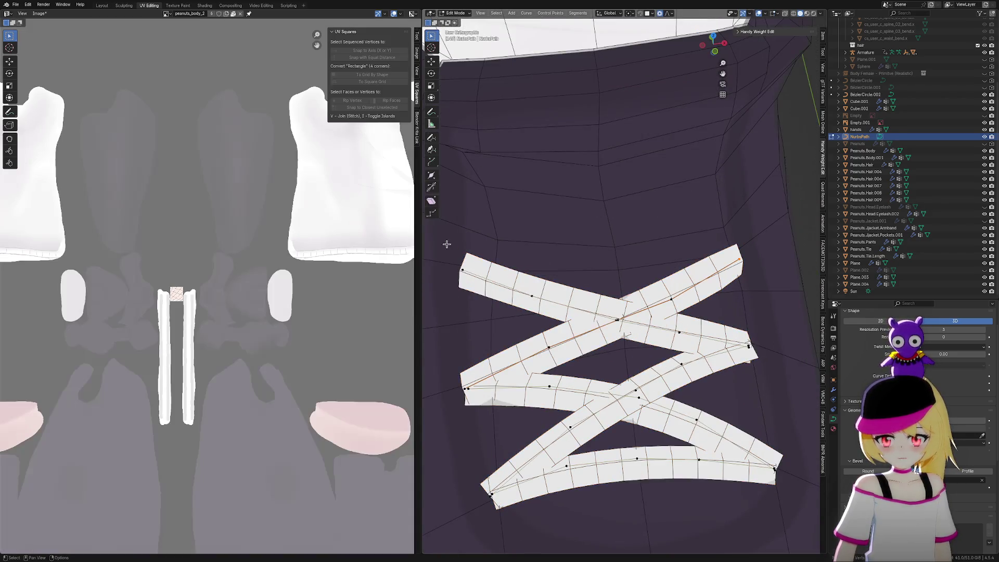
Lower the selected lace points 0.020041 m along Z
{"action": "key", "text": "g"}
{"action": "key", "text": "z"}
{"action": "scroll", "coordinate": [492, 312], "scroll_direction": "down", "scroll_amount": 2}
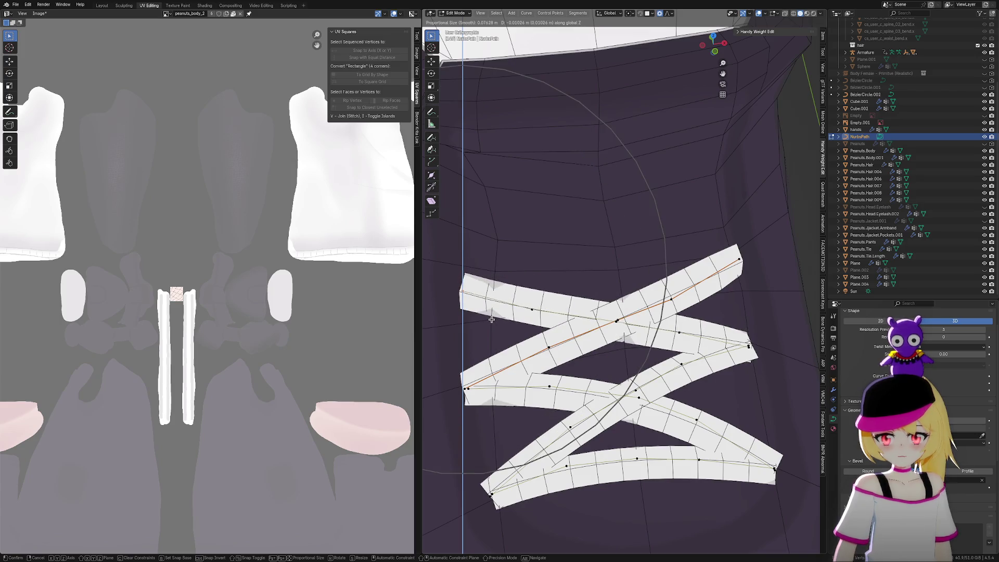
{"action": "left_click", "coordinate": [489, 319]}
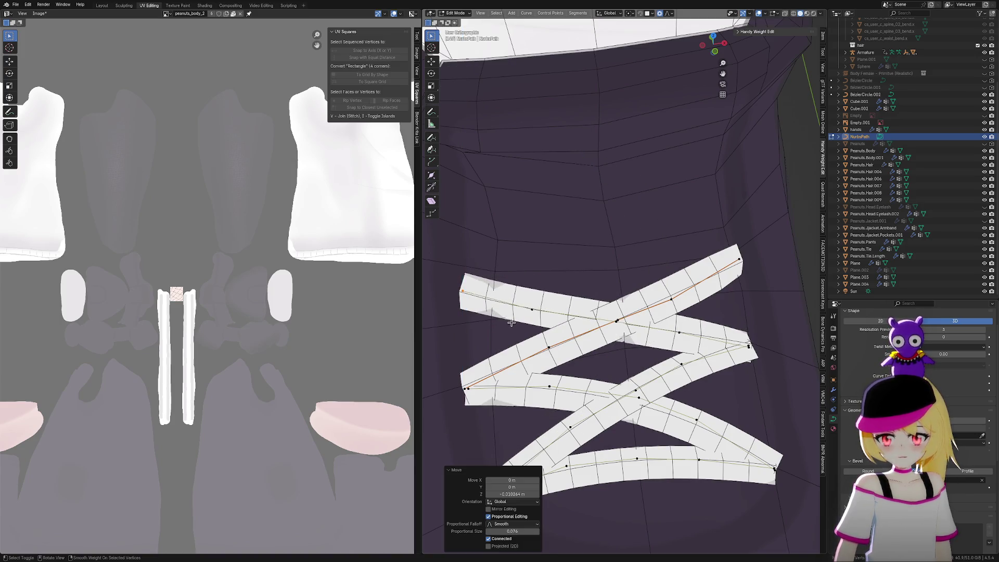
{"action": "middle_click_drag", "start_coordinate": [511, 322], "coordinate": [556, 317]}
Nudge the lace points slightly along global Y twice, then return to Object Mode
{"action": "key", "text": "g"}
{"action": "key", "text": "y"}
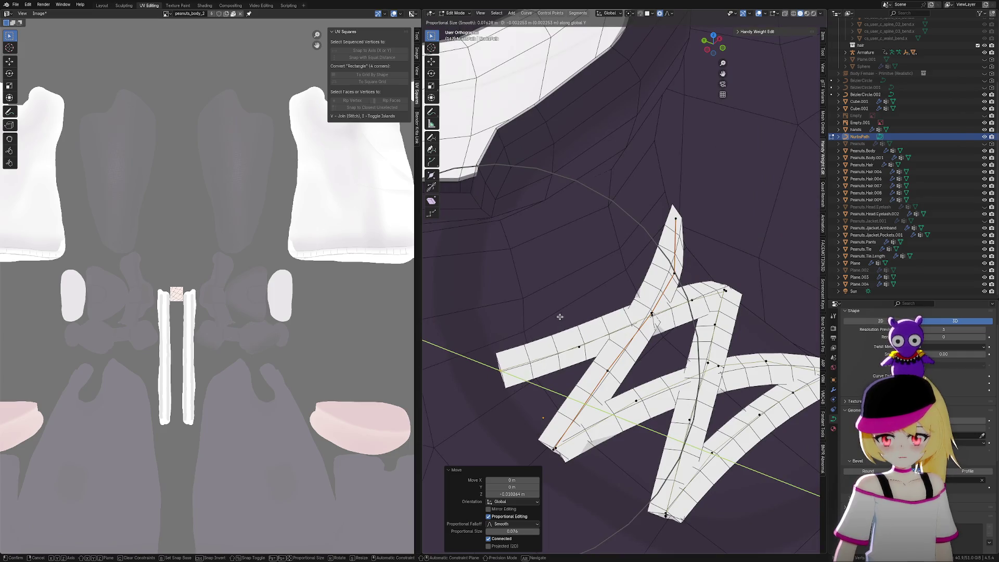
{"action": "left_click", "coordinate": [555, 318]}
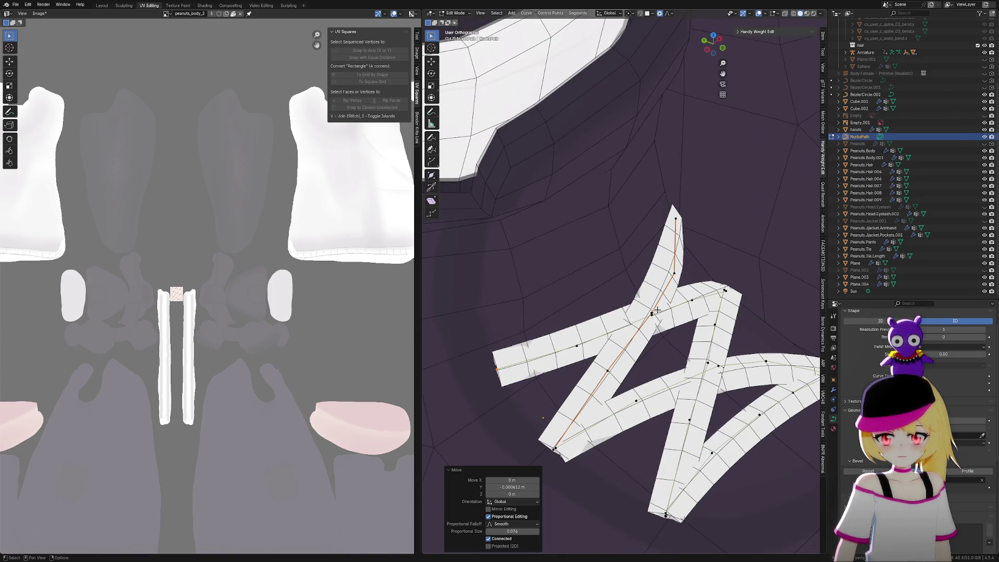
{"action": "key", "text": "g"}
{"action": "key", "text": "y"}
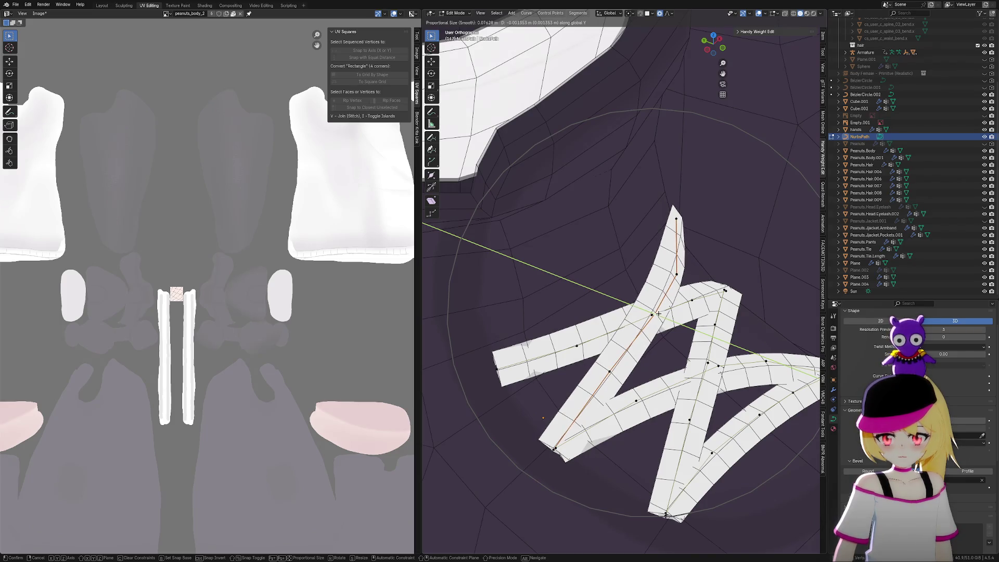
{"action": "left_click", "coordinate": [658, 314]}
{"action": "key", "text": "Tab"}
{"action": "scroll", "coordinate": [677, 318], "scroll_direction": "down", "scroll_amount": 6}
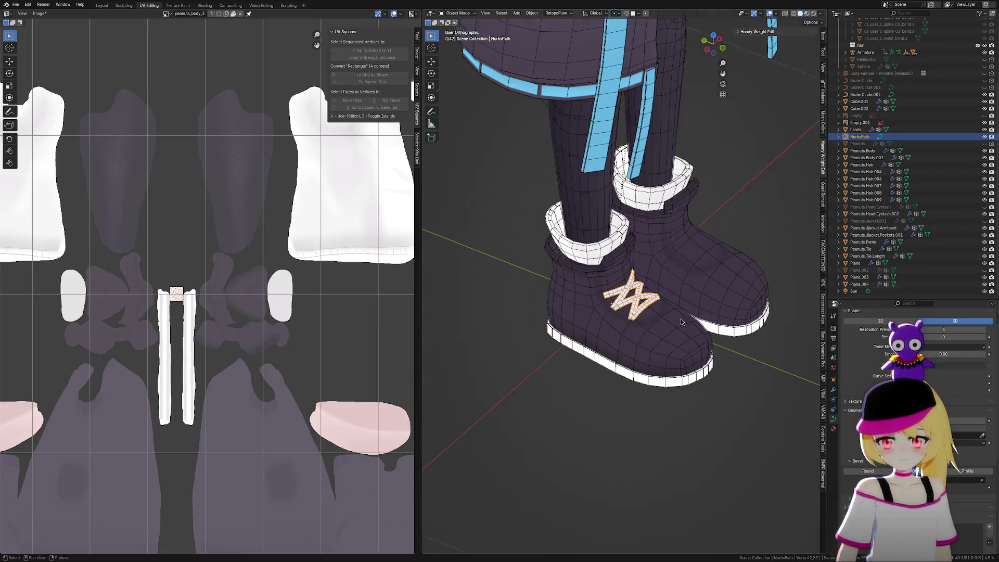
Frame the jacket and boots with overlays hidden and save the file
{"action": "middle_click_drag", "start_coordinate": [681, 319], "coordinate": [728, 205]}
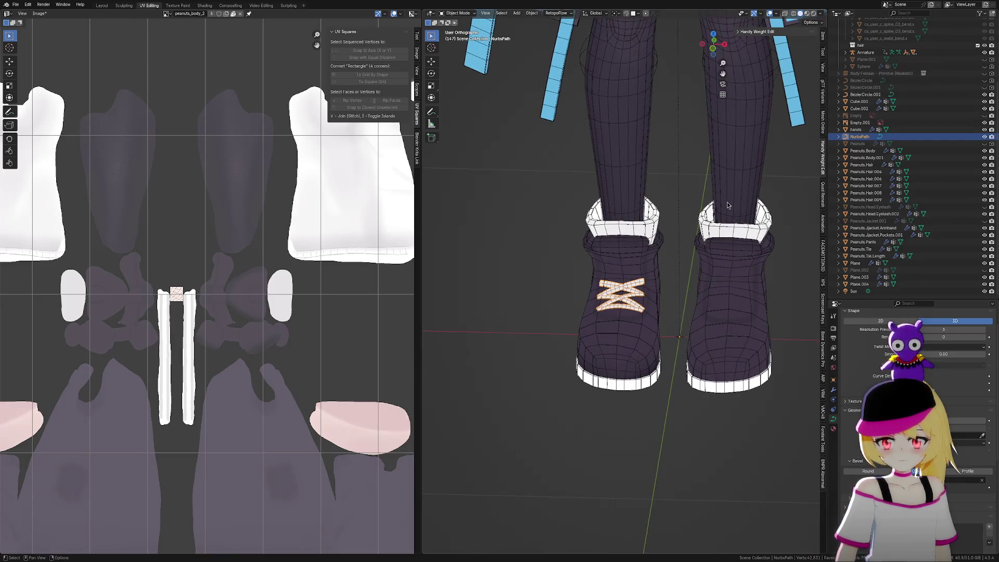
{"action": "left_click", "coordinate": [769, 17]}
{"action": "scroll", "coordinate": [691, 284], "scroll_direction": "down", "scroll_amount": 4}
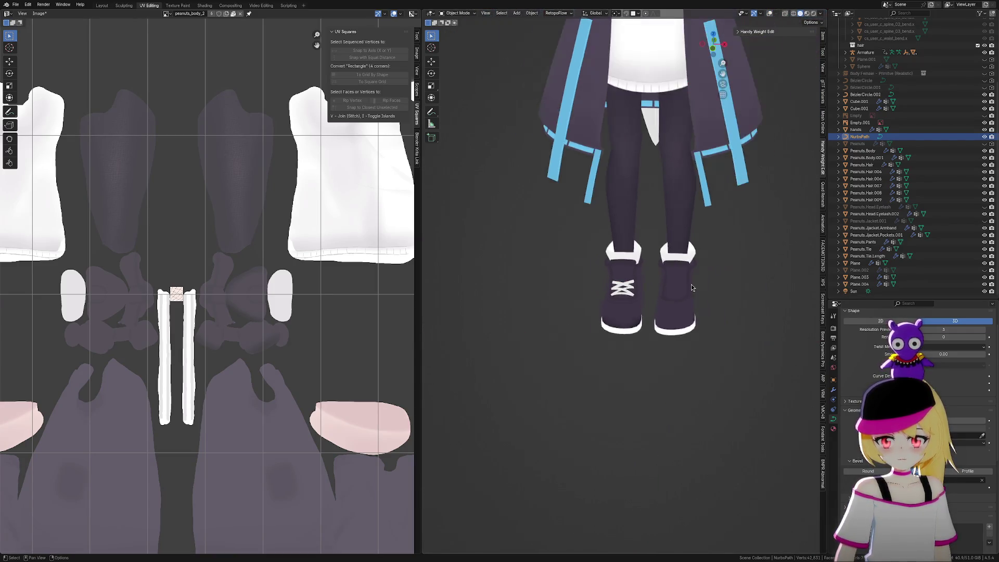
{"action": "mouse_move", "coordinate": [682, 328]}
{"action": "middle_mouse_down", "text": "shift"}
{"action": "mouse_move", "coordinate": [679, 384]}
{"action": "mouse_move", "coordinate": [704, 375]}
{"action": "mouse_move", "coordinate": [709, 388]}
{"action": "mouse_move", "coordinate": [748, 404]}
{"action": "mouse_move", "coordinate": [675, 391]}
{"action": "middle_mouse_up", "text": "shift"}
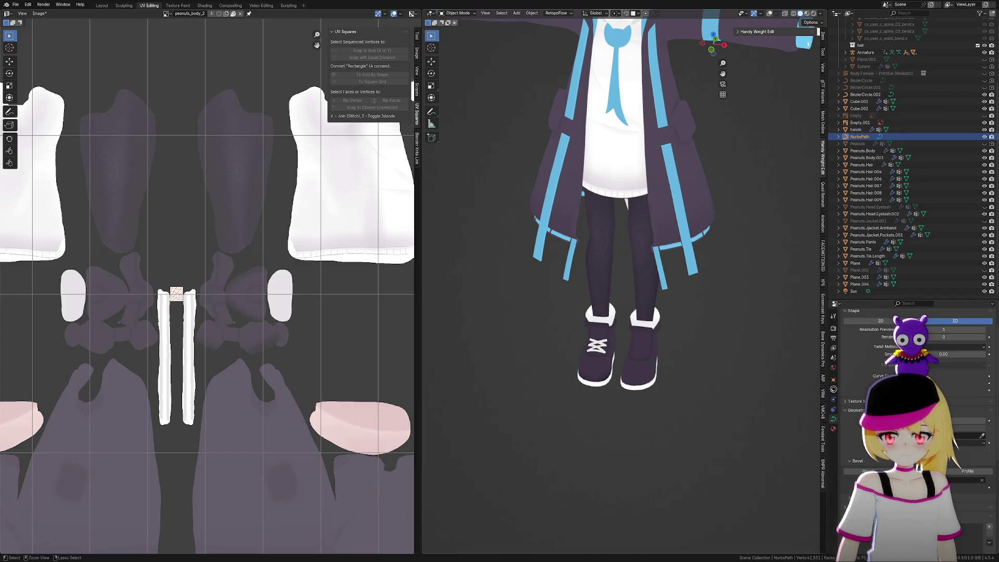
{"action": "key", "text": "ctrl+s"}
Browse the lace curve's Add Modifier list and close it without adding anything
{"action": "left_click", "coordinate": [834, 390]}
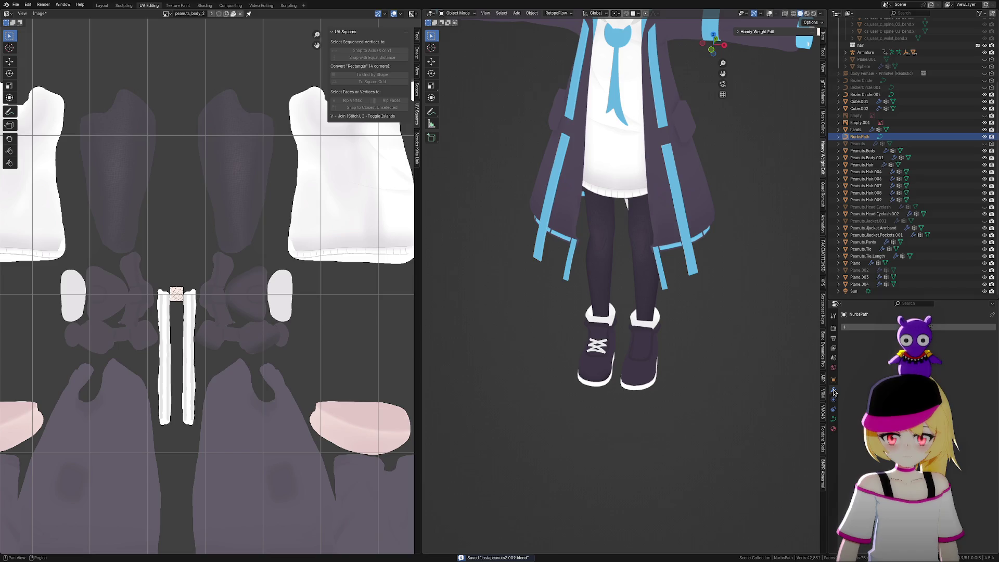
{"action": "left_click", "coordinate": [884, 327]}
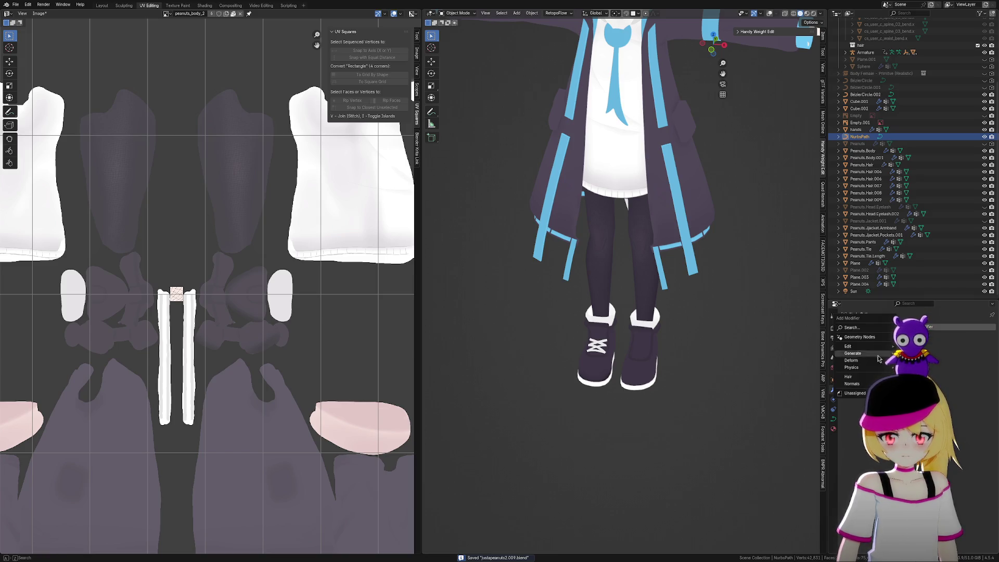
{"action": "mouse_move", "coordinate": [874, 346]}
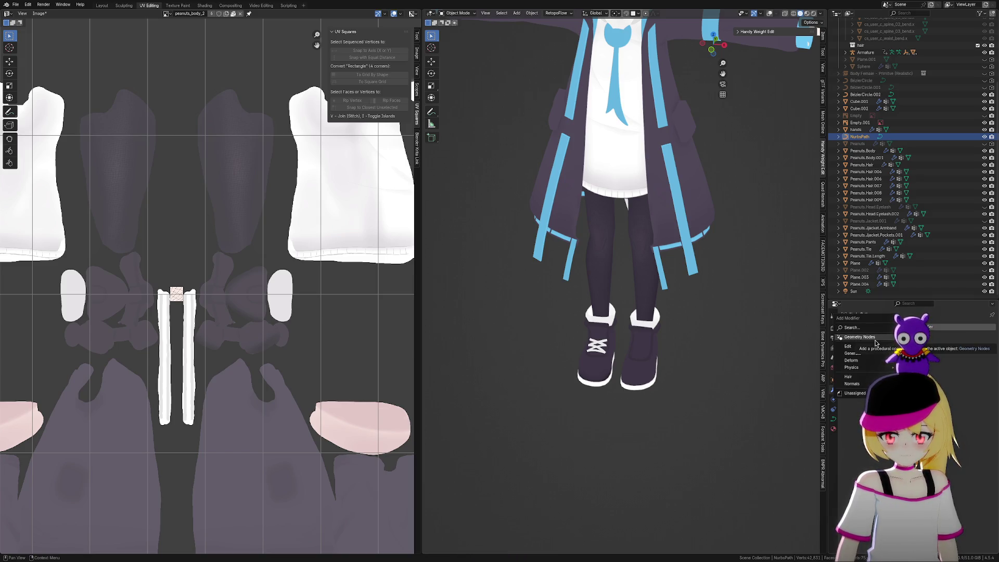
{"action": "left_click", "coordinate": [629, 404]}
Duplicate the lace curve in place as NurbsPath.001
{"action": "scroll", "coordinate": [756, 340], "scroll_direction": "up", "scroll_amount": 8}
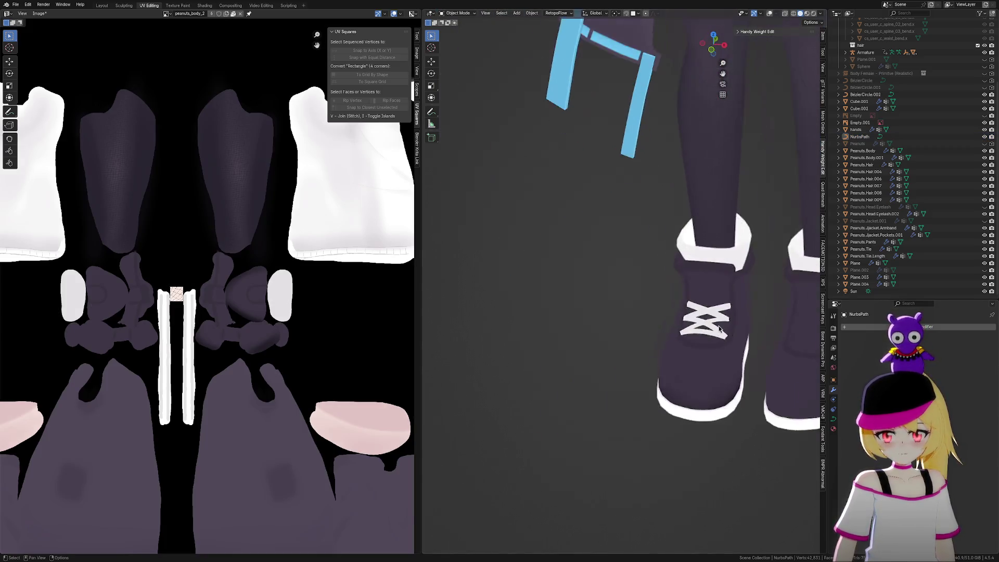
{"action": "scroll", "coordinate": [756, 339], "scroll_direction": "up", "scroll_amount": 4}
{"action": "mouse_move", "coordinate": [756, 339]}
{"action": "middle_mouse_down"}
{"action": "mouse_move", "coordinate": [731, 380]}
{"action": "mouse_move", "coordinate": [709, 390]}
{"action": "mouse_move", "coordinate": [678, 377]}
{"action": "mouse_move", "coordinate": [703, 372]}
{"action": "middle_mouse_up"}
{"action": "scroll", "coordinate": [703, 373], "scroll_direction": "down", "scroll_amount": 8}
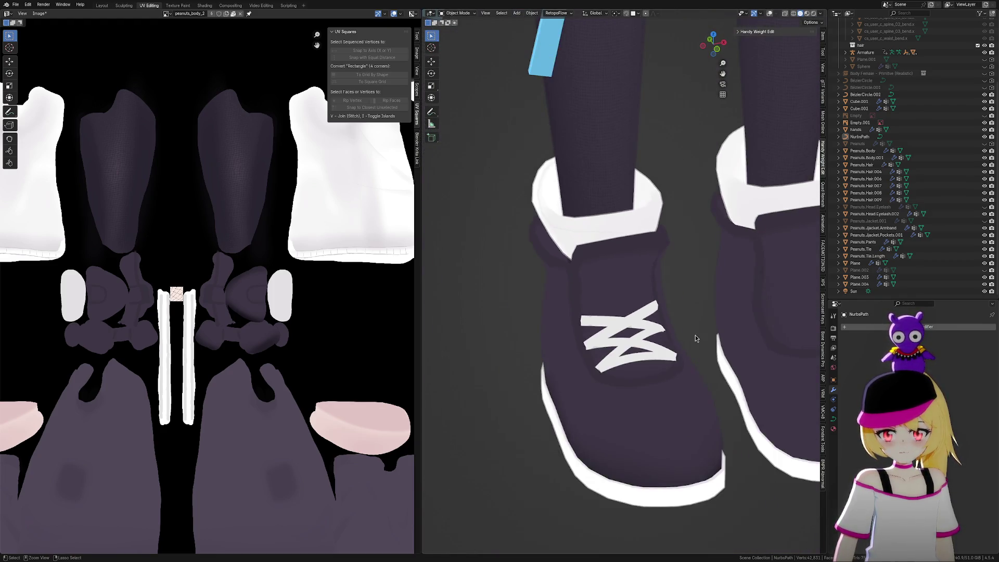
{"action": "left_click", "coordinate": [643, 325]}
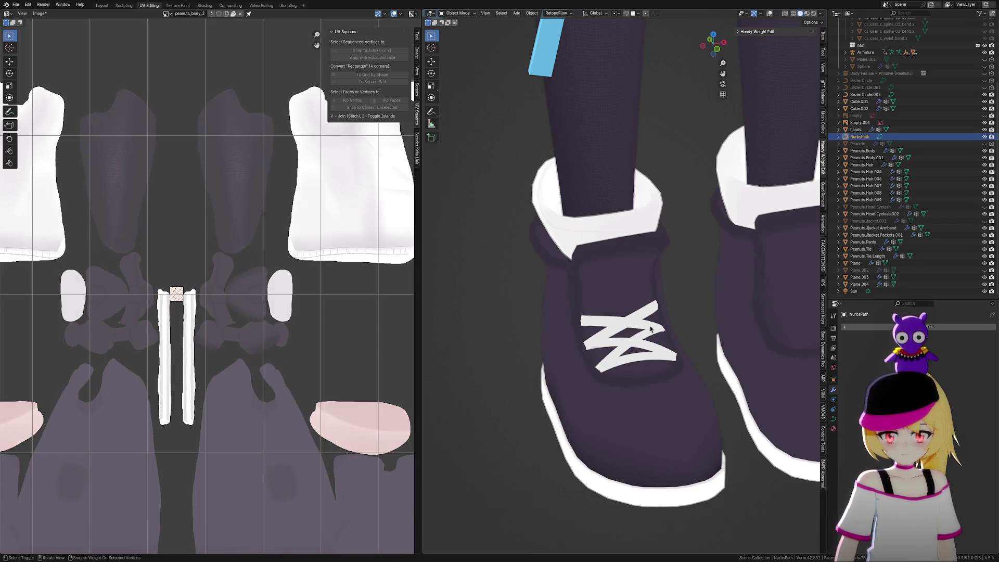
{"action": "key", "text": "shift+d"}
{"action": "key", "text": "Escape"}
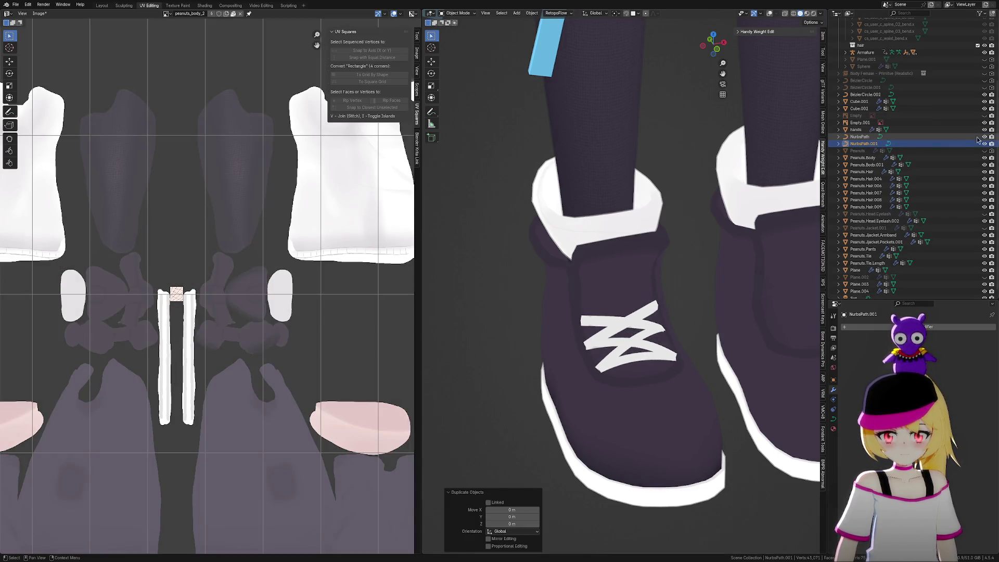
Hide the original NurbsPath in the Outliner, dismiss the object context menu, and view the copy from above
{"action": "left_click", "coordinate": [985, 138]}
{"action": "scroll", "coordinate": [676, 349], "scroll_direction": "up", "scroll_amount": 2}
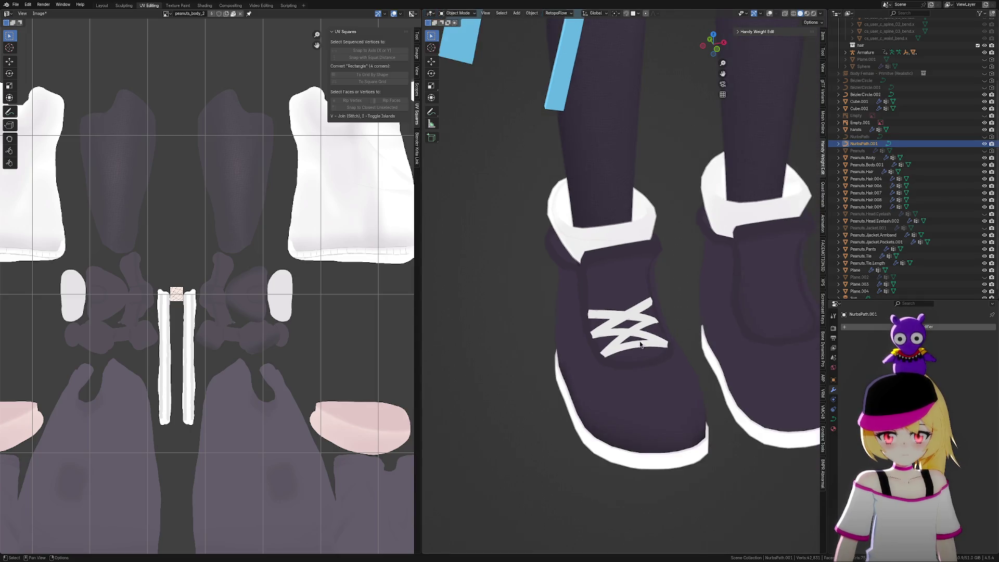
{"action": "right_click", "coordinate": [646, 347]}
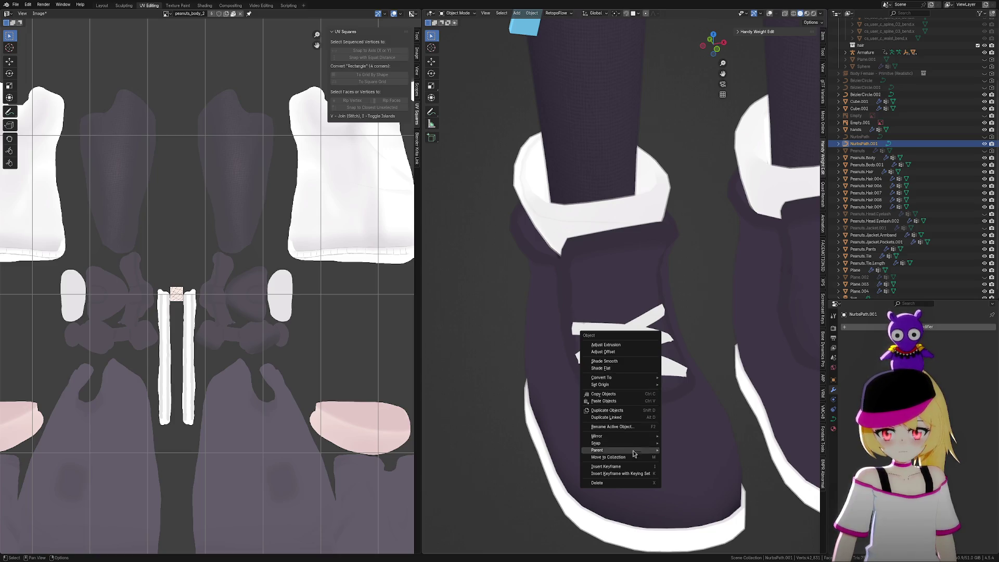
{"action": "mouse_move", "coordinate": [624, 451]}
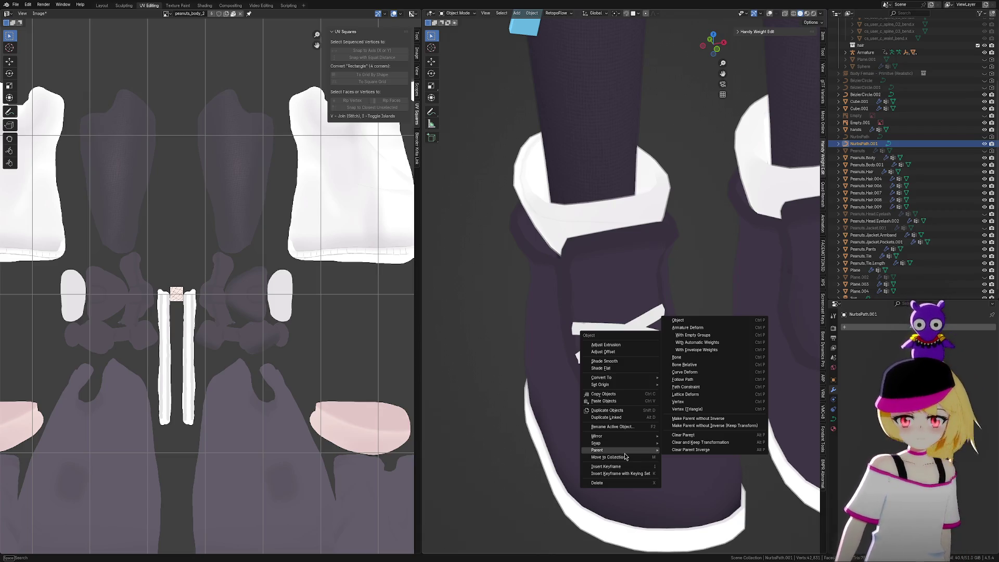
{"action": "left_click", "coordinate": [685, 420]}
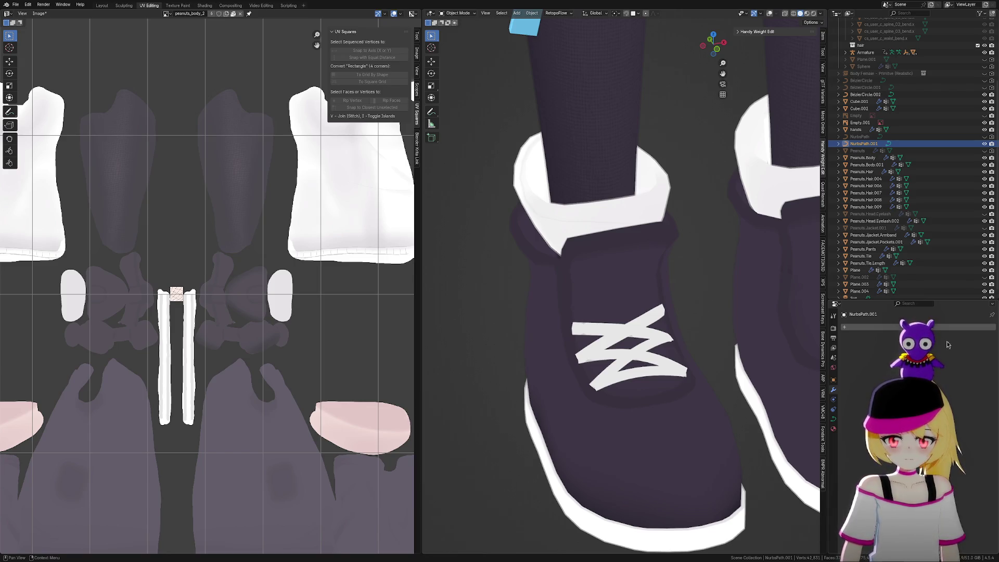
{"action": "mouse_move", "coordinate": [610, 355]}
{"action": "middle_mouse_down"}
{"action": "mouse_move", "coordinate": [649, 352]}
{"action": "mouse_move", "coordinate": [748, 382]}
{"action": "mouse_move", "coordinate": [688, 395]}
{"action": "mouse_move", "coordinate": [678, 372]}
{"action": "mouse_move", "coordinate": [723, 401]}
{"action": "mouse_move", "coordinate": [717, 393]}
{"action": "middle_mouse_up"}
{"action": "scroll", "coordinate": [713, 409], "scroll_direction": "up", "scroll_amount": 1}
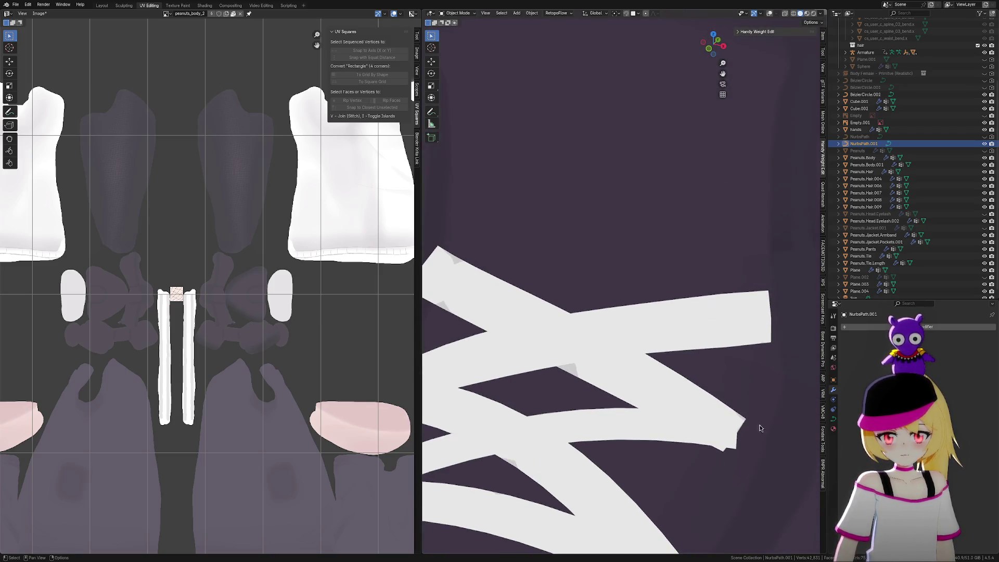
Show overlays, enter Edit Mode on NurbsPath.001, and move a lace point along Z
{"action": "left_click", "coordinate": [770, 15]}
{"action": "scroll", "coordinate": [668, 342], "scroll_direction": "down", "scroll_amount": 4}
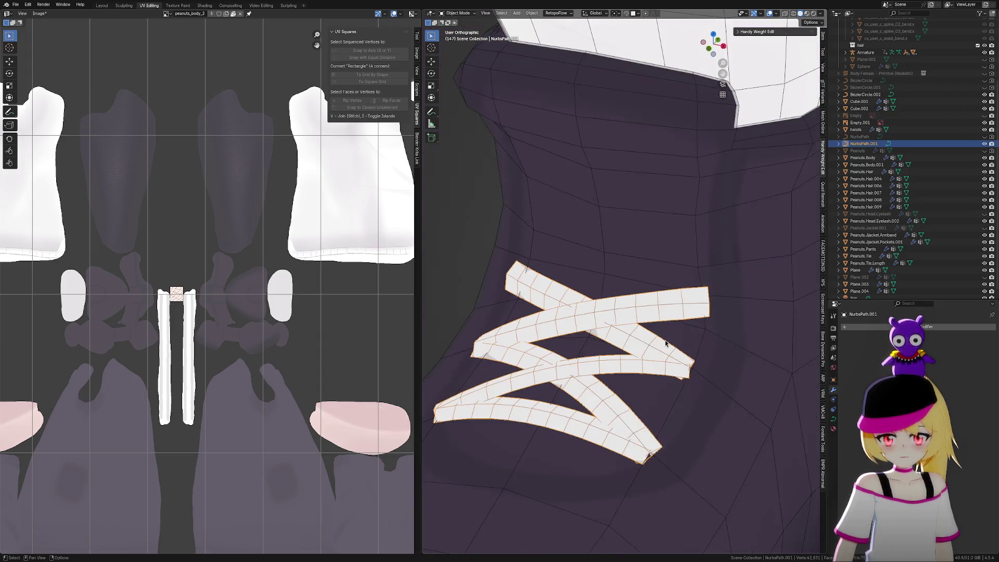
{"action": "key", "text": "Tab"}
{"action": "middle_click_drag", "start_coordinate": [720, 386], "coordinate": [727, 393]}
{"action": "key", "text": "g"}
{"action": "key", "text": "z"}
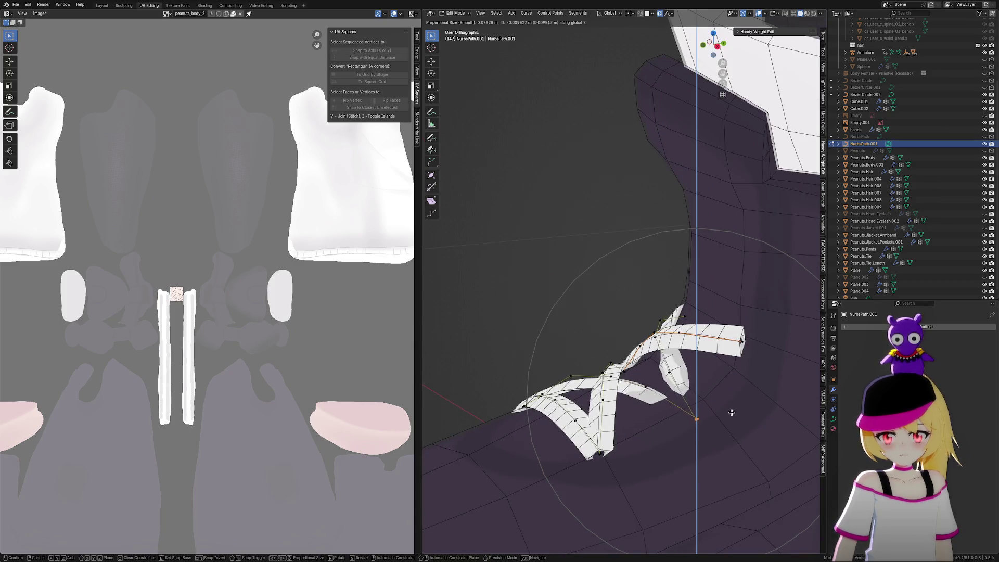
{"action": "left_click", "coordinate": [731, 398]}
From the front view, shift the lace point sideways along X
{"action": "key", "text": "KP_1"}
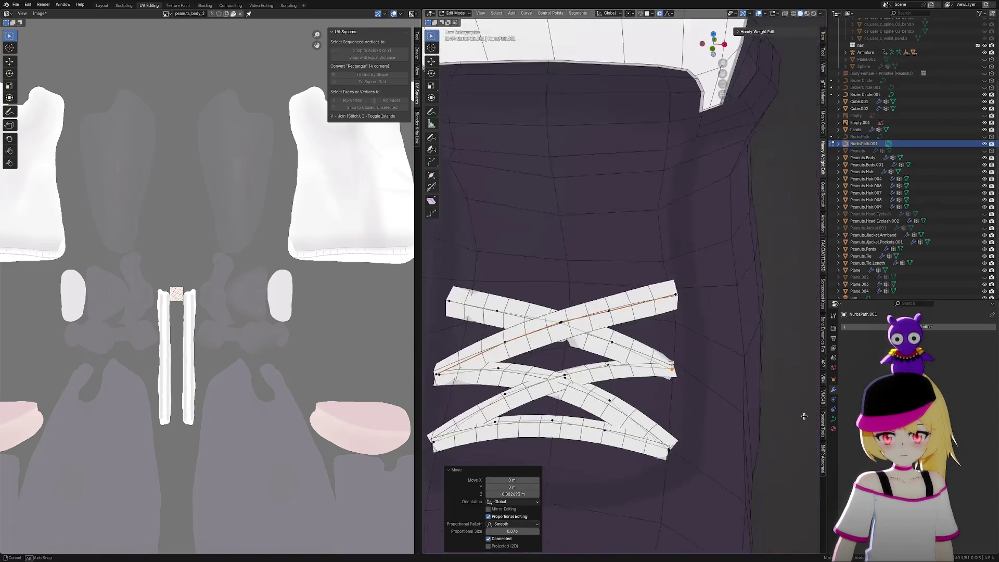
{"action": "key", "text": "g"}
{"action": "key", "text": "x"}
{"action": "left_click", "coordinate": [813, 416]}
{"action": "scroll", "coordinate": [812, 416], "scroll_direction": "down", "scroll_amount": 4}
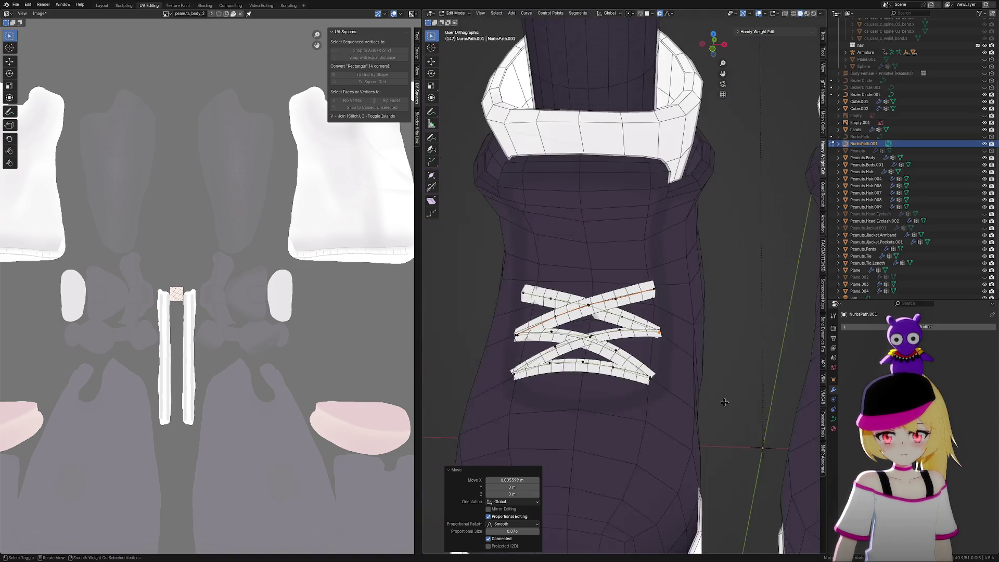
{"action": "mouse_move", "coordinate": [791, 415]}
{"action": "middle_mouse_down"}
{"action": "mouse_move", "coordinate": [694, 413]}
{"action": "mouse_move", "coordinate": [739, 423]}
{"action": "mouse_move", "coordinate": [723, 412]}
{"action": "middle_mouse_up"}
{"action": "scroll", "coordinate": [624, 323], "scroll_direction": "up", "scroll_amount": 6}
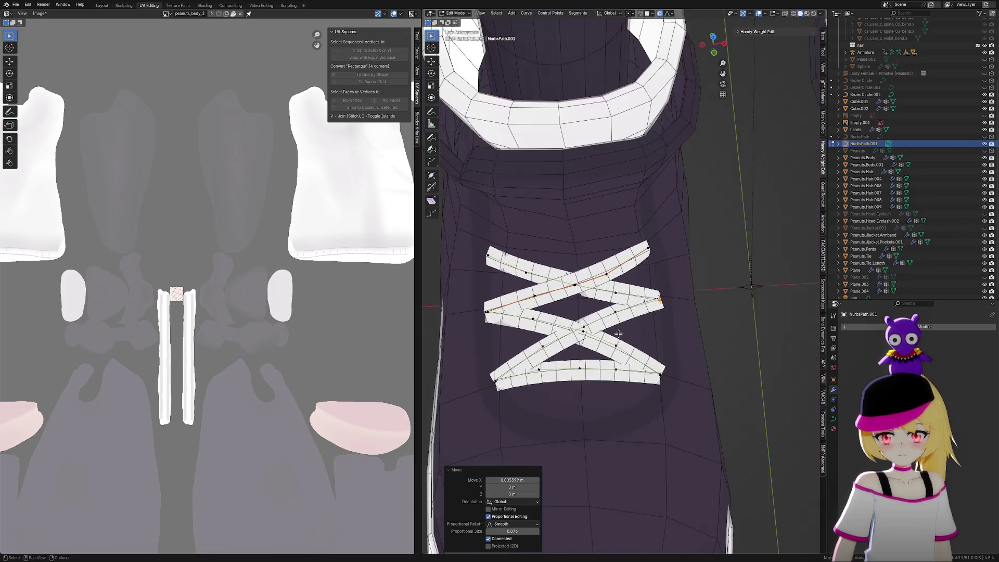
Move the lace point vertically along Z, then give it a small extra lift
{"action": "key", "text": "g"}
{"action": "middle_click_drag", "start_coordinate": [660, 322], "coordinate": [672, 354]}
{"action": "key", "text": "z"}
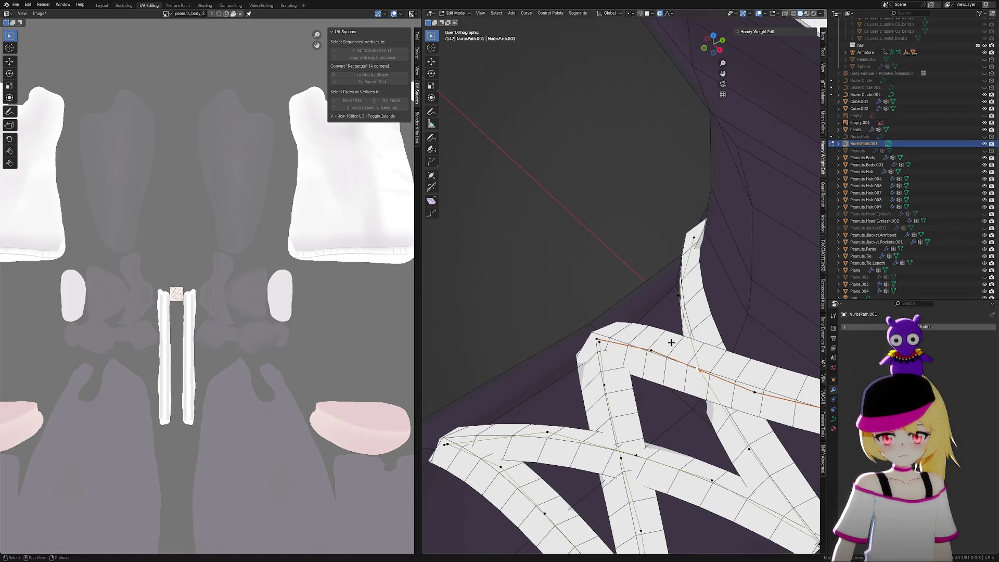
{"action": "left_click", "coordinate": [673, 342]}
{"action": "key", "text": "g"}
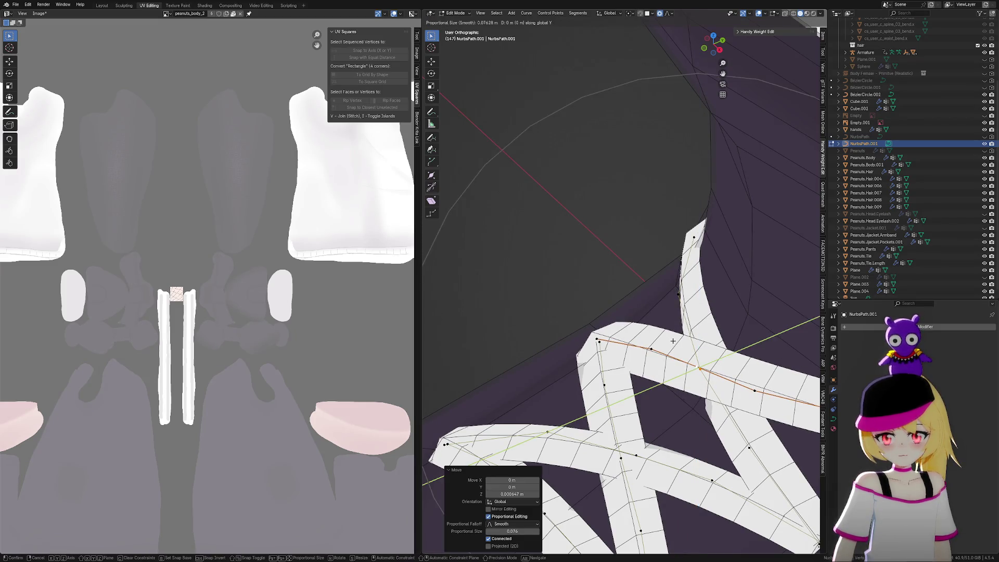
{"action": "key", "text": "y"}
{"action": "key", "text": "z"}
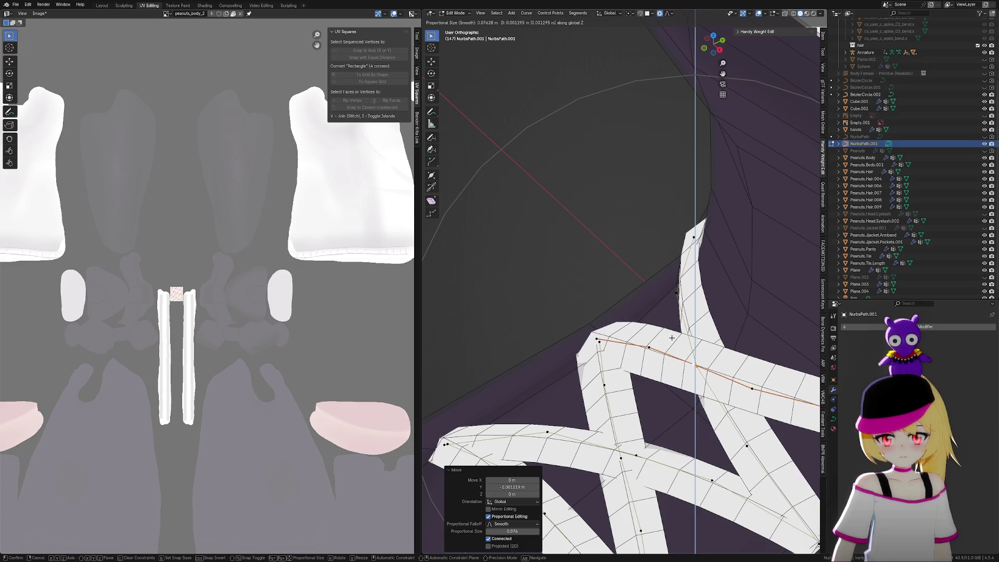
{"action": "left_click", "coordinate": [671, 340]}
{"action": "mouse_move", "coordinate": [671, 339]}
{"action": "middle_mouse_down"}
{"action": "mouse_move", "coordinate": [712, 393]}
{"action": "mouse_move", "coordinate": [754, 379]}
{"action": "mouse_move", "coordinate": [766, 389]}
{"action": "middle_mouse_up"}
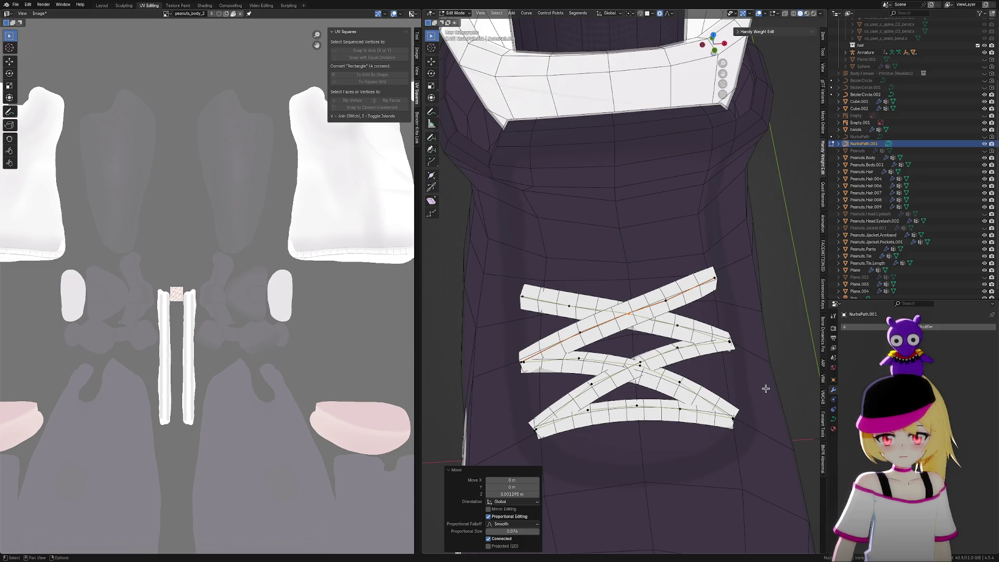
Shift a lace point on the boot front sideways along X
{"action": "left_click_drag", "start_coordinate": [655, 371], "coordinate": [666, 380]}
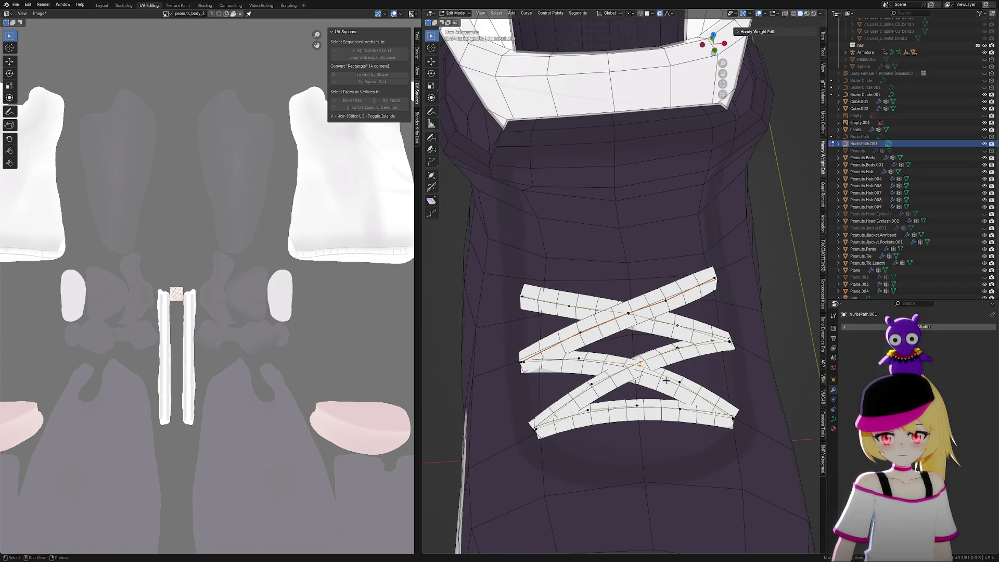
{"action": "mouse_move", "coordinate": [765, 411]}
{"action": "middle_mouse_down"}
{"action": "mouse_move", "coordinate": [741, 415]}
{"action": "mouse_move", "coordinate": [758, 423]}
{"action": "middle_mouse_up"}
{"action": "key", "text": "g"}
{"action": "key", "text": "z"}
{"action": "key", "text": "x"}
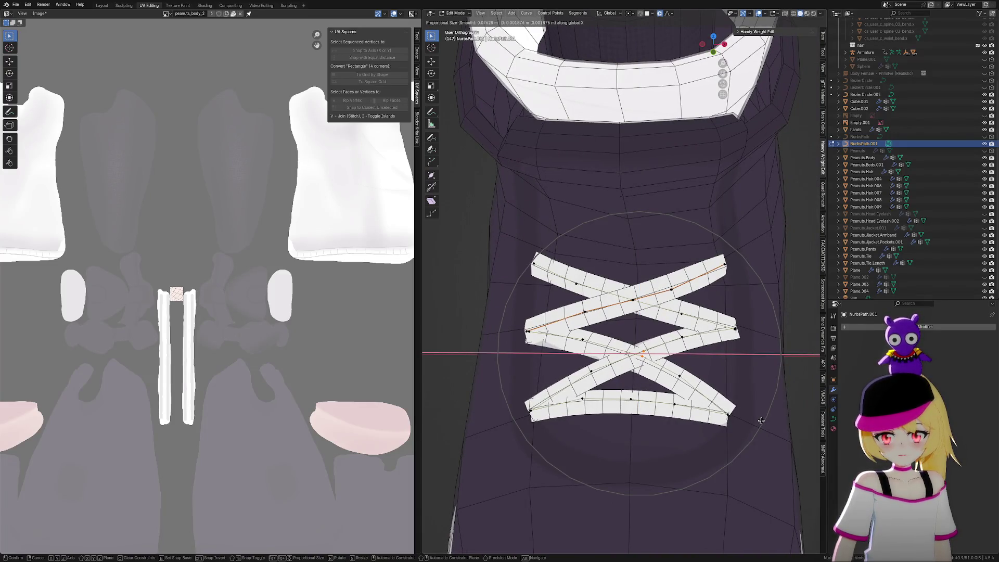
{"action": "left_click", "coordinate": [760, 420]}
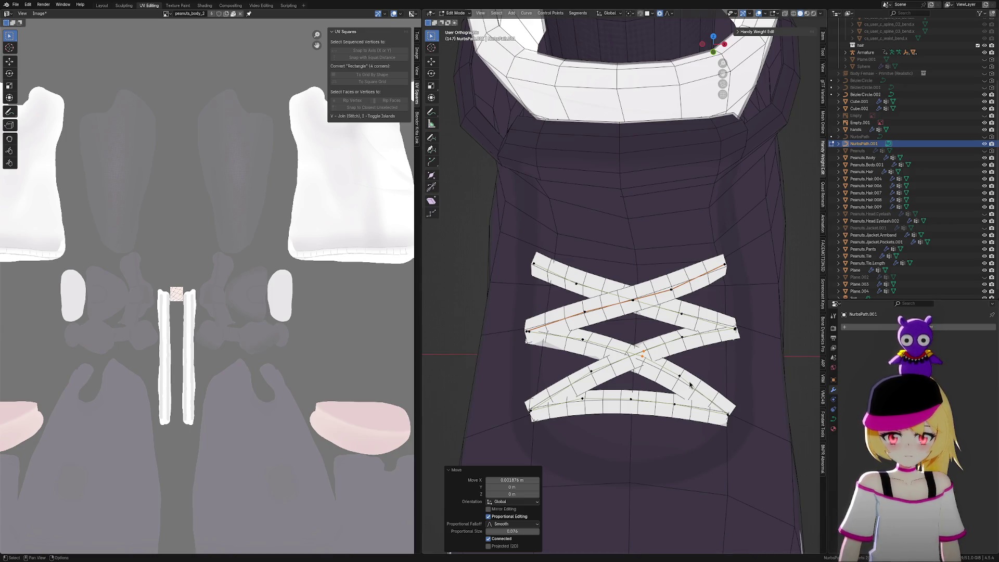
{"action": "scroll", "coordinate": [687, 366], "scroll_direction": "down", "scroll_amount": 2}
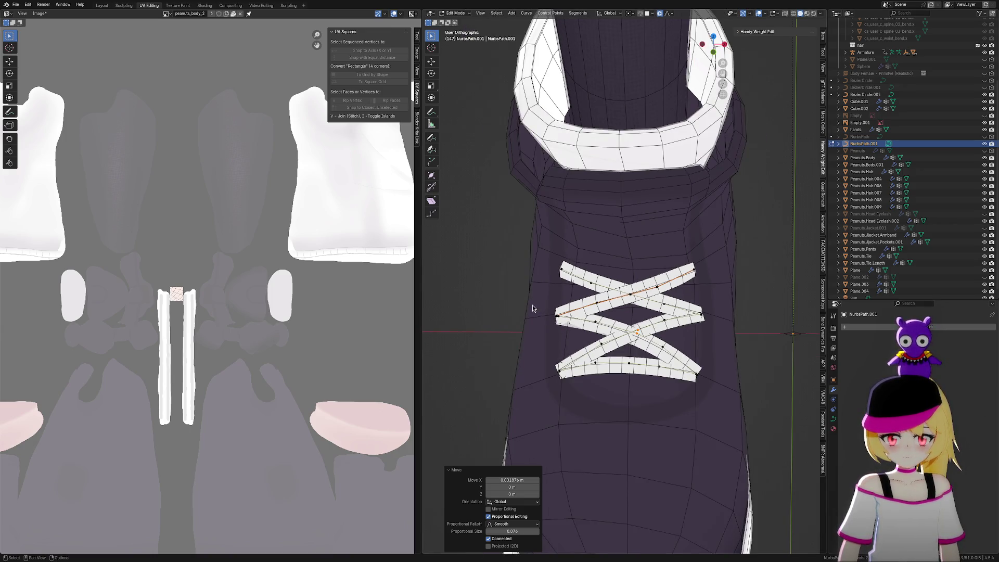
Adjust the lacing's left end point along X, then along Y depth
{"action": "left_click_drag", "start_coordinate": [566, 329], "coordinate": [567, 329]}
{"action": "key", "text": "g"}
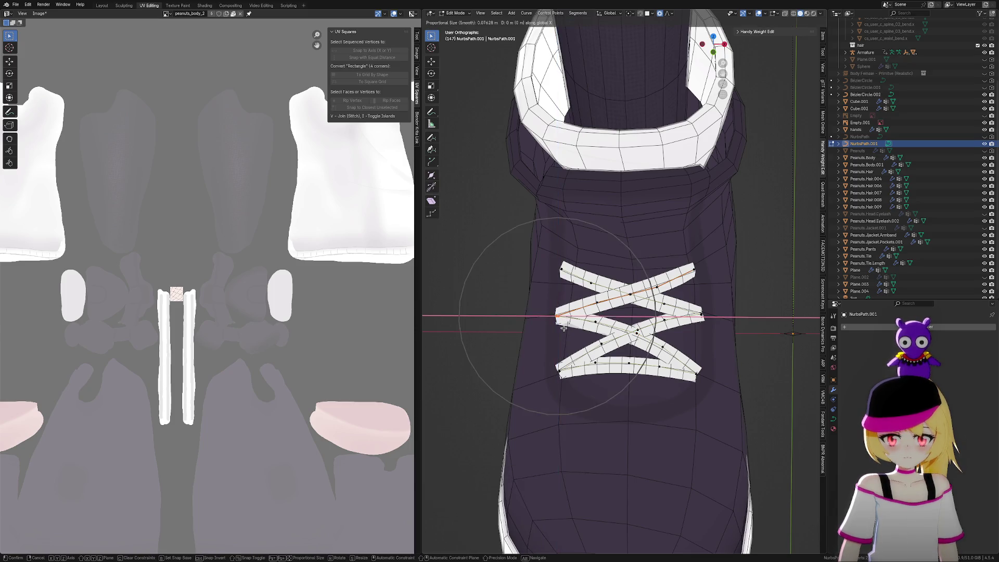
{"action": "key", "text": "x"}
{"action": "scroll", "coordinate": [566, 329], "scroll_direction": "down", "scroll_amount": 2}
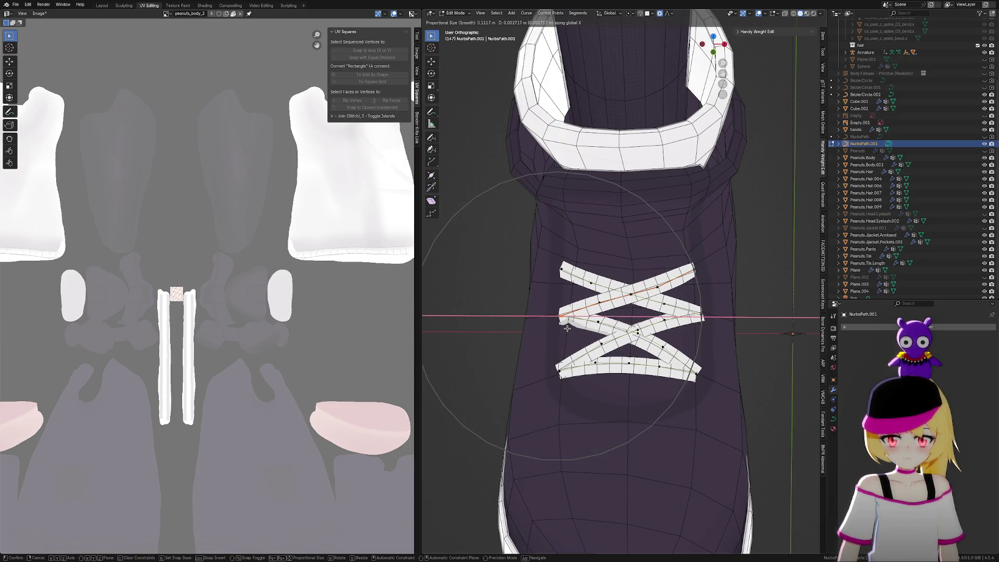
{"action": "left_click", "coordinate": [567, 328]}
{"action": "key", "text": "g"}
{"action": "key", "text": "z"}
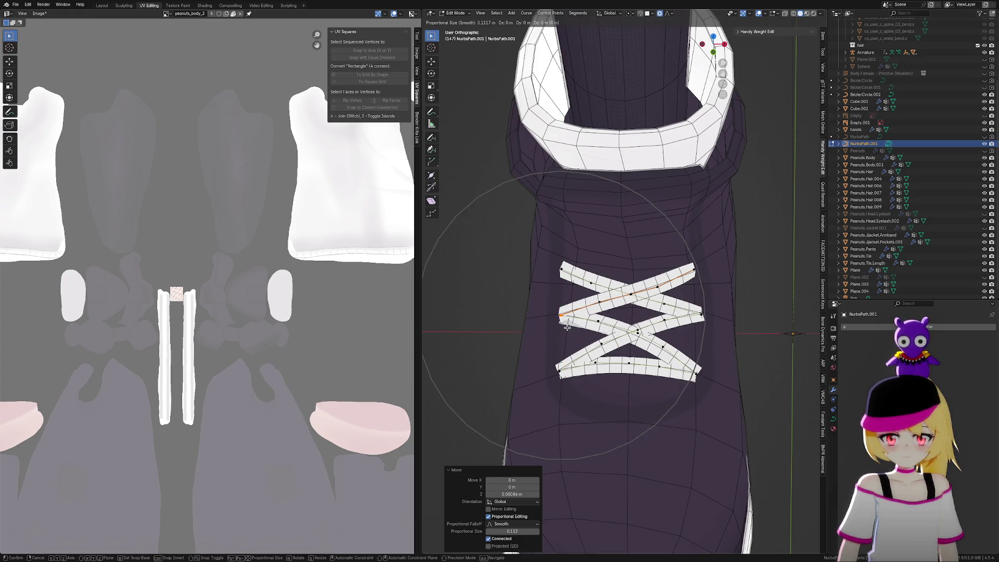
{"action": "key", "text": "y"}
{"action": "left_click", "coordinate": [567, 329]}
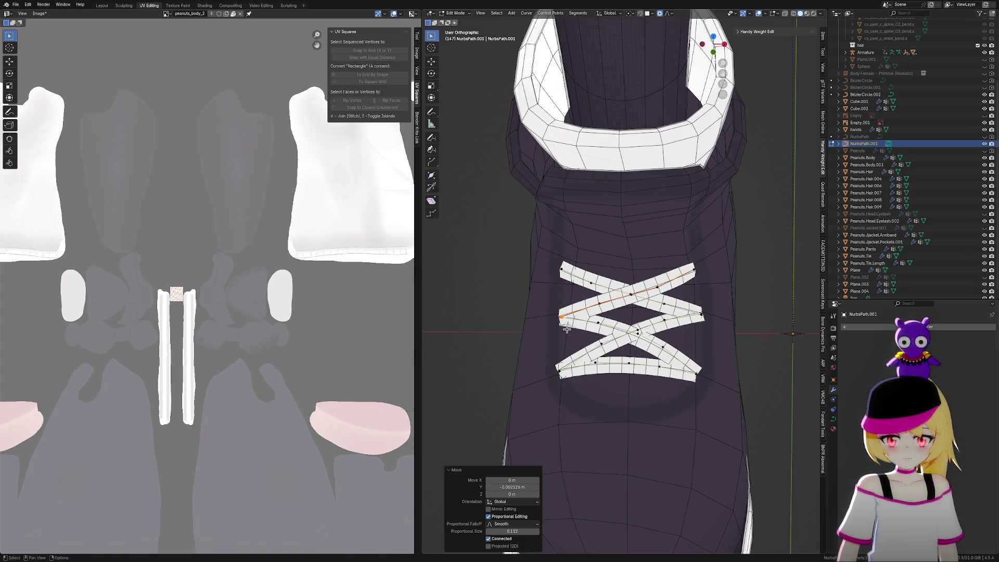
Adjust the middle lace's right end point along X, then along Y depth
{"action": "left_click", "coordinate": [710, 314]}
{"action": "key", "text": "g"}
{"action": "key", "text": "x"}
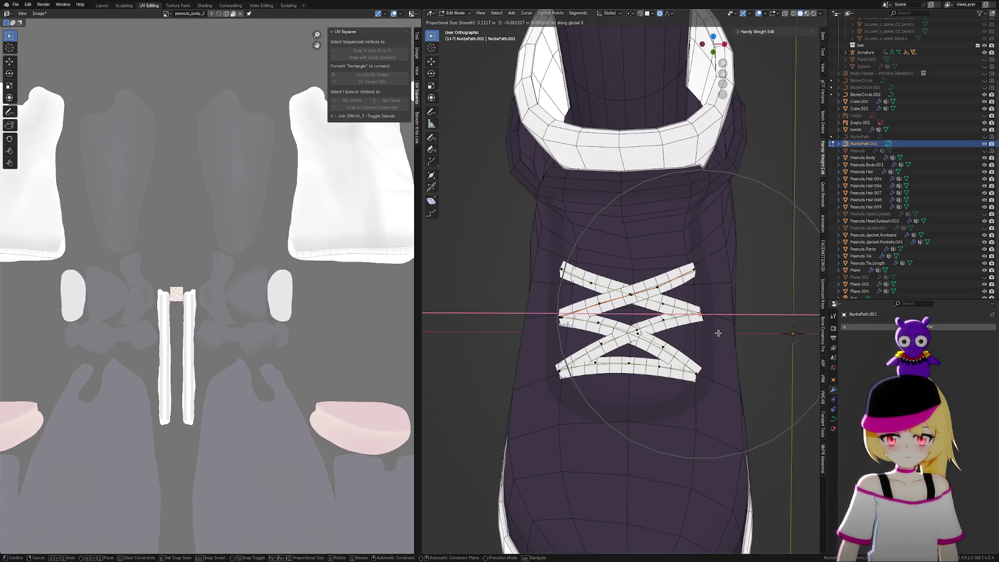
{"action": "left_click", "coordinate": [717, 333]}
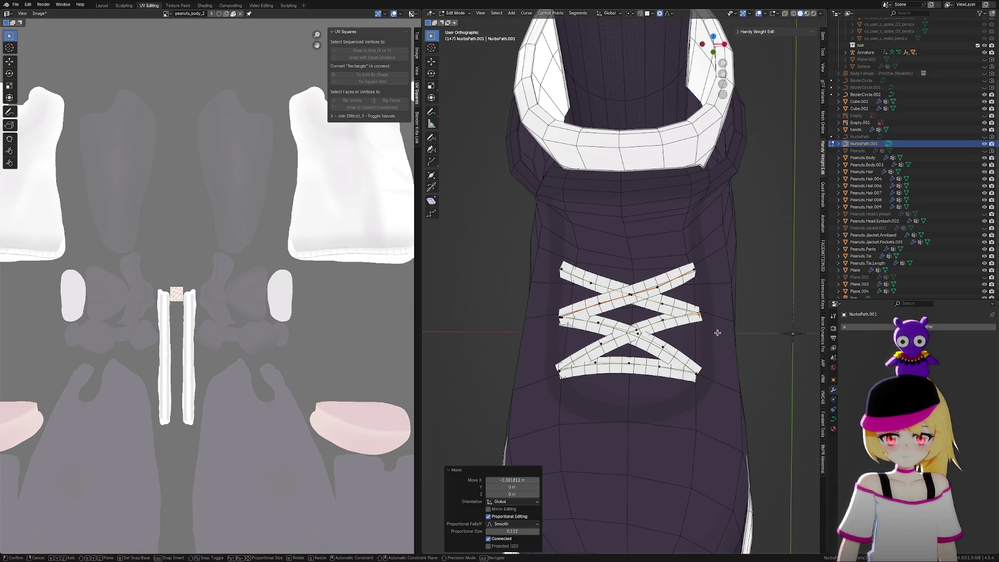
{"action": "key", "text": "g"}
{"action": "key", "text": "y"}
{"action": "left_click", "coordinate": [718, 333]}
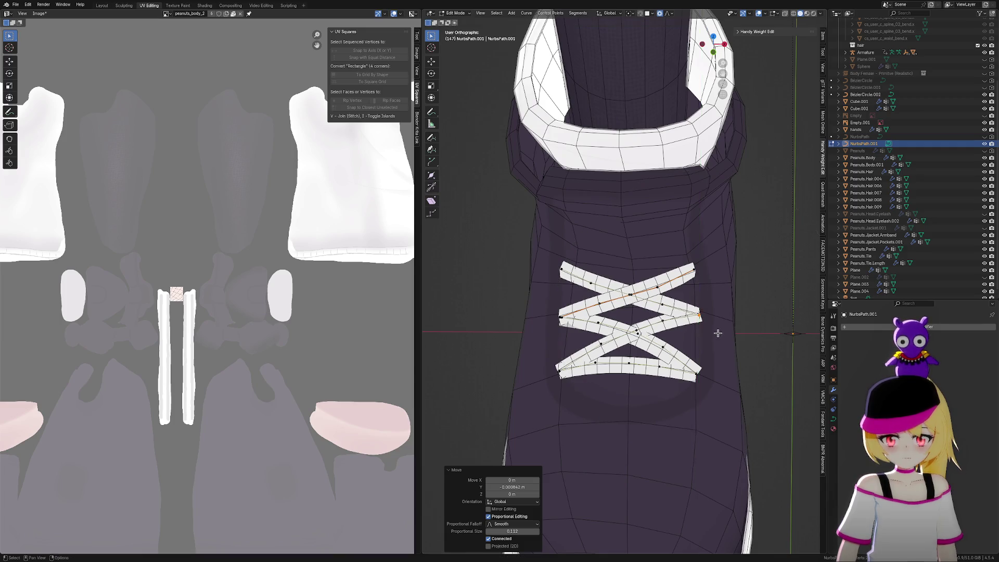
{"action": "mouse_move", "coordinate": [718, 335]}
{"action": "middle_mouse_down"}
{"action": "mouse_move", "coordinate": [725, 353]}
{"action": "mouse_move", "coordinate": [722, 325]}
{"action": "mouse_move", "coordinate": [681, 328]}
{"action": "mouse_move", "coordinate": [709, 324]}
{"action": "mouse_move", "coordinate": [759, 437]}
{"action": "mouse_move", "coordinate": [744, 416]}
{"action": "middle_mouse_up"}
Tilt the lace curve points by 24.9° and then 5.28° so the strips lie flatter
{"action": "scroll", "coordinate": [718, 362], "scroll_direction": "up", "scroll_amount": 3}
{"action": "mouse_move", "coordinate": [718, 362]}
{"action": "middle_mouse_down"}
{"action": "mouse_move", "coordinate": [770, 401]}
{"action": "mouse_move", "coordinate": [765, 388]}
{"action": "middle_mouse_up"}
{"action": "key", "text": "ctrl+t"}
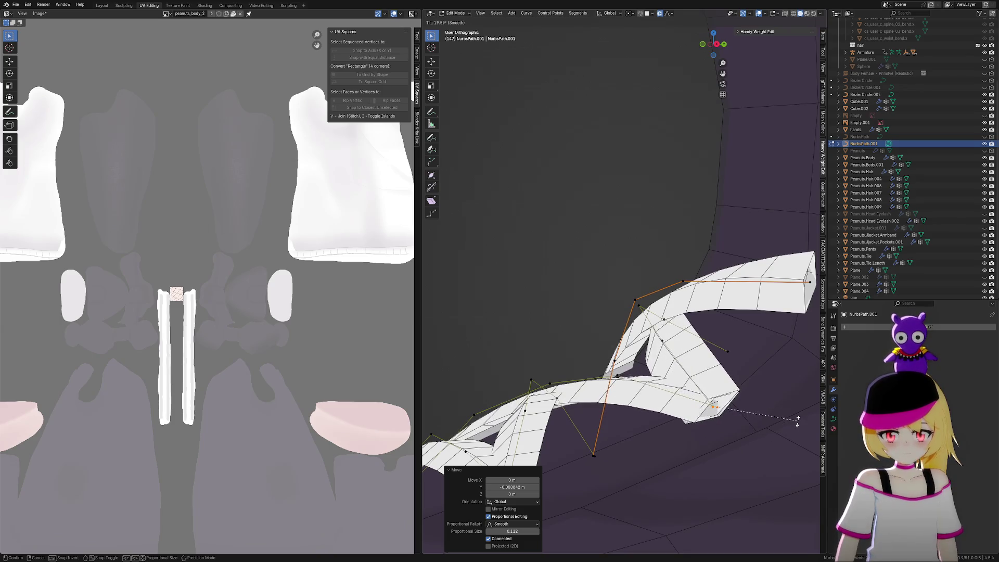
{"action": "right_click", "coordinate": [796, 420]}
{"action": "left_click", "coordinate": [712, 408]}
{"action": "key", "text": "ctrl+t"}
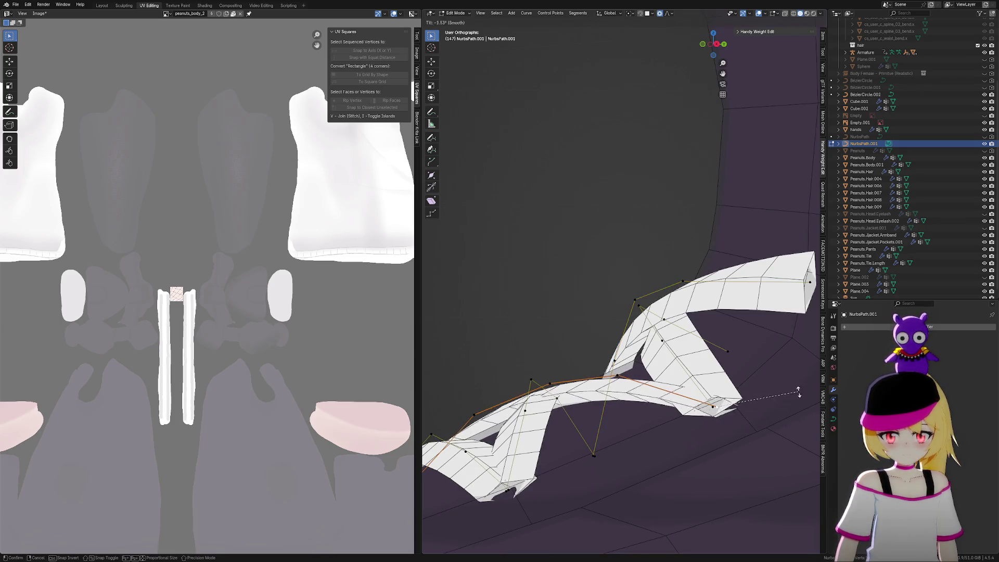
{"action": "left_click", "coordinate": [785, 439]}
{"action": "mouse_move", "coordinate": [785, 437]}
{"action": "middle_mouse_down"}
{"action": "mouse_move", "coordinate": [633, 414]}
{"action": "mouse_move", "coordinate": [661, 416]}
{"action": "mouse_move", "coordinate": [645, 417]}
{"action": "mouse_move", "coordinate": [650, 411]}
{"action": "middle_mouse_up"}
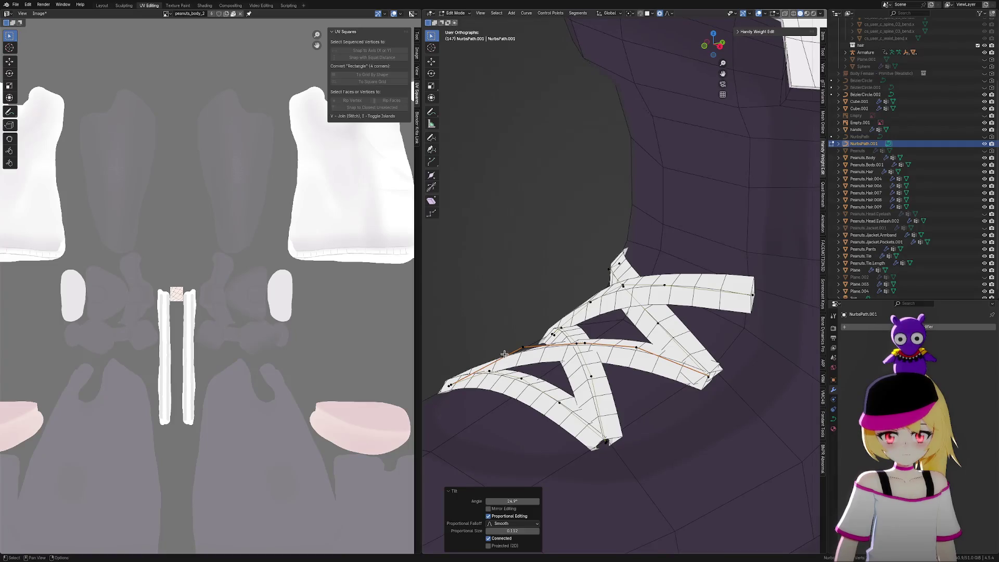
{"action": "key", "text": "ctrl+t"}
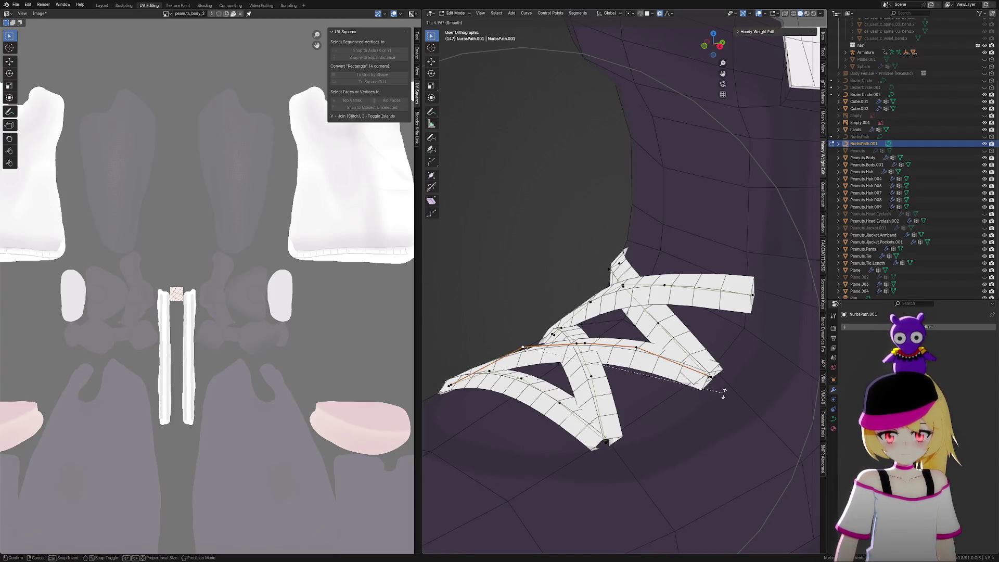
{"action": "left_click", "coordinate": [723, 394]}
{"action": "mouse_move", "coordinate": [723, 394]}
{"action": "middle_mouse_down"}
{"action": "mouse_move", "coordinate": [647, 406]}
{"action": "mouse_move", "coordinate": [626, 421]}
{"action": "mouse_move", "coordinate": [619, 409]}
{"action": "middle_mouse_up"}
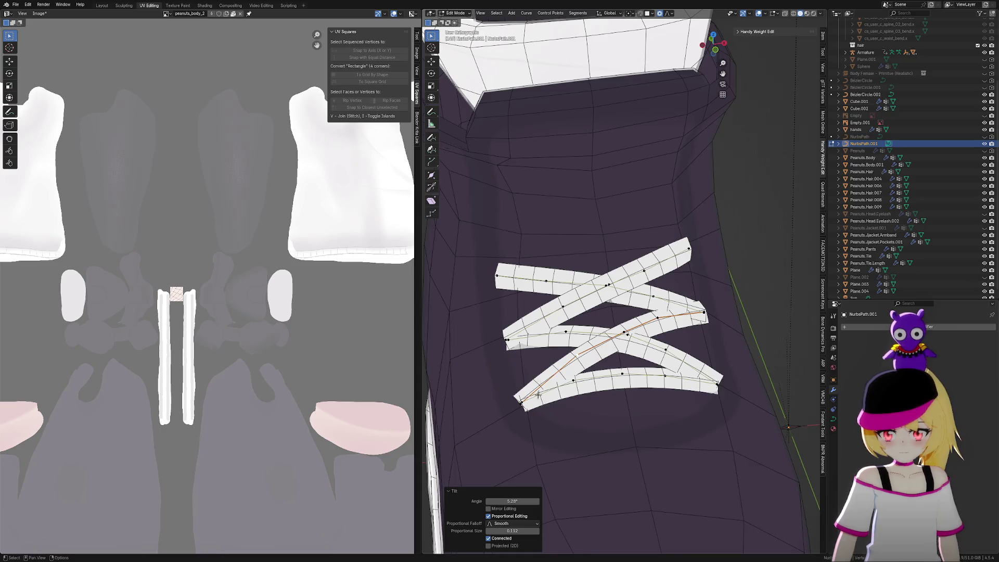
{"action": "mouse_move", "coordinate": [538, 394]}
{"action": "middle_mouse_down"}
{"action": "mouse_move", "coordinate": [557, 410]}
{"action": "mouse_move", "coordinate": [581, 408]}
{"action": "mouse_move", "coordinate": [564, 408]}
{"action": "middle_mouse_up"}
{"action": "scroll", "coordinate": [686, 343], "scroll_direction": "up", "scroll_amount": 3}
Adjust the height of the top strip's right and left end points along Z
{"action": "left_click", "coordinate": [727, 244], "text": "shift"}
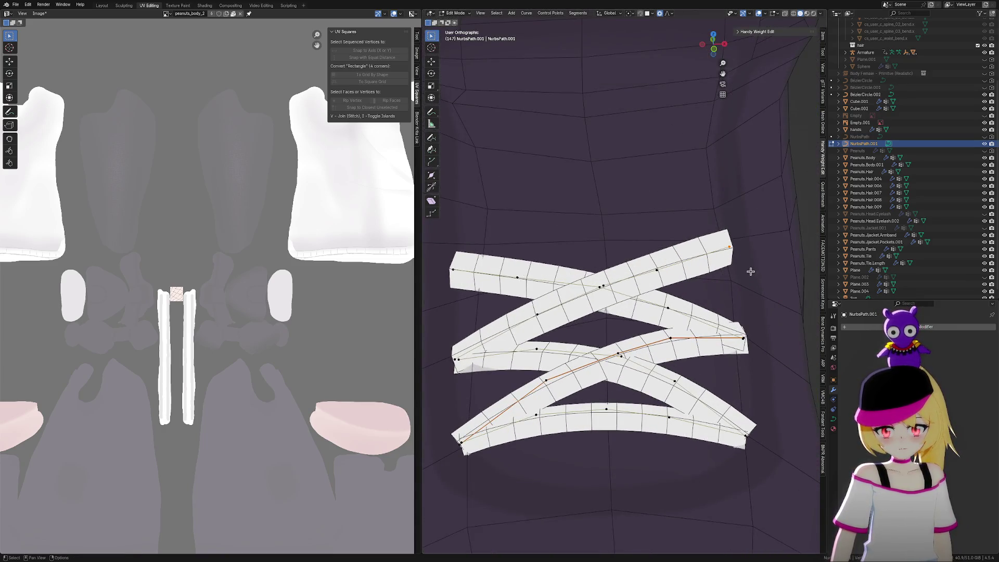
{"action": "key", "text": "g"}
{"action": "key", "text": "z"}
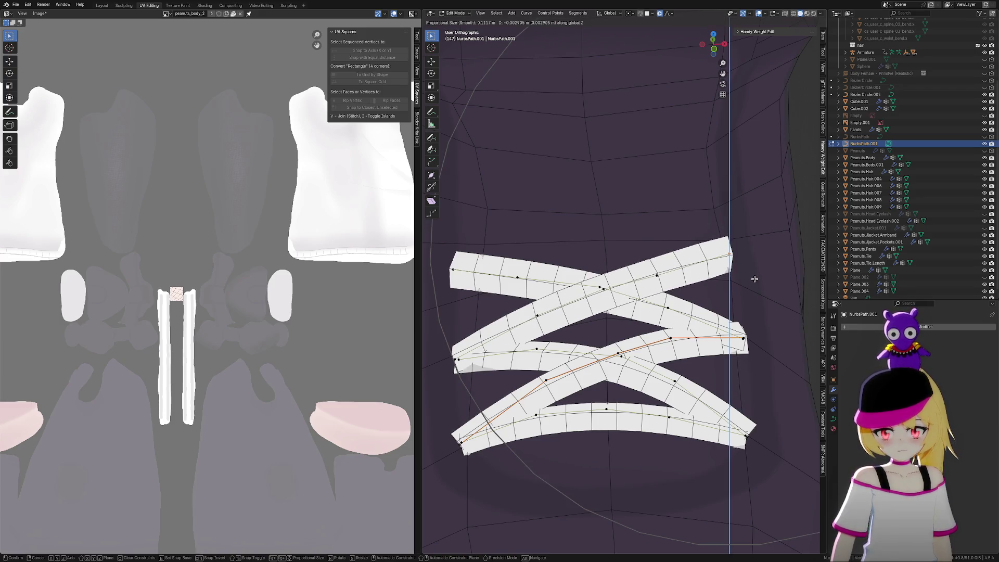
{"action": "left_click", "coordinate": [754, 281]}
{"action": "left_click", "coordinate": [453, 270]}
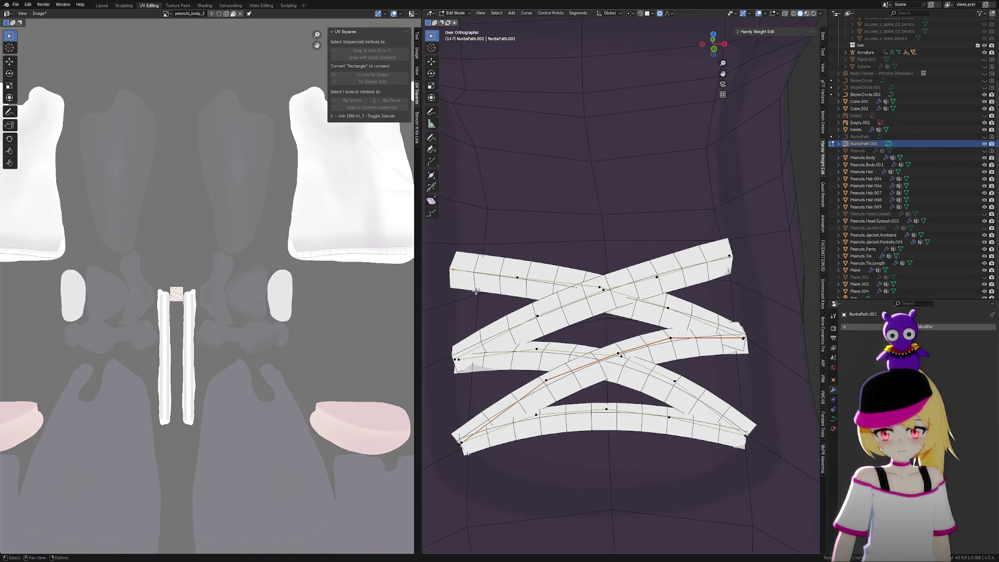
{"action": "key", "text": "g"}
{"action": "key", "text": "z"}
{"action": "left_click", "coordinate": [479, 285]}
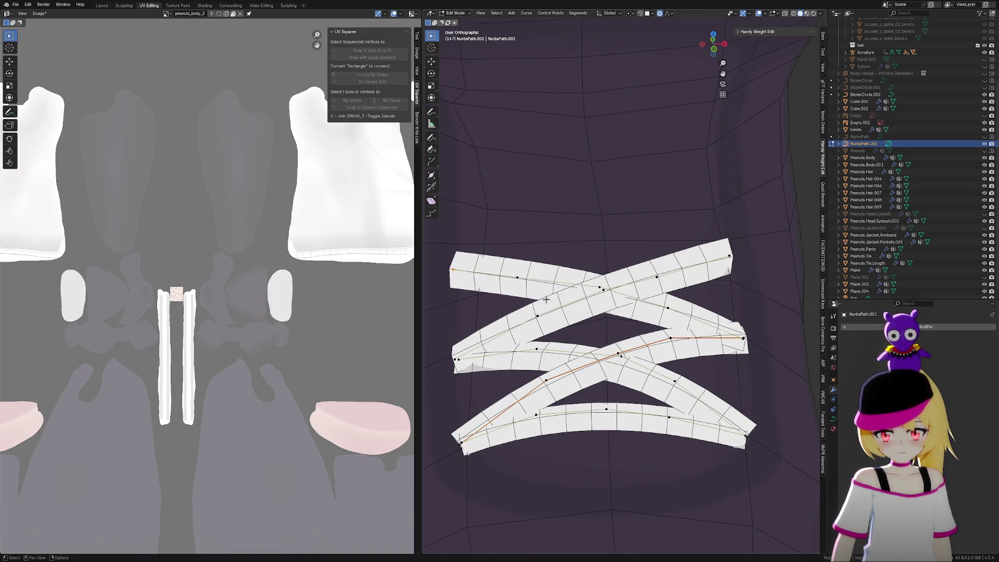
{"action": "scroll", "coordinate": [547, 300], "scroll_direction": "down", "scroll_amount": 3}
{"action": "scroll", "coordinate": [585, 294], "scroll_direction": "up", "scroll_amount": 2}
{"action": "key", "text": "alt+q"}
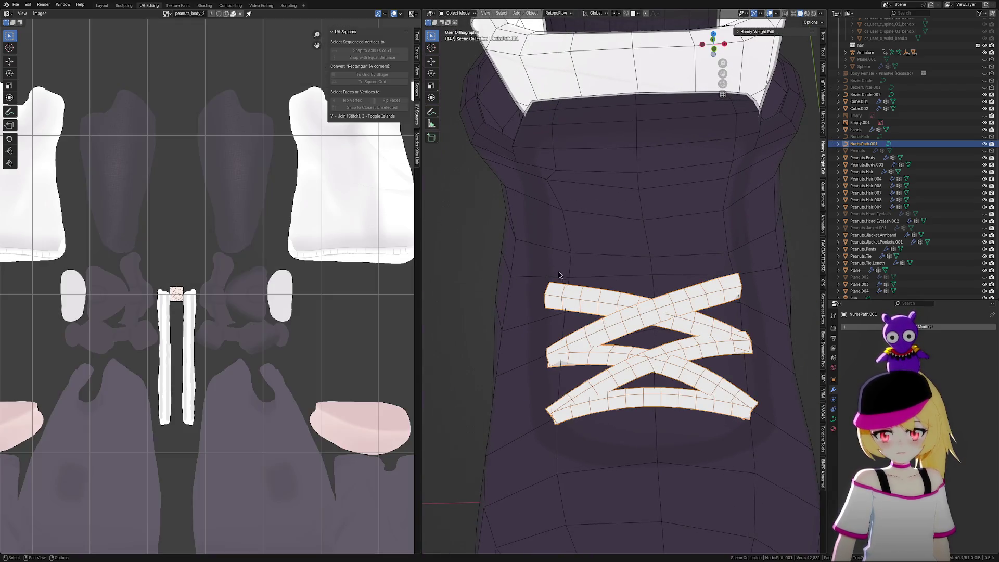
Lower the boot surface beneath the laces by -0.003223 m along Z
{"action": "key", "text": "g"}
{"action": "key", "text": "z"}
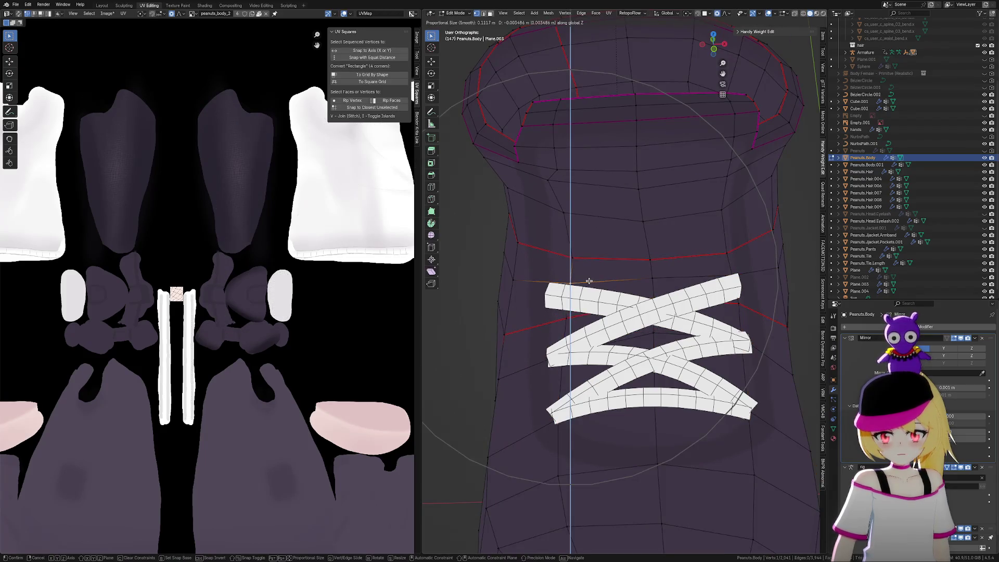
{"action": "left_click", "coordinate": [589, 280]}
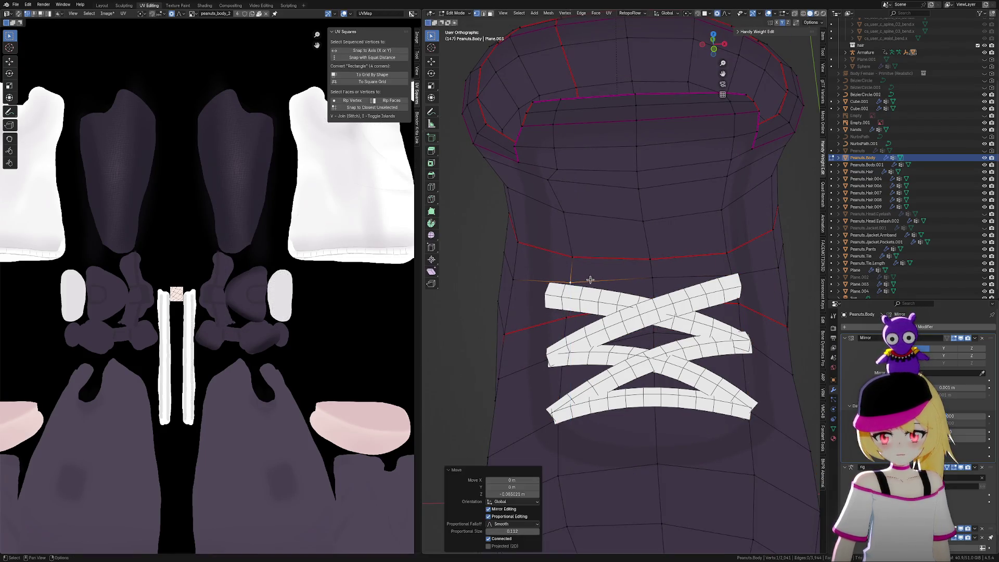
{"action": "mouse_move", "coordinate": [589, 280]}
{"action": "middle_mouse_down"}
{"action": "mouse_move", "coordinate": [645, 291]}
{"action": "mouse_move", "coordinate": [685, 281]}
{"action": "mouse_move", "coordinate": [555, 367]}
{"action": "mouse_move", "coordinate": [575, 360]}
{"action": "mouse_move", "coordinate": [560, 369]}
{"action": "mouse_move", "coordinate": [598, 369]}
{"action": "middle_mouse_up"}
{"action": "scroll", "coordinate": [598, 359], "scroll_direction": "up", "scroll_amount": 4}
Select the lace curve in object mode and orbit around to review the laces on both boots
{"action": "key", "text": "Tab"}
{"action": "left_click", "coordinate": [591, 346]}
{"action": "key", "text": "Tab"}
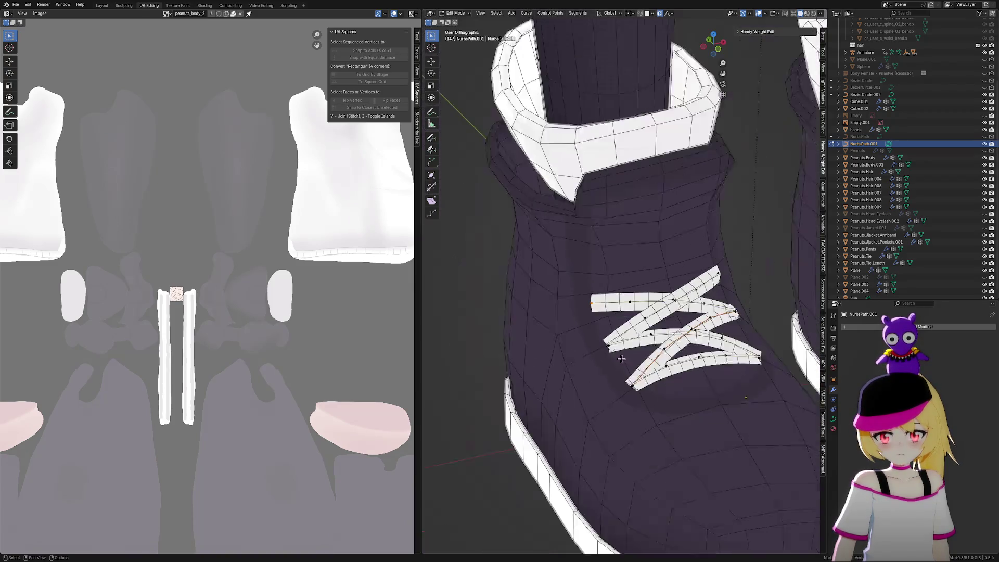
{"action": "scroll", "coordinate": [599, 369], "scroll_direction": "down", "scroll_amount": 4}
{"action": "key", "text": "Tab"}
{"action": "middle_click_drag", "start_coordinate": [677, 367], "coordinate": [688, 368]}
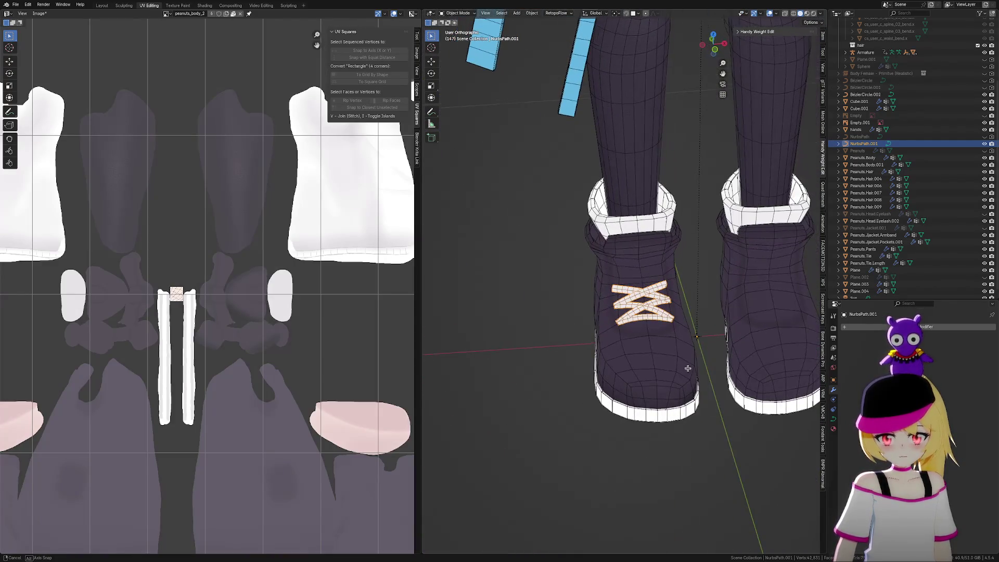
{"action": "scroll", "coordinate": [647, 373], "scroll_direction": "up", "scroll_amount": 5}
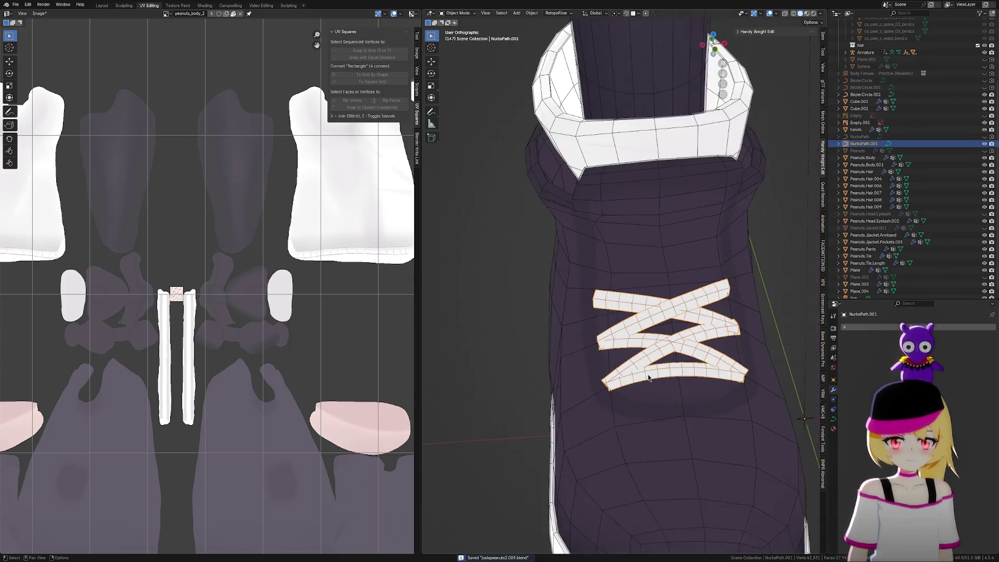
{"action": "middle_click_drag", "start_coordinate": [647, 374], "coordinate": [644, 345]}
{"action": "scroll", "coordinate": [645, 345], "scroll_direction": "up", "scroll_amount": 6}
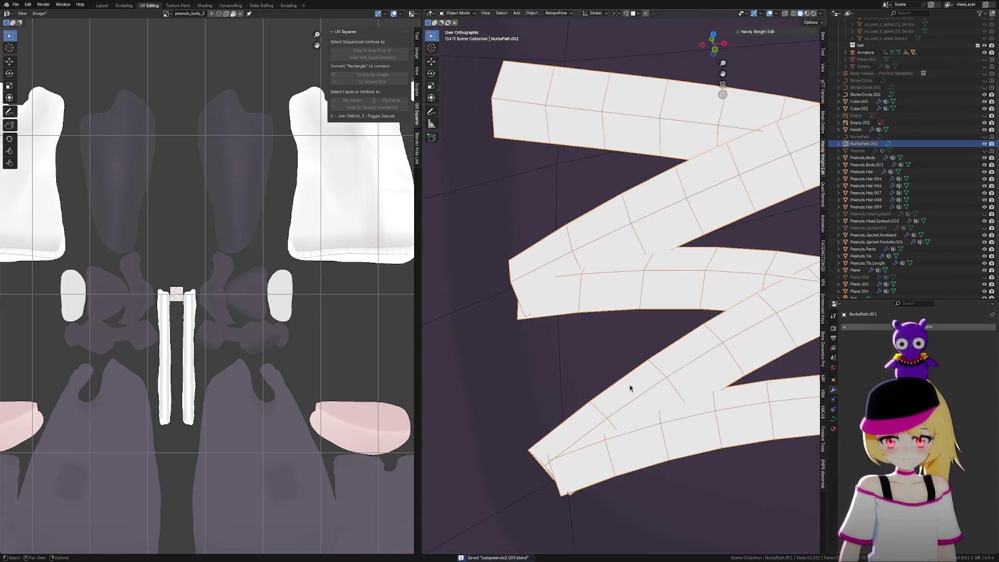
{"action": "mouse_move", "coordinate": [629, 386]}
{"action": "middle_mouse_down"}
{"action": "mouse_move", "coordinate": [648, 424]}
{"action": "mouse_move", "coordinate": [651, 378]}
{"action": "mouse_move", "coordinate": [611, 414]}
{"action": "middle_mouse_up"}
{"action": "scroll", "coordinate": [651, 378], "scroll_direction": "down", "scroll_amount": 5}
{"action": "scroll", "coordinate": [611, 414], "scroll_direction": "down", "scroll_amount": 2}
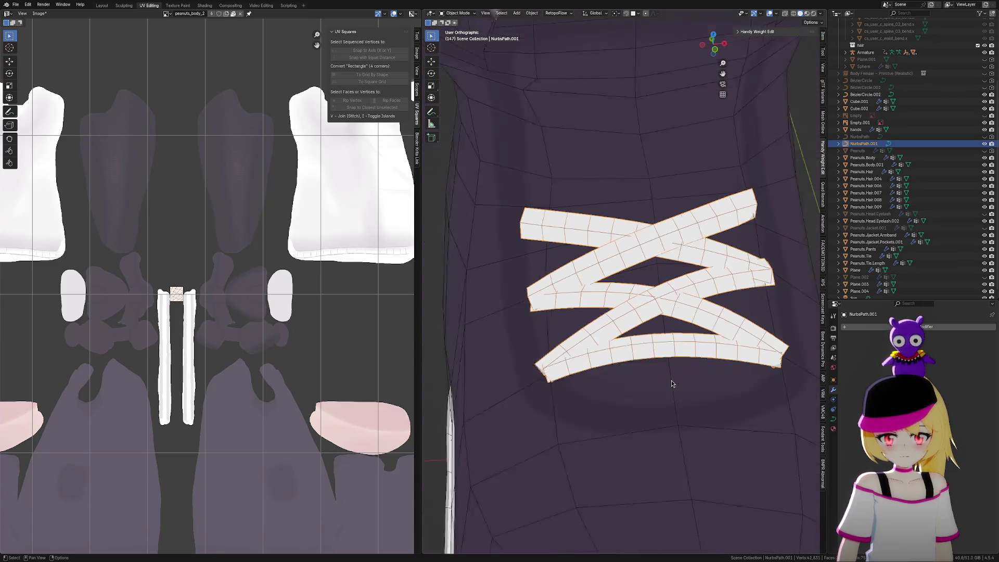
Convert the NurbsPath.001 lace curve into a mesh through the F3 command search
{"action": "right_click", "coordinate": [663, 284]}
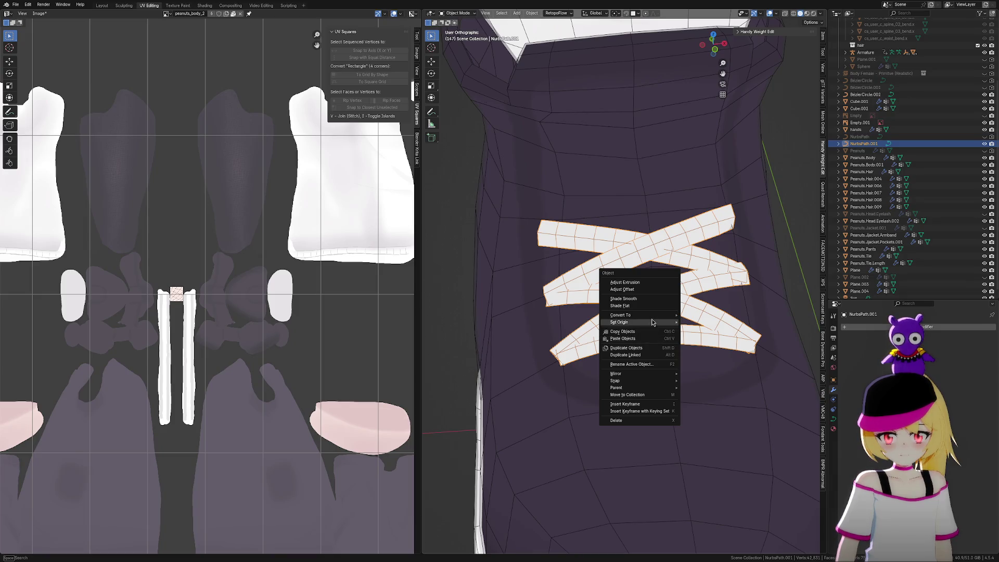
{"action": "right_click", "coordinate": [648, 301]}
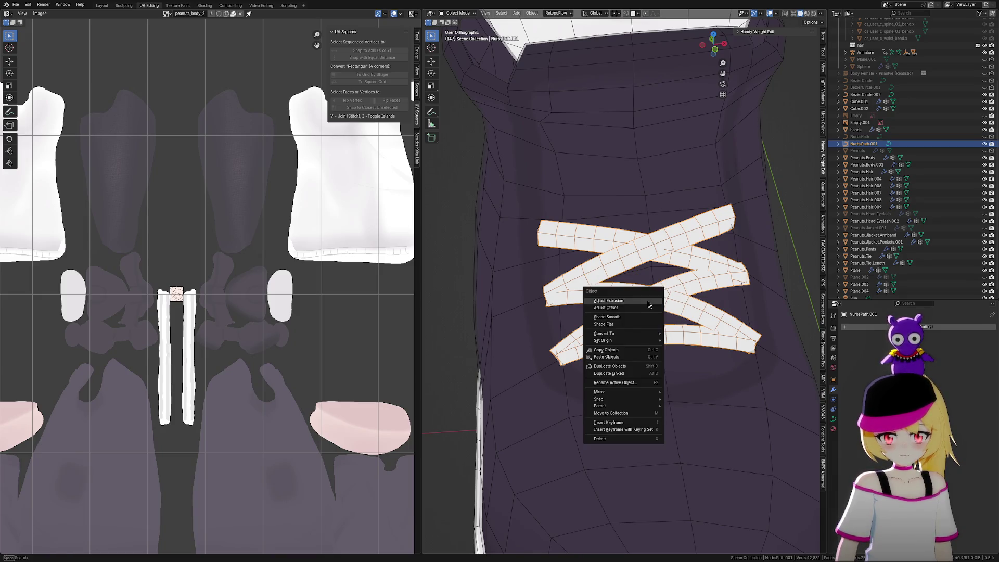
{"action": "mouse_move", "coordinate": [626, 401]}
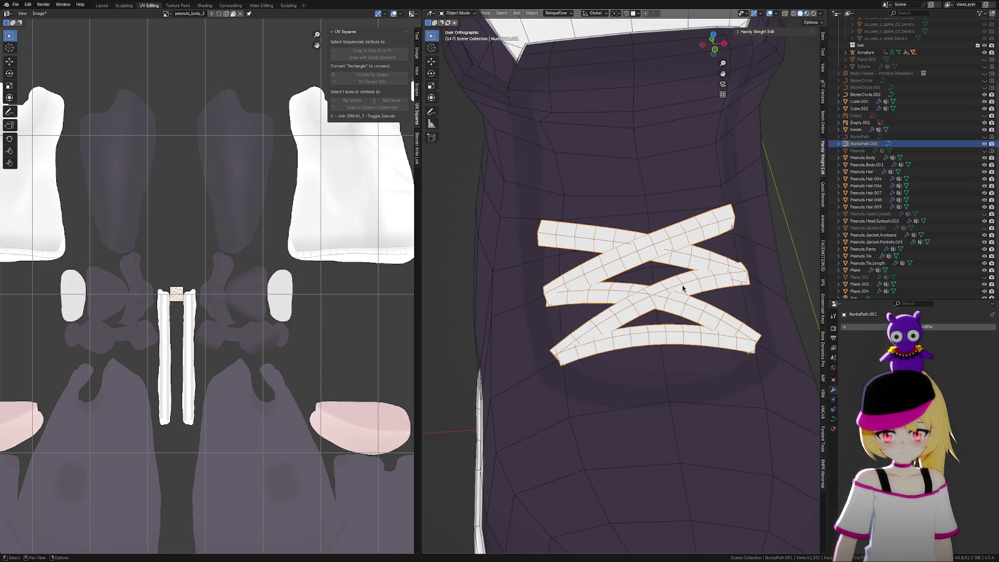
{"action": "key", "text": "F3"}
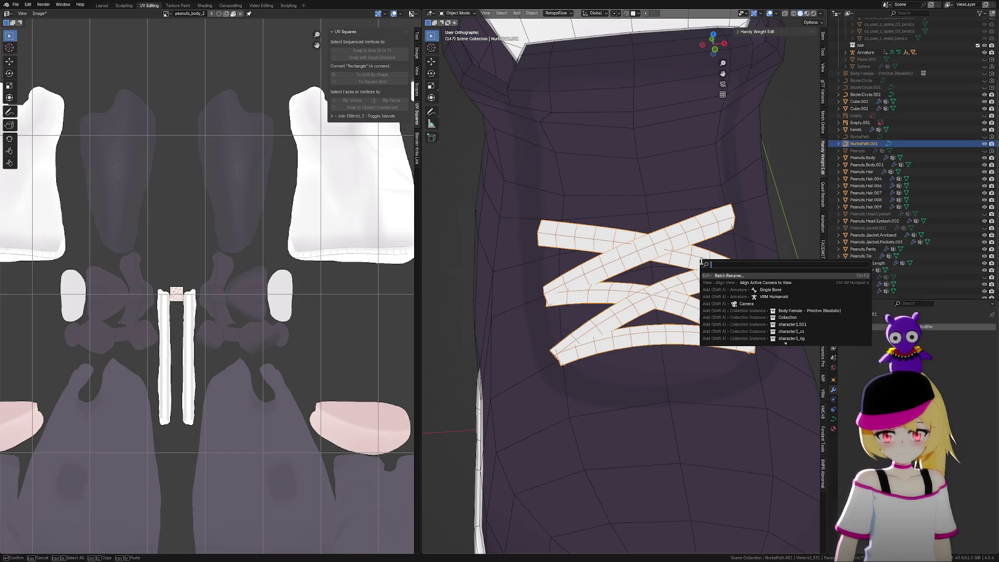
{"action": "type", "text": "m"}
{"action": "key", "text": "Return"}
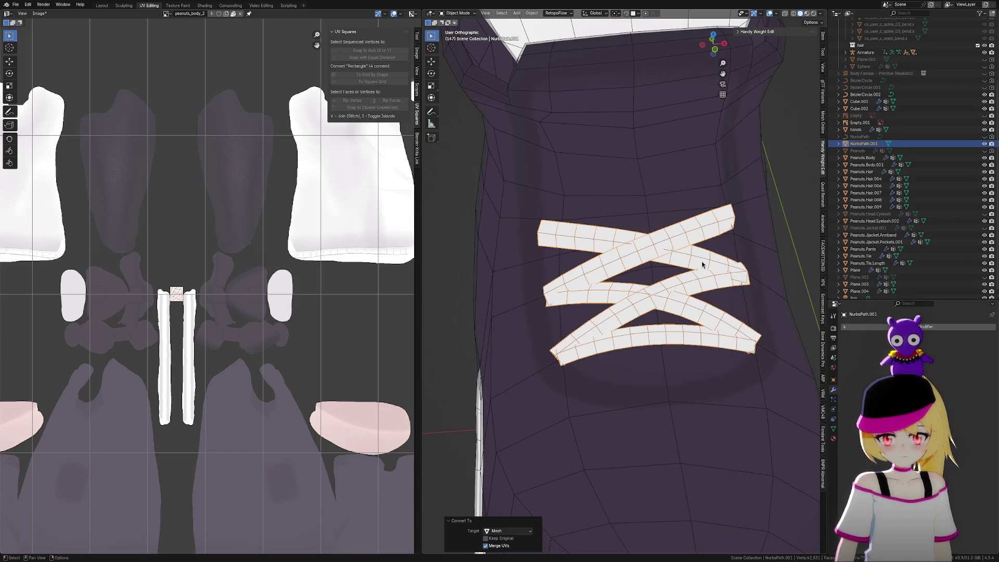
{"action": "scroll", "coordinate": [646, 294], "scroll_direction": "up", "scroll_amount": 5}
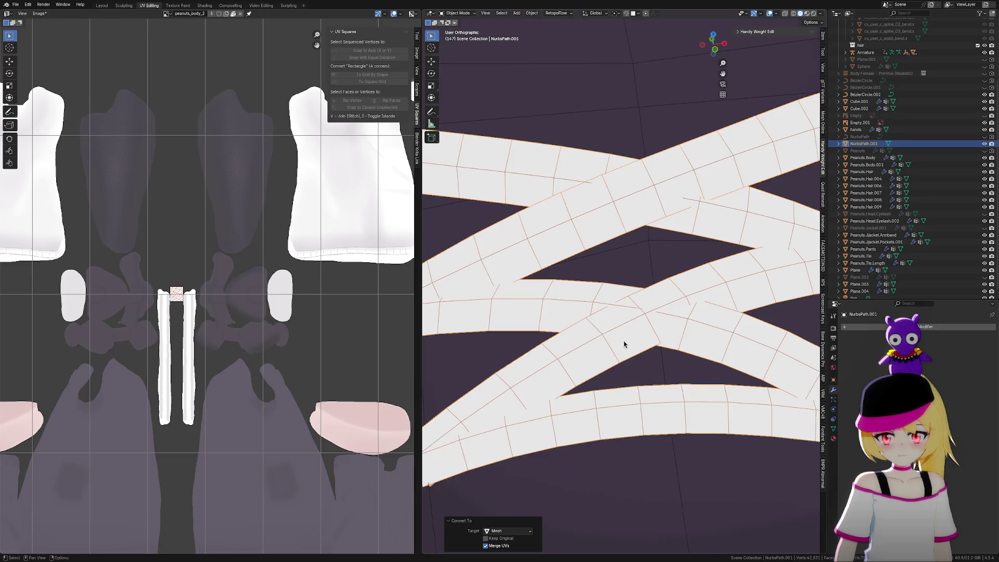
Enter Edit Mode on the new lace mesh and start moving a vertex along Z
{"action": "key", "text": "Tab"}
{"action": "middle_click_drag", "start_coordinate": [747, 317], "coordinate": [659, 363]}
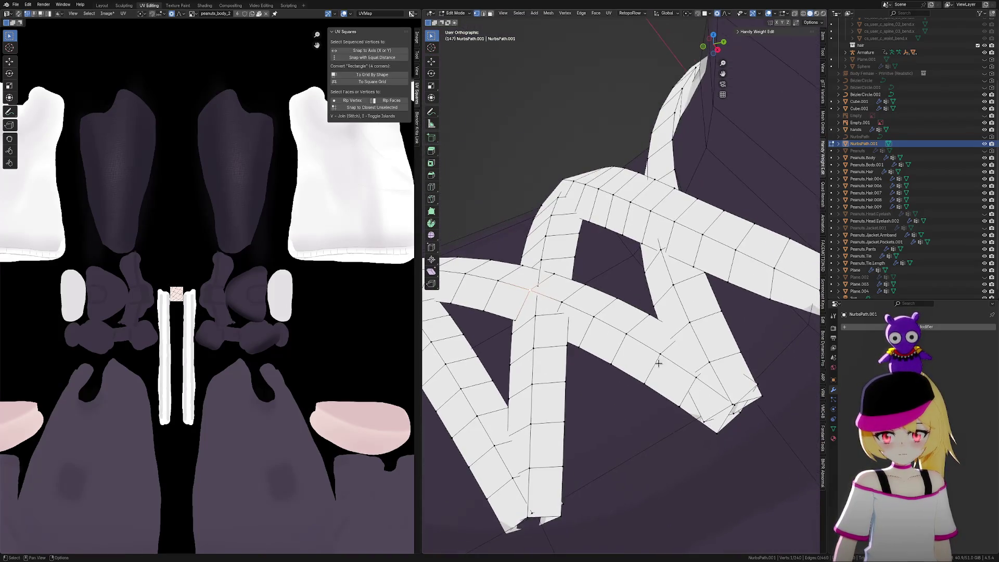
{"action": "key", "text": "g"}
{"action": "key", "text": "z"}
{"action": "scroll", "coordinate": [642, 351], "scroll_direction": "up", "scroll_amount": 2}
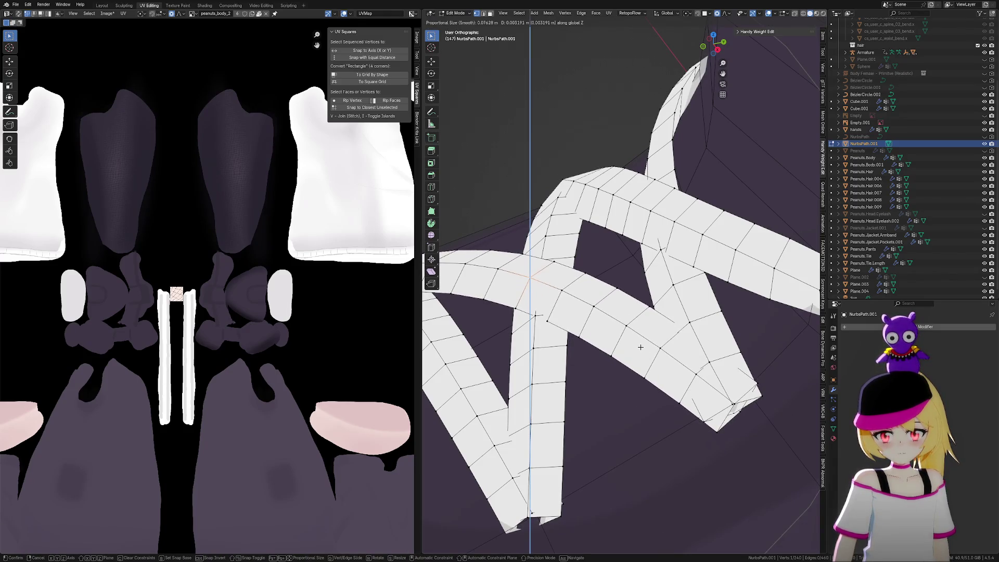
Raise a lace vertex, then move another along Y and lift it slightly along Z
{"action": "left_click", "coordinate": [640, 344]}
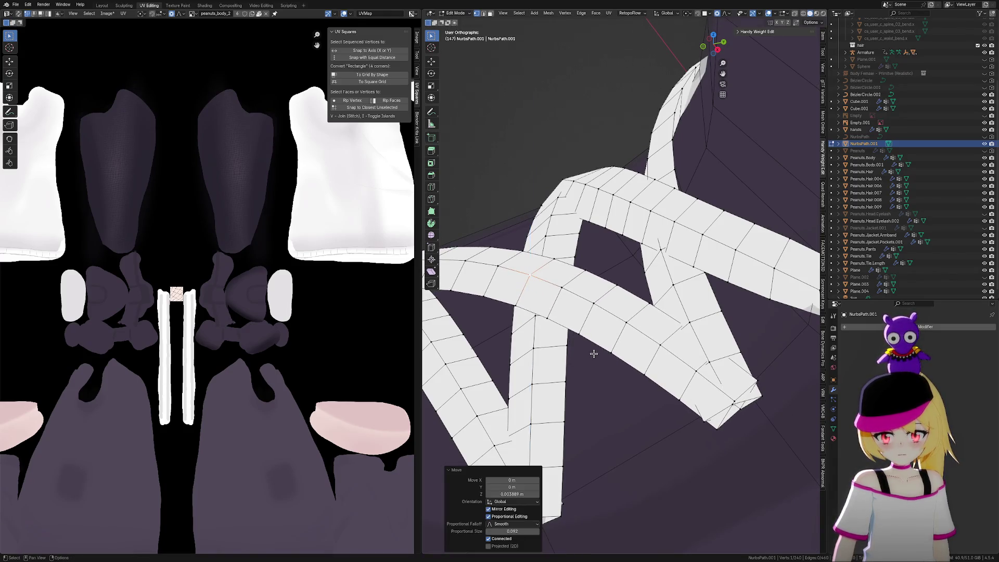
{"action": "mouse_move", "coordinate": [595, 354]}
{"action": "middle_mouse_down"}
{"action": "mouse_move", "coordinate": [629, 338]}
{"action": "mouse_move", "coordinate": [640, 319]}
{"action": "middle_mouse_up"}
{"action": "scroll", "coordinate": [657, 252], "scroll_direction": "up", "scroll_amount": 4}
{"action": "left_click", "coordinate": [652, 219]}
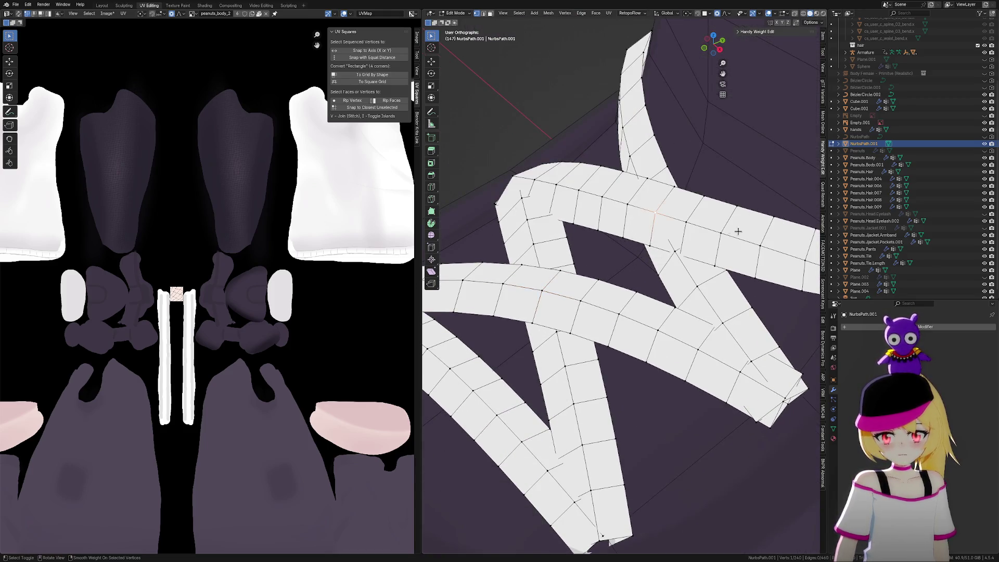
{"action": "middle_click_drag", "start_coordinate": [735, 223], "coordinate": [729, 250]}
{"action": "key", "text": "g"}
{"action": "key", "text": "y"}
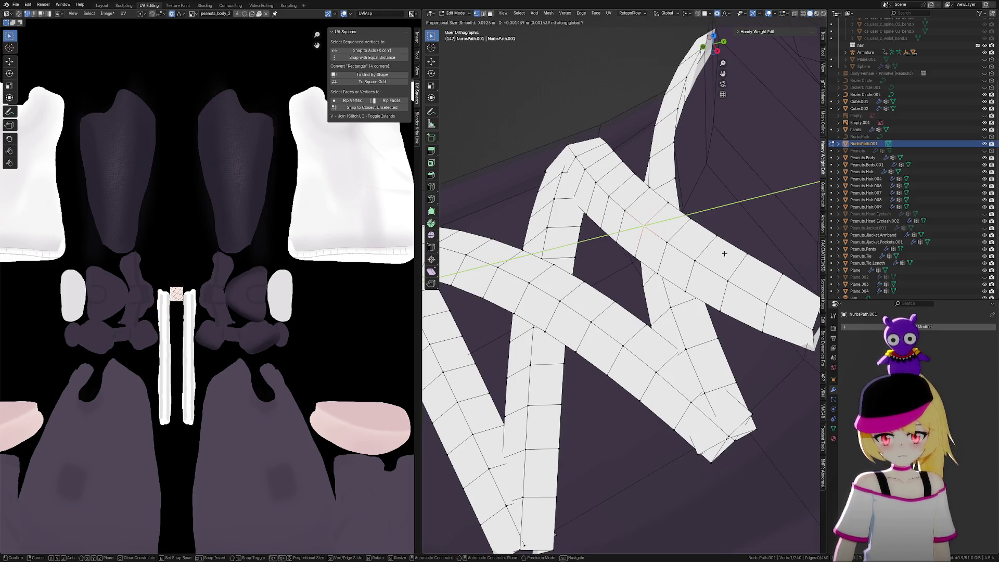
{"action": "left_click", "coordinate": [729, 252]}
{"action": "key", "text": "g"}
{"action": "key", "text": "z"}
{"action": "left_click", "coordinate": [725, 249]}
Shift the vertex where the strips cross along X, ending at -0.003156 m
{"action": "middle_click_drag", "start_coordinate": [726, 249], "coordinate": [759, 323]}
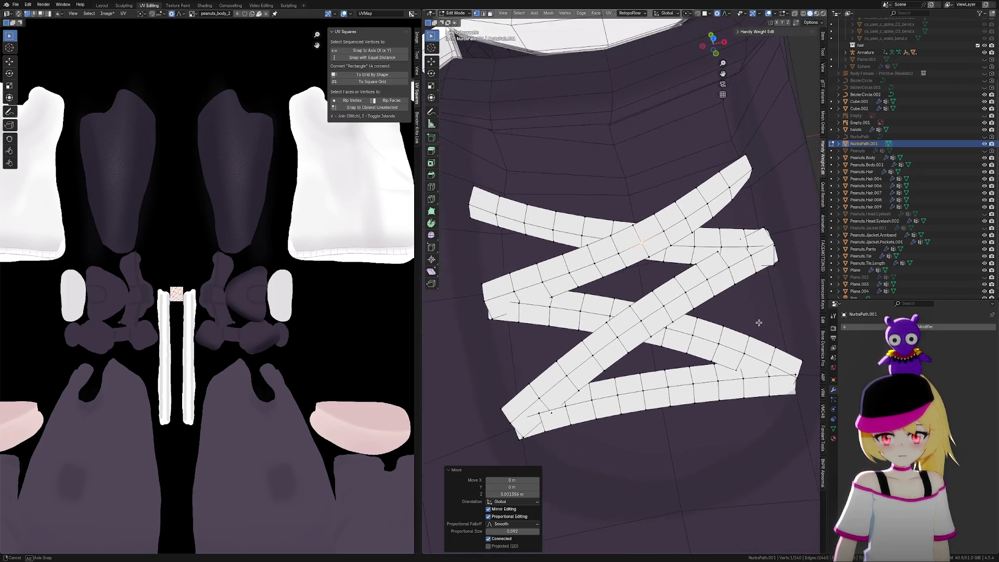
{"action": "left_click", "coordinate": [666, 329]}
{"action": "key", "text": "g"}
{"action": "key", "text": "x"}
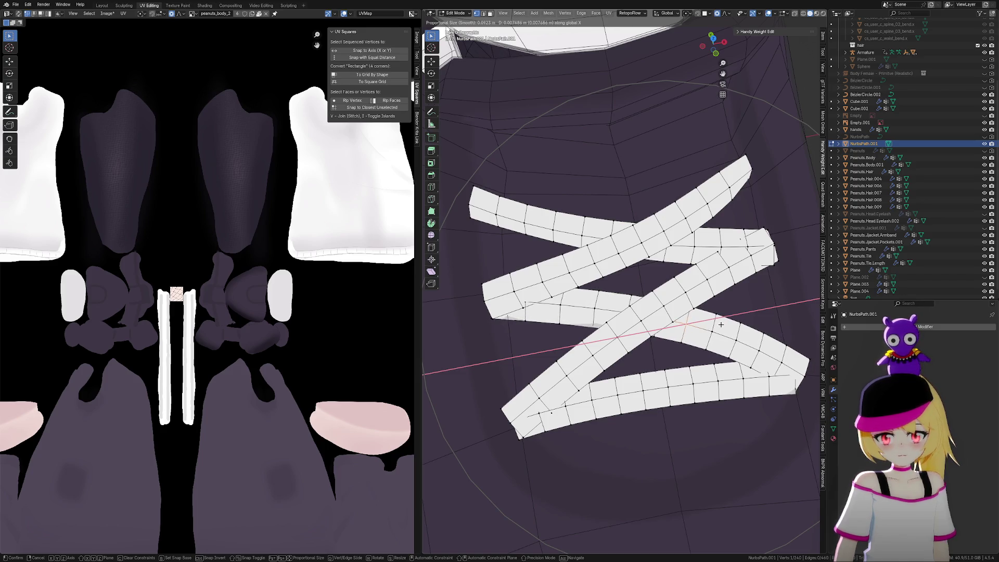
{"action": "left_click", "coordinate": [720, 324]}
{"action": "scroll", "coordinate": [717, 336], "scroll_direction": "down", "scroll_amount": 2}
{"action": "scroll", "coordinate": [662, 291], "scroll_direction": "up", "scroll_amount": 3}
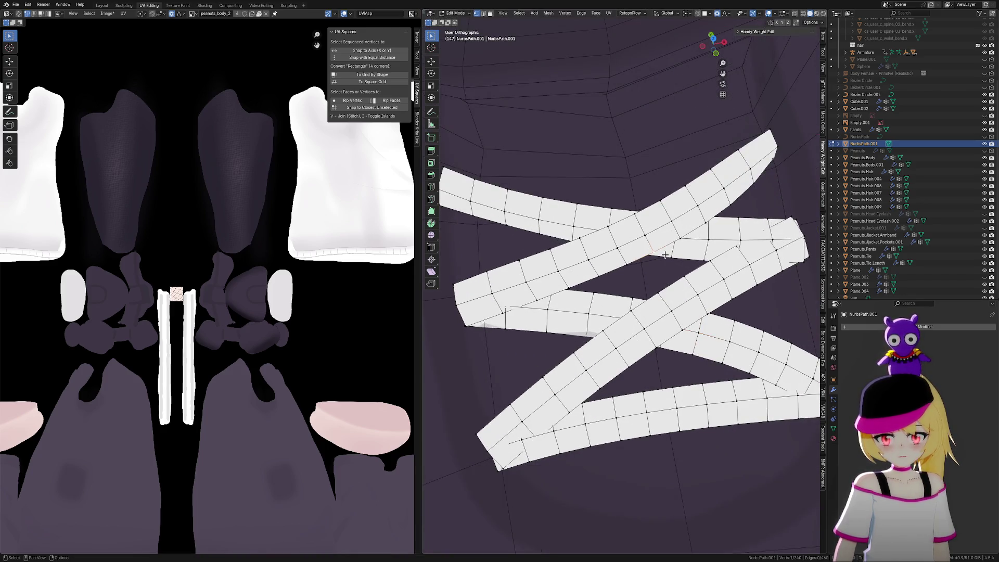
{"action": "key", "text": "g"}
{"action": "key", "text": "x"}
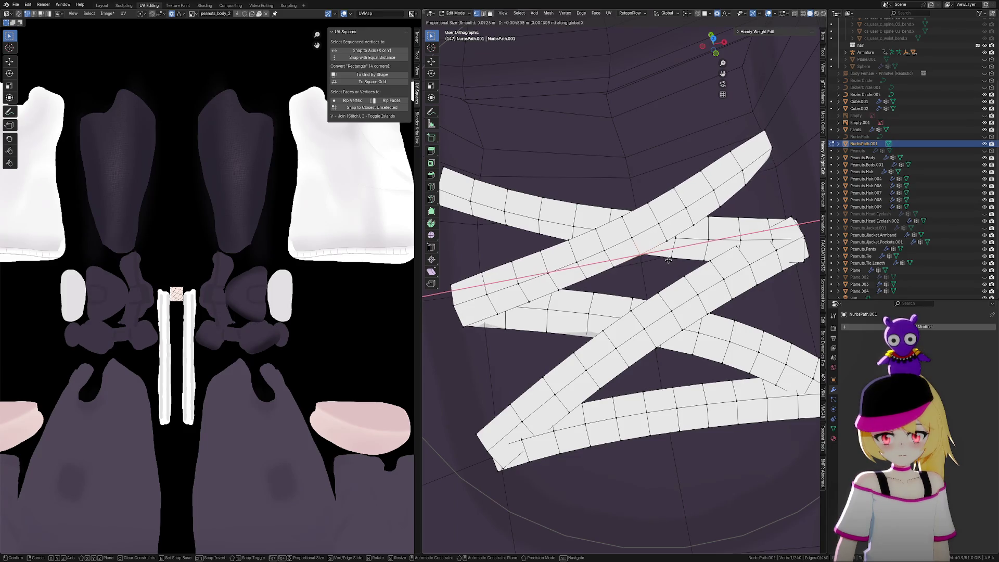
{"action": "left_click", "coordinate": [668, 259]}
{"action": "scroll", "coordinate": [681, 312], "scroll_direction": "down", "scroll_amount": 4}
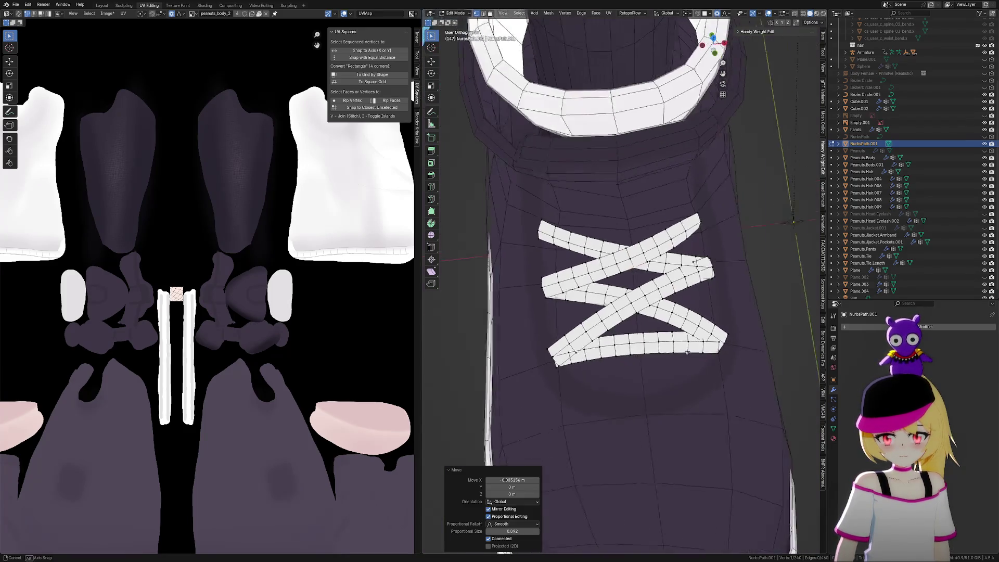
Merge the two overlapping lace-end vertices at center and slide the merged vertex along its edge
{"action": "middle_click_drag", "start_coordinate": [687, 352], "coordinate": [572, 318]}
{"action": "scroll", "coordinate": [555, 309], "scroll_direction": "up", "scroll_amount": 8}
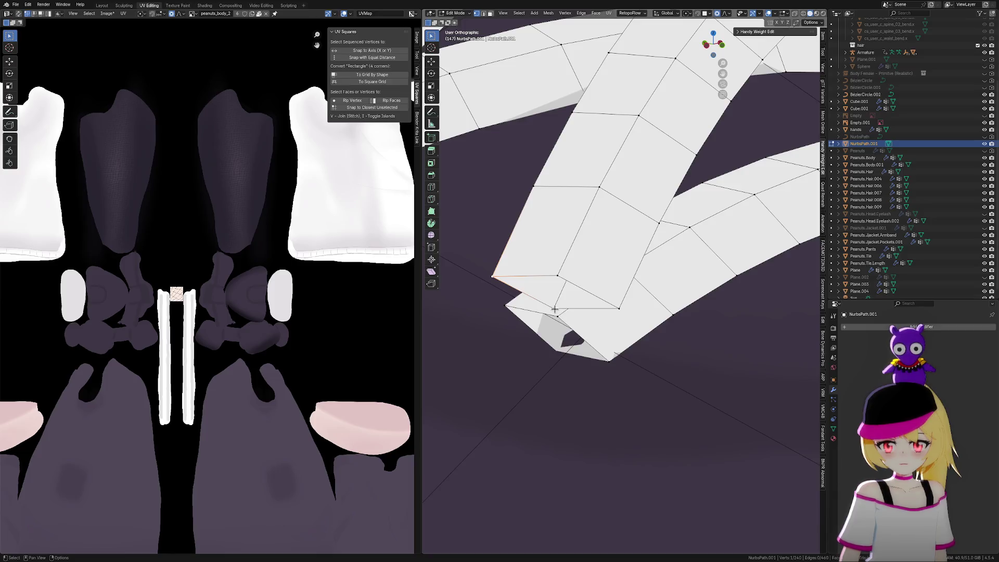
{"action": "left_click_drag", "start_coordinate": [546, 301], "coordinate": [567, 323]}
{"action": "key", "text": "m"}
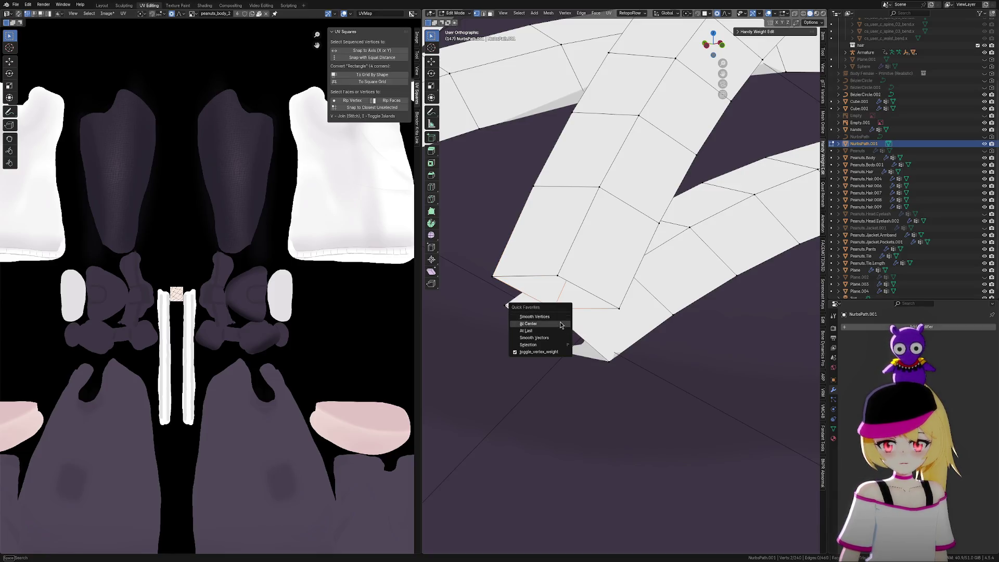
{"action": "left_click", "coordinate": [565, 328]}
{"action": "middle_click_drag", "start_coordinate": [650, 327], "coordinate": [591, 328]}
{"action": "key", "text": "shift+v"}
{"action": "left_click", "coordinate": [575, 314]}
Select the neighbouring vertex, hide the tool shelf, and try moves and a face fill, undoing them
{"action": "mouse_move", "coordinate": [577, 319]}
{"action": "middle_mouse_down"}
{"action": "mouse_move", "coordinate": [615, 330]}
{"action": "mouse_move", "coordinate": [675, 298]}
{"action": "middle_mouse_up"}
{"action": "left_click", "coordinate": [672, 229]}
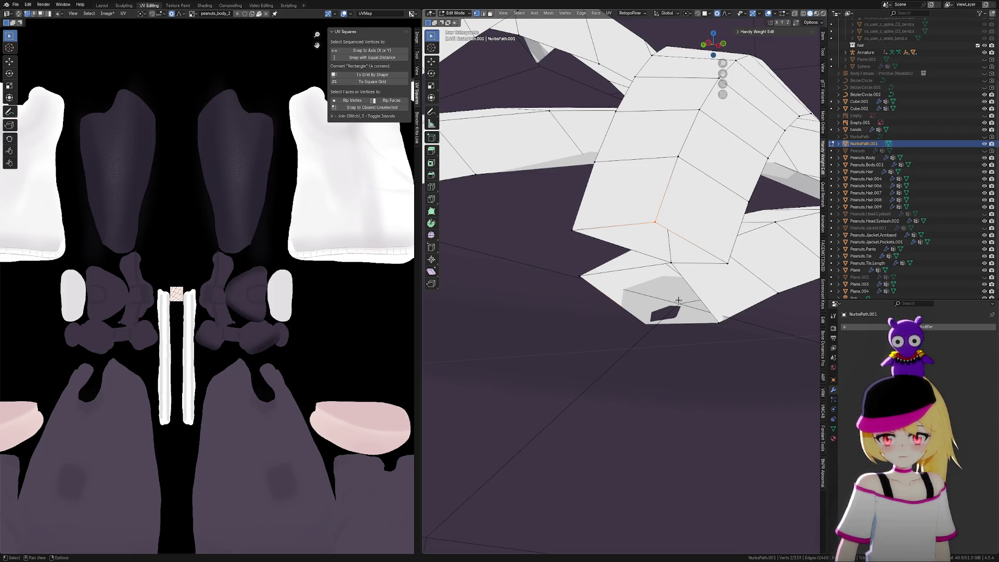
{"action": "key", "text": "t"}
{"action": "middle_click_drag", "start_coordinate": [717, 329], "coordinate": [709, 354]}
{"action": "key", "text": "g"}
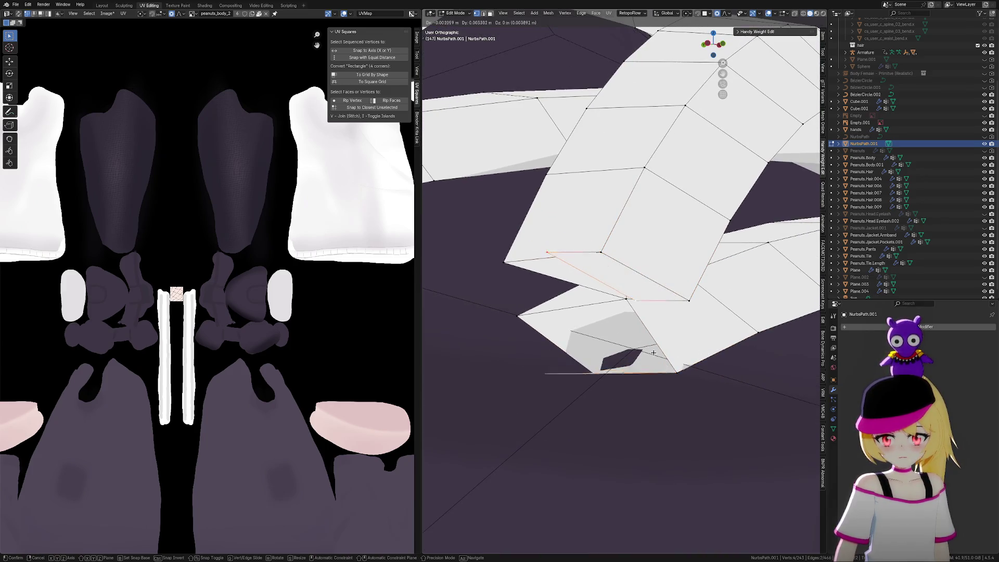
{"action": "left_click", "coordinate": [682, 354]}
{"action": "key", "text": "ctrl+z"}
{"action": "key", "text": "g"}
{"action": "left_click", "coordinate": [648, 362]}
{"action": "key", "text": "ctrl+z"}
{"action": "key", "text": "f"}
{"action": "mouse_move", "coordinate": [688, 367]}
{"action": "middle_mouse_down"}
{"action": "mouse_move", "coordinate": [689, 350]}
{"action": "mouse_move", "coordinate": [688, 364]}
{"action": "mouse_move", "coordinate": [545, 380]}
{"action": "middle_mouse_up"}
{"action": "key", "text": "ctrl+z"}
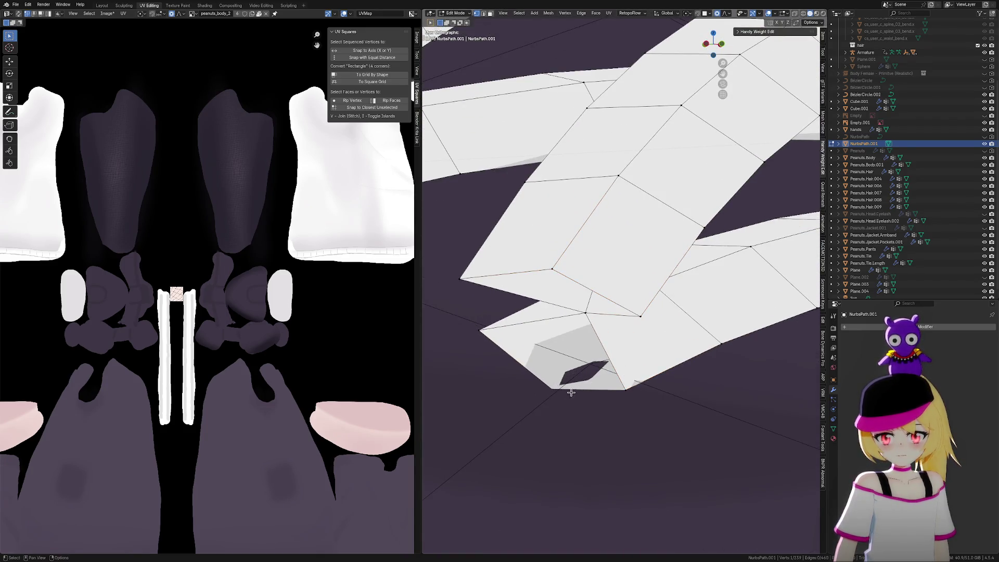
{"action": "key", "text": "g"}
{"action": "key", "text": "Escape"}
Move the lace-end vertices 0.002317 m along Z
{"action": "key", "text": "g"}
{"action": "key", "text": "z"}
{"action": "scroll", "coordinate": [580, 367], "scroll_direction": "up", "scroll_amount": 5}
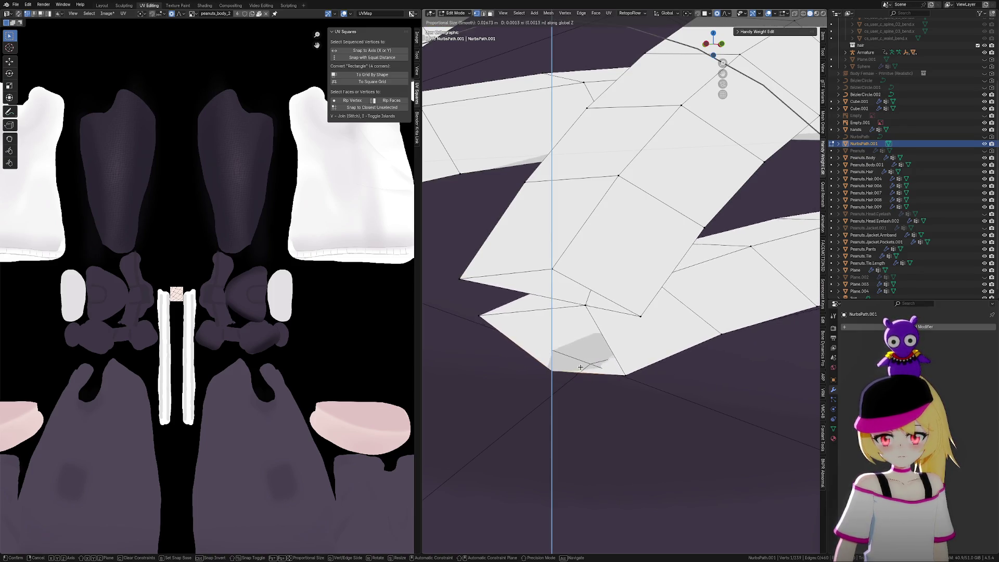
{"action": "scroll", "coordinate": [580, 355], "scroll_direction": "down", "scroll_amount": 3}
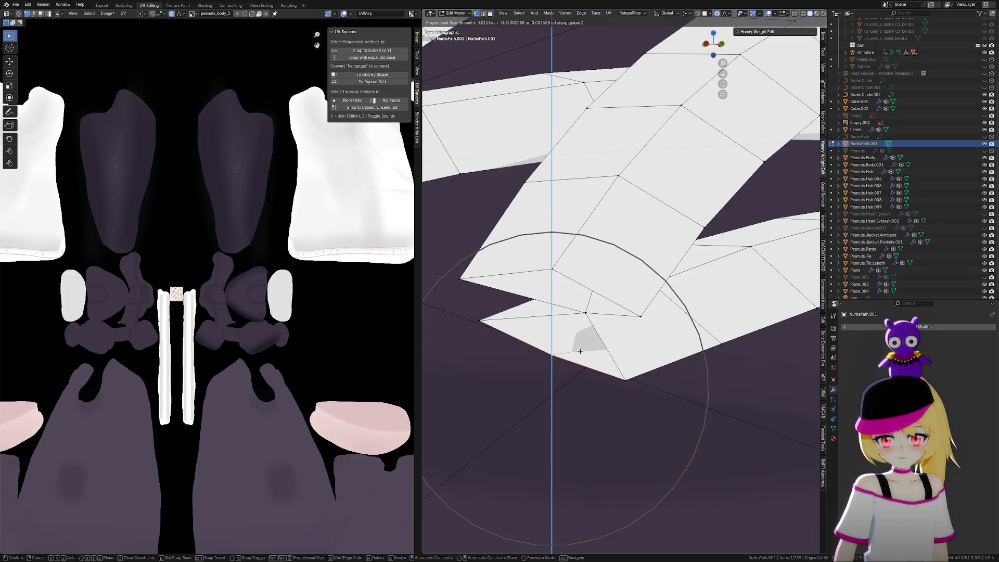
{"action": "left_click", "coordinate": [580, 352]}
{"action": "mouse_move", "coordinate": [579, 352]}
{"action": "middle_mouse_down"}
{"action": "mouse_move", "coordinate": [658, 346]}
{"action": "mouse_move", "coordinate": [549, 380]}
{"action": "mouse_move", "coordinate": [679, 328]}
{"action": "middle_mouse_up"}
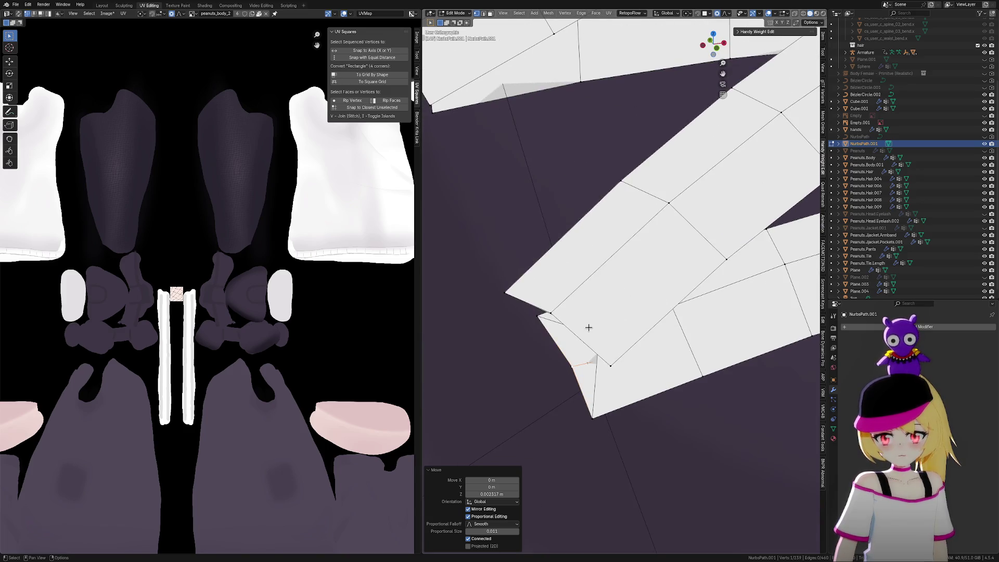
Shift the lace-end vertices -0.002259 m along X, then add a second vertex to the selection
{"action": "key", "text": "g"}
{"action": "key", "text": "x"}
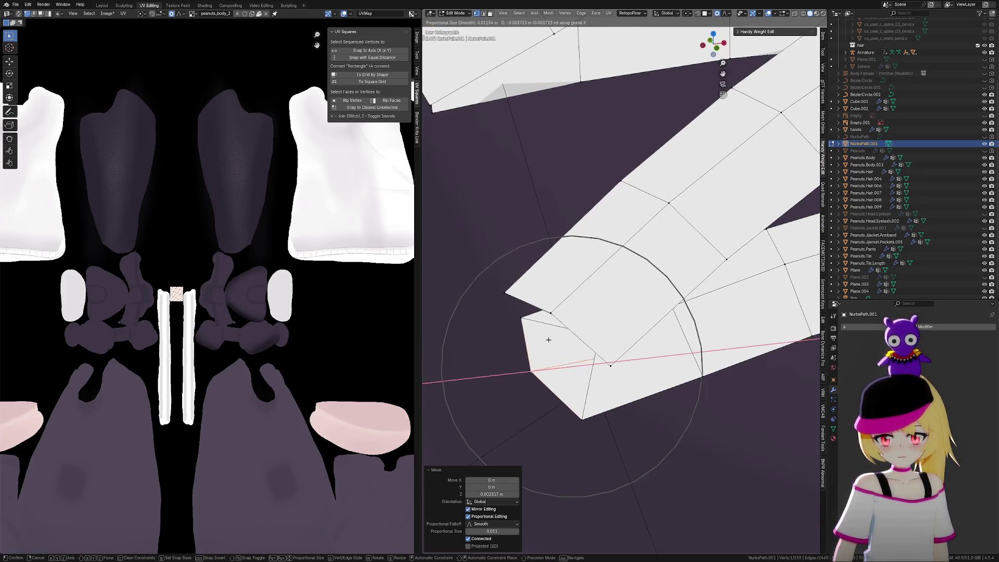
{"action": "right_click", "coordinate": [548, 339]}
{"action": "key", "text": "g"}
{"action": "key", "text": "x"}
{"action": "left_click", "coordinate": [546, 334]}
{"action": "mouse_move", "coordinate": [546, 334]}
{"action": "middle_mouse_down"}
{"action": "mouse_move", "coordinate": [602, 334]}
{"action": "mouse_move", "coordinate": [629, 320]}
{"action": "mouse_move", "coordinate": [624, 326]}
{"action": "middle_mouse_up"}
{"action": "left_click", "coordinate": [640, 293], "text": "shift"}
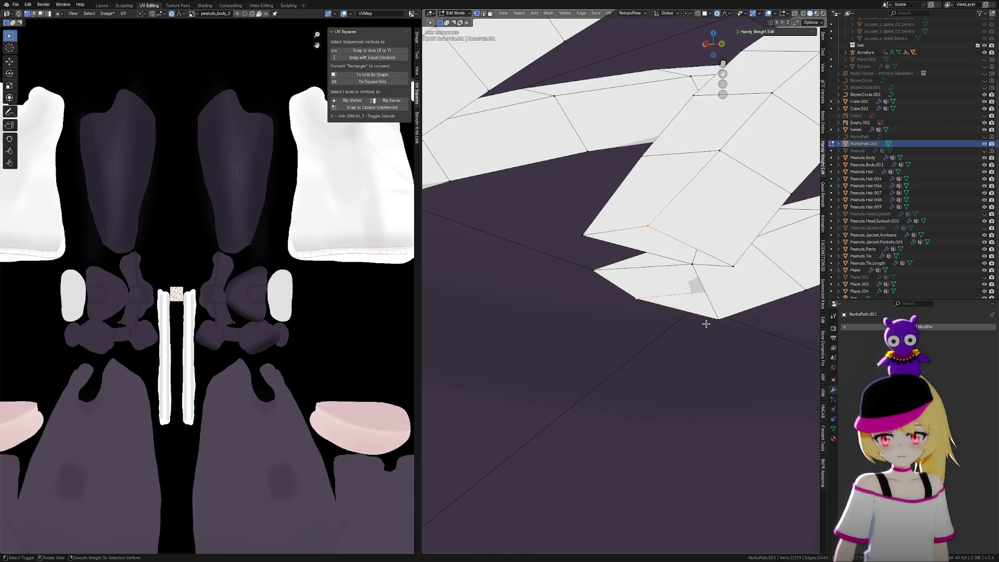
Select the corner vertices around the small lace-end gap and nudge one into place
{"action": "left_click", "coordinate": [730, 264], "text": "shift"}
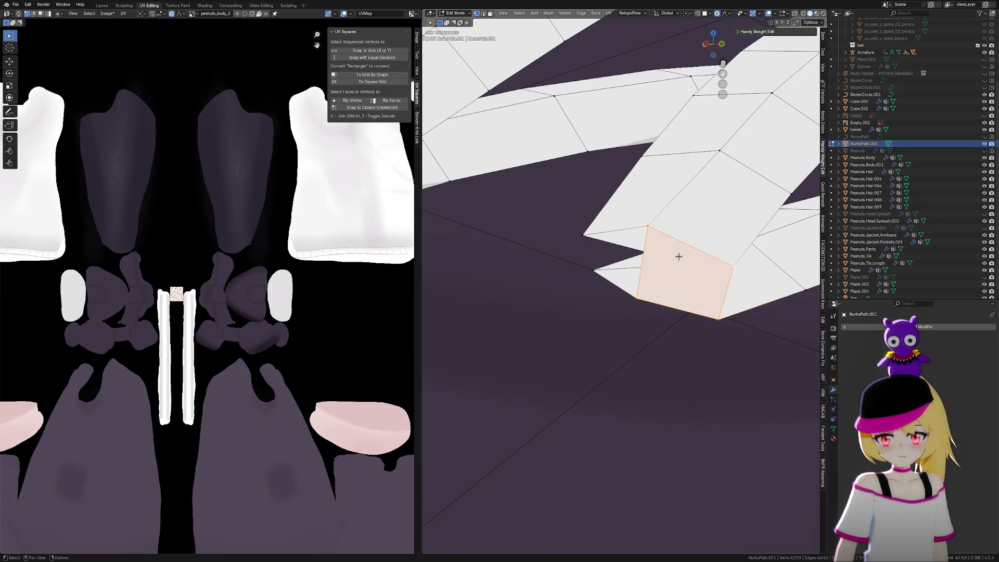
{"action": "left_click", "coordinate": [633, 290]}
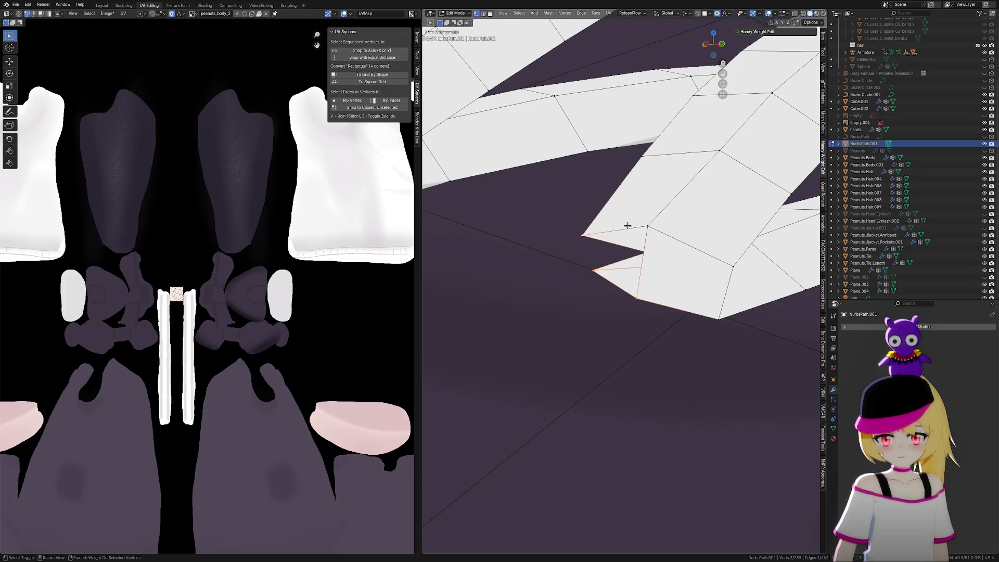
{"action": "left_click", "coordinate": [644, 224], "text": "shift"}
{"action": "mouse_move", "coordinate": [643, 223]}
{"action": "middle_mouse_down"}
{"action": "mouse_move", "coordinate": [713, 290]}
{"action": "mouse_move", "coordinate": [558, 312]}
{"action": "mouse_move", "coordinate": [736, 321]}
{"action": "middle_mouse_up"}
{"action": "mouse_move", "coordinate": [668, 332]}
{"action": "middle_mouse_down"}
{"action": "mouse_move", "coordinate": [629, 339]}
{"action": "mouse_move", "coordinate": [642, 342]}
{"action": "mouse_move", "coordinate": [619, 311]}
{"action": "mouse_move", "coordinate": [667, 368]}
{"action": "middle_mouse_up"}
{"action": "key", "text": "g"}
{"action": "left_click", "coordinate": [660, 356]}
Add the remaining corner vertices and fill a new face across the gap
{"action": "left_click", "coordinate": [647, 377], "text": "shift"}
{"action": "left_click", "coordinate": [534, 390], "text": "shift"}
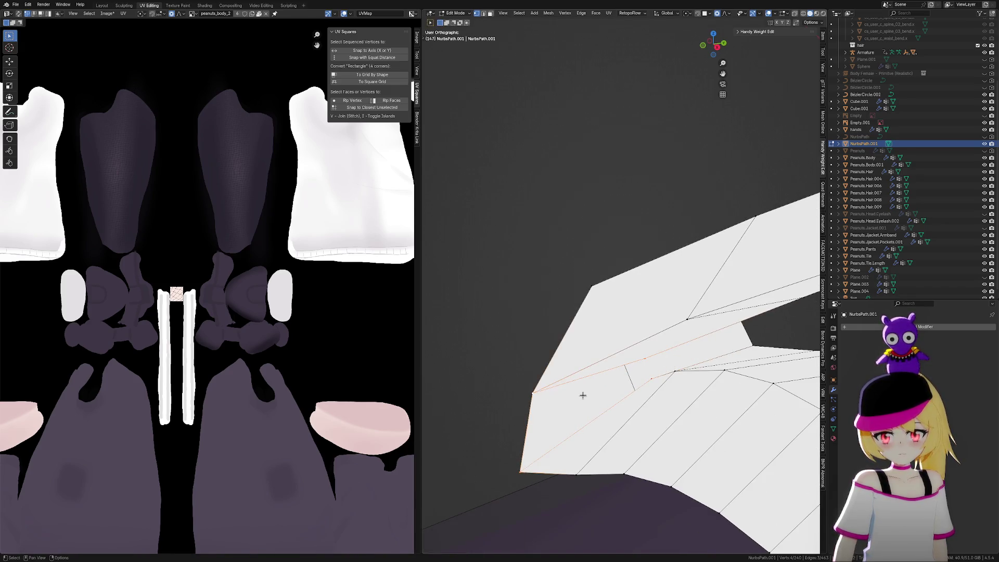
{"action": "key", "text": "f"}
{"action": "mouse_move", "coordinate": [654, 401]}
{"action": "middle_mouse_down"}
{"action": "mouse_move", "coordinate": [674, 408]}
{"action": "mouse_move", "coordinate": [651, 413]}
{"action": "mouse_move", "coordinate": [663, 405]}
{"action": "middle_mouse_up"}
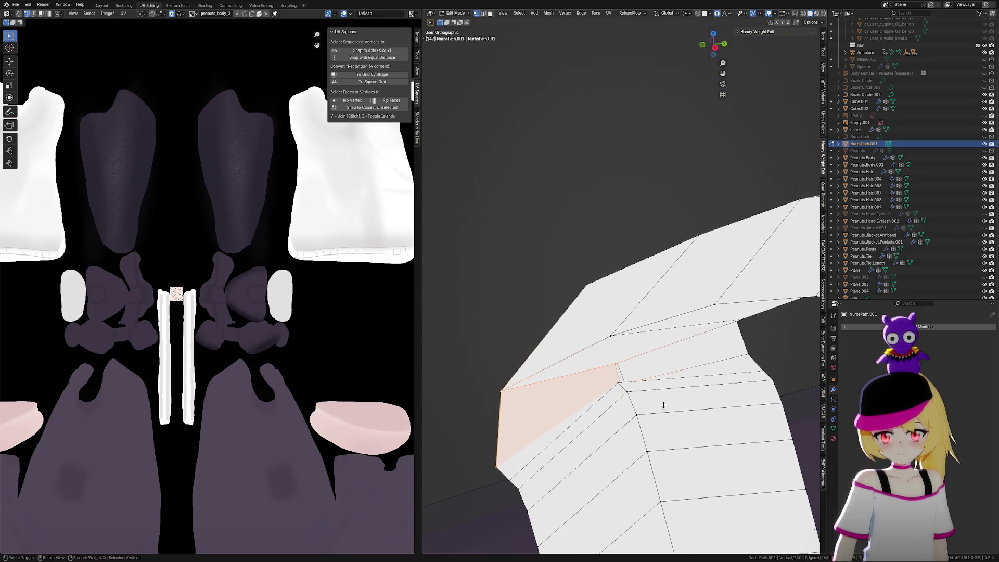
Scale the lace-tip corner vertices inward to 0.301 with proportional falloff
{"action": "left_click", "coordinate": [618, 367]}
{"action": "middle_click_drag", "start_coordinate": [618, 367], "coordinate": [637, 383]}
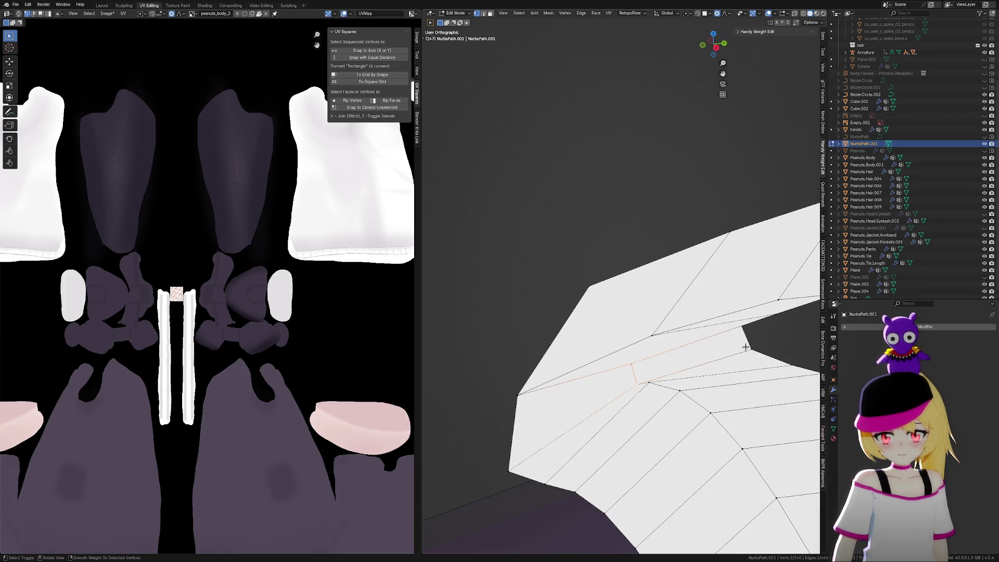
{"action": "mouse_move", "coordinate": [747, 331]}
{"action": "middle_mouse_down"}
{"action": "mouse_move", "coordinate": [754, 346]}
{"action": "mouse_move", "coordinate": [745, 352]}
{"action": "mouse_move", "coordinate": [647, 364]}
{"action": "mouse_move", "coordinate": [662, 356]}
{"action": "middle_mouse_up"}
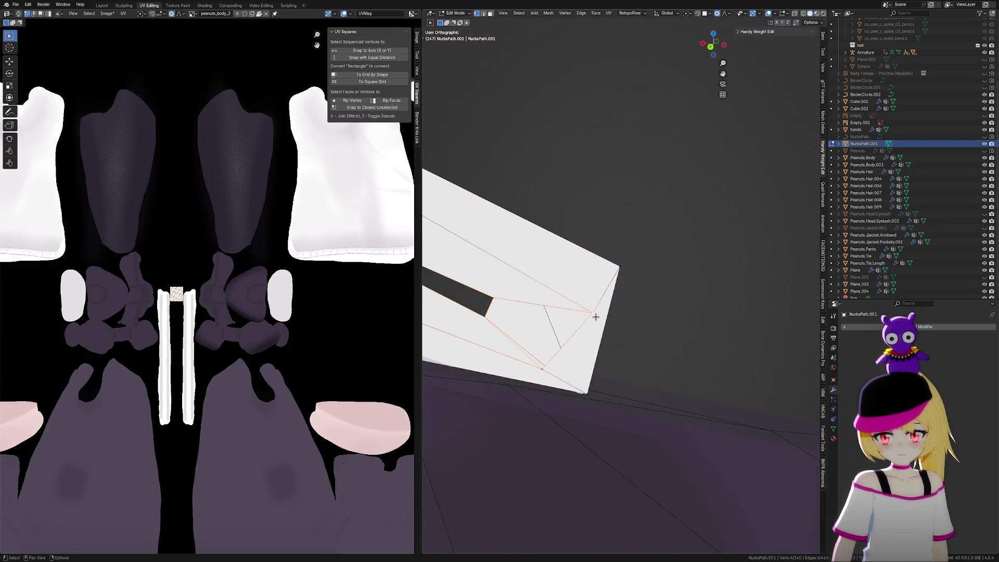
{"action": "left_click", "coordinate": [593, 314]}
{"action": "key", "text": "s"}
{"action": "scroll", "coordinate": [650, 332], "scroll_direction": "up", "scroll_amount": 3}
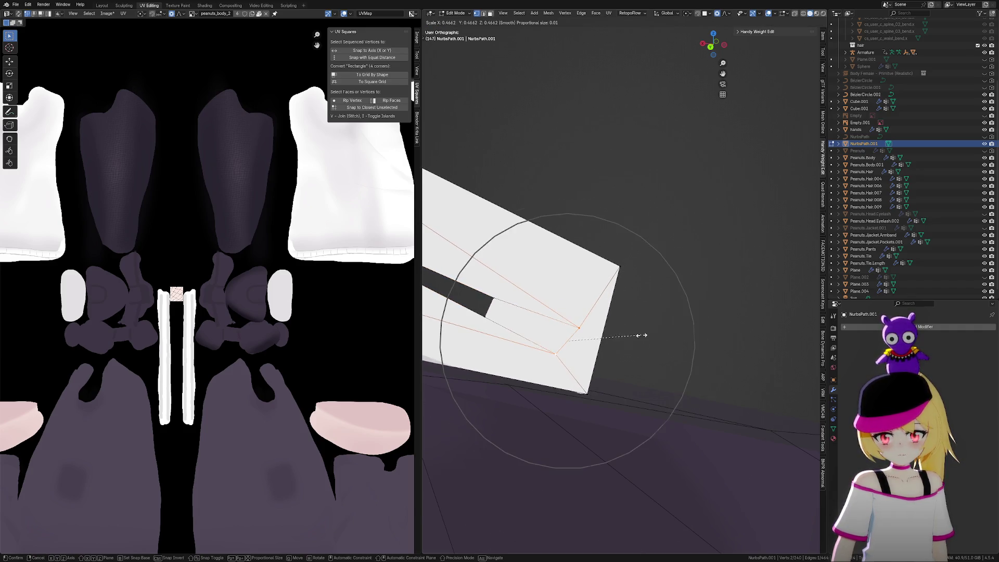
{"action": "left_click", "coordinate": [614, 340]}
{"action": "mouse_move", "coordinate": [613, 339]}
{"action": "middle_mouse_down"}
{"action": "mouse_move", "coordinate": [652, 345]}
{"action": "mouse_move", "coordinate": [597, 337]}
{"action": "mouse_move", "coordinate": [557, 345]}
{"action": "middle_mouse_up"}
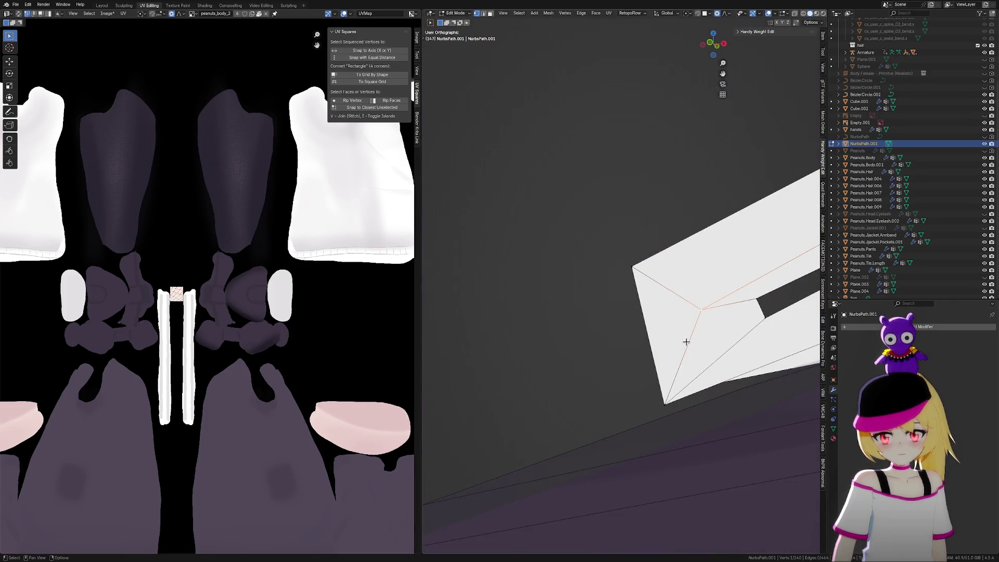
{"action": "left_click", "coordinate": [673, 388], "text": "shift"}
{"action": "key", "text": "s"}
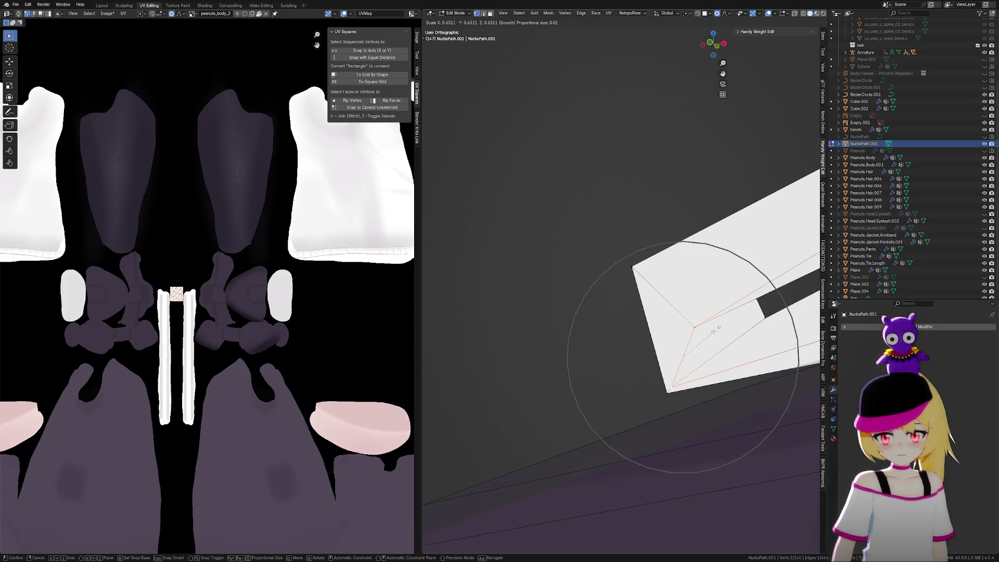
{"action": "left_click", "coordinate": [718, 328]}
Vertex-slide the tip vertex along its edge by a 0.170 factor to even the ending
{"action": "mouse_move", "coordinate": [713, 335]}
{"action": "middle_mouse_down"}
{"action": "mouse_move", "coordinate": [725, 345]}
{"action": "mouse_move", "coordinate": [720, 330]}
{"action": "middle_mouse_up"}
{"action": "key", "text": "g"}
{"action": "key", "text": "g"}
{"action": "left_click", "coordinate": [693, 363]}
{"action": "mouse_move", "coordinate": [693, 362]}
{"action": "middle_mouse_down"}
{"action": "mouse_move", "coordinate": [602, 294]}
{"action": "mouse_move", "coordinate": [616, 397]}
{"action": "mouse_move", "coordinate": [683, 346]}
{"action": "mouse_move", "coordinate": [681, 365]}
{"action": "middle_mouse_up"}
{"action": "key", "text": "g"}
{"action": "key", "text": "g"}
{"action": "left_click", "coordinate": [544, 301]}
{"action": "scroll", "coordinate": [627, 393], "scroll_direction": "down", "scroll_amount": 10}
Return to object mode, reselect the NurbsPath.001 lace object and re-enter edit mode
{"action": "key", "text": "ctrl+Tab"}
{"action": "left_click", "coordinate": [538, 345]}
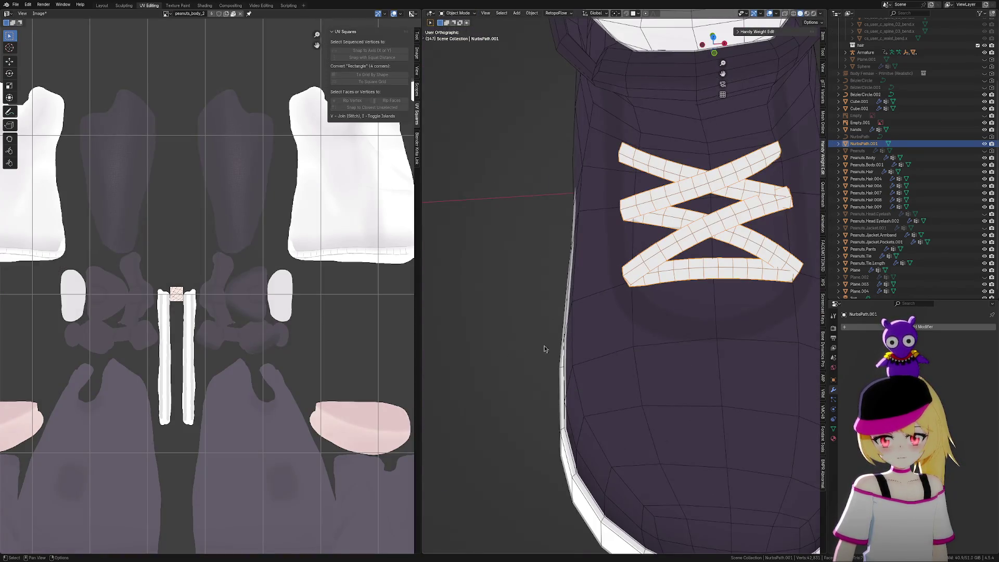
{"action": "scroll", "coordinate": [538, 345], "scroll_direction": "down", "scroll_amount": 3}
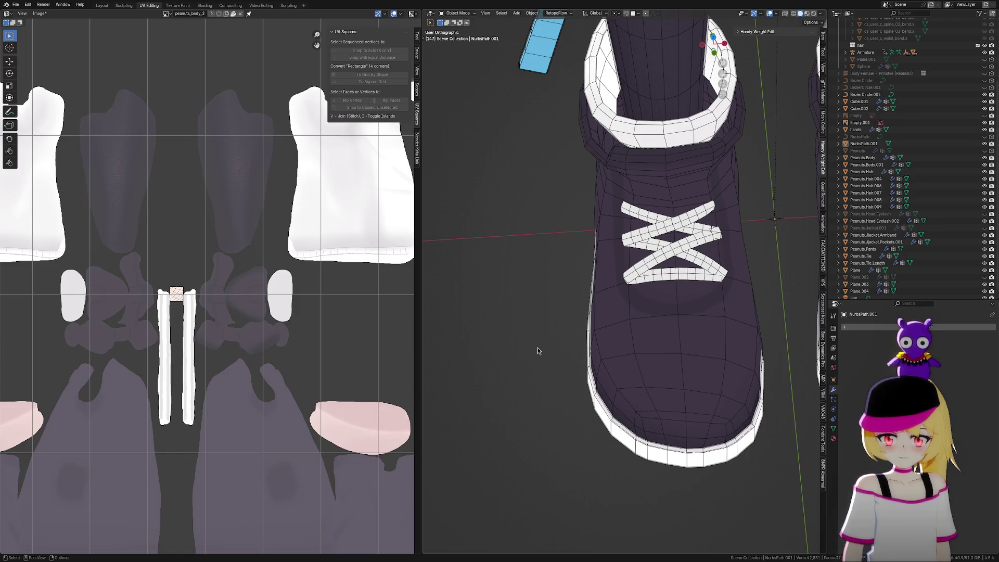
{"action": "scroll", "coordinate": [655, 205], "scroll_direction": "up", "scroll_amount": 10}
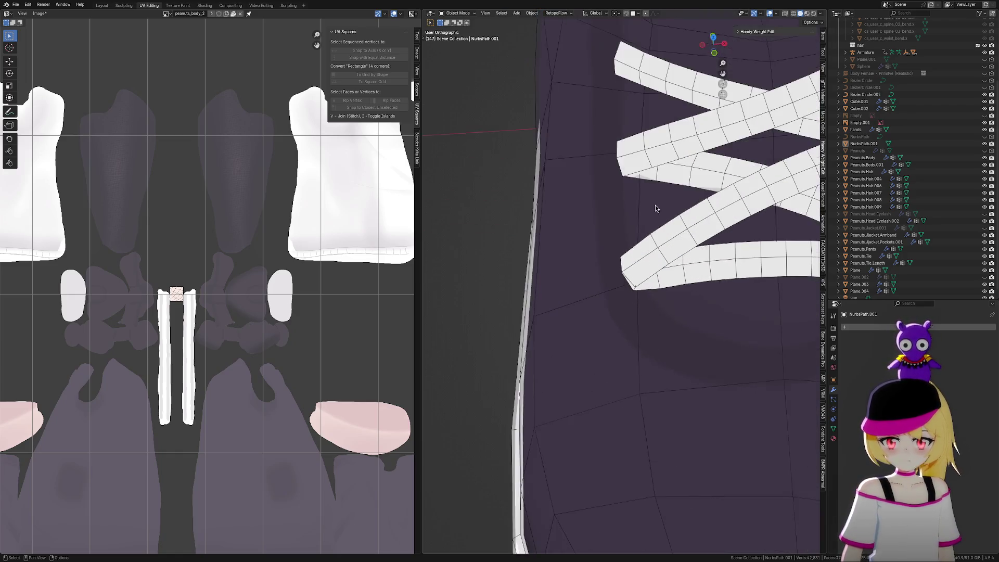
{"action": "left_click", "coordinate": [639, 255]}
{"action": "scroll", "coordinate": [630, 317], "scroll_direction": "up", "scroll_amount": 2}
{"action": "key", "text": "Tab"}
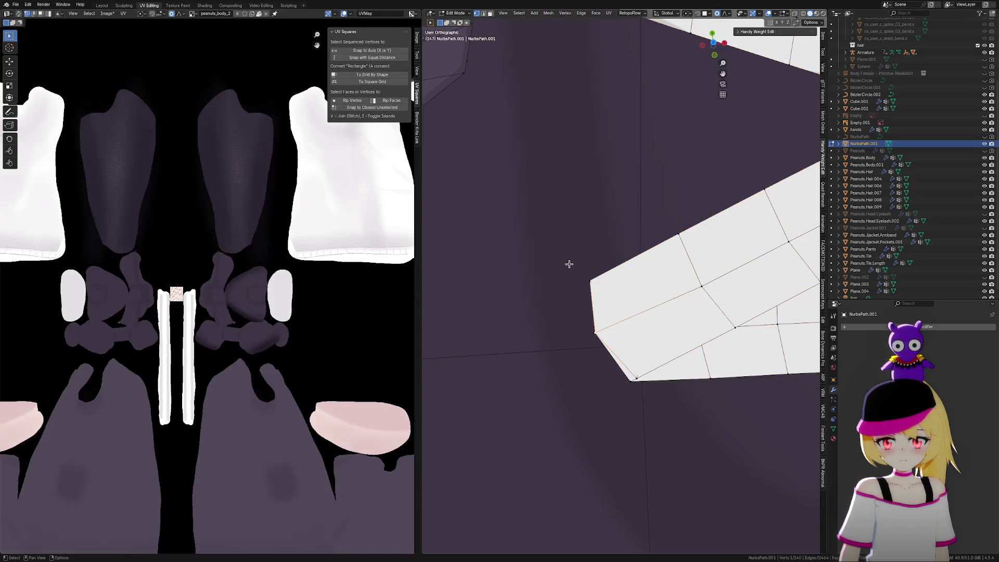
With X-ray on, move one last lace-end vertex, then leave edit mode
{"action": "left_click", "coordinate": [795, 14]}
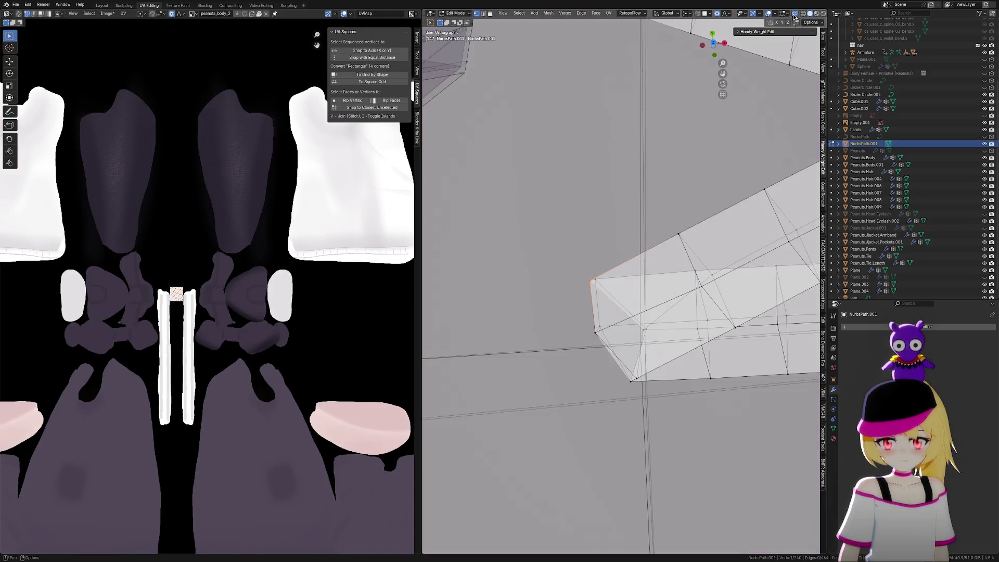
{"action": "key", "text": "g"}
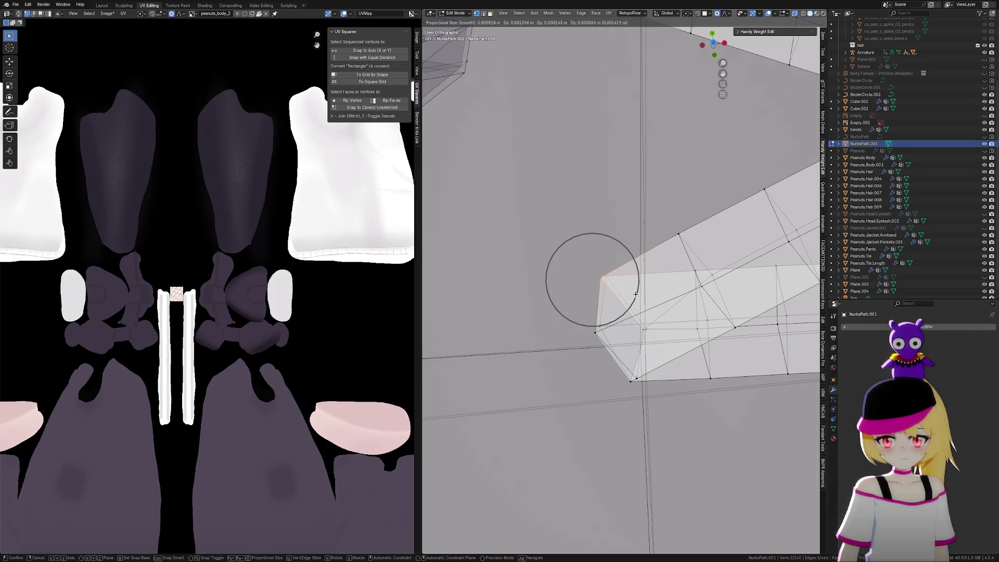
{"action": "left_click", "coordinate": [636, 294]}
{"action": "key", "text": "Tab"}
{"action": "scroll", "coordinate": [620, 364], "scroll_direction": "down", "scroll_amount": 2}
Turn X-ray off and inspect the white criss-cross laces on the purple boot
{"action": "left_click", "coordinate": [618, 371]}
{"action": "scroll", "coordinate": [675, 398], "scroll_direction": "down", "scroll_amount": 3}
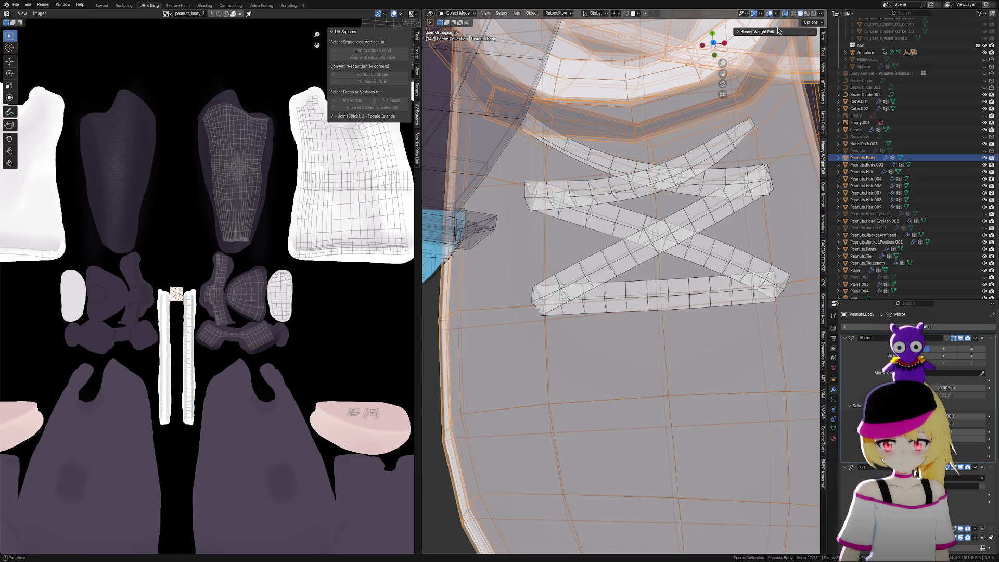
{"action": "left_click", "coordinate": [785, 15]}
{"action": "middle_click_drag", "start_coordinate": [646, 234], "coordinate": [663, 250]}
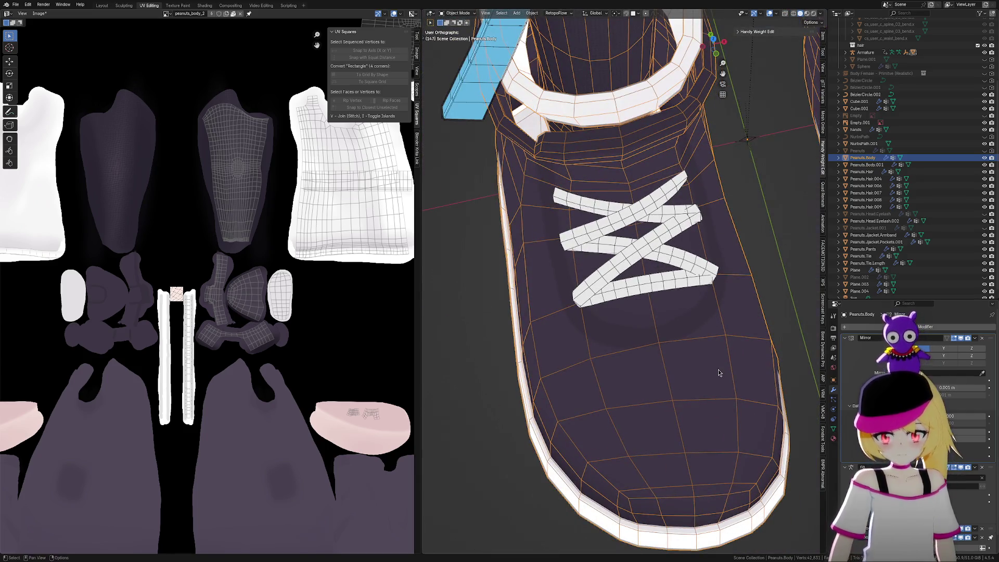
{"action": "scroll", "coordinate": [707, 312], "scroll_direction": "down", "scroll_amount": 3}
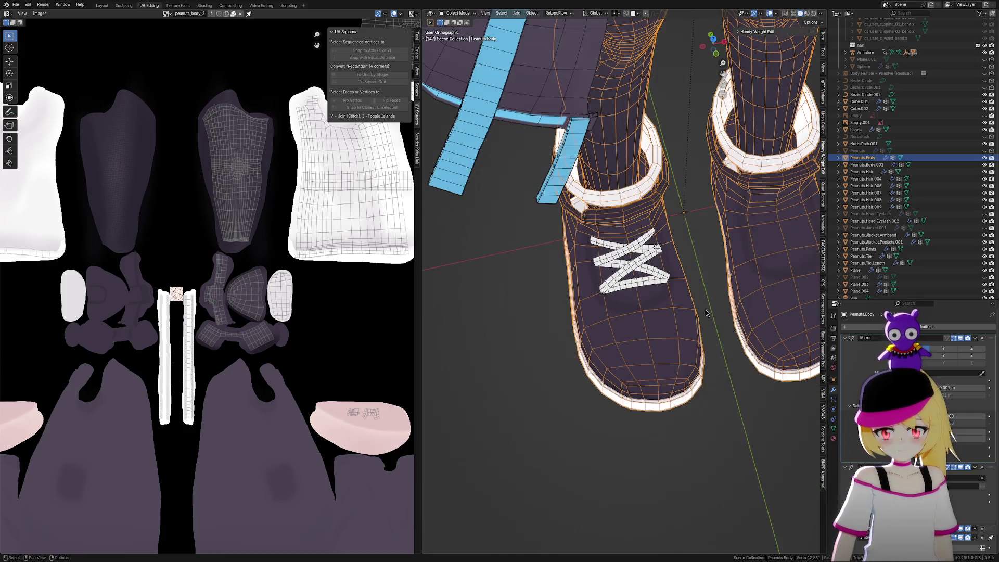
{"action": "left_click", "coordinate": [835, 438]}
{"action": "scroll", "coordinate": [712, 397], "scroll_direction": "up", "scroll_amount": 5}
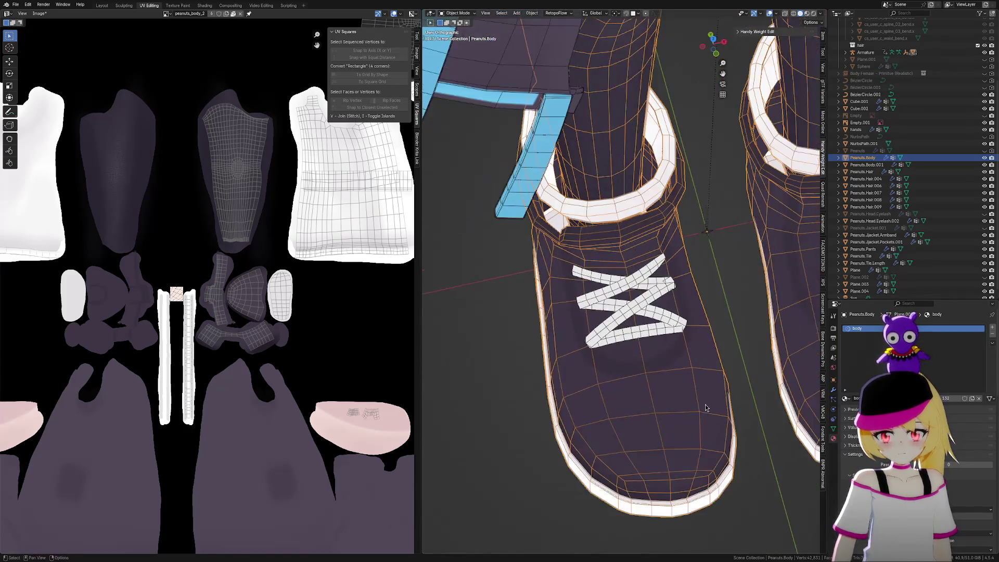
{"action": "left_click", "coordinate": [666, 313]}
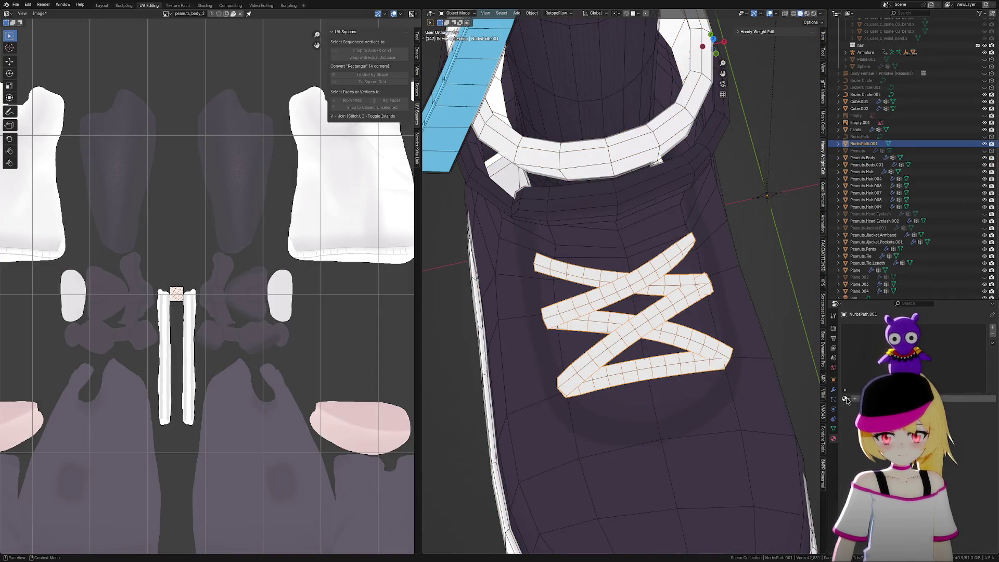
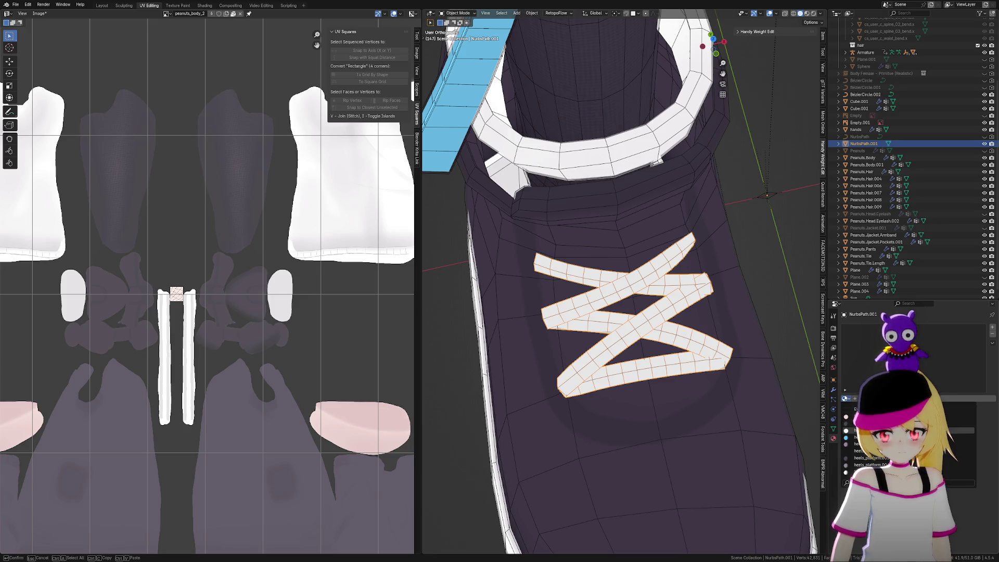
Assign the heels_platform.001 material to the lace path NurbsPath.001
{"action": "key", "text": "Return"}
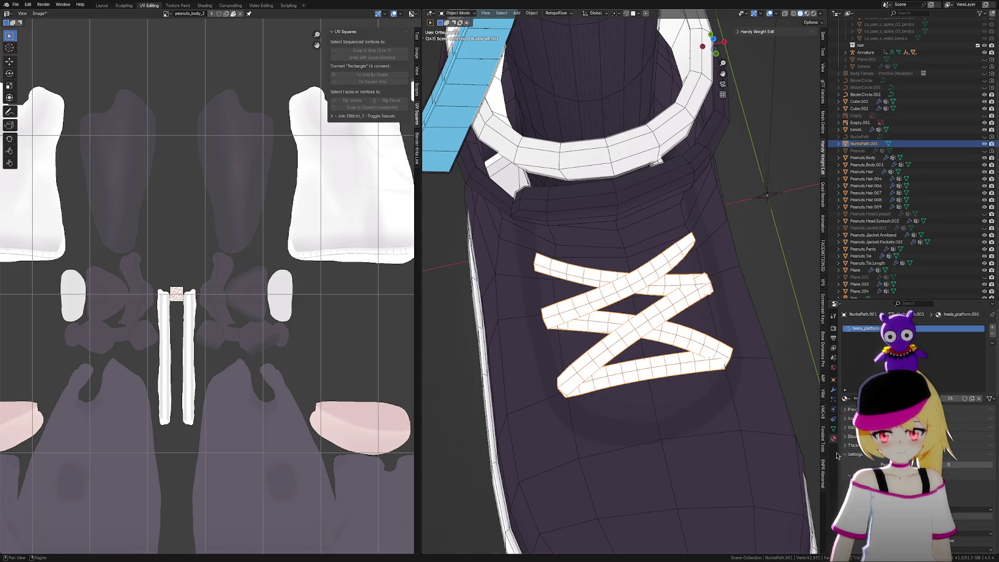
{"action": "scroll", "coordinate": [884, 442], "scroll_direction": "down", "scroll_amount": 10}
{"action": "scroll", "coordinate": [885, 443], "scroll_direction": "down", "scroll_amount": 8}
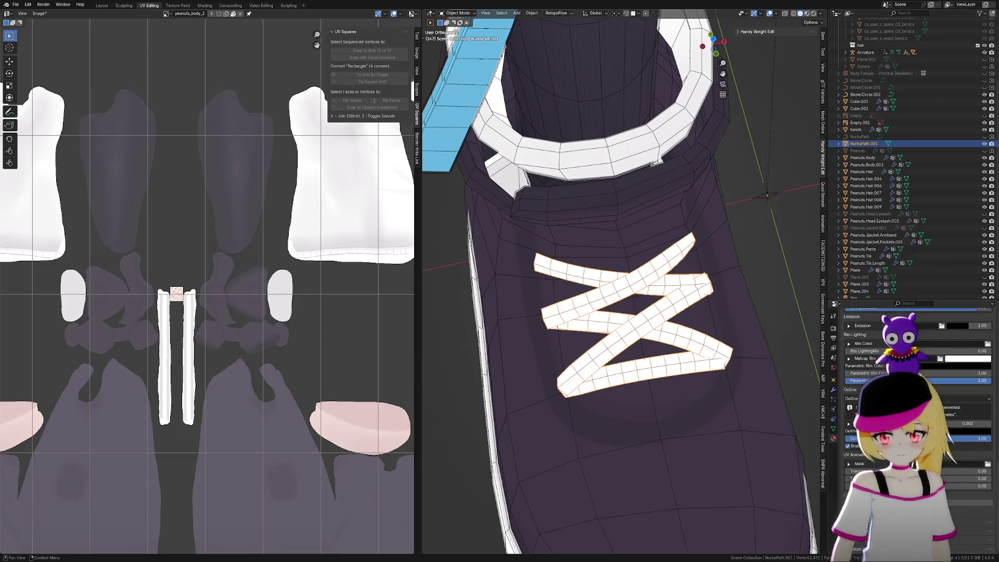
{"action": "scroll", "coordinate": [885, 442], "scroll_direction": "up", "scroll_amount": 1}
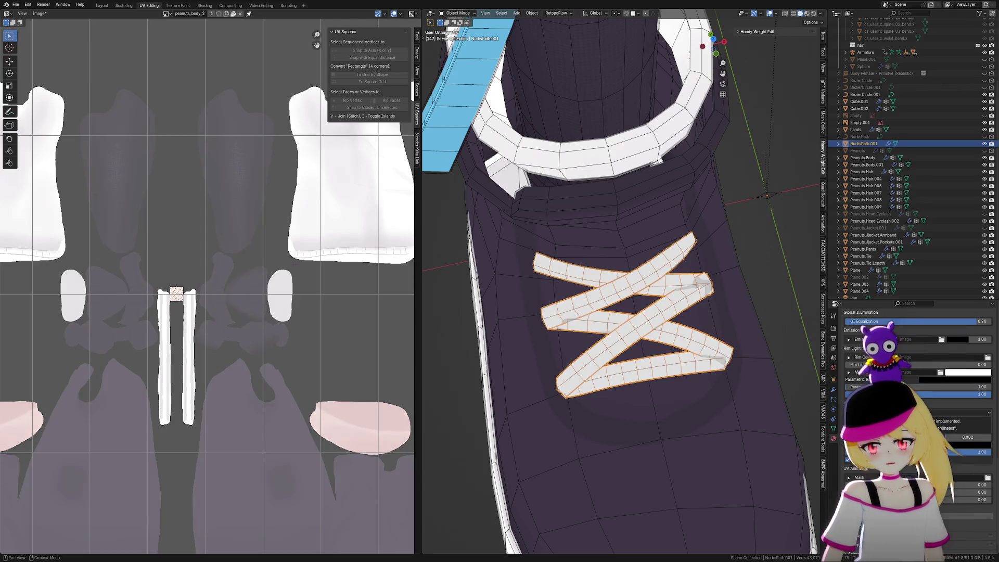
{"action": "scroll", "coordinate": [803, 376], "scroll_direction": "down", "scroll_amount": 3}
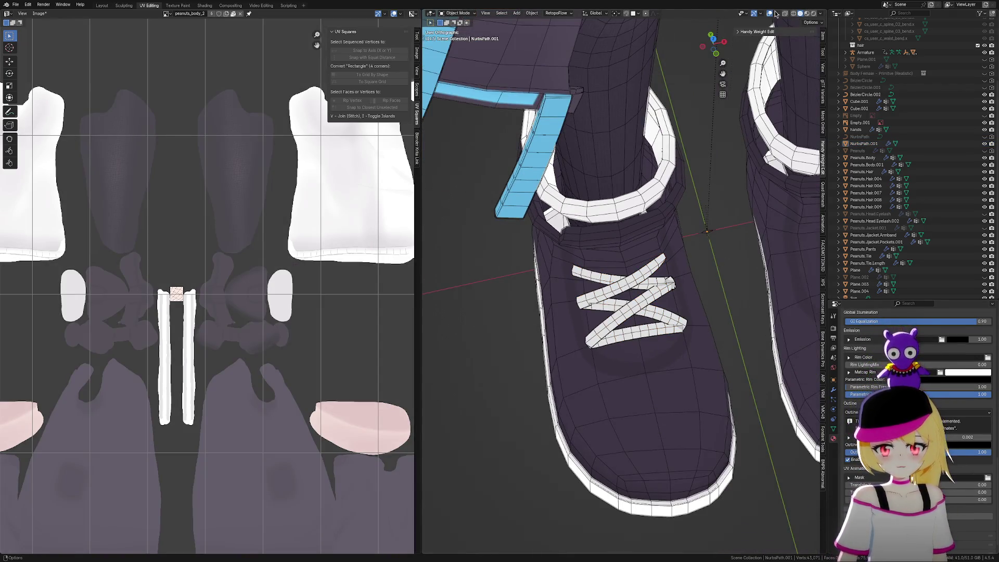
Preview the white crisscross laces with overlays hidden from several angles, then restore overlays
{"action": "left_click", "coordinate": [770, 14]}
{"action": "mouse_move", "coordinate": [722, 251]}
{"action": "middle_mouse_down"}
{"action": "mouse_move", "coordinate": [698, 317]}
{"action": "mouse_move", "coordinate": [736, 345]}
{"action": "mouse_move", "coordinate": [727, 316]}
{"action": "mouse_move", "coordinate": [733, 340]}
{"action": "middle_mouse_up"}
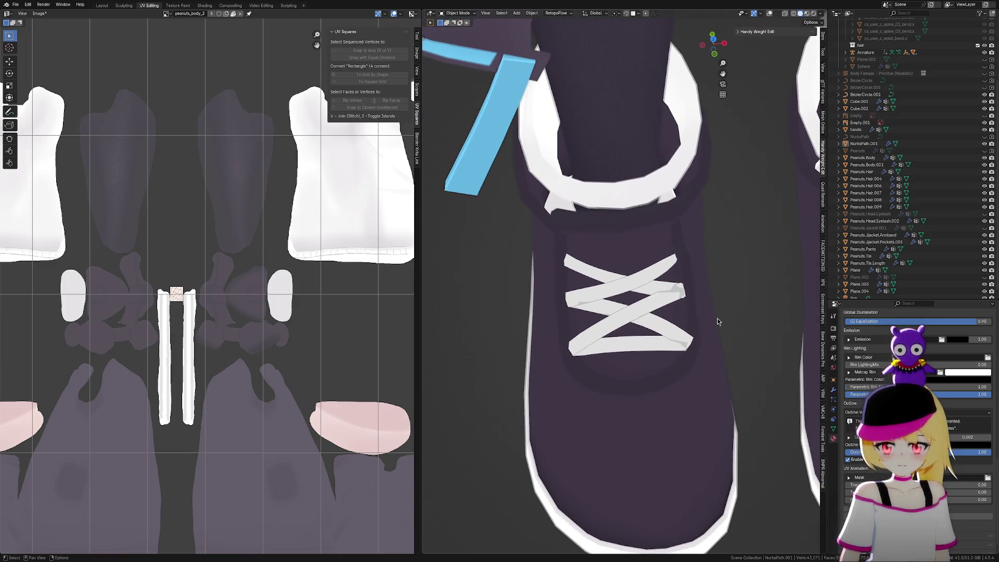
{"action": "scroll", "coordinate": [717, 317], "scroll_direction": "down", "scroll_amount": 5}
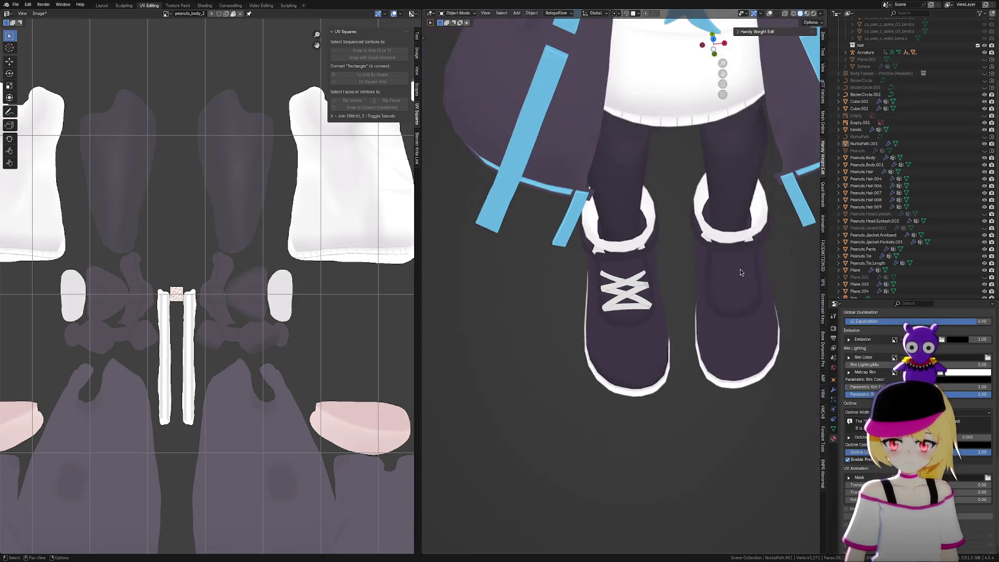
{"action": "scroll", "coordinate": [682, 313], "scroll_direction": "up", "scroll_amount": 3}
{"action": "mouse_move", "coordinate": [690, 333]}
{"action": "middle_mouse_down"}
{"action": "mouse_move", "coordinate": [694, 357]}
{"action": "mouse_move", "coordinate": [712, 323]}
{"action": "mouse_move", "coordinate": [708, 369]}
{"action": "middle_mouse_up"}
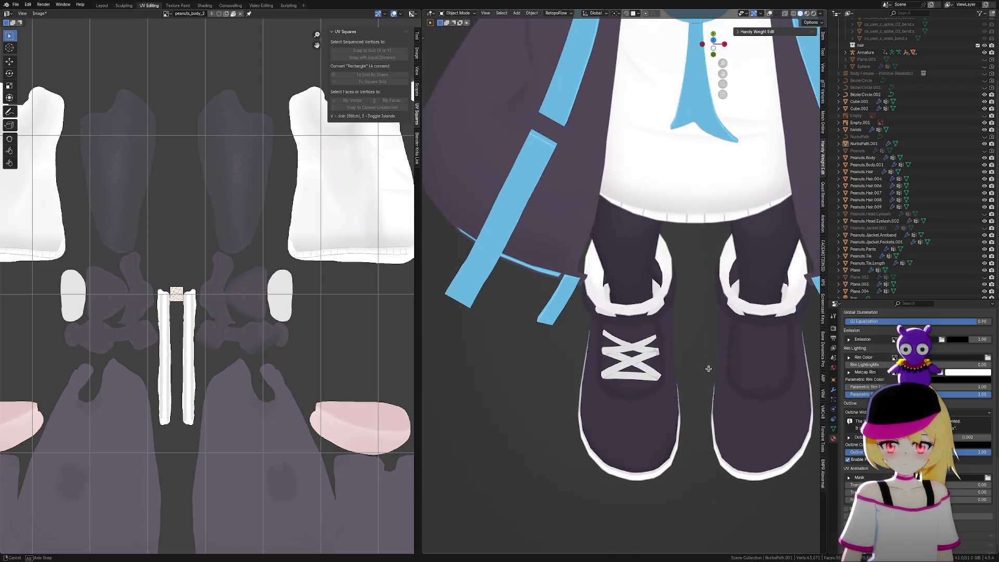
{"action": "scroll", "coordinate": [695, 372], "scroll_direction": "up", "scroll_amount": 5}
{"action": "left_click", "coordinate": [705, 458]}
{"action": "middle_click_drag", "start_coordinate": [705, 458], "coordinate": [729, 385], "text": "shift"}
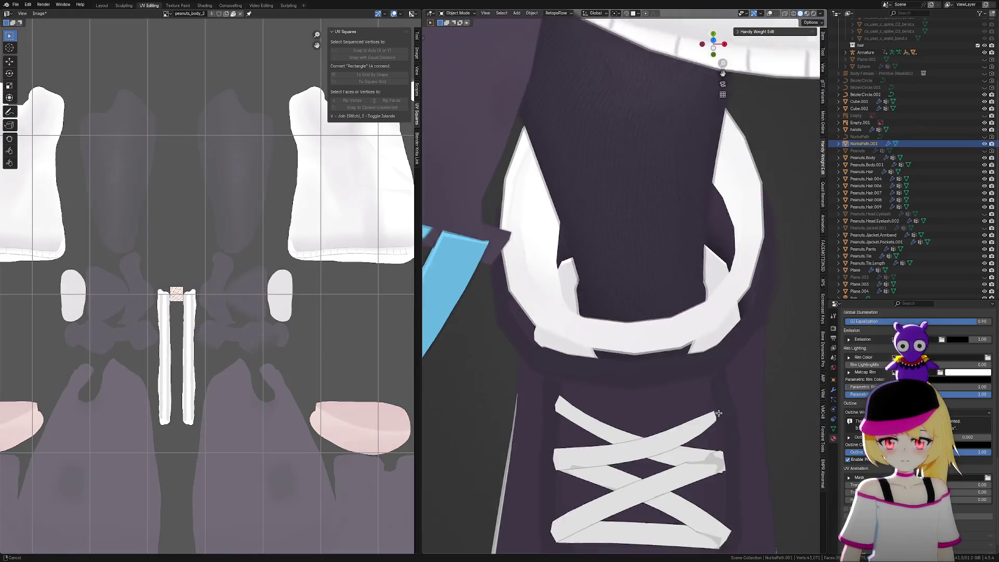
{"action": "scroll", "coordinate": [782, 233], "scroll_direction": "up", "scroll_amount": 2}
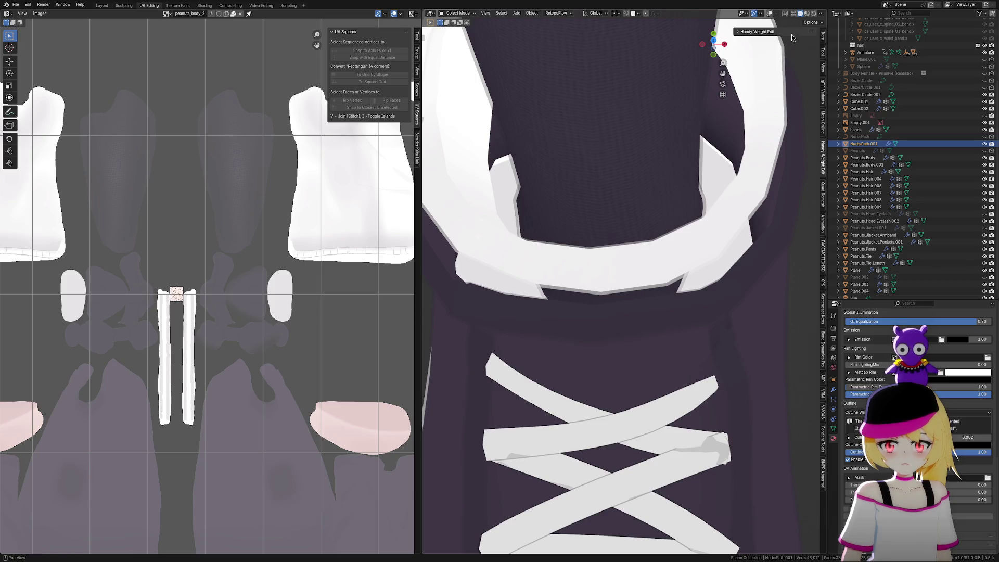
{"action": "left_click", "coordinate": [778, 14]}
{"action": "scroll", "coordinate": [702, 329], "scroll_direction": "up", "scroll_amount": 4}
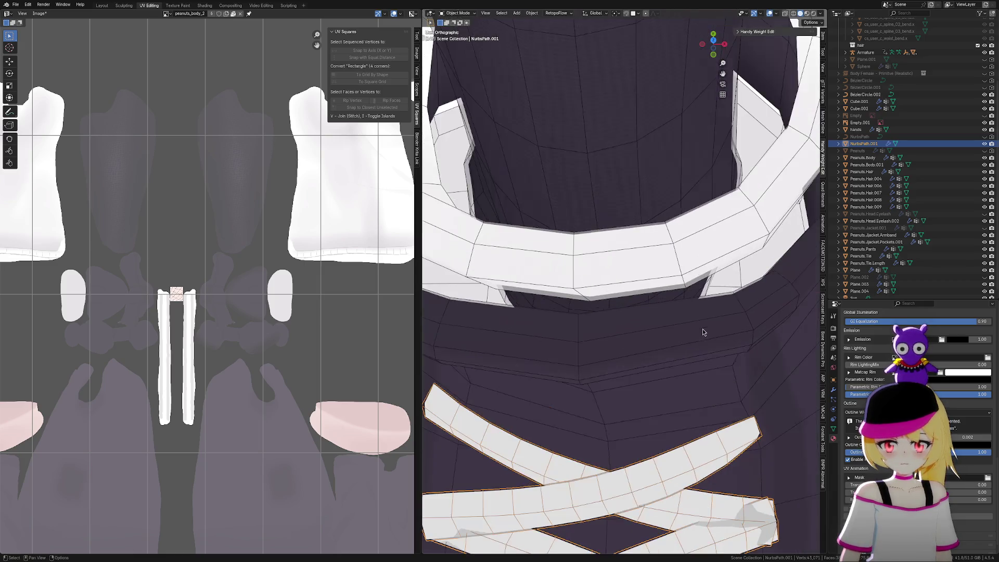
In Edit Mode, select the upper lace strip's end vertex and set up proportional editing
{"action": "key", "text": "Tab"}
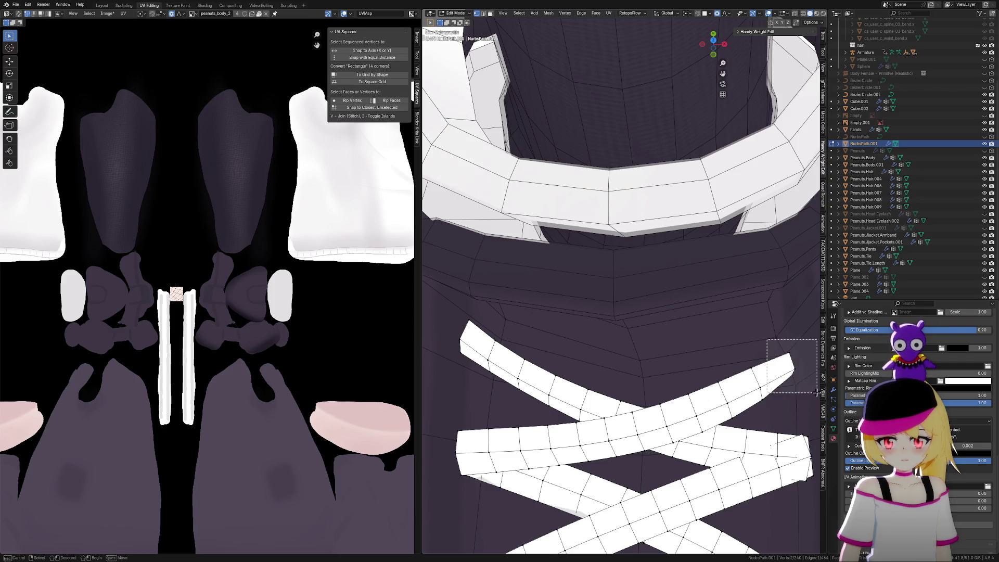
{"action": "middle_click_drag", "start_coordinate": [769, 361], "coordinate": [776, 358]}
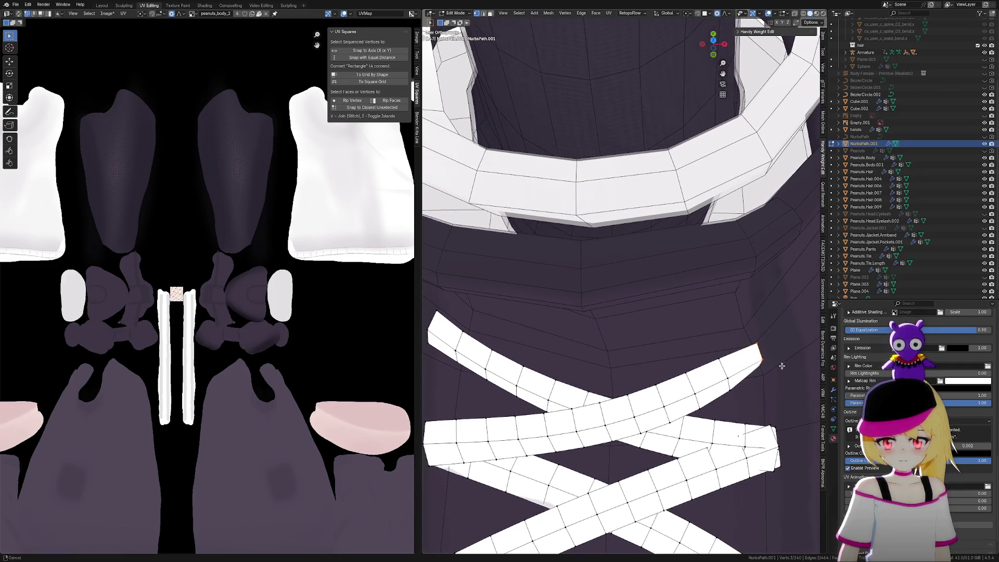
{"action": "key", "text": "g"}
{"action": "key", "text": "z"}
{"action": "scroll", "coordinate": [788, 346], "scroll_direction": "down", "scroll_amount": 10}
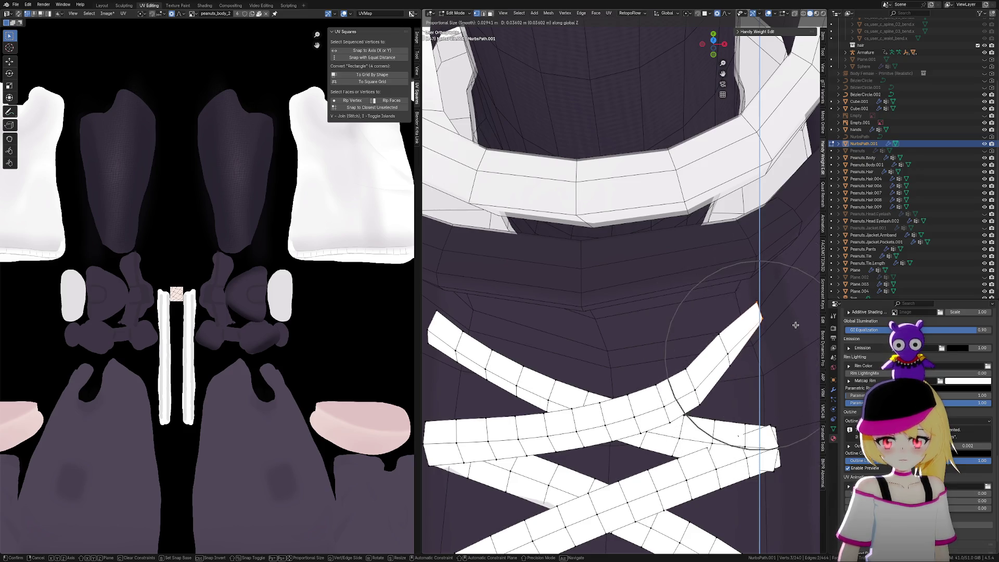
{"action": "key", "text": "Escape"}
{"action": "left_click", "coordinate": [727, 14]}
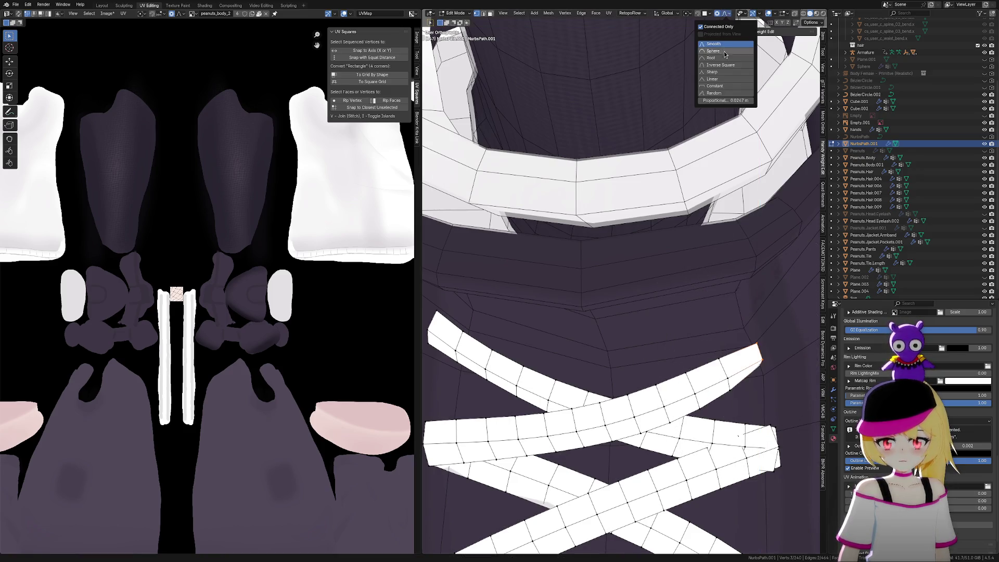
{"action": "left_click", "coordinate": [796, 14]}
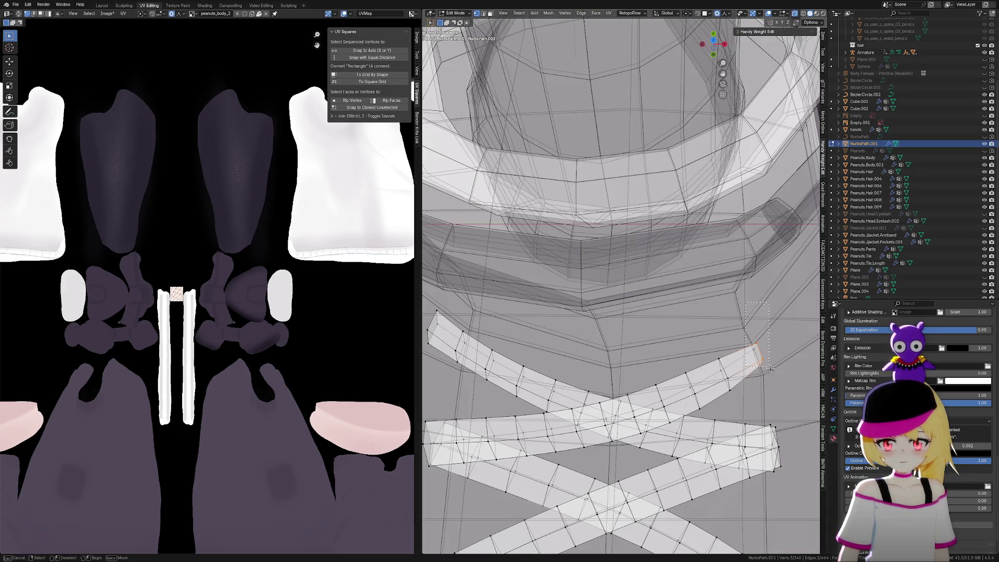
{"action": "left_click", "coordinate": [770, 14]}
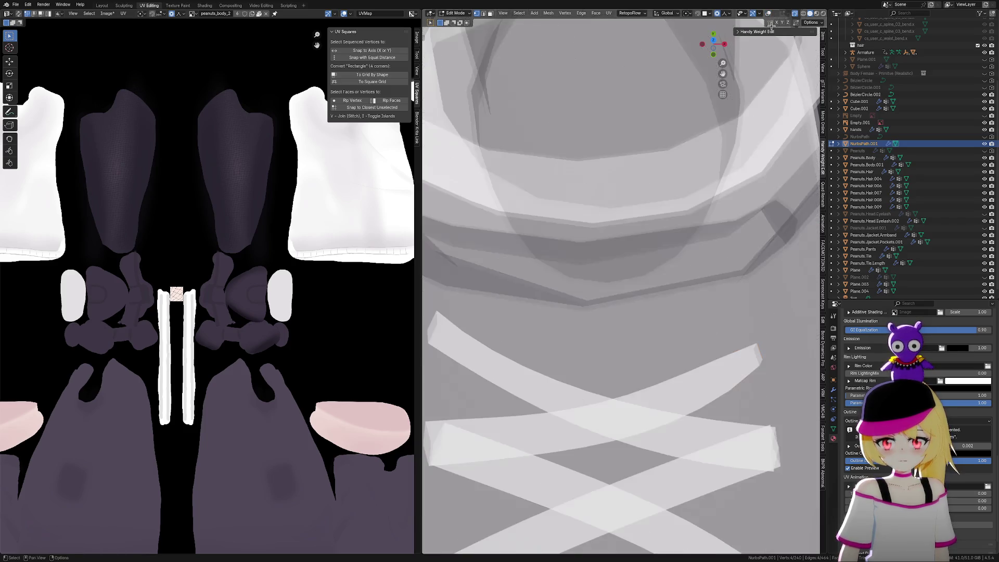
{"action": "left_click", "coordinate": [768, 14]}
{"action": "left_click", "coordinate": [795, 14]}
Move the strip tip along Z, then along Y, with proportional editing
{"action": "key", "text": "g"}
{"action": "key", "text": "z"}
{"action": "scroll", "coordinate": [776, 281], "scroll_direction": "down", "scroll_amount": 8}
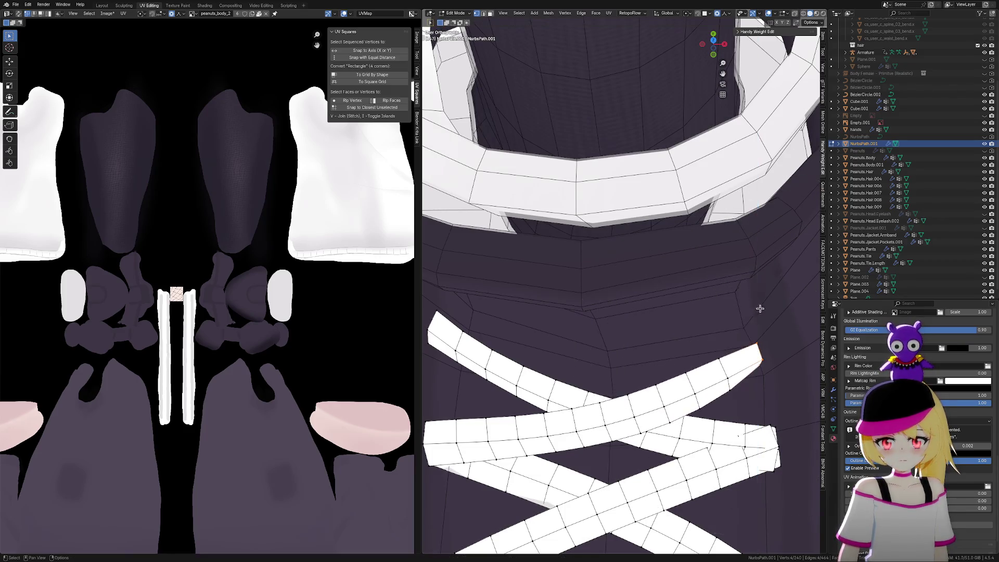
{"action": "left_click", "coordinate": [763, 364]}
{"action": "middle_click_drag", "start_coordinate": [762, 363], "coordinate": [770, 369]}
{"action": "key", "text": "g"}
{"action": "key", "text": "y"}
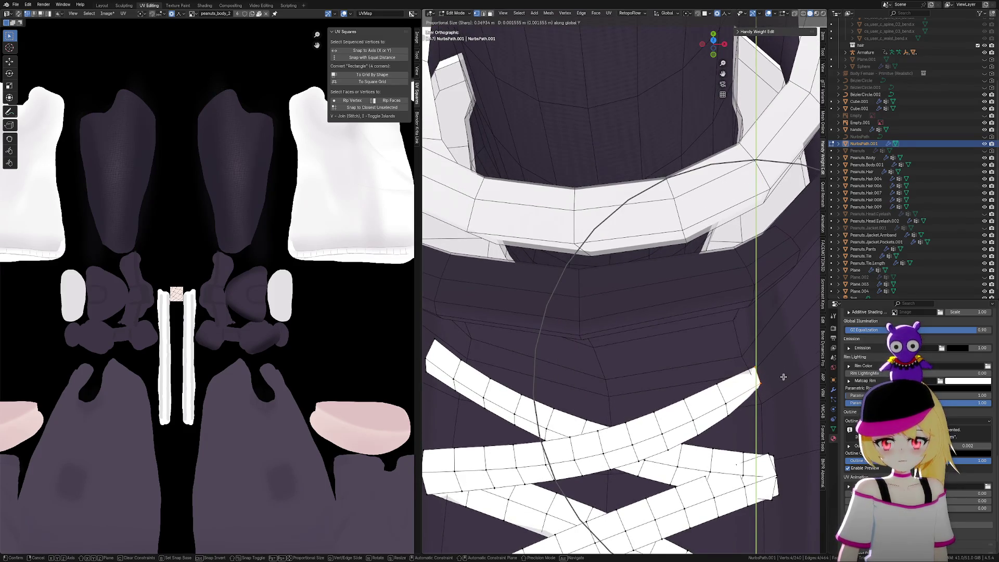
{"action": "left_click", "coordinate": [783, 380]}
Rotate the strip tip slightly, then shift it along X to tuck it against the tongue
{"action": "mouse_move", "coordinate": [784, 380]}
{"action": "middle_mouse_down"}
{"action": "mouse_move", "coordinate": [716, 346]}
{"action": "mouse_move", "coordinate": [730, 337]}
{"action": "mouse_move", "coordinate": [713, 339]}
{"action": "middle_mouse_up"}
{"action": "key", "text": "r"}
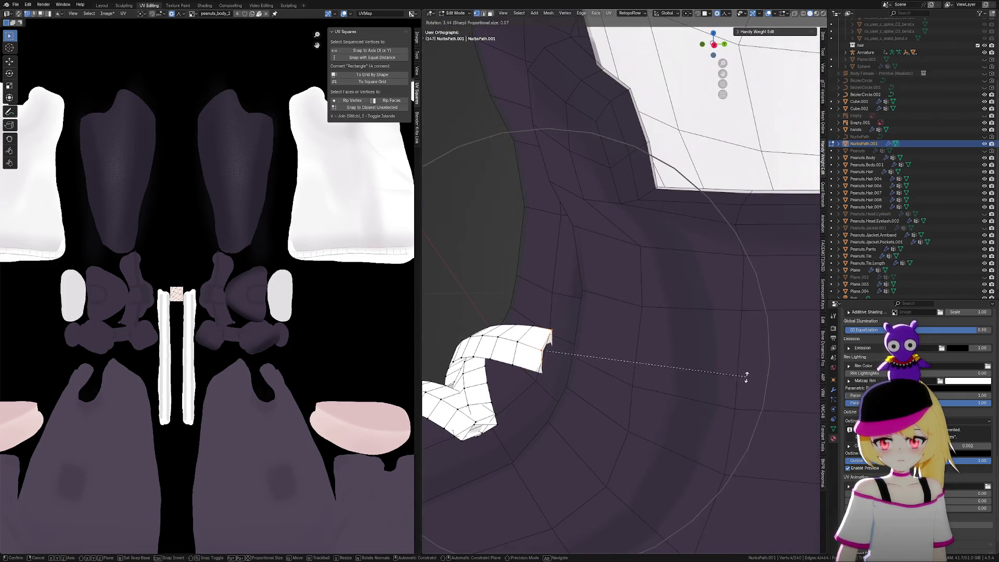
{"action": "left_click", "coordinate": [714, 397]}
{"action": "mouse_move", "coordinate": [713, 397]}
{"action": "middle_mouse_down"}
{"action": "mouse_move", "coordinate": [700, 393]}
{"action": "mouse_move", "coordinate": [723, 399]}
{"action": "mouse_move", "coordinate": [632, 397]}
{"action": "mouse_move", "coordinate": [613, 354]}
{"action": "mouse_move", "coordinate": [647, 330]}
{"action": "mouse_move", "coordinate": [711, 369]}
{"action": "middle_mouse_up"}
{"action": "key", "text": "g"}
{"action": "key", "text": "z"}
{"action": "key", "text": "x"}
{"action": "left_click", "coordinate": [729, 367]}
{"action": "mouse_move", "coordinate": [729, 367]}
{"action": "middle_mouse_down"}
{"action": "mouse_move", "coordinate": [749, 375]}
{"action": "mouse_move", "coordinate": [716, 332]}
{"action": "middle_mouse_up"}
Enable X-ray and select the end of the lower lace strip
{"action": "scroll", "coordinate": [718, 312], "scroll_direction": "up", "scroll_amount": 6}
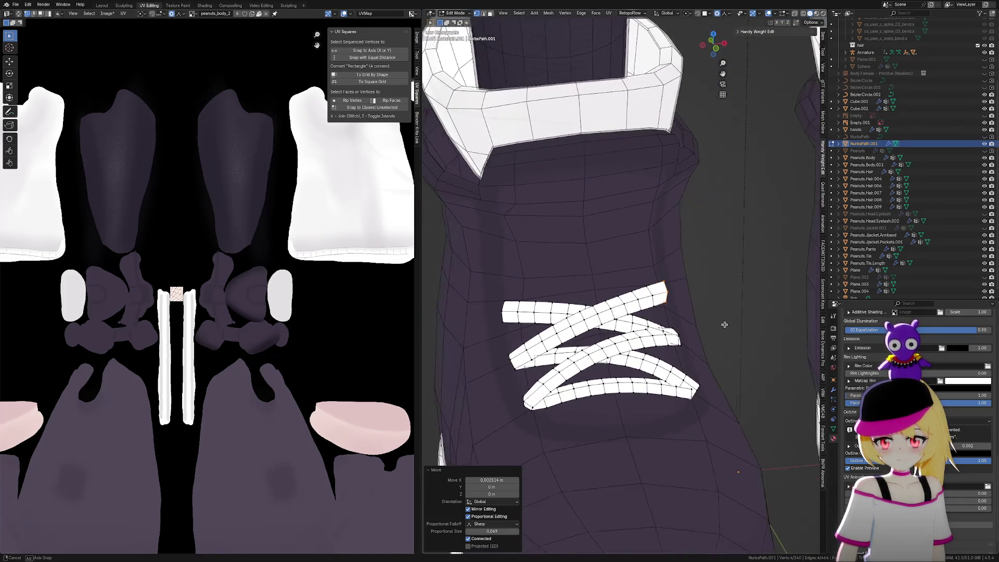
{"action": "middle_click_drag", "start_coordinate": [721, 262], "coordinate": [685, 296]}
{"action": "scroll", "coordinate": [685, 297], "scroll_direction": "up", "scroll_amount": 5}
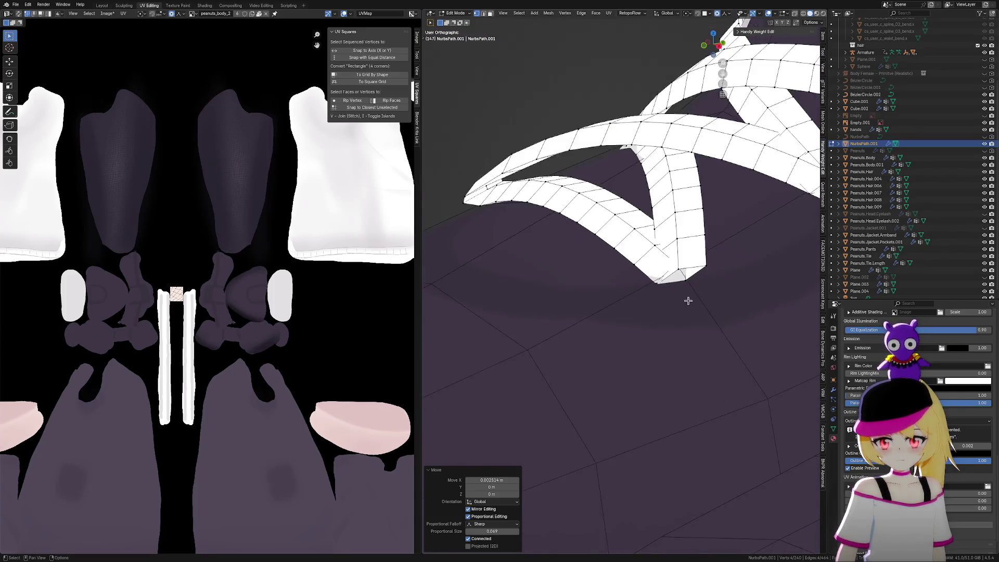
{"action": "scroll", "coordinate": [780, 250], "scroll_direction": "down", "scroll_amount": 4}
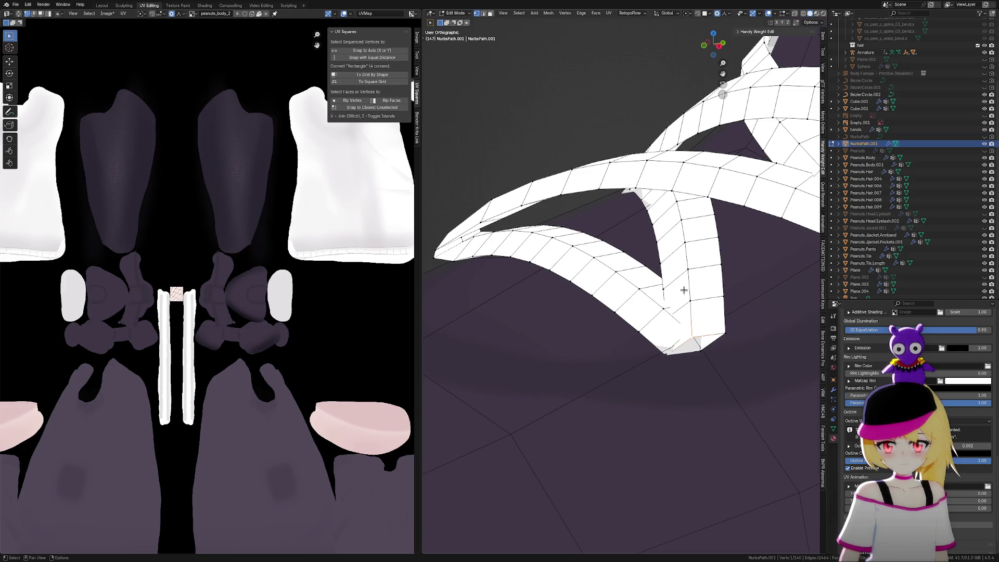
{"action": "left_click", "coordinate": [800, 15]}
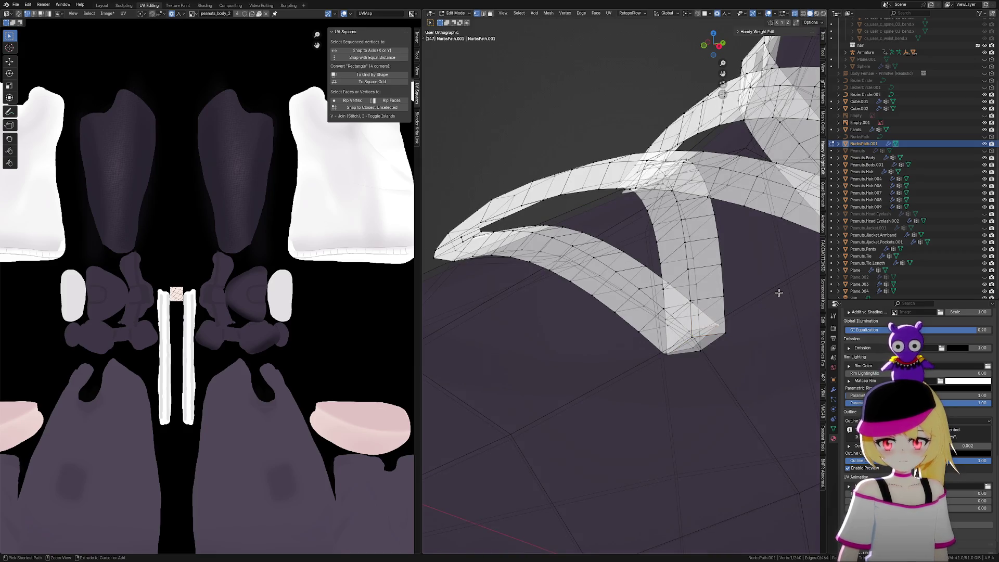
{"action": "key", "text": "ctrl+l"}
{"action": "middle_click_drag", "start_coordinate": [655, 271], "coordinate": [621, 305]}
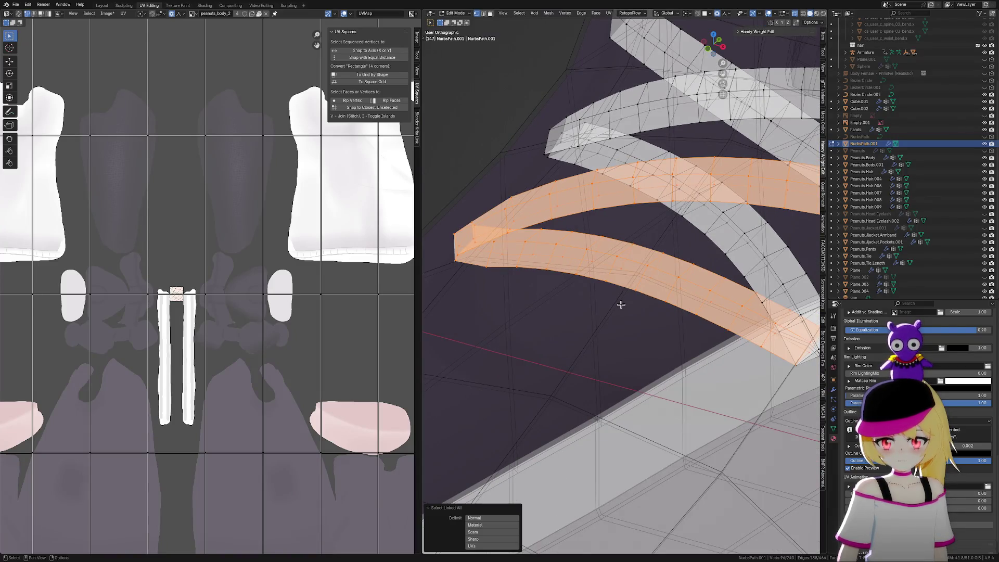
{"action": "middle_click_drag", "start_coordinate": [676, 310], "coordinate": [659, 279]}
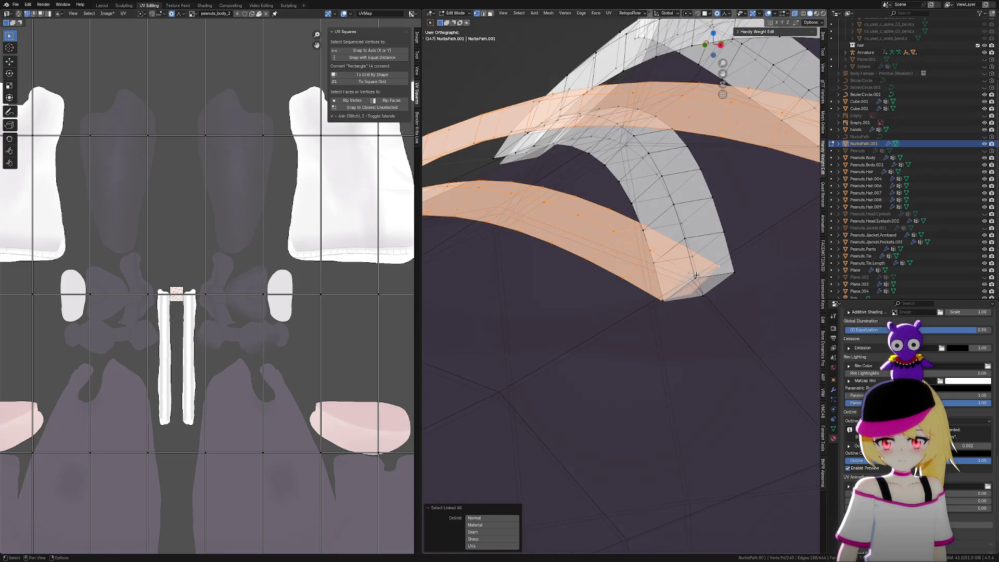
{"action": "left_click", "coordinate": [696, 275]}
{"action": "key", "text": "ctrl+l"}
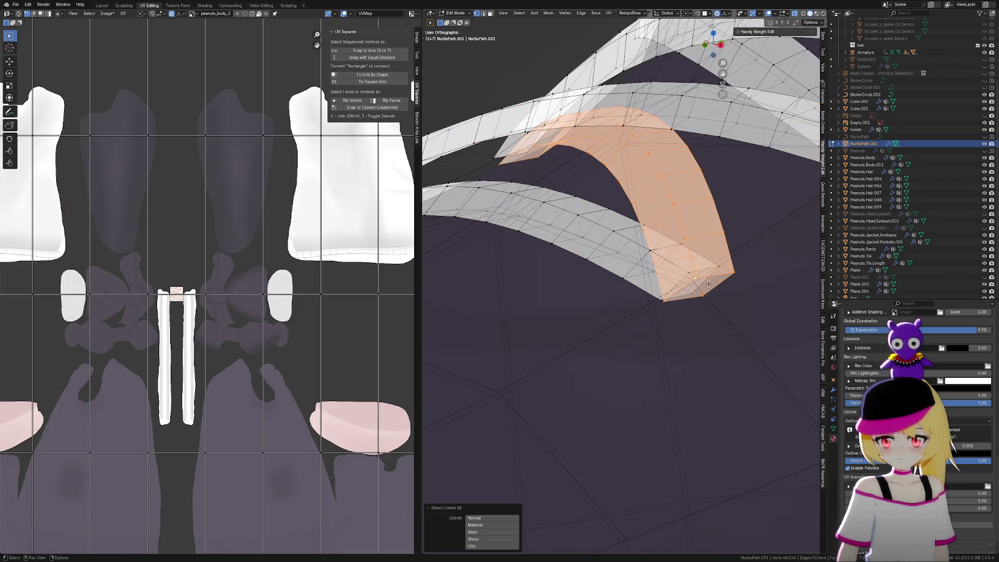
{"action": "left_click", "coordinate": [716, 290]}
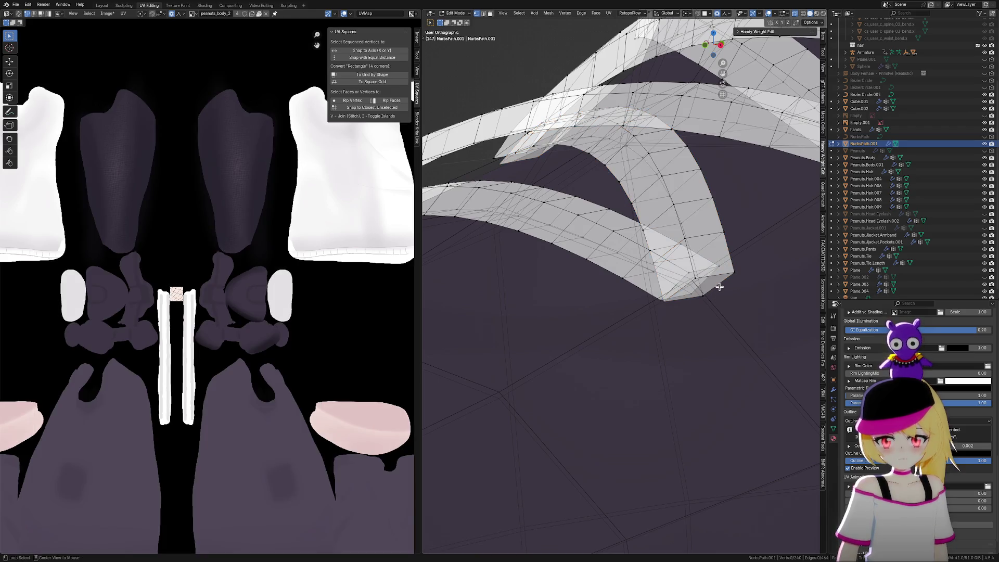
Raise the strip-end vertices slightly on Z, then shift them along Y
{"action": "key", "text": "g"}
{"action": "key", "text": "z"}
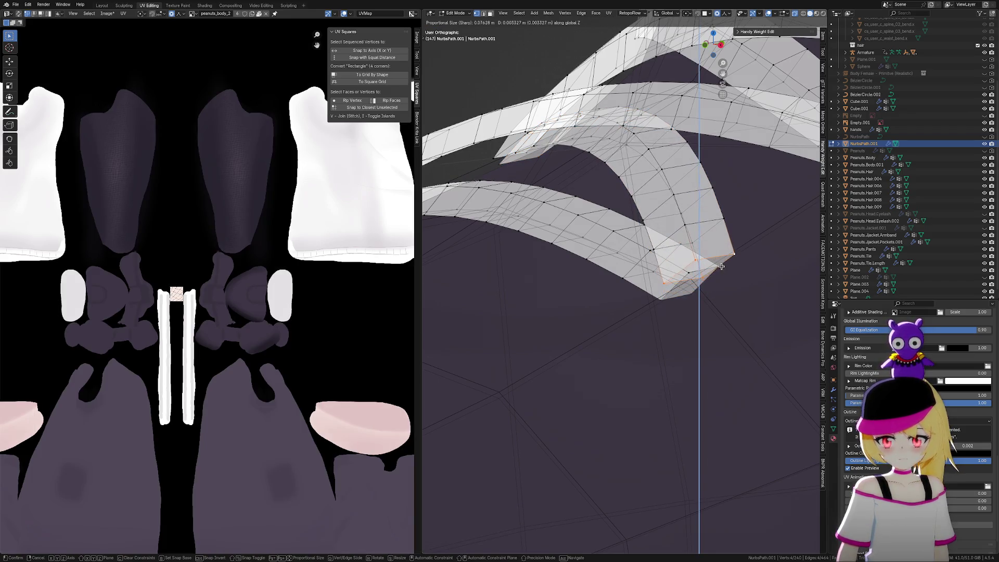
{"action": "left_click", "coordinate": [719, 257]}
{"action": "mouse_move", "coordinate": [718, 257]}
{"action": "middle_mouse_down"}
{"action": "mouse_move", "coordinate": [739, 281]}
{"action": "mouse_move", "coordinate": [707, 296]}
{"action": "middle_mouse_up"}
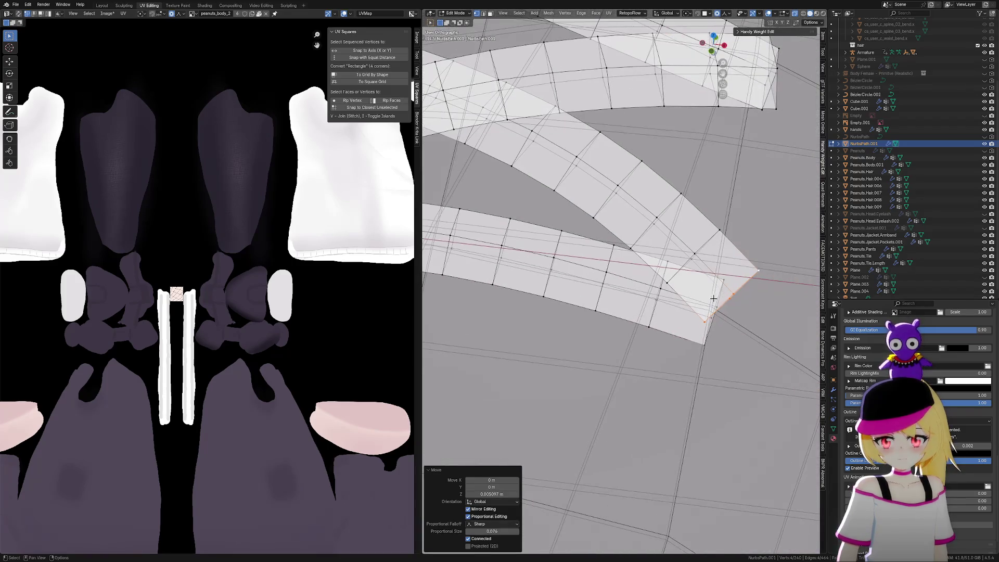
{"action": "key", "text": "g"}
{"action": "key", "text": "x"}
{"action": "key", "text": "x"}
{"action": "key", "text": "x"}
{"action": "key", "text": "y"}
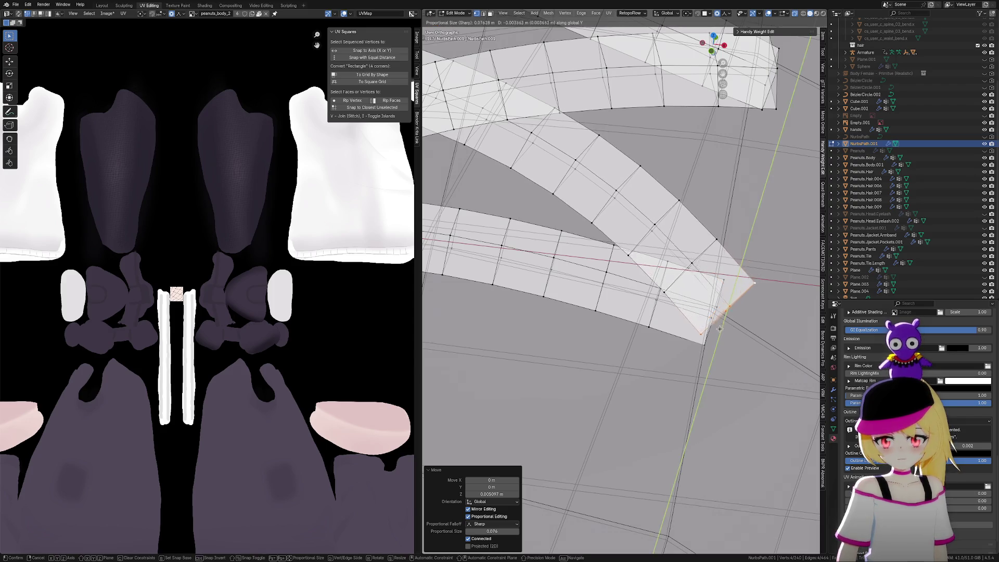
{"action": "left_click", "coordinate": [714, 322]}
Shift the lower strip's tip about -0.0019 m along X with proportional editing
{"action": "key", "text": "g"}
{"action": "key", "text": "z"}
{"action": "scroll", "coordinate": [704, 328], "scroll_direction": "down", "scroll_amount": 5}
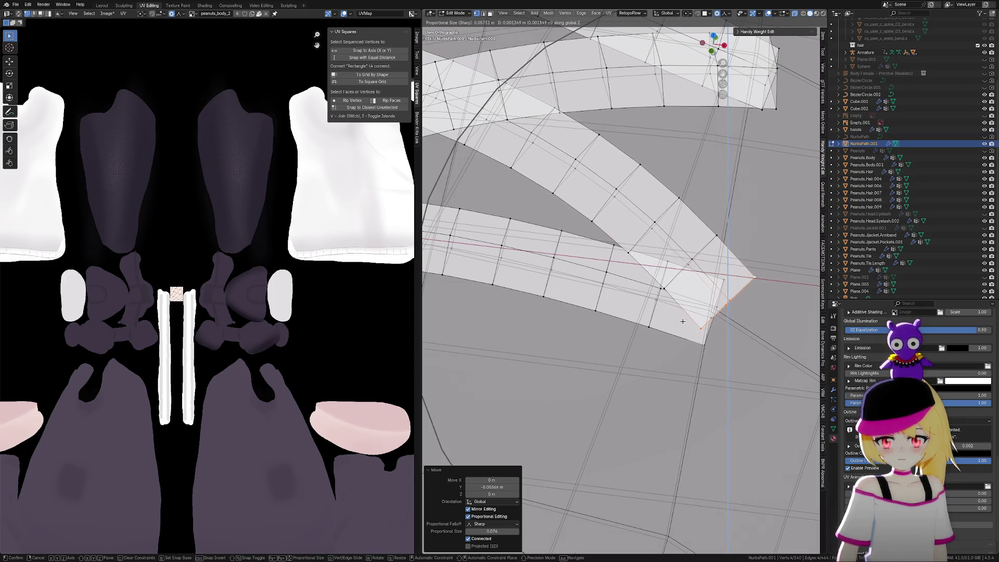
{"action": "key", "text": "Escape"}
{"action": "key", "text": "g"}
{"action": "key", "text": "x"}
{"action": "scroll", "coordinate": [656, 314], "scroll_direction": "down", "scroll_amount": 3}
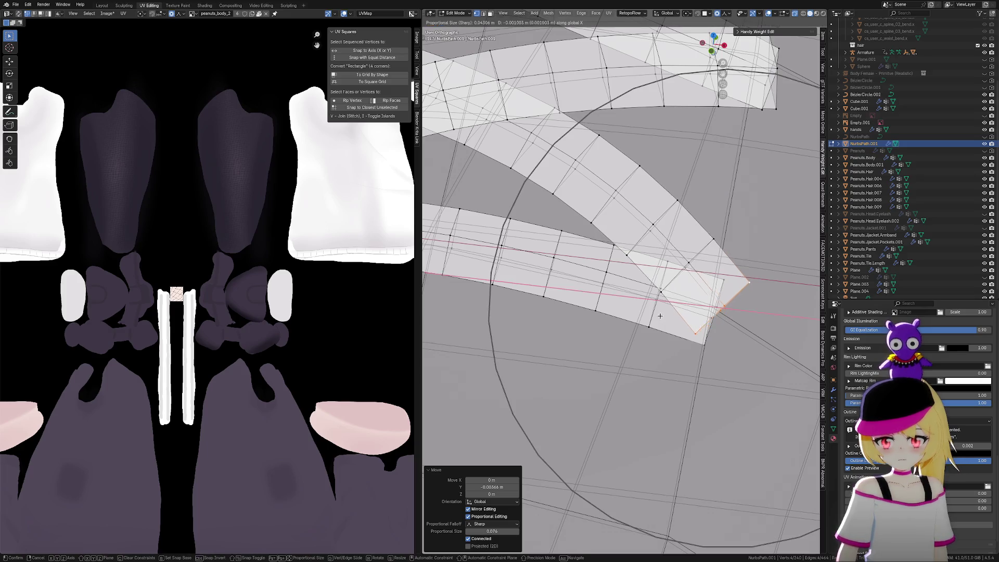
{"action": "scroll", "coordinate": [651, 313], "scroll_direction": "down", "scroll_amount": 5}
{"action": "left_click", "coordinate": [666, 323]}
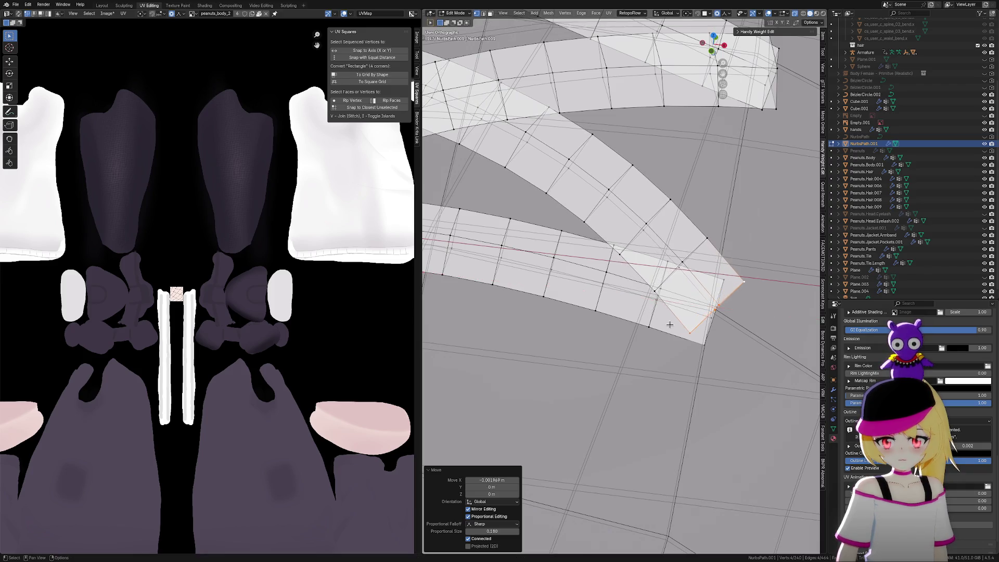
{"action": "scroll", "coordinate": [667, 323], "scroll_direction": "down", "scroll_amount": 8}
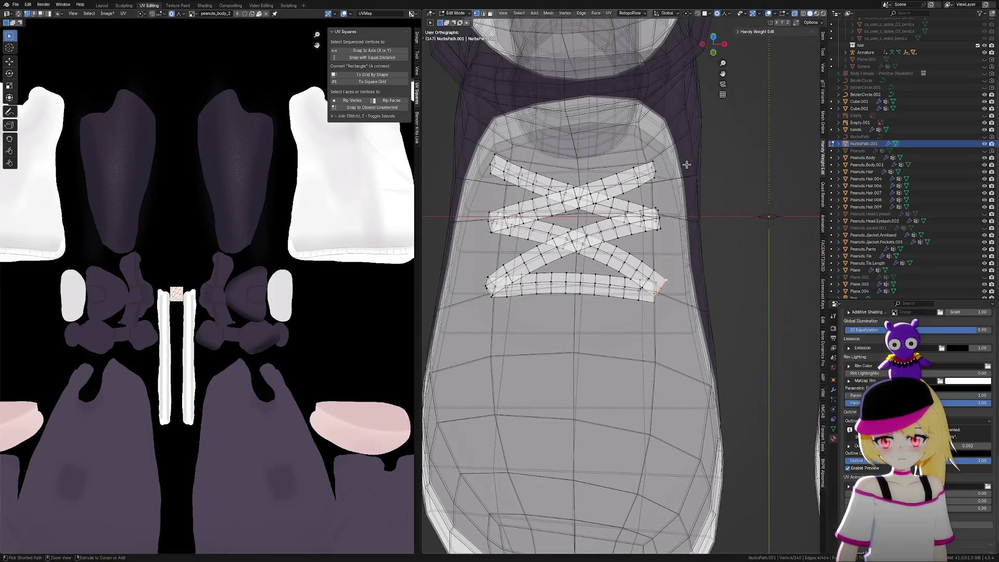
With Smooth proportional falloff, move the tip along X and rotate it about -3.3°
{"action": "left_click", "coordinate": [727, 15]}
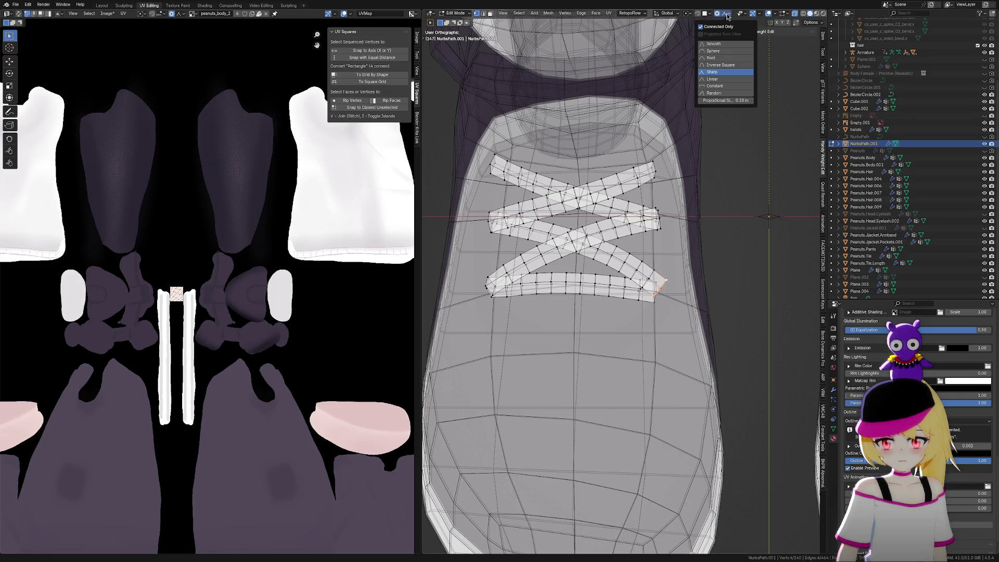
{"action": "left_click", "coordinate": [722, 46]}
{"action": "key", "text": "g"}
{"action": "key", "text": "x"}
{"action": "scroll", "coordinate": [729, 274], "scroll_direction": "down", "scroll_amount": 4}
{"action": "left_click", "coordinate": [729, 274]}
{"action": "scroll", "coordinate": [745, 260], "scroll_direction": "up", "scroll_amount": 2}
{"action": "mouse_move", "coordinate": [746, 259]}
{"action": "middle_mouse_down"}
{"action": "mouse_move", "coordinate": [747, 276]}
{"action": "mouse_move", "coordinate": [734, 271]}
{"action": "mouse_move", "coordinate": [751, 261]}
{"action": "mouse_move", "coordinate": [740, 255]}
{"action": "mouse_move", "coordinate": [758, 263]}
{"action": "mouse_move", "coordinate": [718, 272]}
{"action": "mouse_move", "coordinate": [727, 234]}
{"action": "mouse_move", "coordinate": [710, 223]}
{"action": "middle_mouse_up"}
{"action": "key", "text": "r"}
{"action": "left_click", "coordinate": [752, 284]}
Select the upper edge loop at the lace tip
{"action": "scroll", "coordinate": [692, 260], "scroll_direction": "up", "scroll_amount": 3}
{"action": "scroll", "coordinate": [677, 273], "scroll_direction": "up", "scroll_amount": 3}
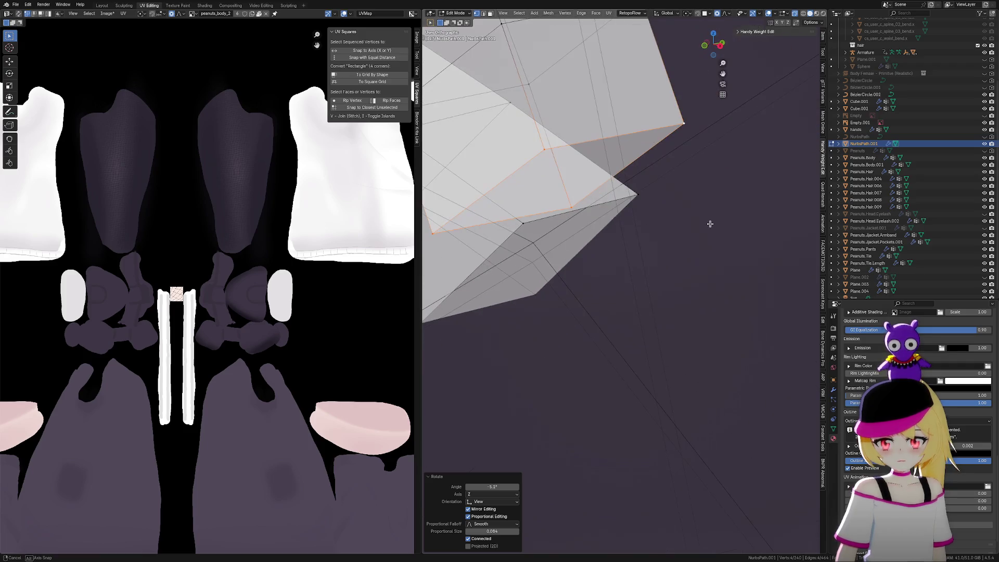
{"action": "left_click", "coordinate": [633, 195], "text": "alt"}
{"action": "middle_click_drag", "start_coordinate": [630, 196], "coordinate": [678, 218], "text": "shift"}
{"action": "left_click", "coordinate": [682, 178], "text": "alt"}
Inspect the laces from the top and bottom views
{"action": "left_click", "coordinate": [716, 35]}
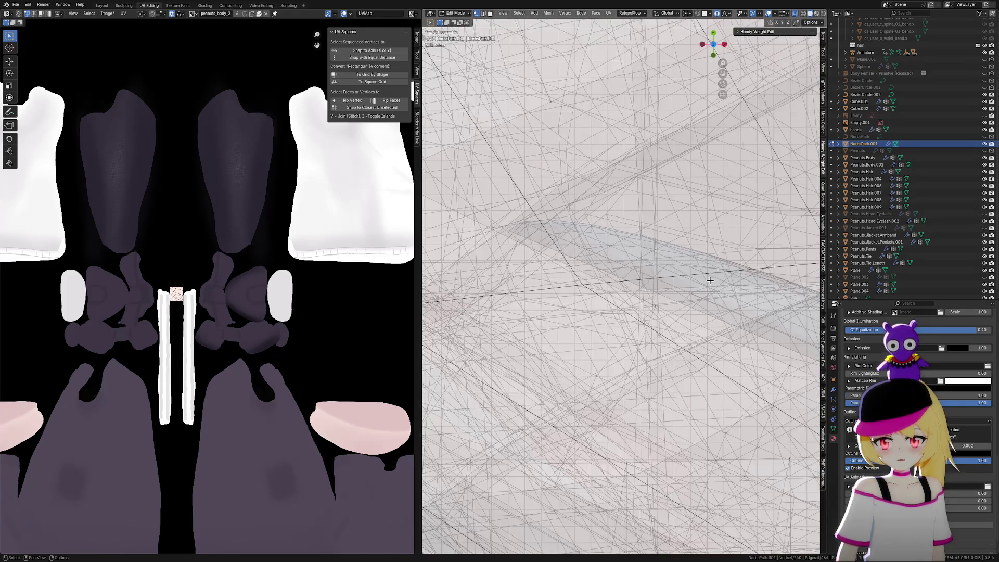
{"action": "scroll", "coordinate": [710, 276], "scroll_direction": "up", "scroll_amount": 5}
{"action": "scroll", "coordinate": [723, 323], "scroll_direction": "down", "scroll_amount": 5}
{"action": "scroll", "coordinate": [651, 312], "scroll_direction": "up", "scroll_amount": 2}
{"action": "scroll", "coordinate": [596, 300], "scroll_direction": "down", "scroll_amount": 1}
{"action": "scroll", "coordinate": [595, 300], "scroll_direction": "up", "scroll_amount": 6}
{"action": "scroll", "coordinate": [596, 300], "scroll_direction": "down", "scroll_amount": 2}
{"action": "scroll", "coordinate": [593, 301], "scroll_direction": "up", "scroll_amount": 2}
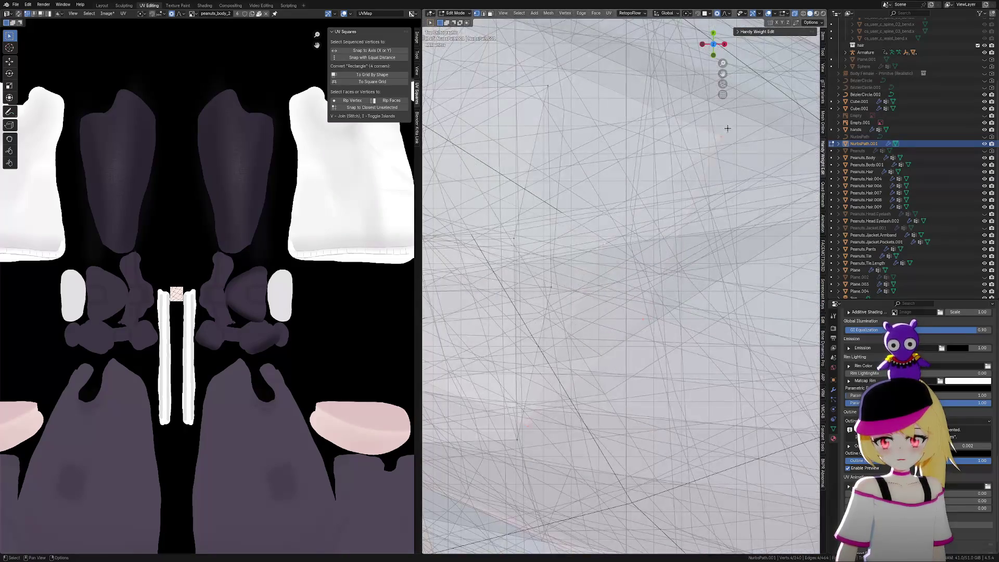
{"action": "left_click", "coordinate": [716, 43]}
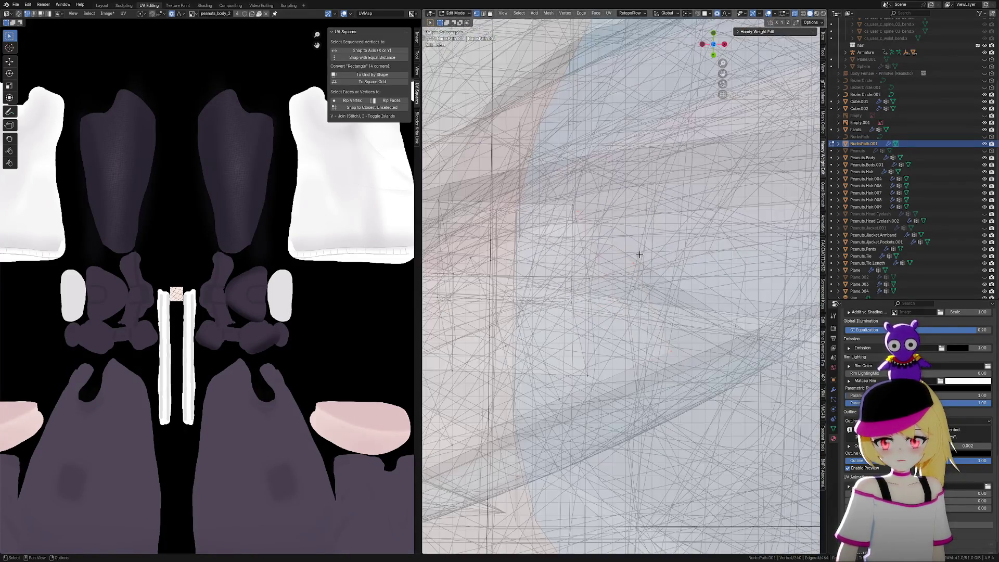
{"action": "scroll", "coordinate": [665, 292], "scroll_direction": "down", "scroll_amount": 2}
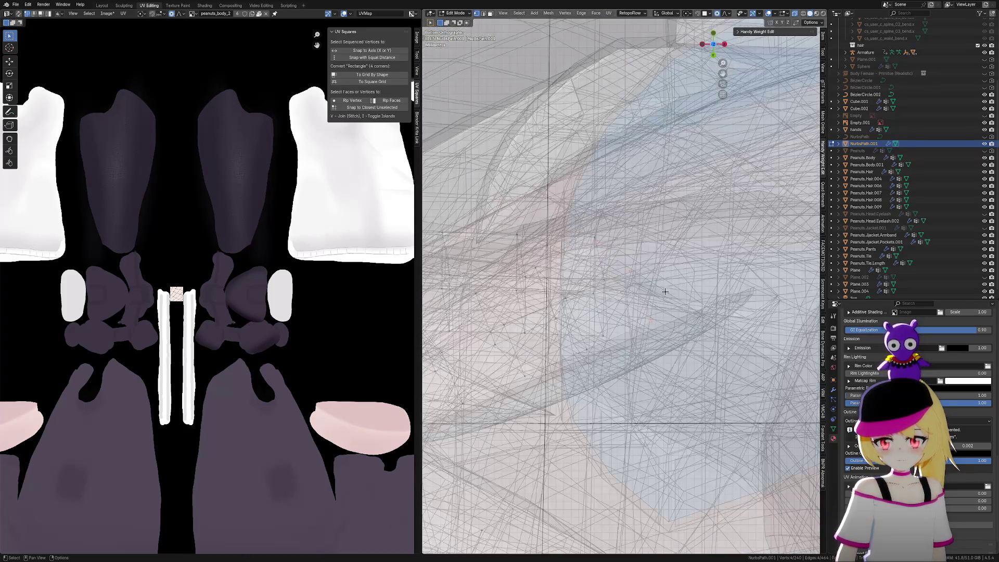
{"action": "key", "text": "period"}
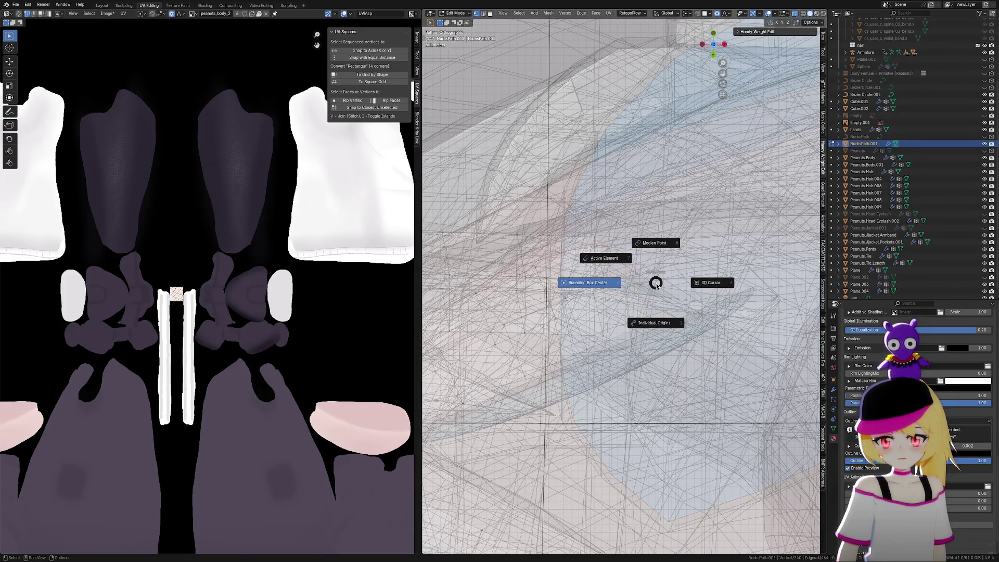
{"action": "left_click", "coordinate": [656, 284]}
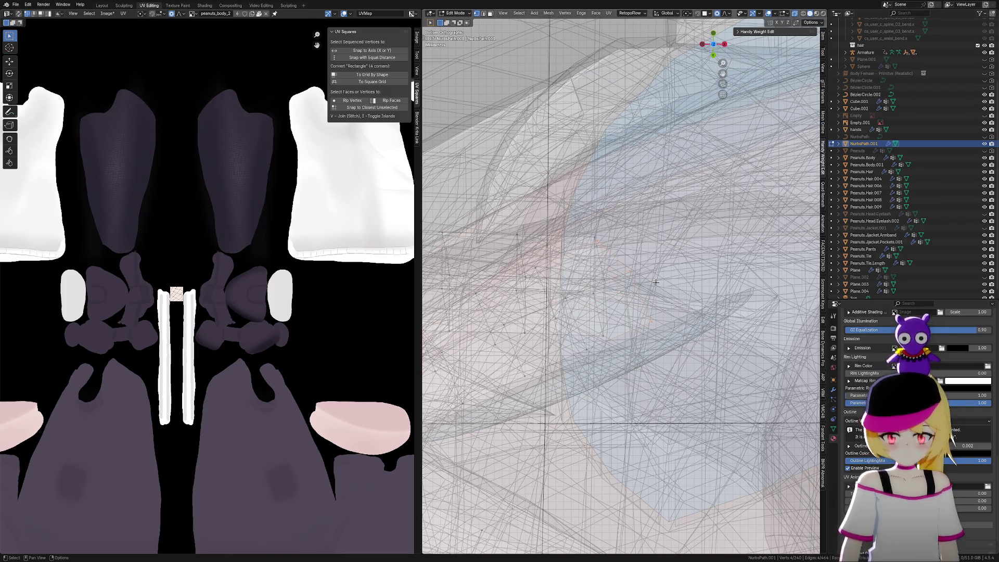
Isolate the lace strips in Local view and look at them from the top
{"action": "key", "text": "KP_Divide"}
{"action": "middle_click_drag", "start_coordinate": [748, 316], "coordinate": [740, 350], "text": "shift"}
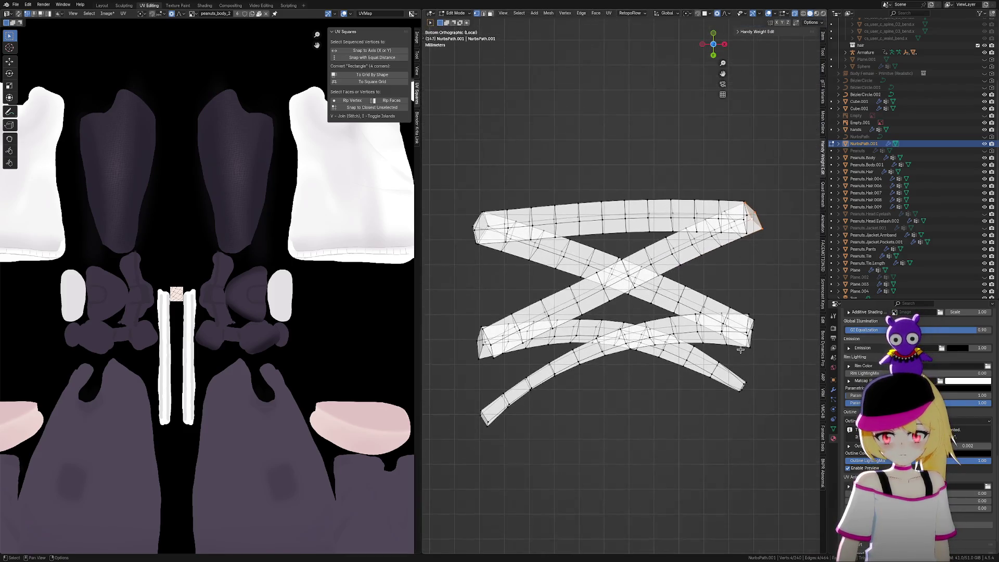
{"action": "left_click", "coordinate": [714, 47]}
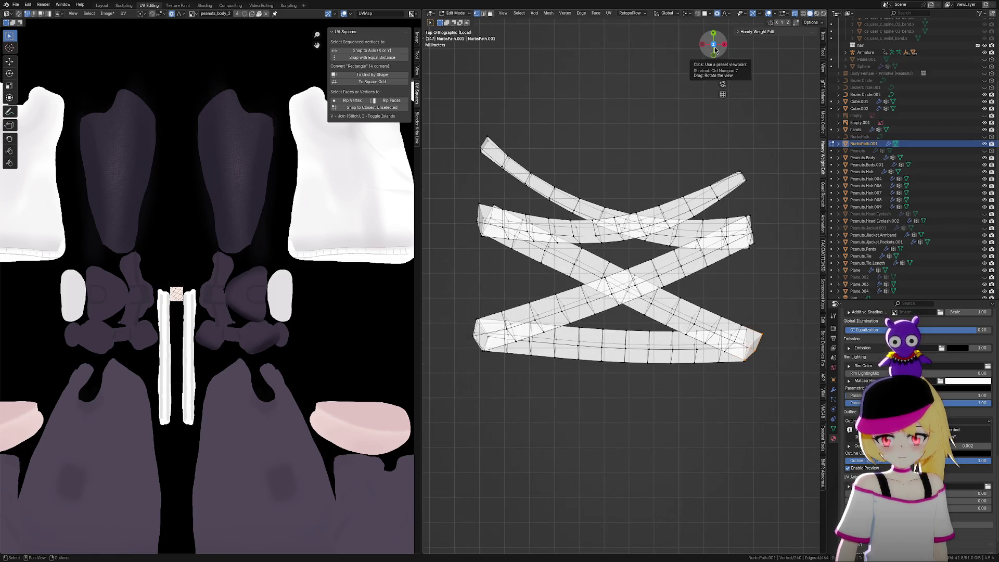
{"action": "middle_click_drag", "start_coordinate": [739, 319], "coordinate": [715, 363]}
{"action": "left_click", "coordinate": [716, 40]}
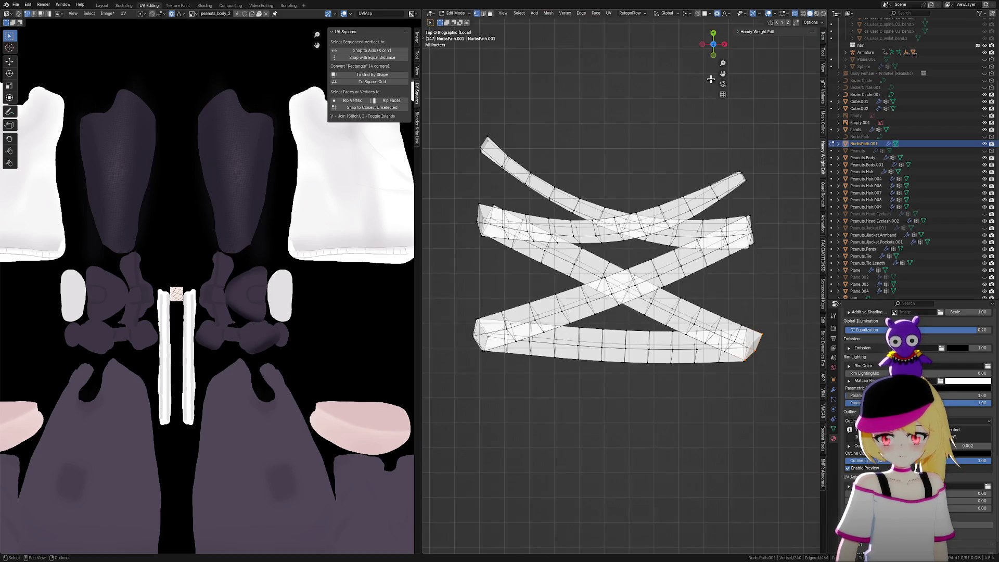
{"action": "scroll", "coordinate": [664, 311], "scroll_direction": "up", "scroll_amount": 5}
{"action": "scroll", "coordinate": [663, 311], "scroll_direction": "up", "scroll_amount": 6}
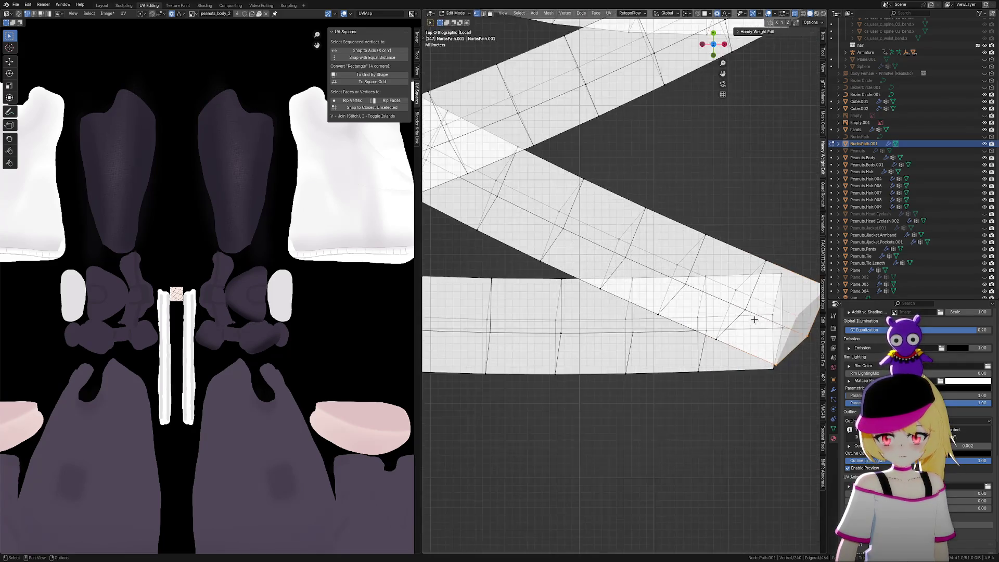
Nudge the tip vertices and slide one tip vertex along its edge
{"action": "key", "text": "g"}
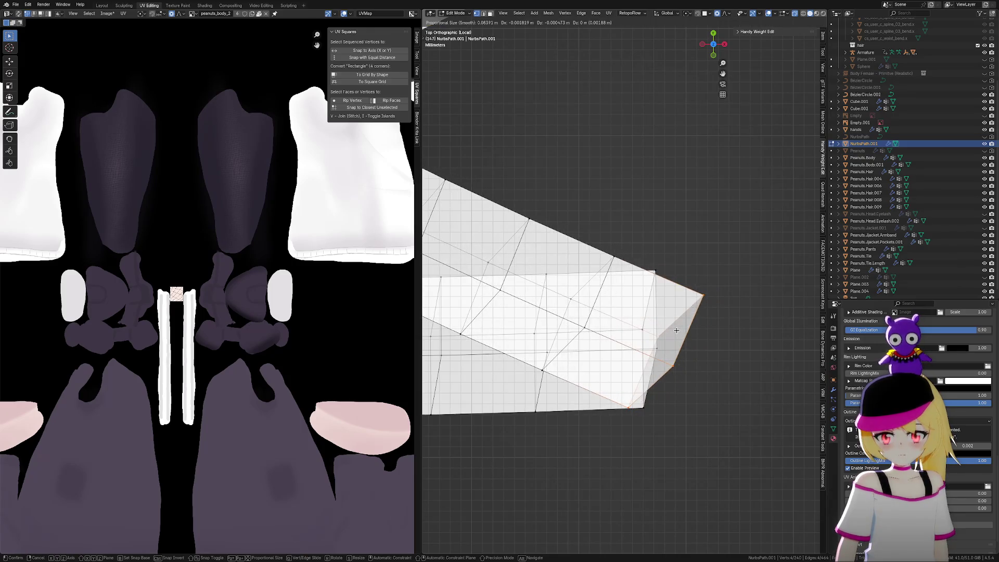
{"action": "left_click", "coordinate": [690, 328]}
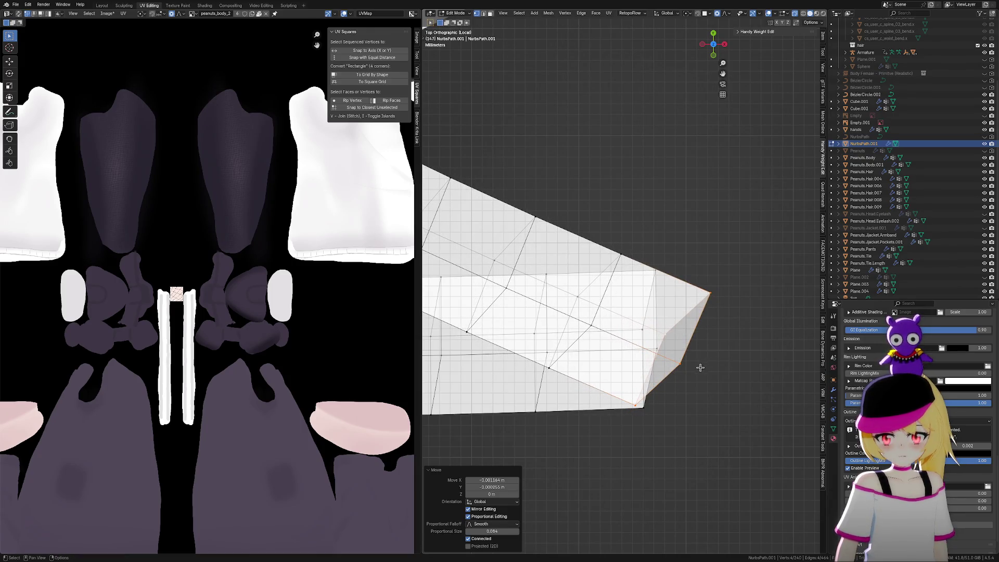
{"action": "scroll", "coordinate": [687, 369], "scroll_direction": "down", "scroll_amount": 8}
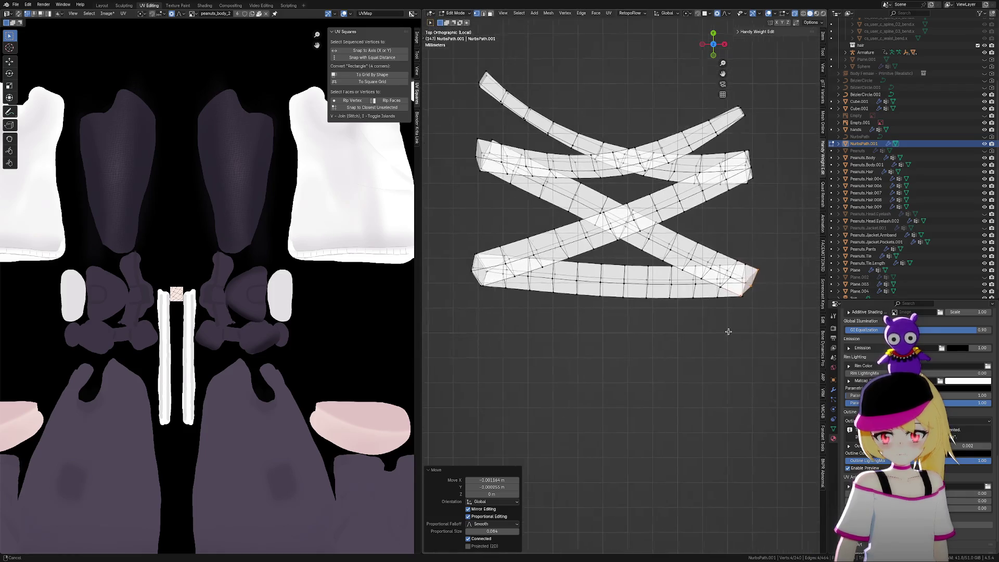
{"action": "scroll", "coordinate": [674, 344], "scroll_direction": "up", "scroll_amount": 5}
{"action": "mouse_move", "coordinate": [723, 366]}
{"action": "middle_mouse_down"}
{"action": "mouse_move", "coordinate": [703, 323]}
{"action": "mouse_move", "coordinate": [680, 423]}
{"action": "mouse_move", "coordinate": [685, 478]}
{"action": "mouse_move", "coordinate": [700, 466]}
{"action": "mouse_move", "coordinate": [595, 486]}
{"action": "mouse_move", "coordinate": [620, 445]}
{"action": "mouse_move", "coordinate": [648, 444]}
{"action": "mouse_move", "coordinate": [720, 475]}
{"action": "mouse_move", "coordinate": [723, 491]}
{"action": "middle_mouse_up"}
{"action": "scroll", "coordinate": [701, 467], "scroll_direction": "down", "scroll_amount": 3}
{"action": "key", "text": "g"}
{"action": "key", "text": "g"}
{"action": "left_click", "coordinate": [626, 467]}
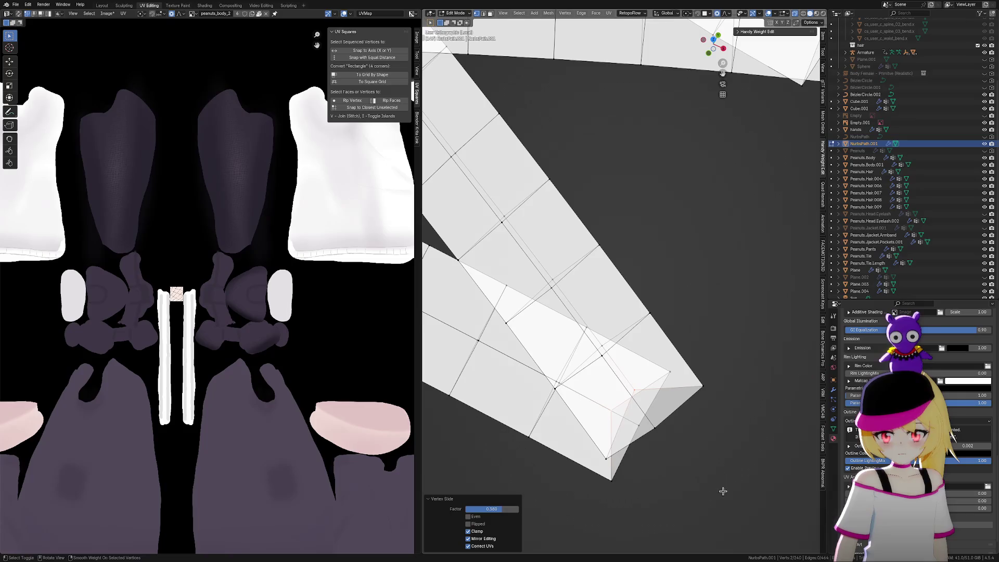
{"action": "left_click", "coordinate": [635, 419]}
{"action": "mouse_move", "coordinate": [636, 419]}
{"action": "middle_mouse_down"}
{"action": "mouse_move", "coordinate": [676, 432]}
{"action": "mouse_move", "coordinate": [654, 410]}
{"action": "middle_mouse_up"}
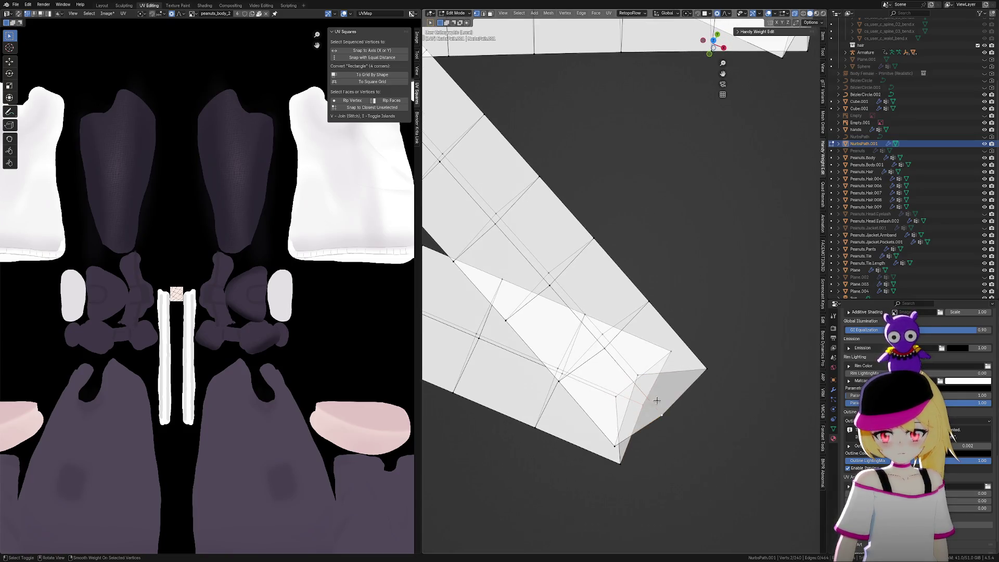
{"action": "left_click", "coordinate": [714, 43]}
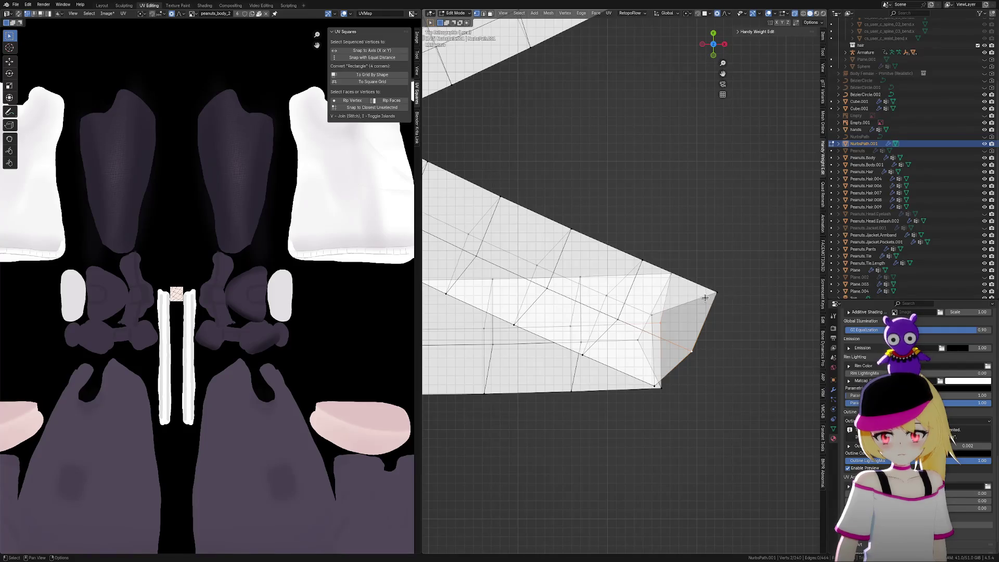
Move the tip vertices, then adjust a neighbouring tip vertex twice from the top view
{"action": "key", "text": "g"}
{"action": "scroll", "coordinate": [719, 305], "scroll_direction": "up", "scroll_amount": 20}
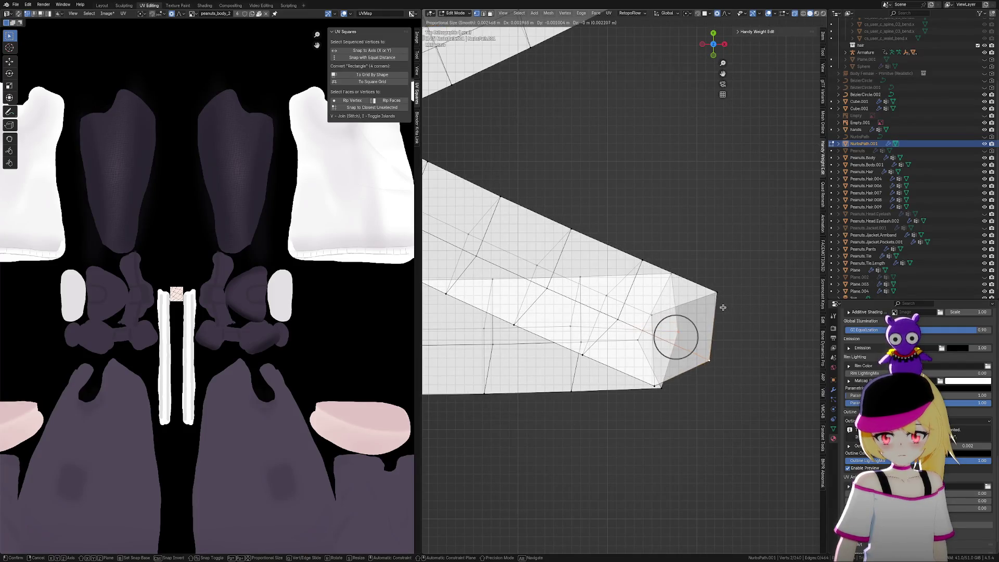
{"action": "left_click", "coordinate": [722, 307]}
{"action": "left_click", "coordinate": [675, 331]}
{"action": "key", "text": "g"}
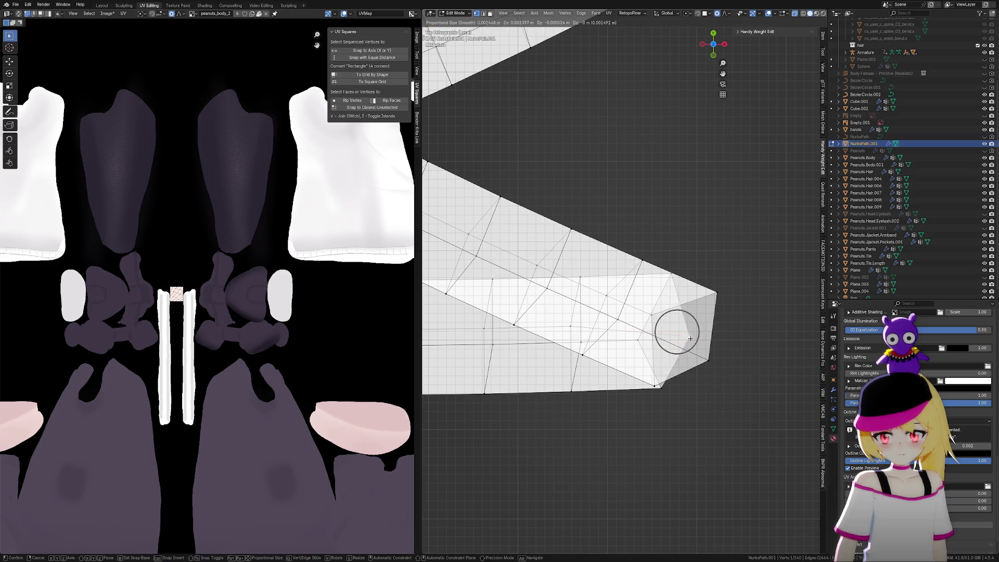
{"action": "left_click", "coordinate": [694, 339]}
{"action": "key", "text": "g"}
{"action": "left_click", "coordinate": [691, 335]}
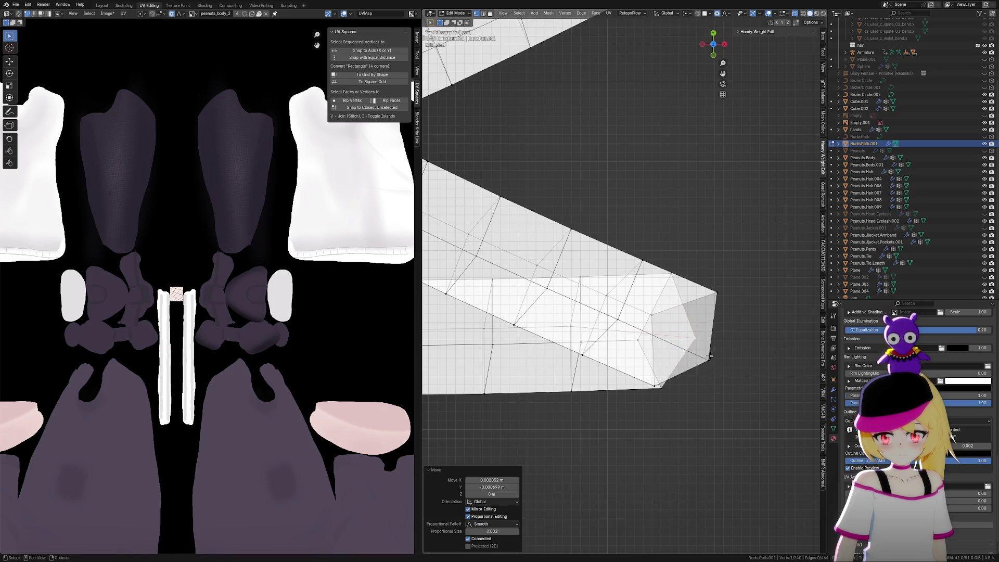
Pull the strip's tip vertex leftward with smooth proportional influence to taper the end
{"action": "left_click", "coordinate": [709, 359]}
{"action": "key", "text": "g"}
{"action": "scroll", "coordinate": [715, 297], "scroll_direction": "down", "scroll_amount": 10}
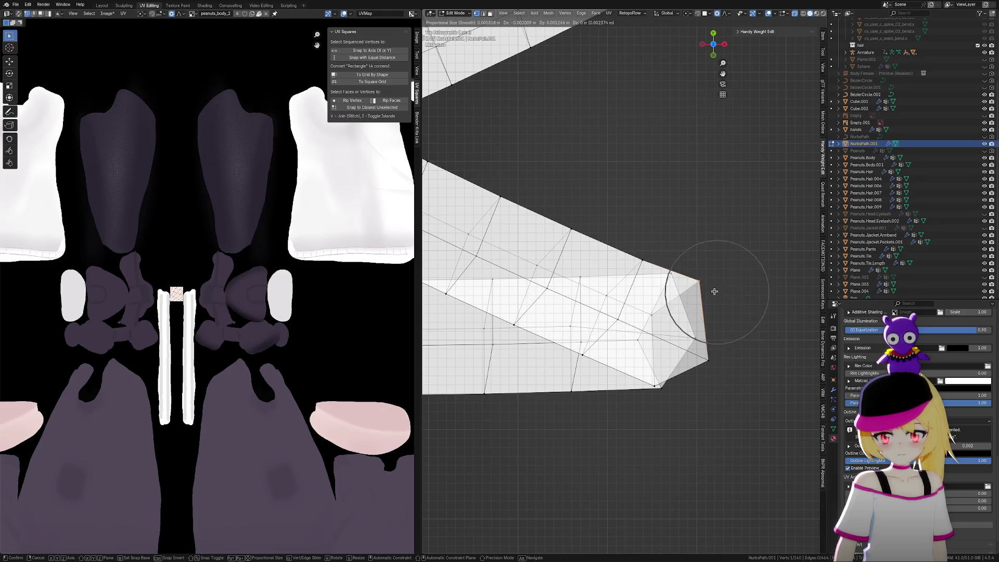
{"action": "left_click", "coordinate": [709, 288]}
{"action": "mouse_move", "coordinate": [710, 288]}
{"action": "middle_mouse_down"}
{"action": "mouse_move", "coordinate": [699, 361]}
{"action": "mouse_move", "coordinate": [696, 283]}
{"action": "mouse_move", "coordinate": [698, 303]}
{"action": "middle_mouse_up"}
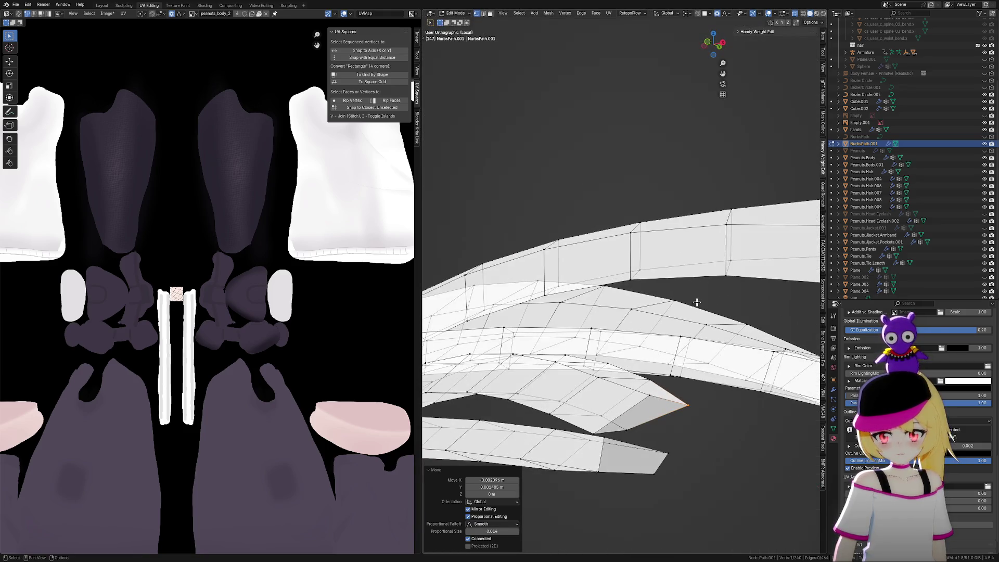
Fill the triangular hole at the strip end, then shrink the selected vertices and raise them along Z
{"action": "left_click", "coordinate": [607, 439]}
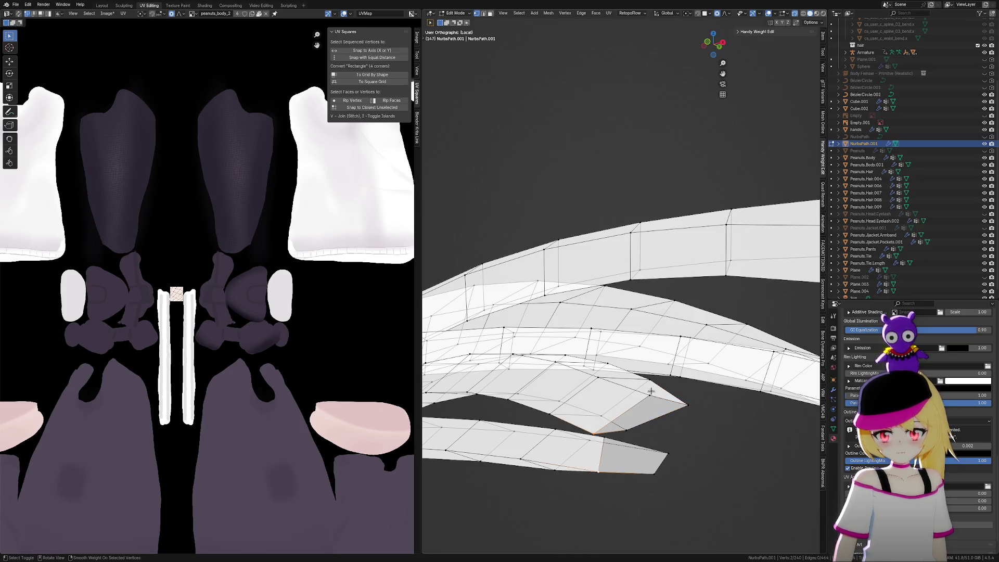
{"action": "middle_click_drag", "start_coordinate": [664, 470], "coordinate": [709, 458]}
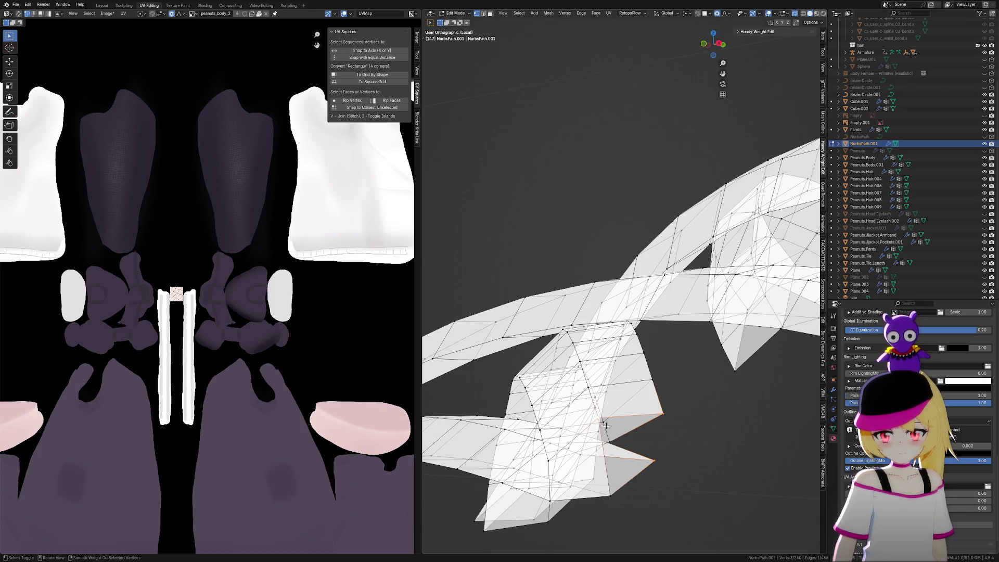
{"action": "mouse_move", "coordinate": [635, 488]}
{"action": "middle_mouse_down"}
{"action": "mouse_move", "coordinate": [616, 462]}
{"action": "mouse_move", "coordinate": [591, 471]}
{"action": "mouse_move", "coordinate": [588, 439]}
{"action": "middle_mouse_up"}
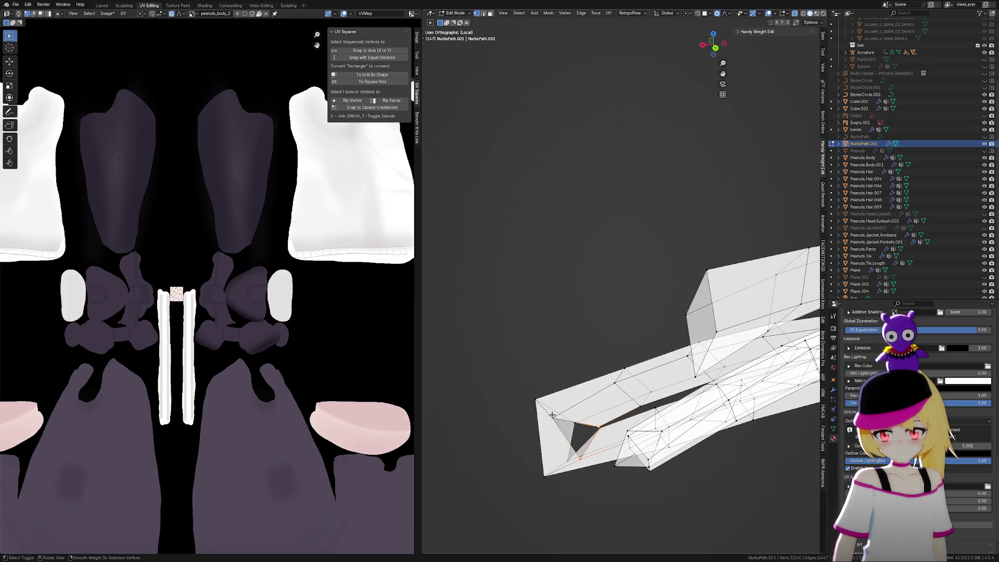
{"action": "key", "text": "f"}
{"action": "key", "text": "s"}
{"action": "left_click", "coordinate": [587, 454]}
{"action": "key", "text": "g"}
{"action": "key", "text": "z"}
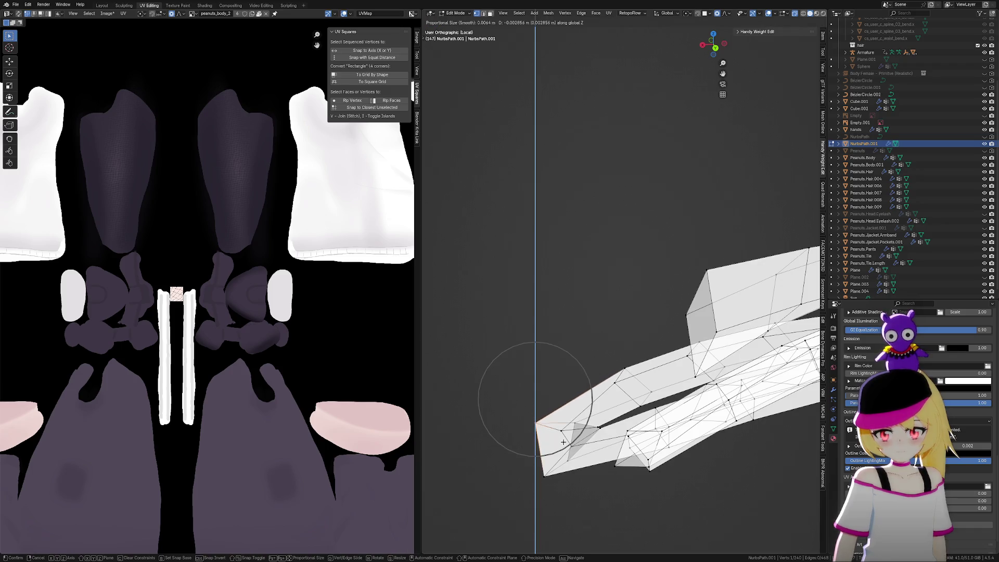
{"action": "left_click", "coordinate": [563, 442]}
Fill the gap between neighbouring edges with a face and slide a tip vertex along its edge
{"action": "mouse_move", "coordinate": [563, 441]}
{"action": "middle_mouse_down"}
{"action": "mouse_move", "coordinate": [781, 417]}
{"action": "mouse_move", "coordinate": [697, 445]}
{"action": "middle_mouse_up"}
{"action": "scroll", "coordinate": [727, 420], "scroll_direction": "up", "scroll_amount": 5}
{"action": "left_click", "coordinate": [659, 444], "text": "shift"}
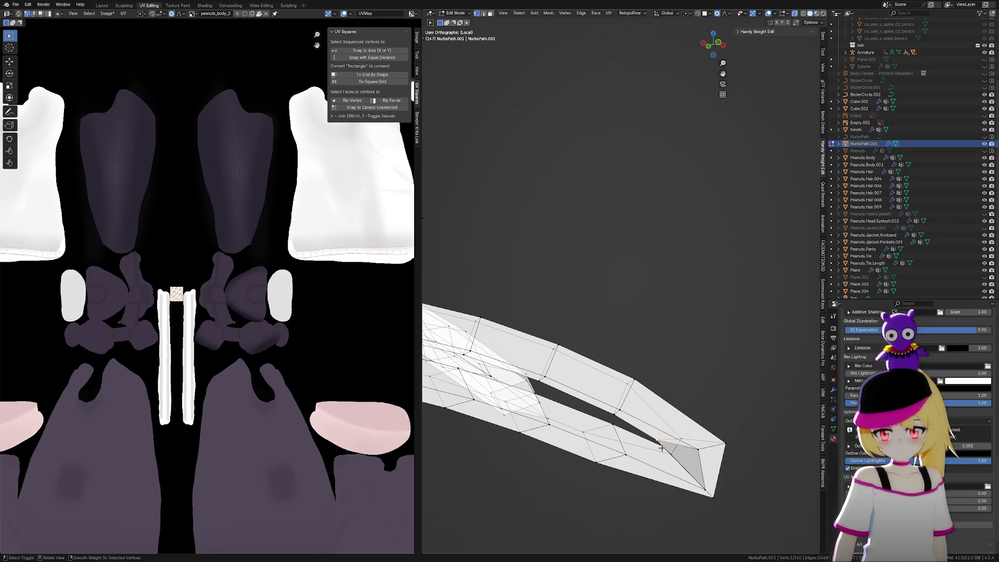
{"action": "key", "text": "f"}
{"action": "scroll", "coordinate": [676, 464], "scroll_direction": "up", "scroll_amount": 2}
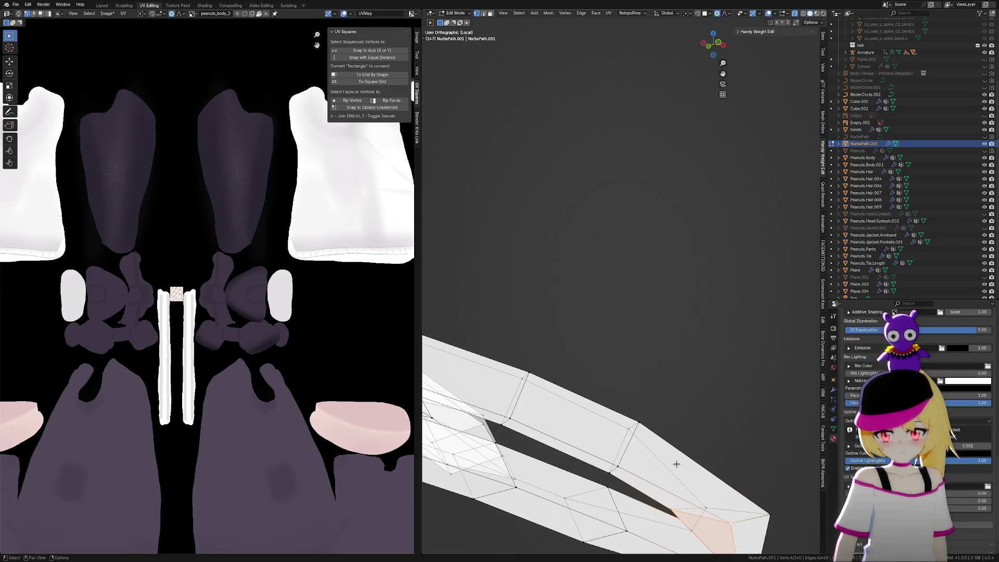
{"action": "left_click", "coordinate": [674, 516]}
{"action": "key", "text": "g"}
{"action": "key", "text": "g"}
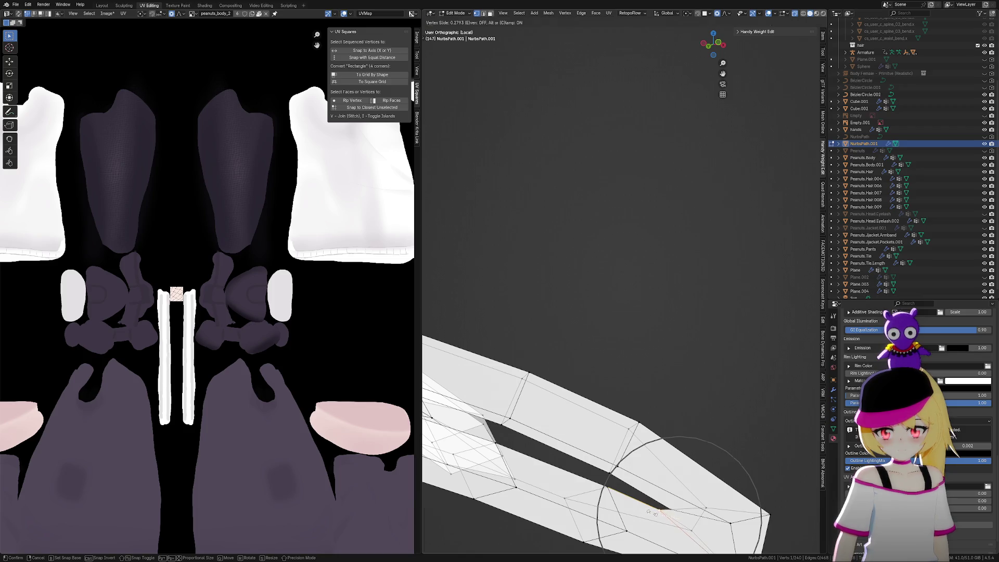
{"action": "left_click", "coordinate": [650, 512]}
{"action": "scroll", "coordinate": [699, 497], "scroll_direction": "down", "scroll_amount": 3}
Slide another tip vertex, then scale both tip vertices to 0.530 with proportional editing to taper the end
{"action": "key", "text": "c"}
{"action": "key", "text": "Escape"}
{"action": "mouse_move", "coordinate": [682, 453]}
{"action": "middle_mouse_down"}
{"action": "mouse_move", "coordinate": [686, 471]}
{"action": "mouse_move", "coordinate": [644, 416]}
{"action": "middle_mouse_up"}
{"action": "key", "text": "g"}
{"action": "key", "text": "g"}
{"action": "left_click", "coordinate": [671, 467]}
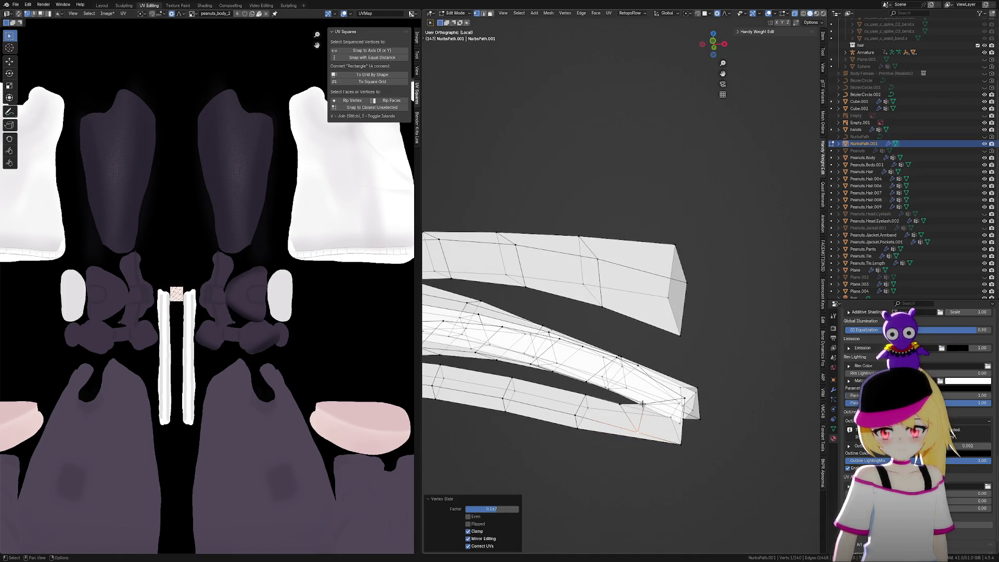
{"action": "left_click", "coordinate": [679, 399], "text": "shift"}
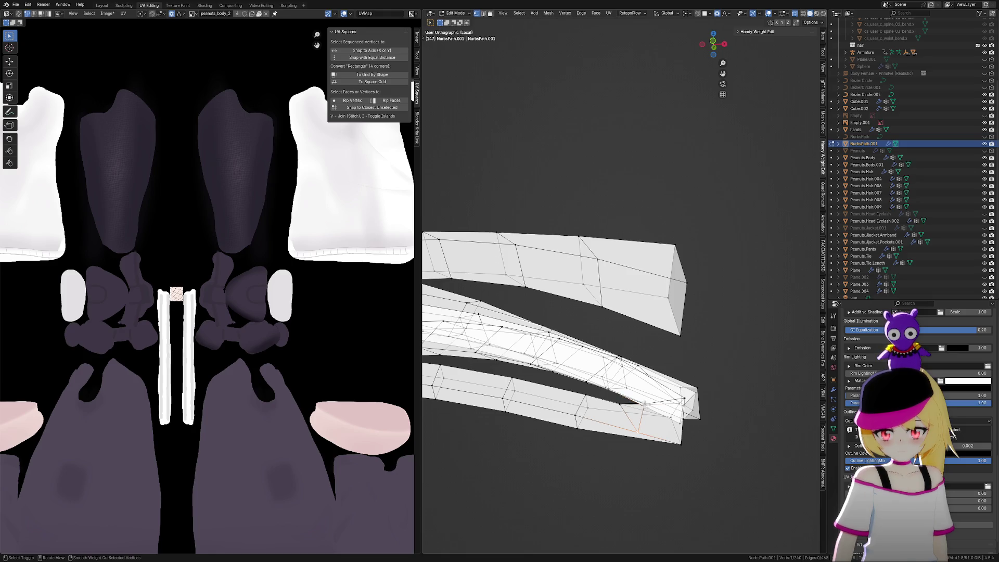
{"action": "key", "text": "s"}
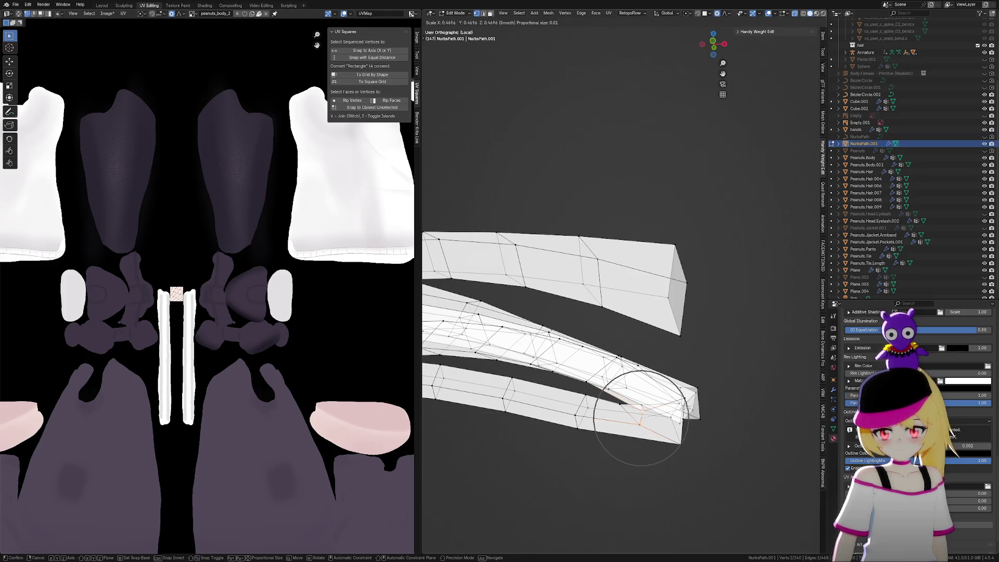
{"action": "left_click", "coordinate": [687, 407]}
Switch the lace mesh back to Object Mode and view the laces from the front
{"action": "mouse_move", "coordinate": [713, 408]}
{"action": "middle_mouse_down"}
{"action": "mouse_move", "coordinate": [691, 457]}
{"action": "mouse_move", "coordinate": [660, 447]}
{"action": "middle_mouse_up"}
{"action": "key", "text": "ctrl+Tab"}
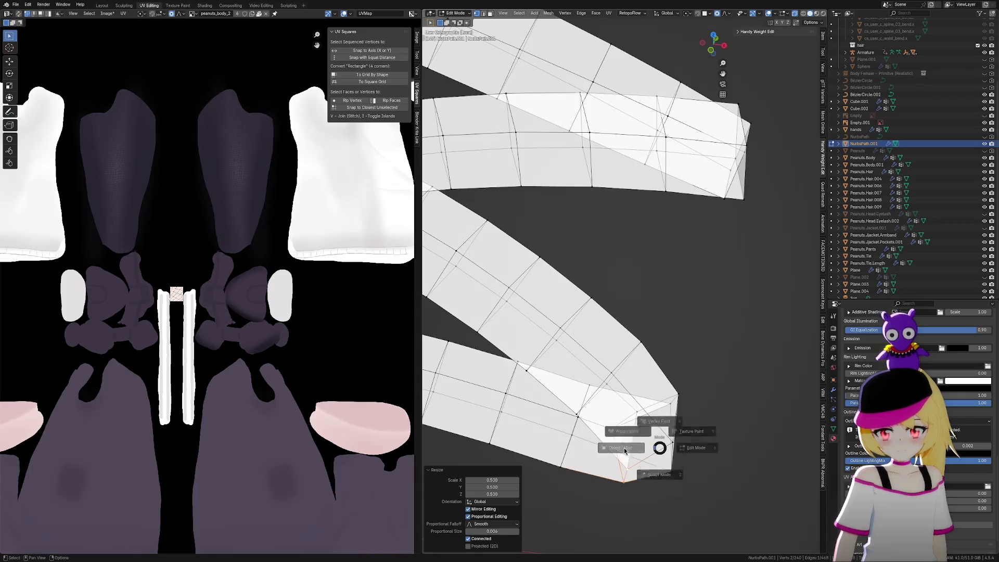
{"action": "left_click", "coordinate": [636, 451]}
{"action": "mouse_move", "coordinate": [661, 393]}
{"action": "middle_mouse_down"}
{"action": "mouse_move", "coordinate": [719, 397]}
{"action": "mouse_move", "coordinate": [720, 413]}
{"action": "mouse_move", "coordinate": [713, 403]}
{"action": "middle_mouse_up"}
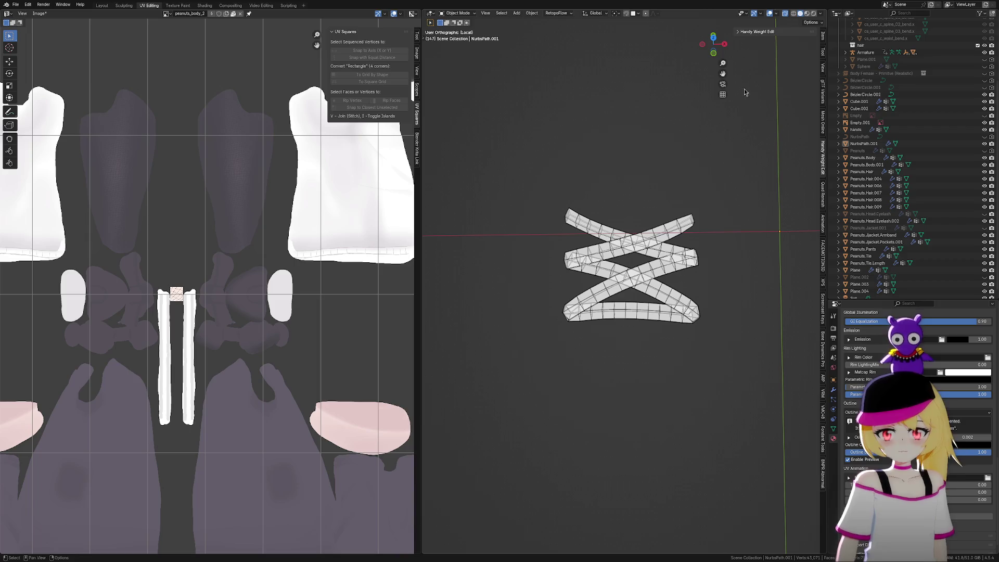
Turn off overlays and X-ray, unhide the shoes and legs with Alt+H, and zoom onto the laces
{"action": "left_click", "coordinate": [770, 15]}
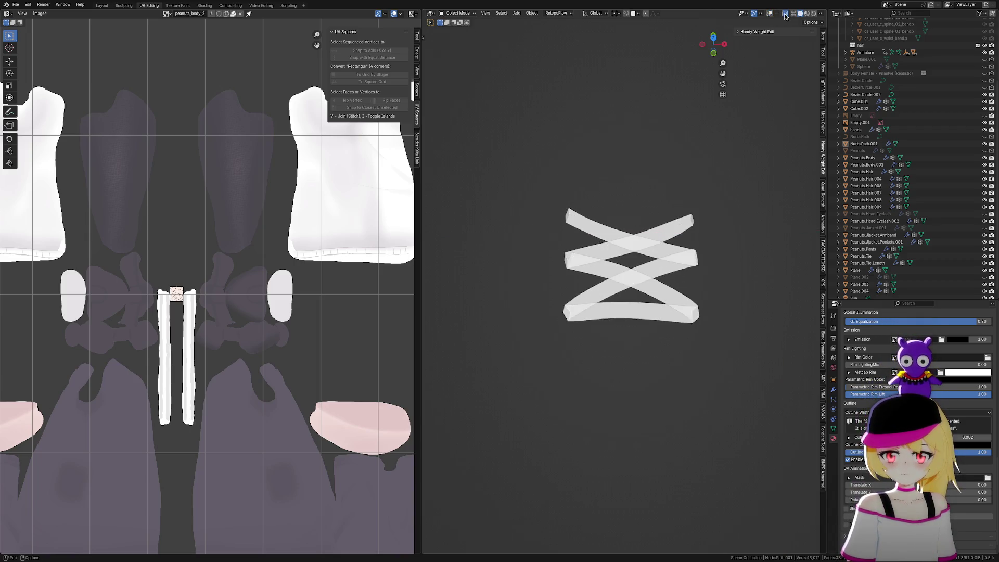
{"action": "left_click", "coordinate": [786, 15]}
{"action": "scroll", "coordinate": [725, 188], "scroll_direction": "down", "scroll_amount": 3}
{"action": "key", "text": "alt+h"}
{"action": "mouse_move", "coordinate": [723, 196]}
{"action": "middle_mouse_down"}
{"action": "mouse_move", "coordinate": [669, 205]}
{"action": "mouse_move", "coordinate": [665, 312]}
{"action": "mouse_move", "coordinate": [660, 297]}
{"action": "mouse_move", "coordinate": [692, 294]}
{"action": "mouse_move", "coordinate": [612, 238]}
{"action": "mouse_move", "coordinate": [663, 239]}
{"action": "mouse_move", "coordinate": [642, 248]}
{"action": "mouse_move", "coordinate": [684, 266]}
{"action": "mouse_move", "coordinate": [559, 264]}
{"action": "middle_mouse_up"}
{"action": "scroll", "coordinate": [610, 259], "scroll_direction": "up", "scroll_amount": 6}
{"action": "scroll", "coordinate": [558, 264], "scroll_direction": "up", "scroll_amount": 1}
{"action": "middle_click_drag", "start_coordinate": [691, 280], "coordinate": [714, 305], "text": "shift"}
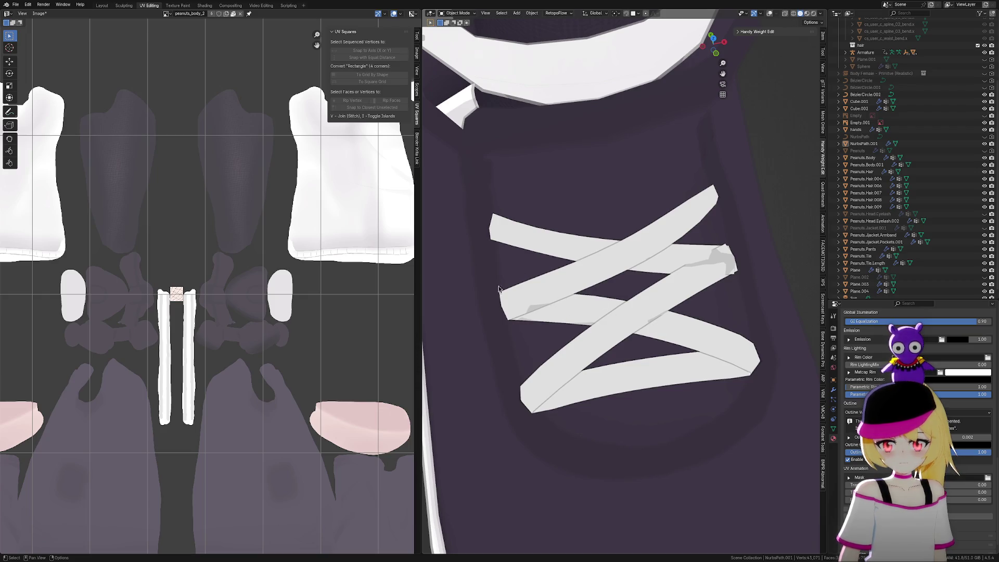
Show overlays again and put the NurbsPath.001 lace mesh into Edit Mode
{"action": "middle_click_drag", "start_coordinate": [719, 273], "coordinate": [692, 240]}
{"action": "scroll", "coordinate": [690, 235], "scroll_direction": "up", "scroll_amount": 4}
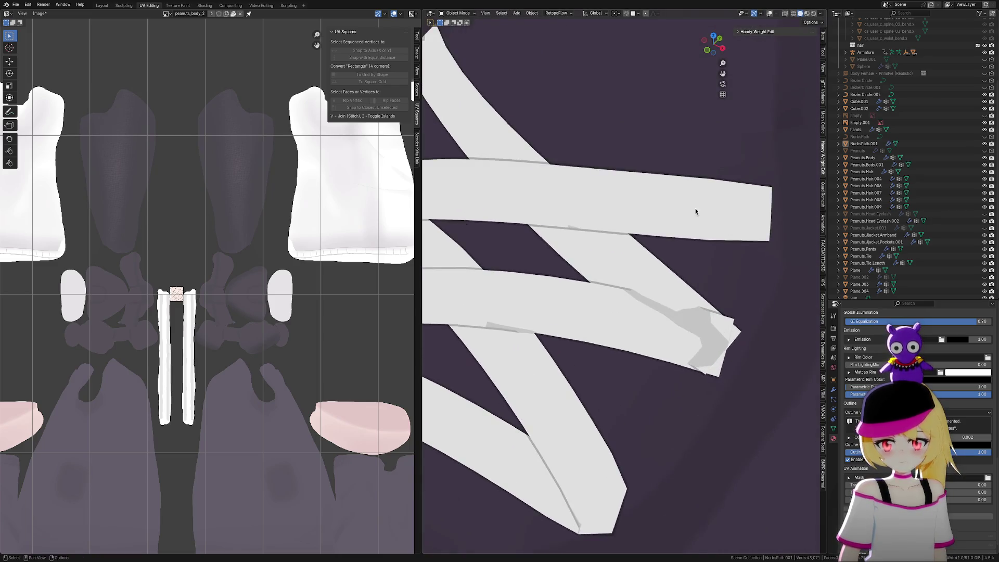
{"action": "key", "text": "shift+alt+z"}
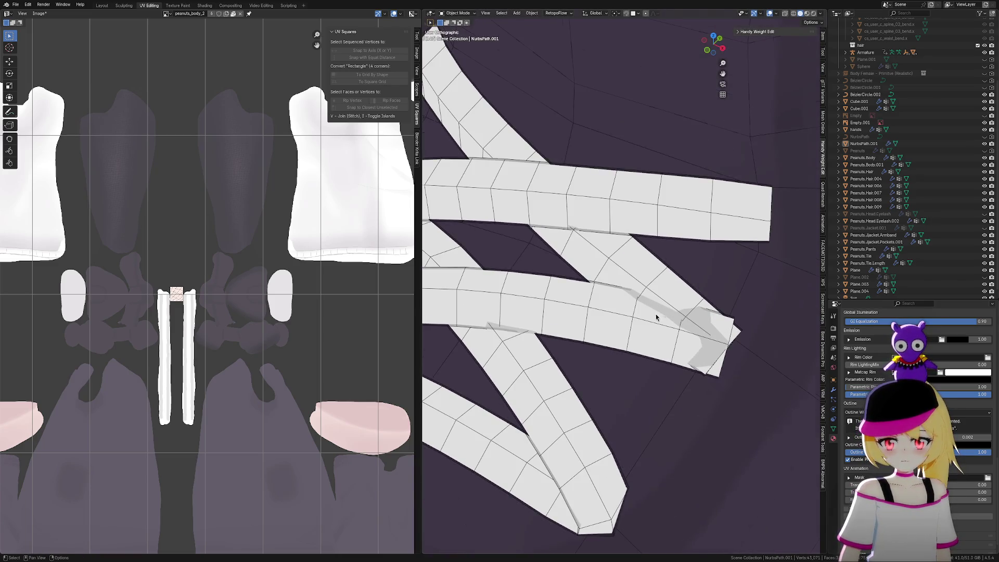
{"action": "left_click", "coordinate": [663, 291]}
{"action": "key", "text": "Tab"}
{"action": "scroll", "coordinate": [774, 370], "scroll_direction": "up", "scroll_amount": 2}
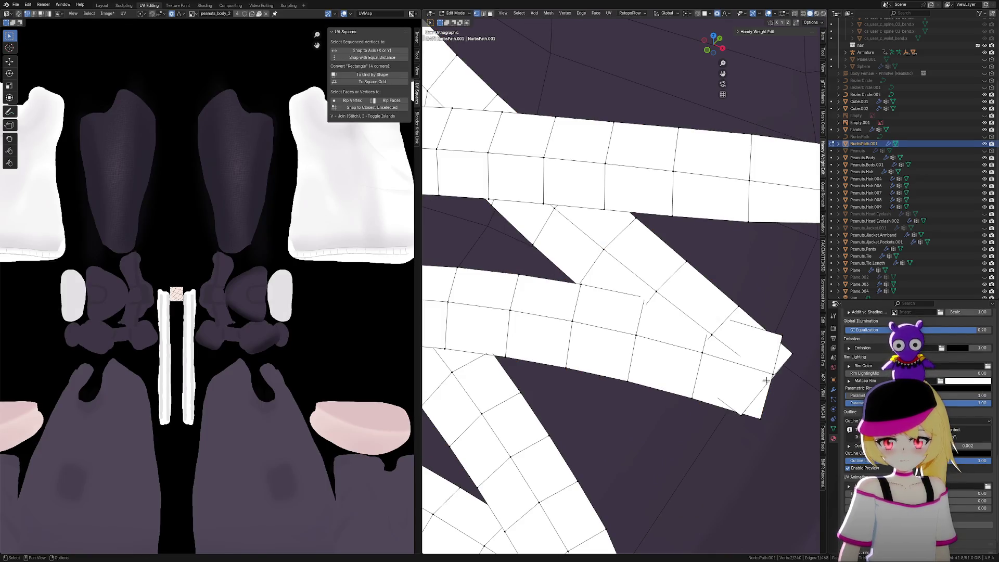
{"action": "mouse_move", "coordinate": [769, 408]}
{"action": "middle_mouse_down"}
{"action": "mouse_move", "coordinate": [778, 395]}
{"action": "mouse_move", "coordinate": [758, 361]}
{"action": "middle_mouse_up"}
Move a strip-tip vertex vertically along Z to reposition the tip
{"action": "left_click", "coordinate": [703, 316]}
{"action": "key", "text": "g"}
{"action": "key", "text": "z"}
{"action": "scroll", "coordinate": [717, 322], "scroll_direction": "down", "scroll_amount": 4}
{"action": "scroll", "coordinate": [719, 325], "scroll_direction": "down", "scroll_amount": 8}
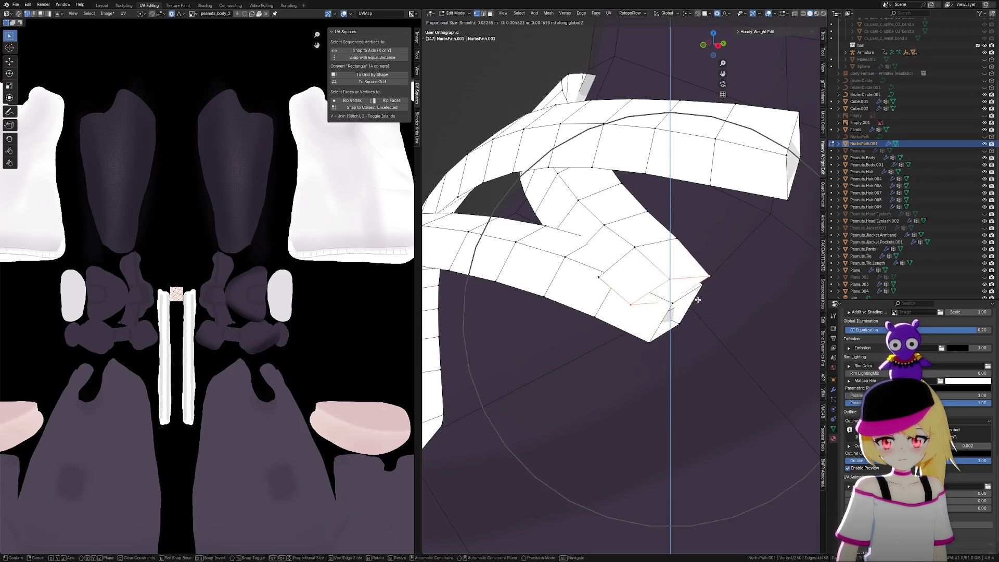
{"action": "scroll", "coordinate": [693, 291], "scroll_direction": "down", "scroll_amount": 4}
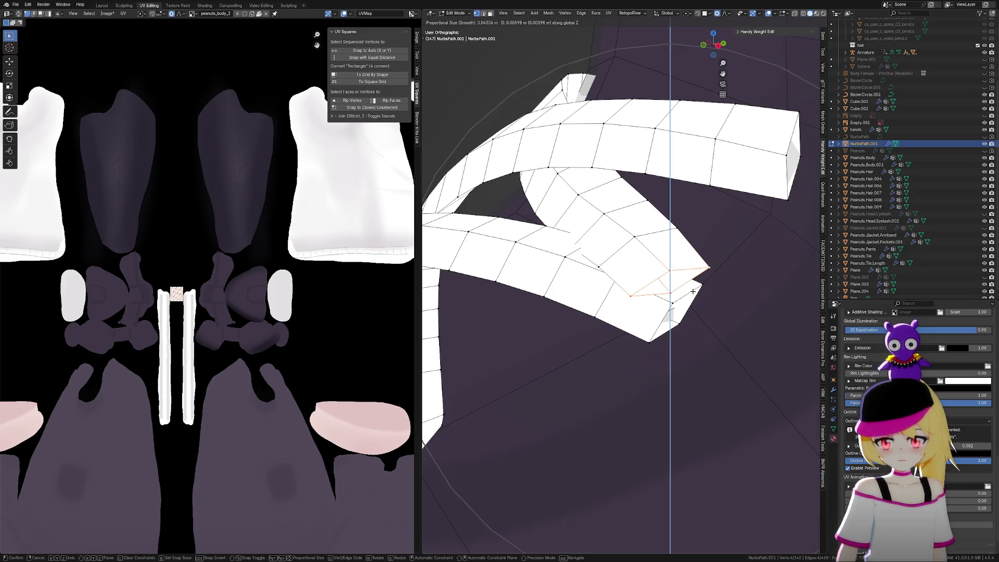
{"action": "left_click", "coordinate": [671, 294]}
{"action": "mouse_move", "coordinate": [663, 296]}
{"action": "middle_mouse_down"}
{"action": "mouse_move", "coordinate": [576, 272]}
{"action": "mouse_move", "coordinate": [627, 325]}
{"action": "mouse_move", "coordinate": [669, 330]}
{"action": "mouse_move", "coordinate": [687, 320]}
{"action": "middle_mouse_up"}
{"action": "scroll", "coordinate": [677, 327], "scroll_direction": "down", "scroll_amount": 4}
{"action": "scroll", "coordinate": [699, 305], "scroll_direction": "down", "scroll_amount": 4}
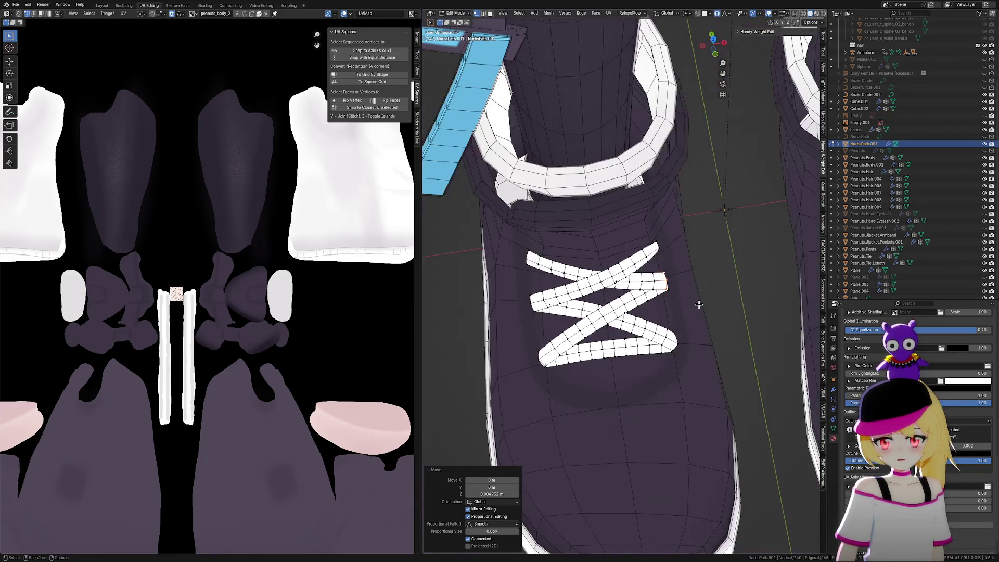
Leave Edit Mode, restore the overlays, and return to editing the lace mesh
{"action": "key", "text": "Tab"}
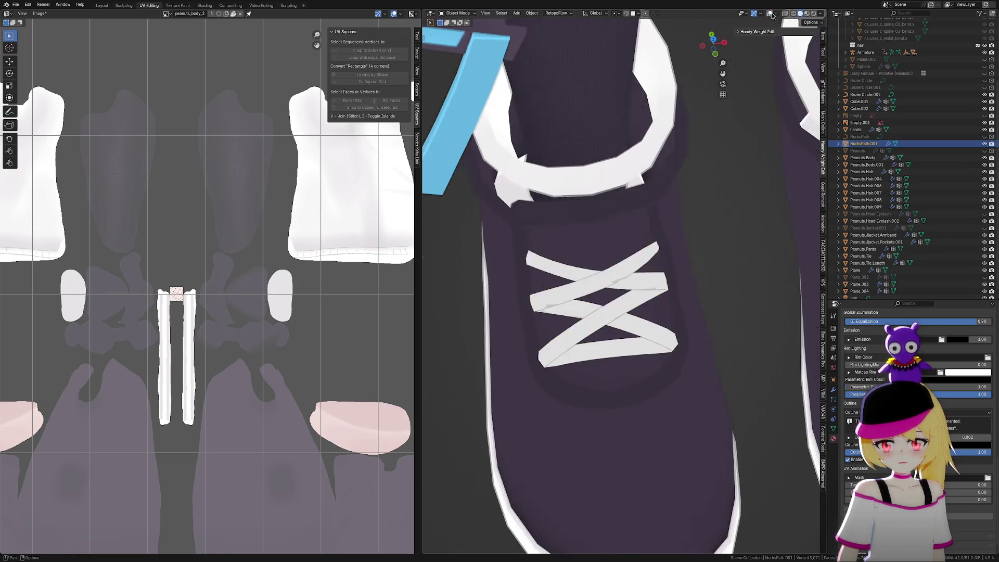
{"action": "scroll", "coordinate": [710, 228], "scroll_direction": "down", "scroll_amount": 3}
{"action": "scroll", "coordinate": [710, 228], "scroll_direction": "up", "scroll_amount": 3}
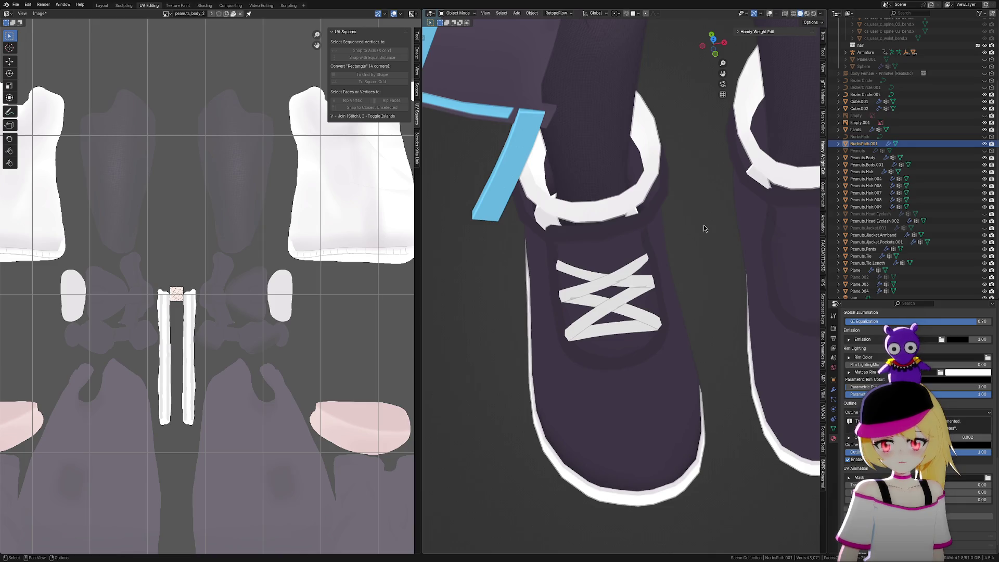
{"action": "scroll", "coordinate": [704, 228], "scroll_direction": "up", "scroll_amount": 5}
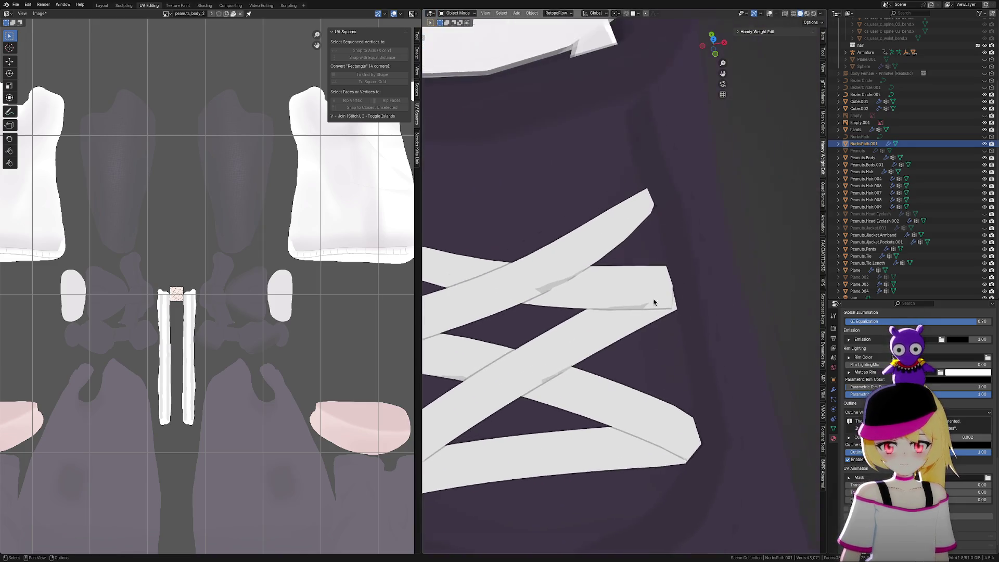
{"action": "scroll", "coordinate": [654, 302], "scroll_direction": "down", "scroll_amount": 3}
{"action": "key", "text": "shift+alt+z"}
{"action": "scroll", "coordinate": [731, 297], "scroll_direction": "up", "scroll_amount": 3}
{"action": "key", "text": "ctrl+Tab"}
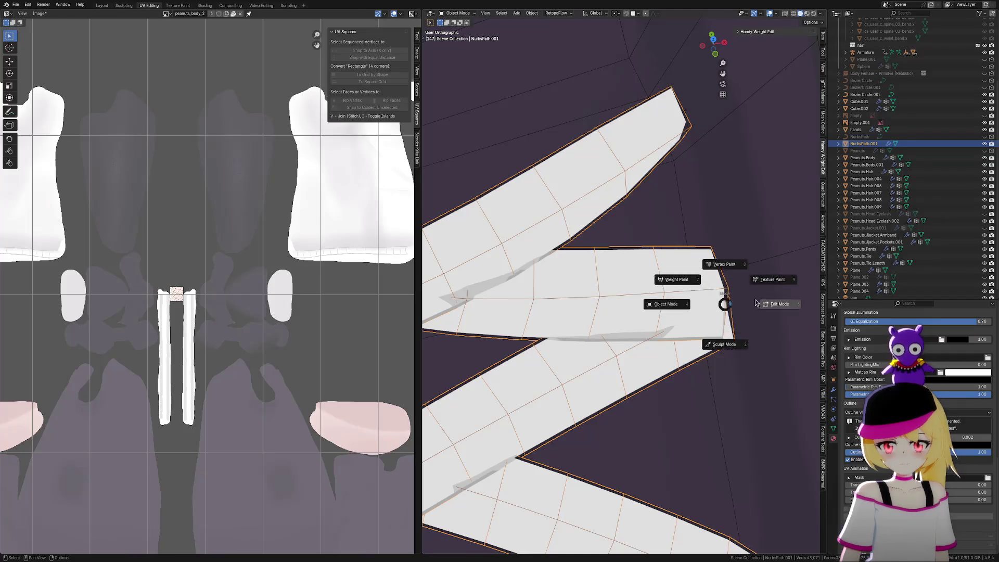
{"action": "left_click", "coordinate": [746, 305]}
{"action": "scroll", "coordinate": [705, 283], "scroll_direction": "up", "scroll_amount": 2}
{"action": "mouse_move", "coordinate": [705, 283]}
{"action": "middle_mouse_down"}
{"action": "mouse_move", "coordinate": [669, 270]}
{"action": "mouse_move", "coordinate": [661, 235]}
{"action": "mouse_move", "coordinate": [679, 286]}
{"action": "middle_mouse_up"}
Move a corner vertex of the strip along X, undoing and redoing the move once
{"action": "left_click", "coordinate": [674, 264]}
{"action": "left_click", "coordinate": [669, 278]}
{"action": "key", "text": "g"}
{"action": "key", "text": "x"}
{"action": "scroll", "coordinate": [691, 267], "scroll_direction": "up", "scroll_amount": 20}
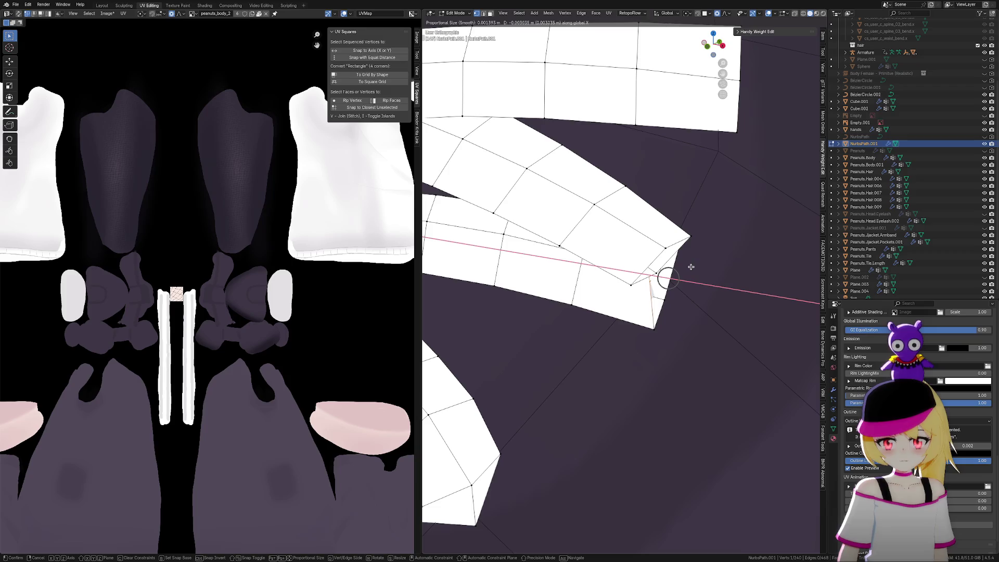
{"action": "left_click", "coordinate": [680, 270]}
{"action": "key", "text": "ctrl+z"}
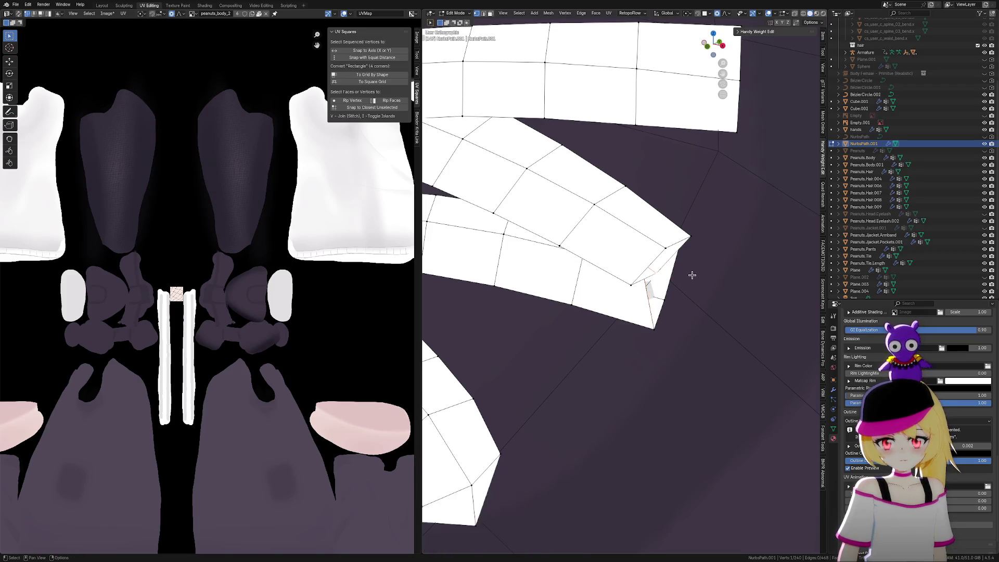
{"action": "key", "text": "g"}
{"action": "key", "text": "x"}
{"action": "left_click", "coordinate": [671, 274]}
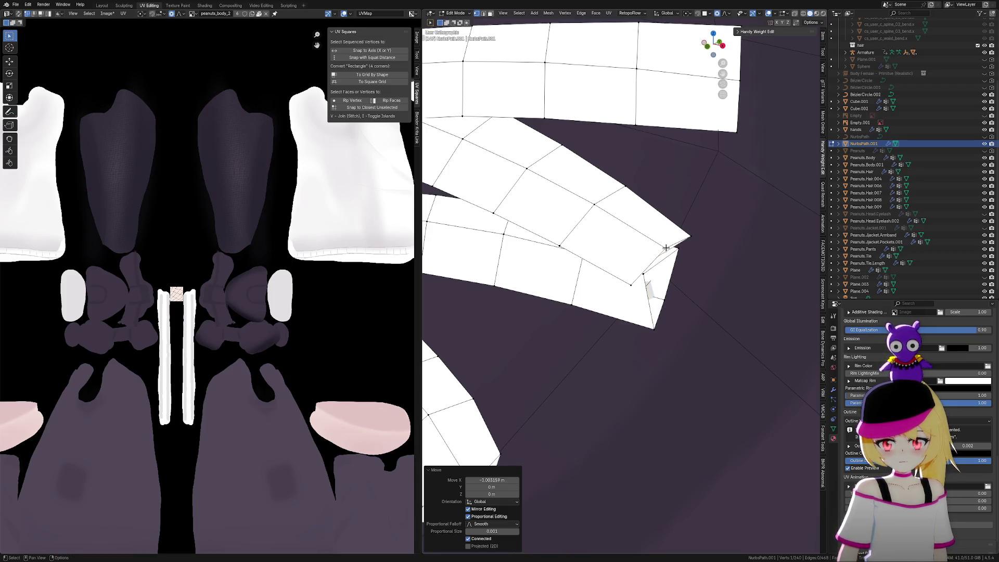
Add the lower vertex and move both vertices along X
{"action": "left_click", "coordinate": [658, 330], "text": "shift"}
{"action": "mouse_move", "coordinate": [664, 324]}
{"action": "middle_mouse_down"}
{"action": "mouse_move", "coordinate": [680, 328]}
{"action": "mouse_move", "coordinate": [670, 333]}
{"action": "mouse_move", "coordinate": [666, 320]}
{"action": "mouse_move", "coordinate": [691, 307]}
{"action": "mouse_move", "coordinate": [687, 292]}
{"action": "mouse_move", "coordinate": [696, 296]}
{"action": "mouse_move", "coordinate": [652, 279]}
{"action": "mouse_move", "coordinate": [654, 268]}
{"action": "mouse_move", "coordinate": [652, 294]}
{"action": "middle_mouse_up"}
{"action": "key", "text": "g"}
{"action": "key", "text": "x"}
{"action": "left_click", "coordinate": [722, 328]}
Select the hidden tip vertex using X-ray and move it up along Z, then freely
{"action": "left_click", "coordinate": [618, 260]}
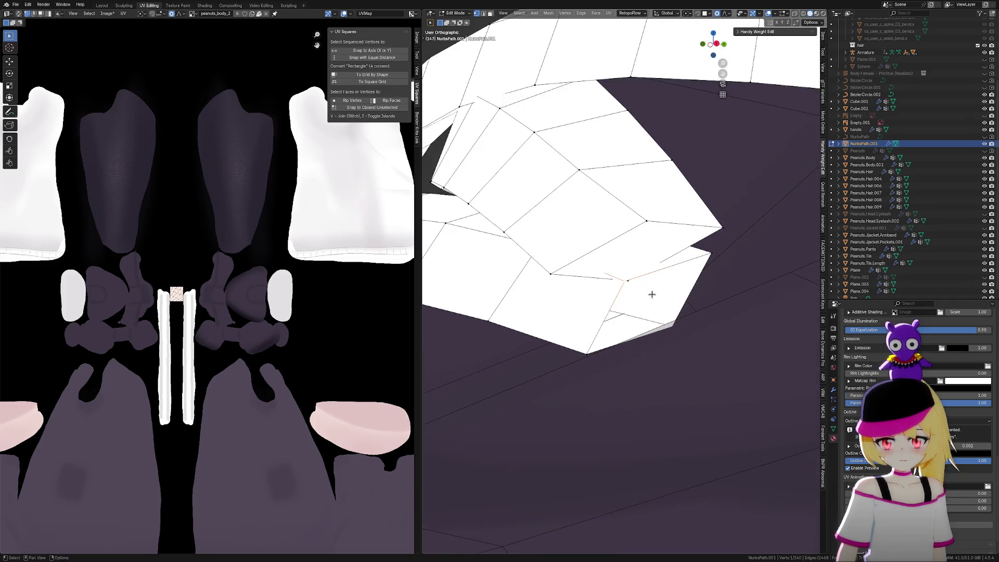
{"action": "scroll", "coordinate": [652, 294], "scroll_direction": "up", "scroll_amount": 5}
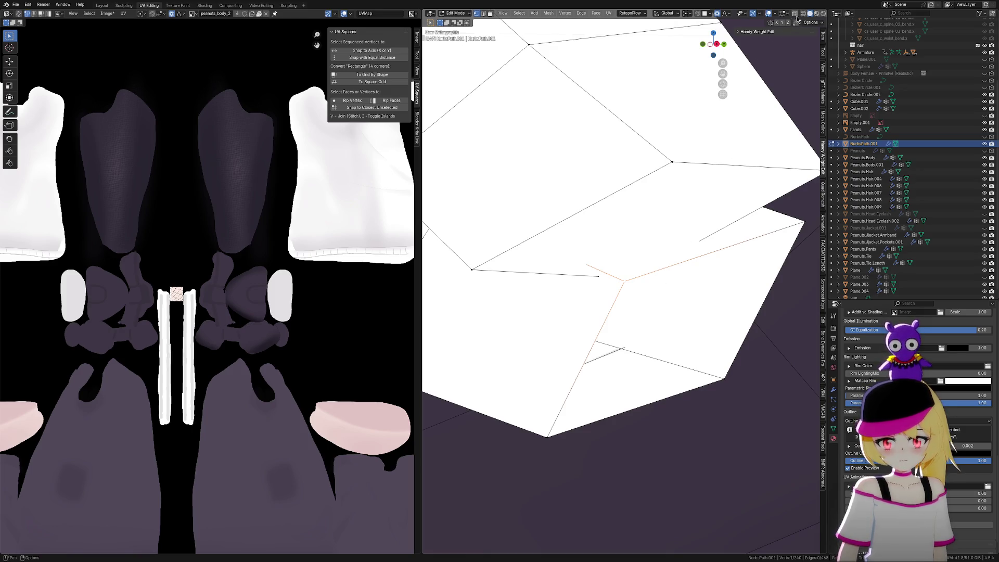
{"action": "left_click", "coordinate": [794, 16]}
{"action": "left_click", "coordinate": [628, 275]}
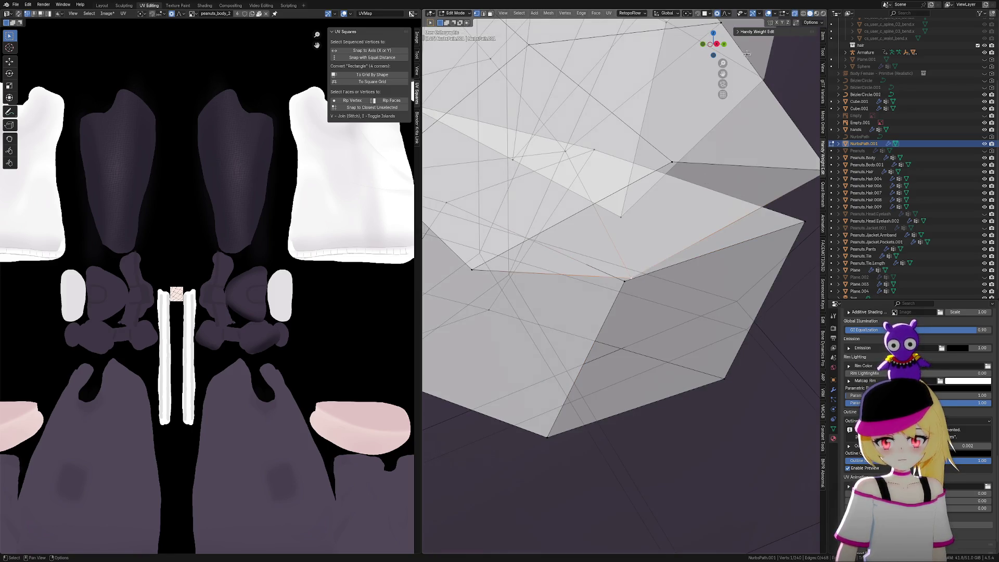
{"action": "left_click", "coordinate": [796, 19]}
{"action": "key", "text": "g"}
{"action": "key", "text": "z"}
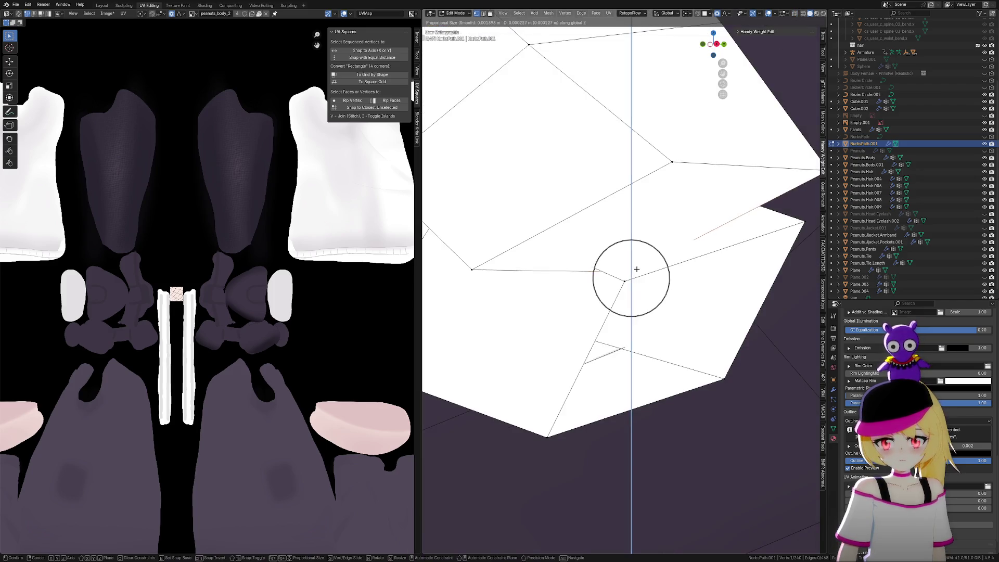
{"action": "left_click", "coordinate": [627, 234]}
{"action": "mouse_move", "coordinate": [627, 235]}
{"action": "middle_mouse_down"}
{"action": "mouse_move", "coordinate": [667, 257]}
{"action": "mouse_move", "coordinate": [718, 245]}
{"action": "mouse_move", "coordinate": [754, 272]}
{"action": "mouse_move", "coordinate": [683, 287]}
{"action": "mouse_move", "coordinate": [695, 290]}
{"action": "mouse_move", "coordinate": [698, 279]}
{"action": "mouse_move", "coordinate": [679, 278]}
{"action": "middle_mouse_up"}
{"action": "key", "text": "g"}
{"action": "left_click", "coordinate": [731, 267]}
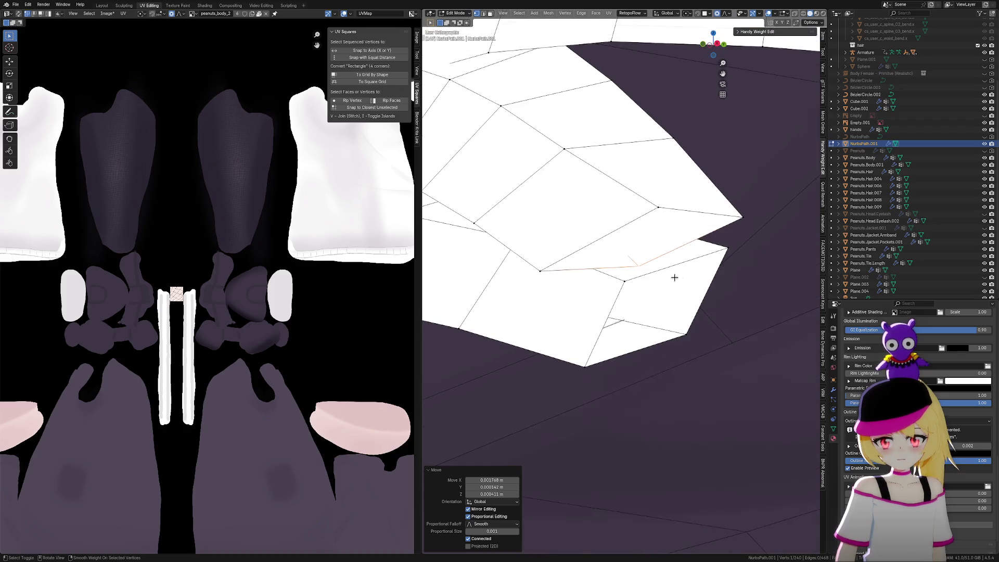
Select the tip vertex and slide it along its edge to close the gap at the strip end
{"action": "left_click", "coordinate": [623, 282], "text": "shift"}
{"action": "left_click", "coordinate": [584, 367], "text": "shift"}
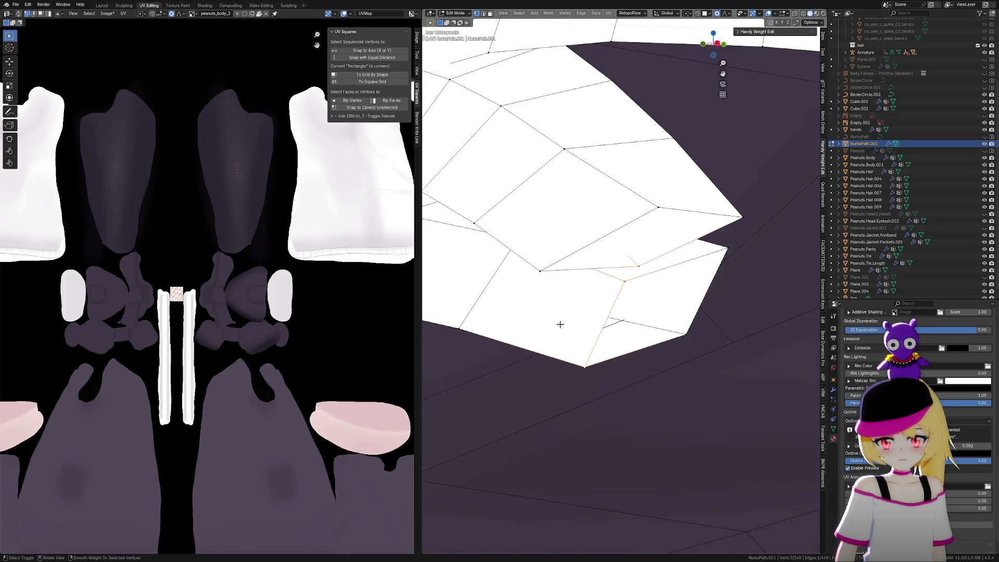
{"action": "left_click", "coordinate": [542, 270], "text": "shift"}
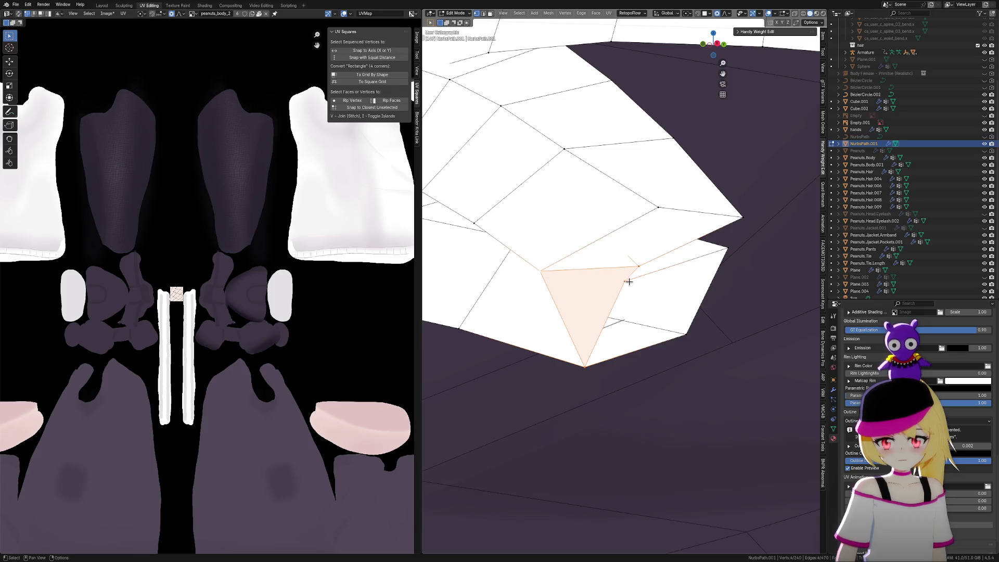
{"action": "left_click", "coordinate": [635, 267]}
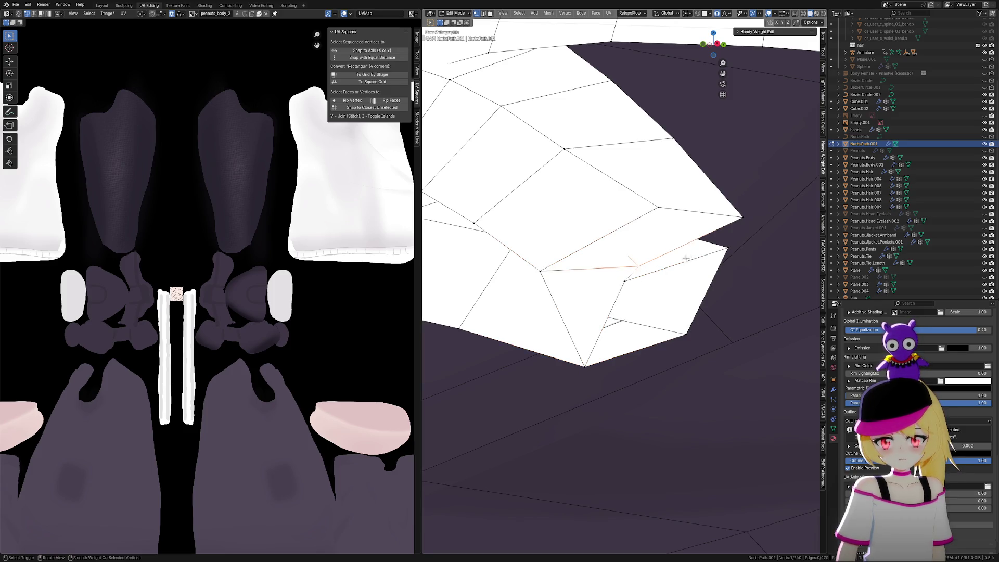
{"action": "left_click", "coordinate": [632, 270], "text": "alt"}
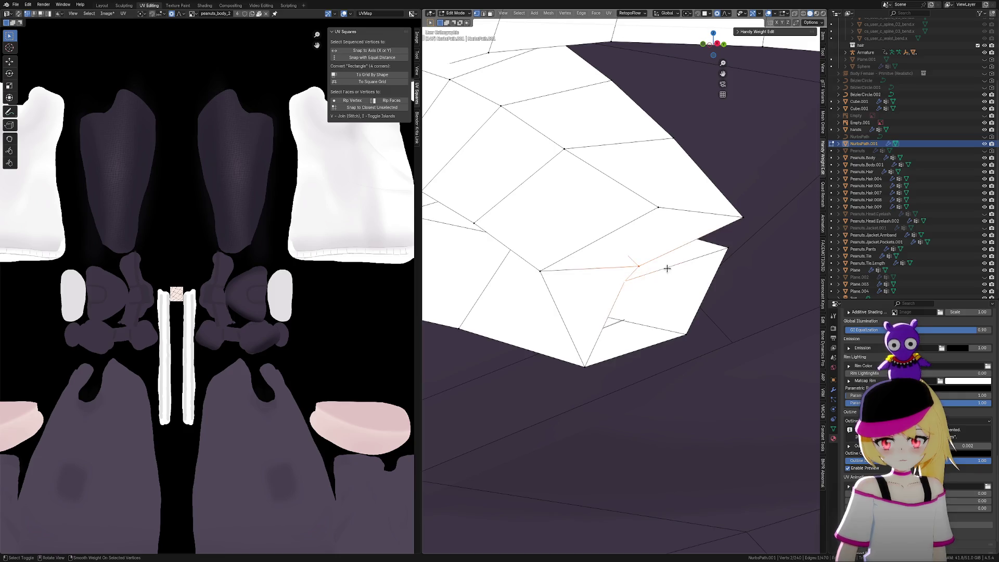
{"action": "left_click_drag", "start_coordinate": [723, 244], "coordinate": [742, 217]}
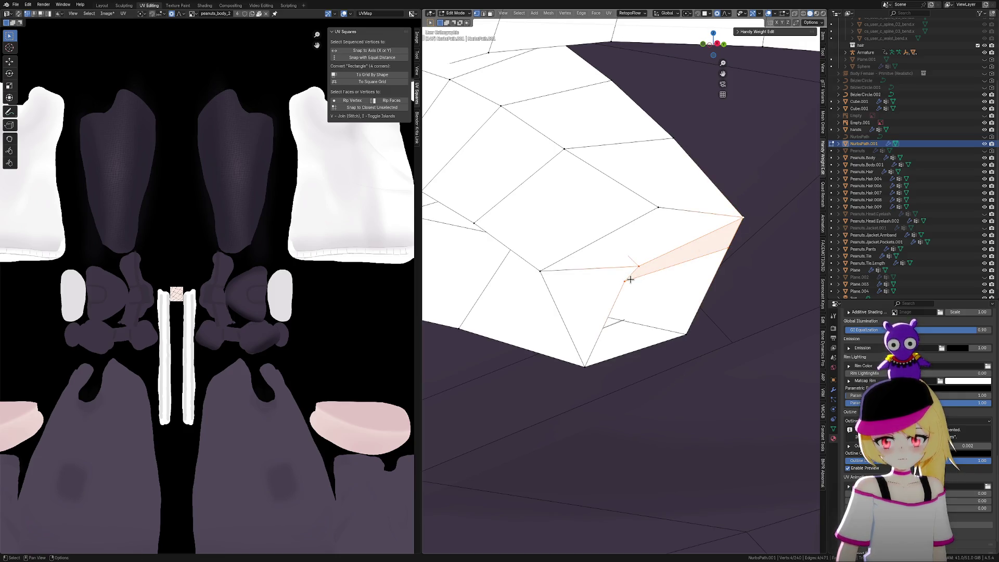
{"action": "key", "text": "g"}
{"action": "key", "text": "g"}
{"action": "left_click", "coordinate": [650, 281]}
Add a second vertex to the selection and scale the pair
{"action": "middle_click_drag", "start_coordinate": [660, 283], "coordinate": [656, 314]}
{"action": "left_click", "coordinate": [538, 286], "text": "shift"}
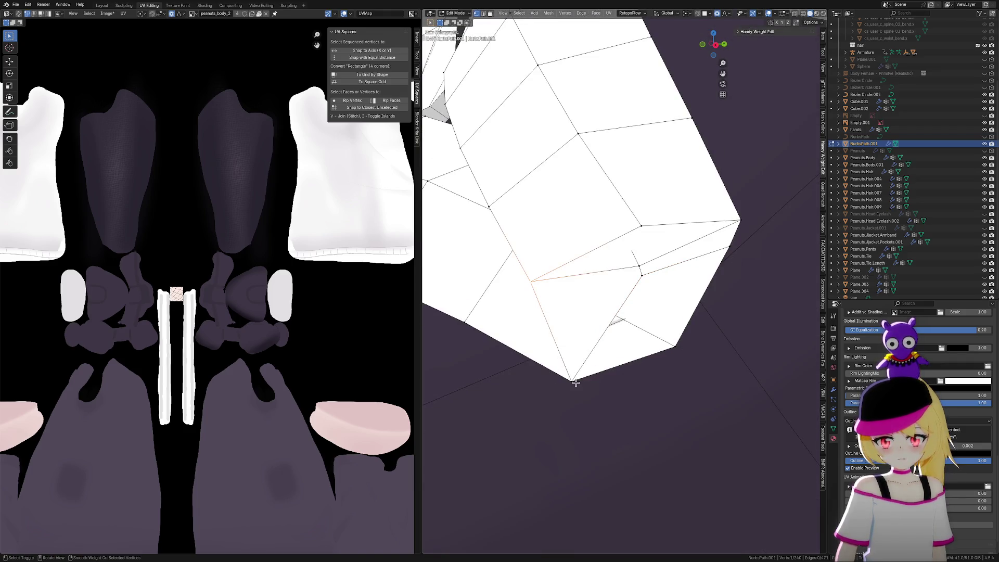
{"action": "key", "text": "s"}
{"action": "key", "text": "Escape"}
{"action": "key", "text": "s"}
{"action": "left_click", "coordinate": [761, 231]}
Select the four corner vertices around the gap and fill them with a quad face
{"action": "left_click", "coordinate": [637, 226]}
{"action": "left_click", "coordinate": [542, 310], "text": "shift"}
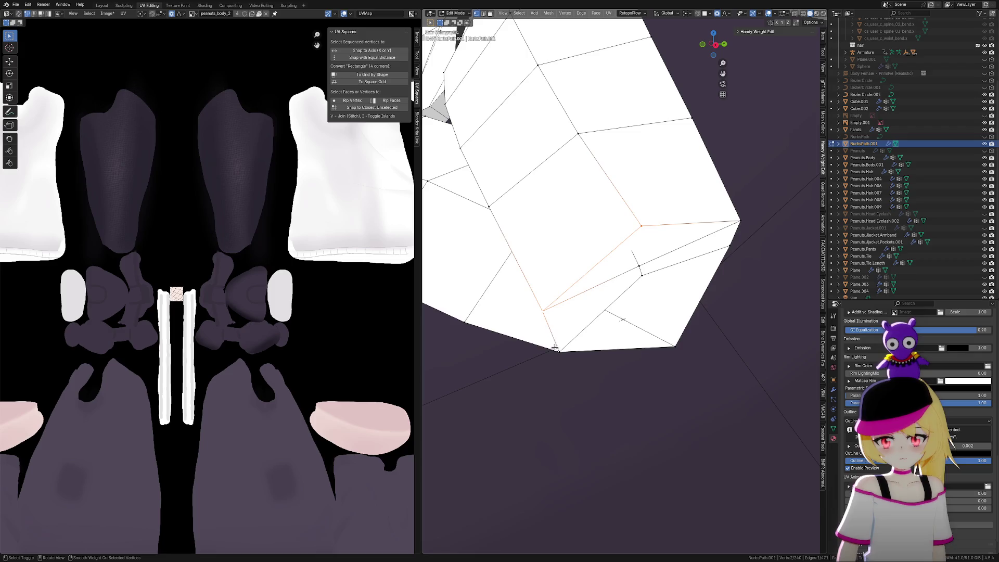
{"action": "left_click", "coordinate": [560, 351], "text": "shift"}
{"action": "left_click", "coordinate": [675, 346], "text": "shift"}
{"action": "key", "text": "f"}
Select the two tip vertices and scale them down with smooth proportional falloff to taper the tip
{"action": "left_click", "coordinate": [730, 246]}
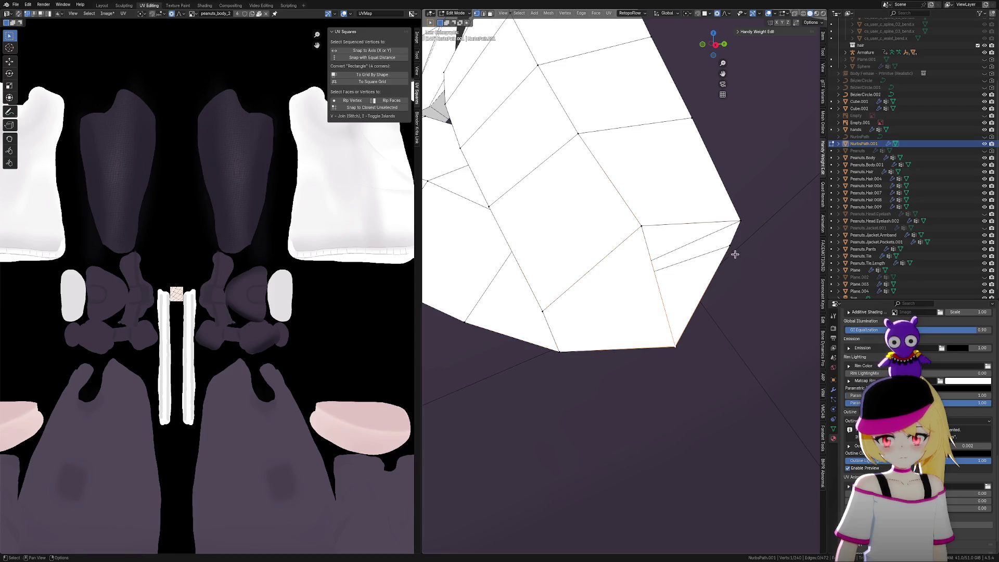
{"action": "left_click", "coordinate": [654, 220], "text": "shift"}
{"action": "scroll", "coordinate": [720, 286], "scroll_direction": "down", "scroll_amount": 3}
{"action": "mouse_move", "coordinate": [720, 286]}
{"action": "middle_mouse_down"}
{"action": "mouse_move", "coordinate": [660, 326]}
{"action": "mouse_move", "coordinate": [640, 288]}
{"action": "middle_mouse_up"}
{"action": "left_click", "coordinate": [637, 286]}
{"action": "left_click", "coordinate": [647, 309], "text": "shift"}
{"action": "key", "text": "s"}
{"action": "left_click", "coordinate": [686, 320]}
{"action": "mouse_move", "coordinate": [685, 321]}
{"action": "middle_mouse_down"}
{"action": "mouse_move", "coordinate": [711, 351]}
{"action": "mouse_move", "coordinate": [662, 299]}
{"action": "mouse_move", "coordinate": [680, 297]}
{"action": "middle_mouse_up"}
Rescale the tip vertices by 0.804, 0.649 and 0.919 to refine the taper
{"action": "key", "text": "s"}
{"action": "left_click", "coordinate": [716, 326]}
{"action": "mouse_move", "coordinate": [716, 327]}
{"action": "middle_mouse_down"}
{"action": "mouse_move", "coordinate": [711, 346]}
{"action": "mouse_move", "coordinate": [742, 375]}
{"action": "mouse_move", "coordinate": [691, 332]}
{"action": "middle_mouse_up"}
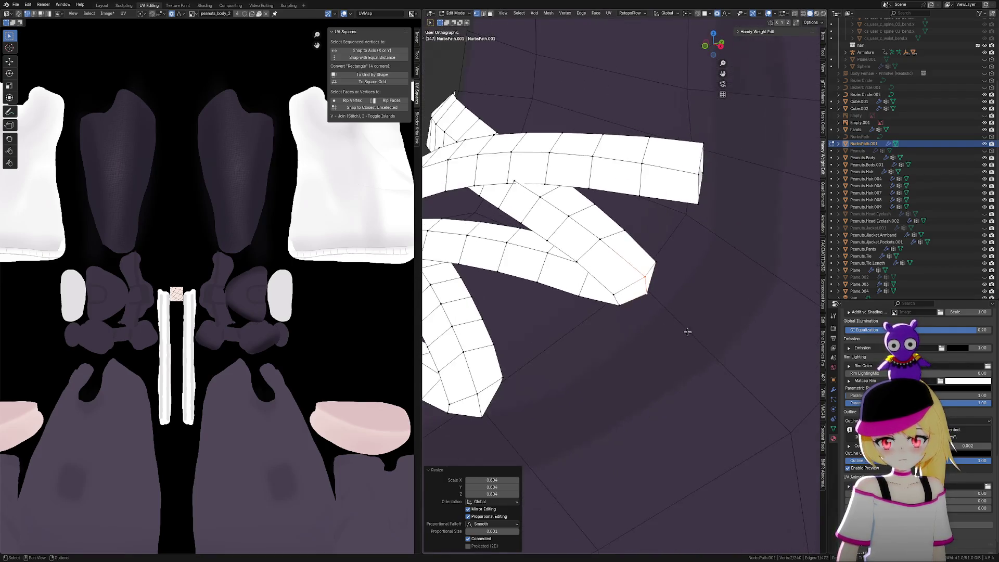
{"action": "key", "text": "s"}
{"action": "left_click", "coordinate": [686, 333]}
{"action": "mouse_move", "coordinate": [656, 262]}
{"action": "middle_mouse_down"}
{"action": "mouse_move", "coordinate": [695, 283]}
{"action": "mouse_move", "coordinate": [667, 284]}
{"action": "mouse_move", "coordinate": [689, 280]}
{"action": "middle_mouse_up"}
{"action": "key", "text": "s"}
{"action": "left_click", "coordinate": [688, 279]}
{"action": "middle_click_drag", "start_coordinate": [632, 273], "coordinate": [700, 307]}
Slide a tip vertex 0.278 along its edge and return to Object Mode
{"action": "key", "text": "g"}
{"action": "key", "text": "g"}
{"action": "left_click", "coordinate": [685, 300]}
{"action": "scroll", "coordinate": [698, 311], "scroll_direction": "down", "scroll_amount": 5}
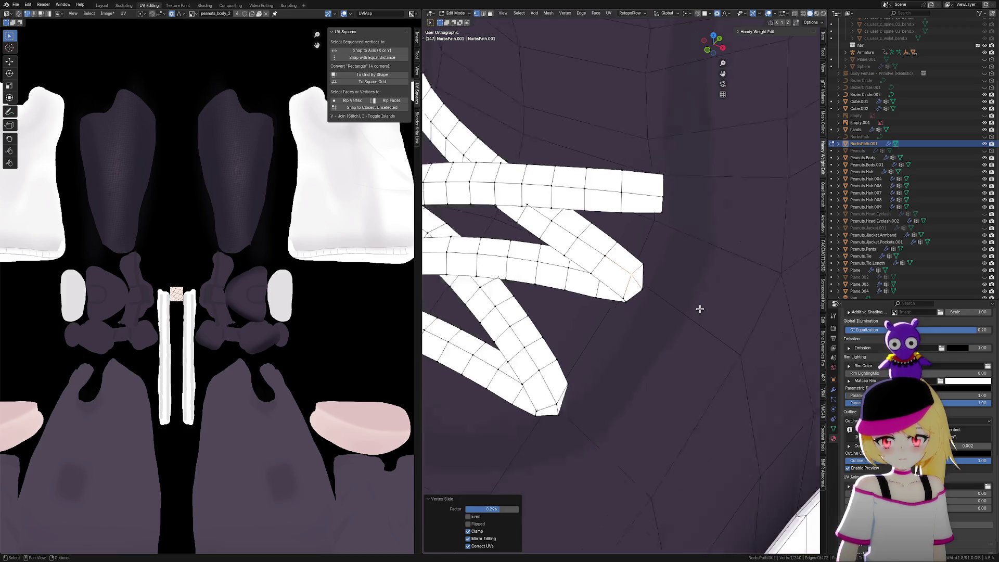
{"action": "mouse_move", "coordinate": [636, 294]}
{"action": "middle_mouse_down"}
{"action": "mouse_move", "coordinate": [671, 324]}
{"action": "mouse_move", "coordinate": [658, 289]}
{"action": "middle_mouse_up"}
{"action": "key", "text": "Tab"}
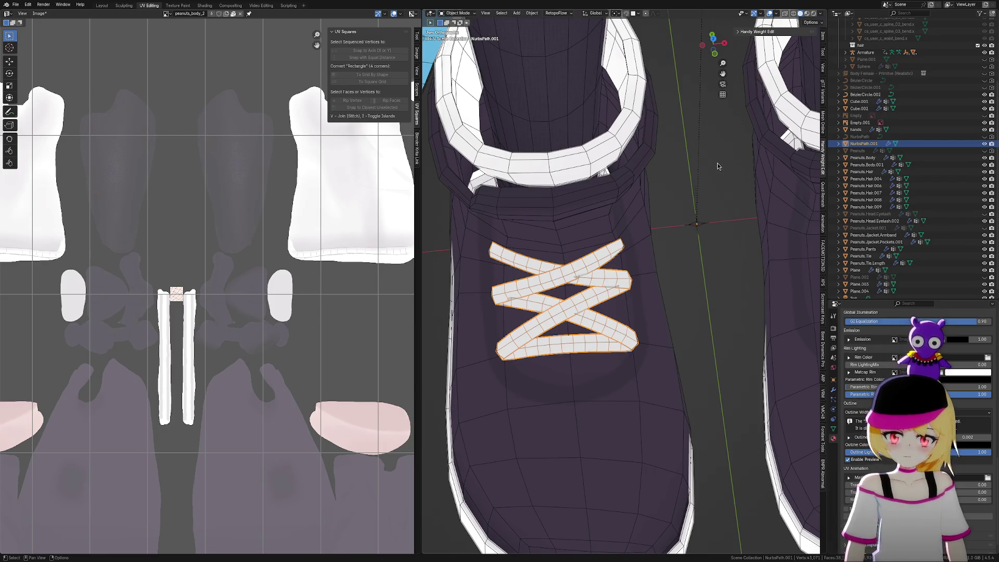
Hide the viewport overlays and view the shoes from the front to judge the laces
{"action": "left_click", "coordinate": [771, 14]}
{"action": "scroll", "coordinate": [643, 267], "scroll_direction": "down", "scroll_amount": 5}
{"action": "mouse_move", "coordinate": [643, 268]}
{"action": "middle_mouse_down"}
{"action": "mouse_move", "coordinate": [675, 296]}
{"action": "mouse_move", "coordinate": [676, 314]}
{"action": "mouse_move", "coordinate": [673, 305]}
{"action": "mouse_move", "coordinate": [709, 282]}
{"action": "mouse_move", "coordinate": [709, 294]}
{"action": "mouse_move", "coordinate": [651, 270]}
{"action": "middle_mouse_up"}
{"action": "scroll", "coordinate": [651, 270], "scroll_direction": "up", "scroll_amount": 5}
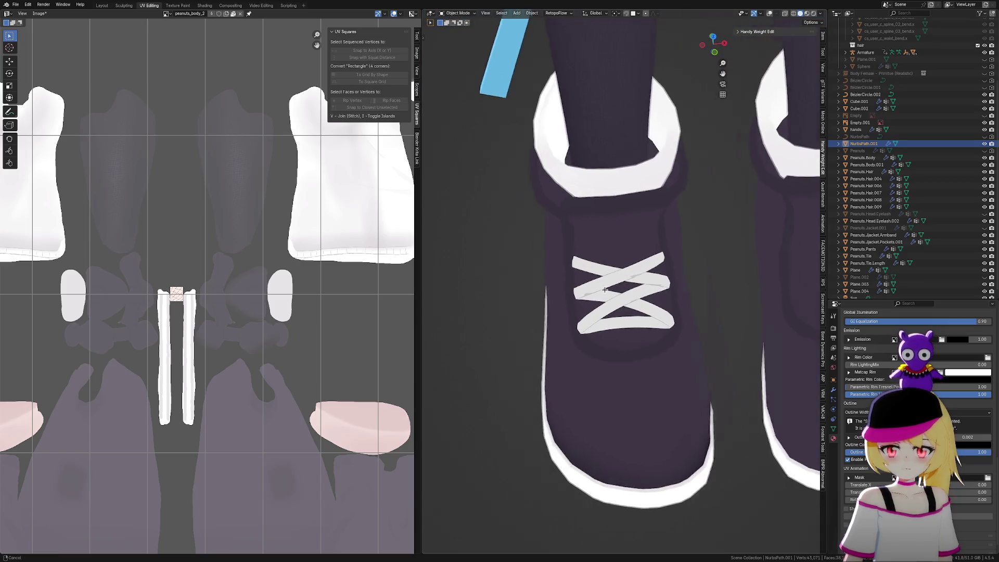
{"action": "scroll", "coordinate": [651, 269], "scroll_direction": "up", "scroll_amount": 5}
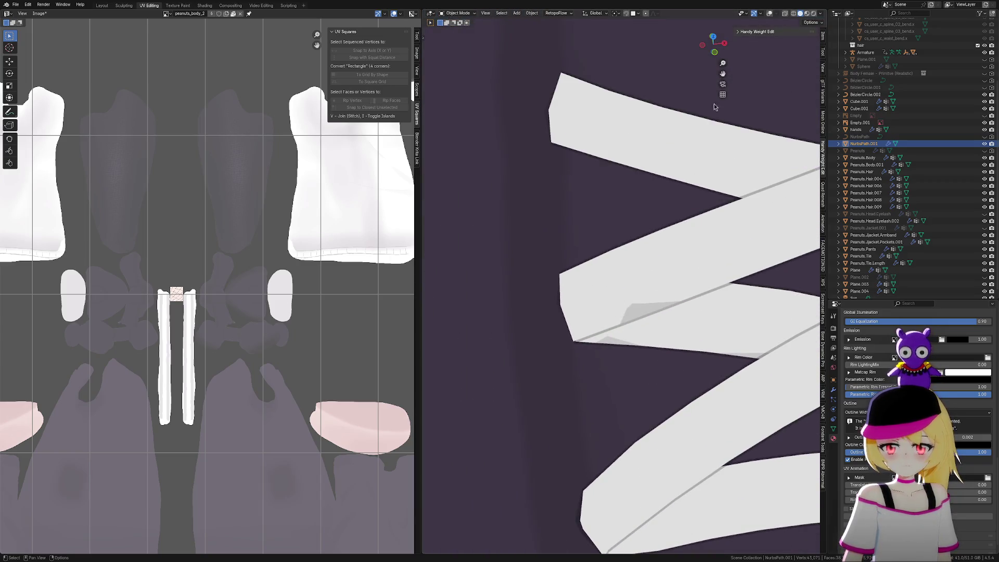
Restore the overlays, orbit around the laces, and return to Edit Mode on the lace mesh
{"action": "left_click", "coordinate": [769, 13]}
{"action": "scroll", "coordinate": [604, 323], "scroll_direction": "up", "scroll_amount": 3}
{"action": "mouse_move", "coordinate": [604, 322]}
{"action": "middle_mouse_down"}
{"action": "mouse_move", "coordinate": [641, 276]}
{"action": "mouse_move", "coordinate": [631, 293]}
{"action": "middle_mouse_up"}
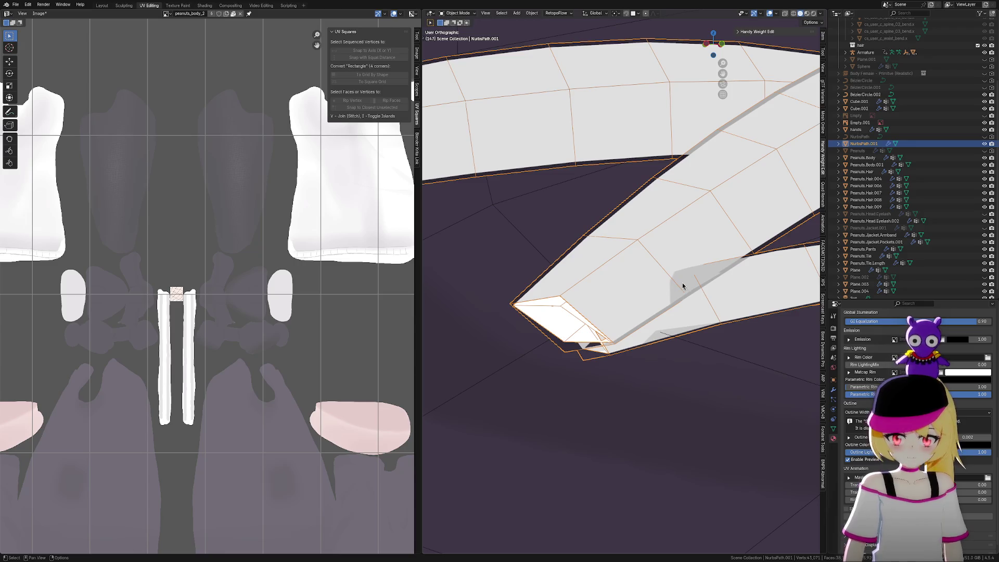
{"action": "left_click", "coordinate": [583, 304]}
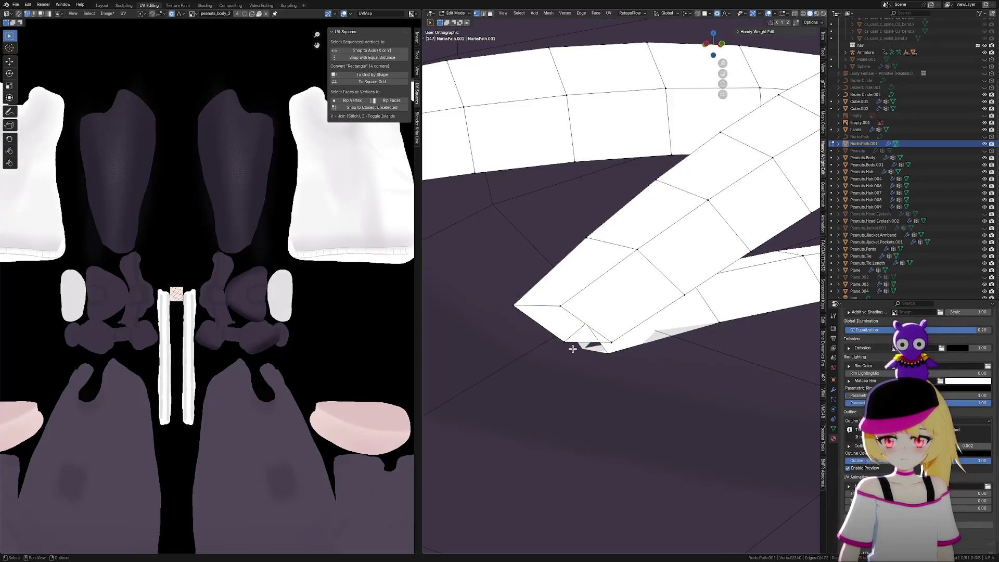
Raise the lace tip vertices about 0.0034 m along Z with proportional editing
{"action": "middle_click_drag", "start_coordinate": [600, 313], "coordinate": [595, 287], "text": "shift"}
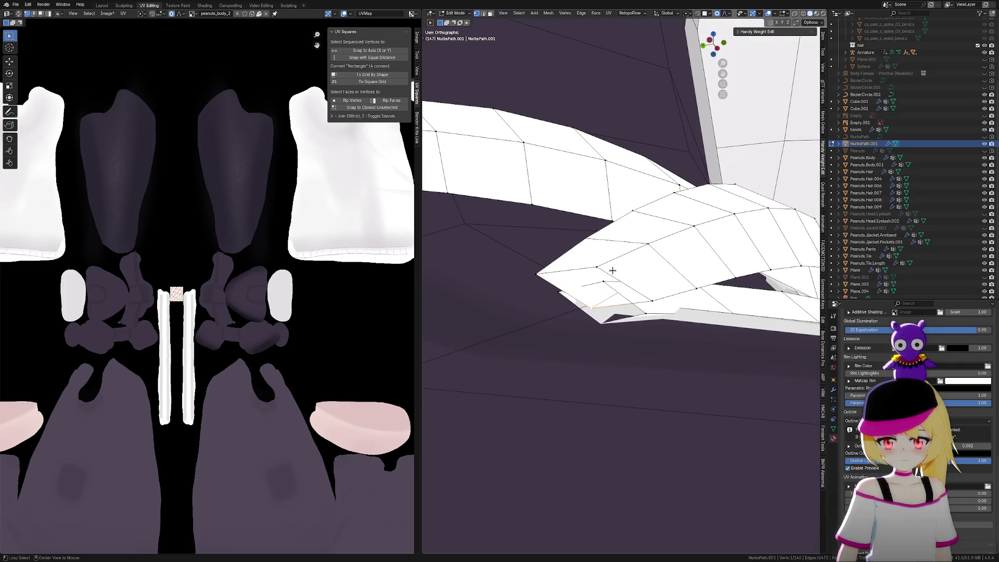
{"action": "key", "text": "g"}
{"action": "key", "text": "z"}
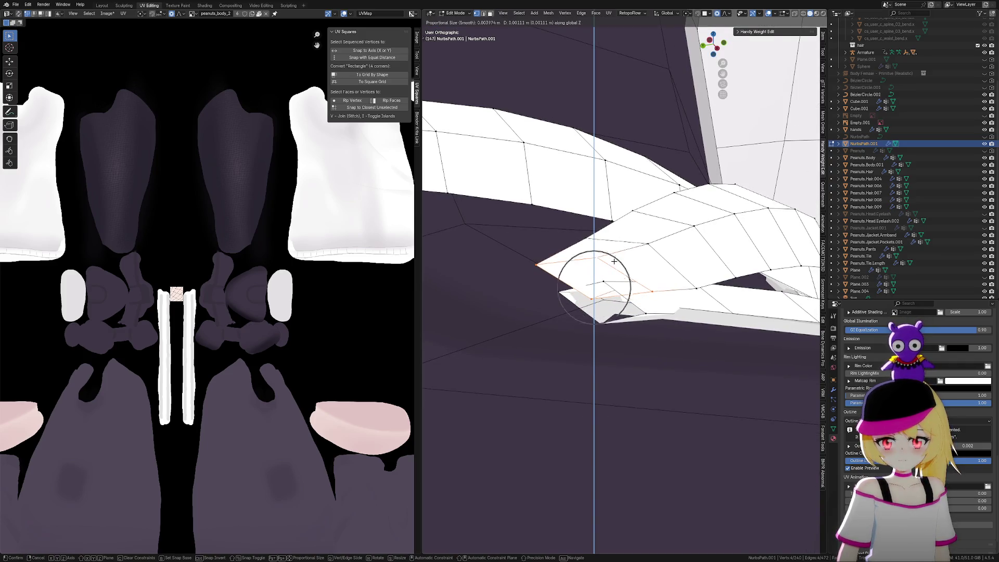
{"action": "scroll", "coordinate": [614, 261], "scroll_direction": "down", "scroll_amount": 20}
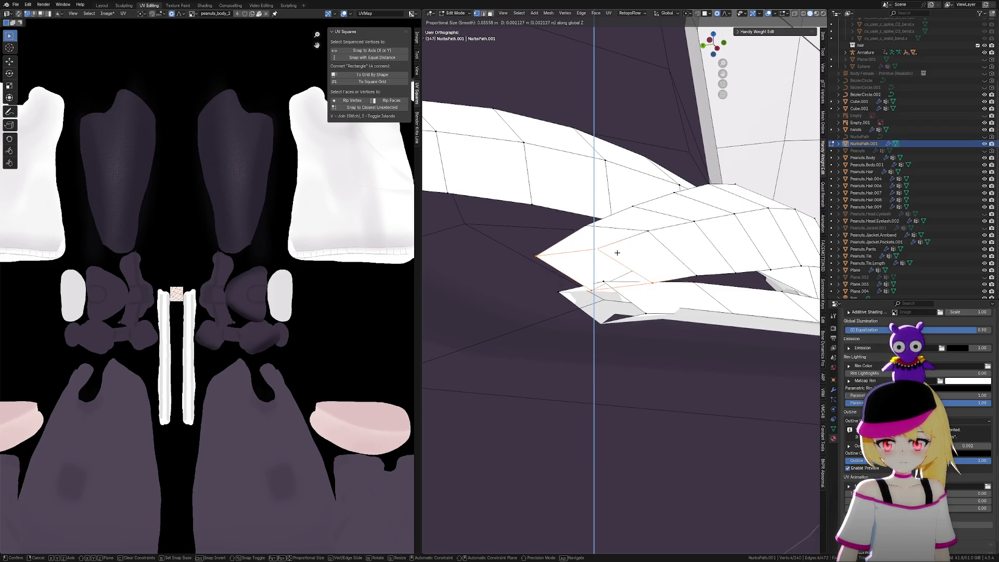
{"action": "scroll", "coordinate": [614, 256], "scroll_direction": "up", "scroll_amount": 1}
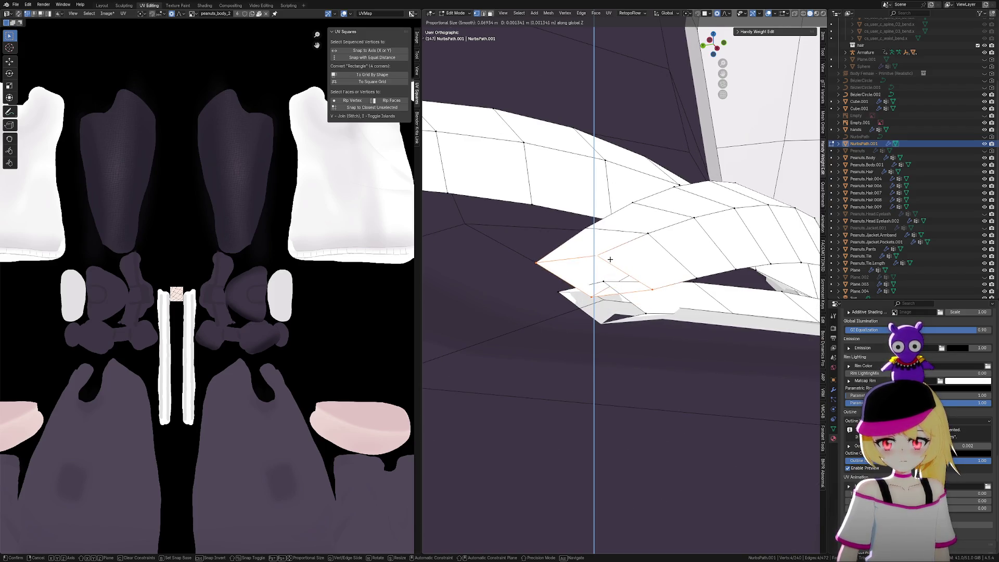
{"action": "mouse_move", "coordinate": [611, 242]}
{"action": "scroll", "coordinate": [611, 241], "scroll_direction": "up", "scroll_amount": 1}
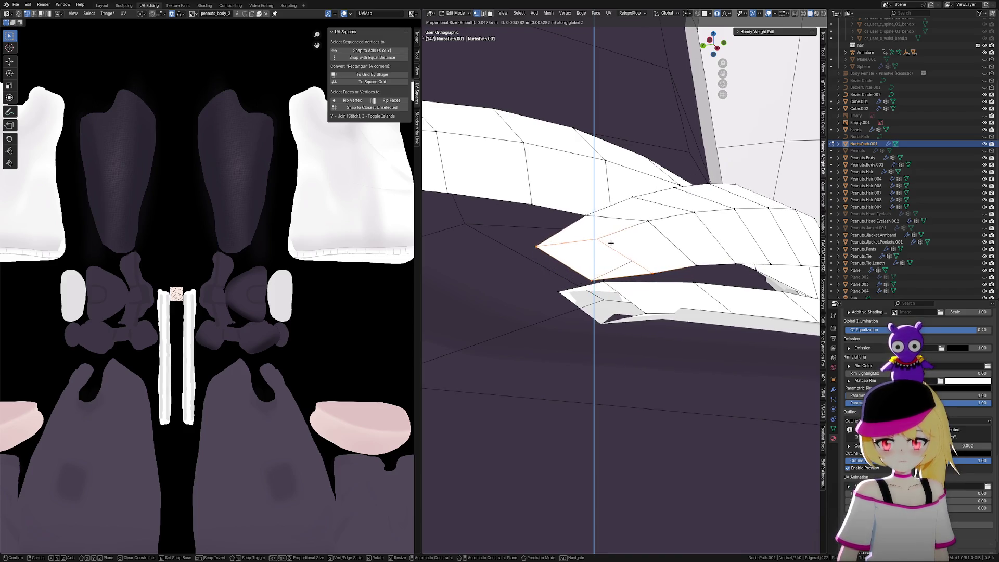
{"action": "left_click", "coordinate": [612, 249]}
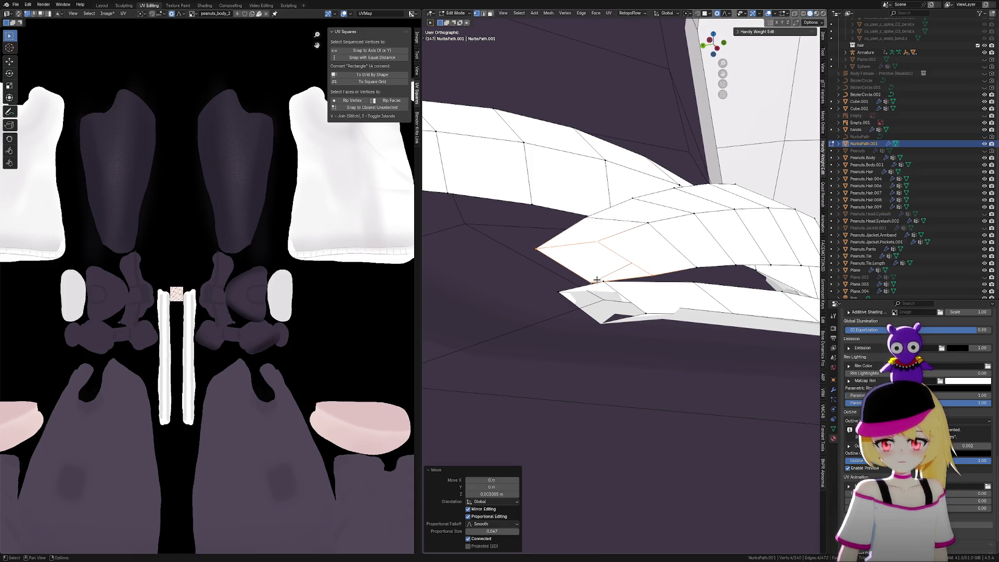
Shift a single lace tip vertex about 0.0006 m along X
{"action": "key", "text": "alt+a"}
{"action": "scroll", "coordinate": [587, 298], "scroll_direction": "up", "scroll_amount": 3}
{"action": "left_click", "coordinate": [586, 298], "text": "shift"}
{"action": "middle_click_drag", "start_coordinate": [658, 301], "coordinate": [626, 312]}
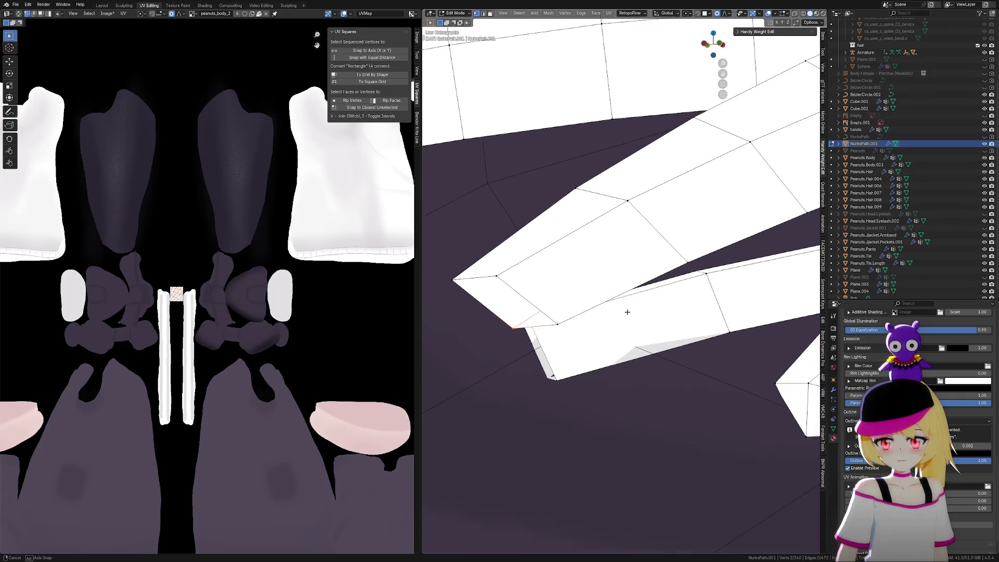
{"action": "key", "text": "g"}
{"action": "key", "text": "x"}
{"action": "scroll", "coordinate": [632, 309], "scroll_direction": "up", "scroll_amount": 20}
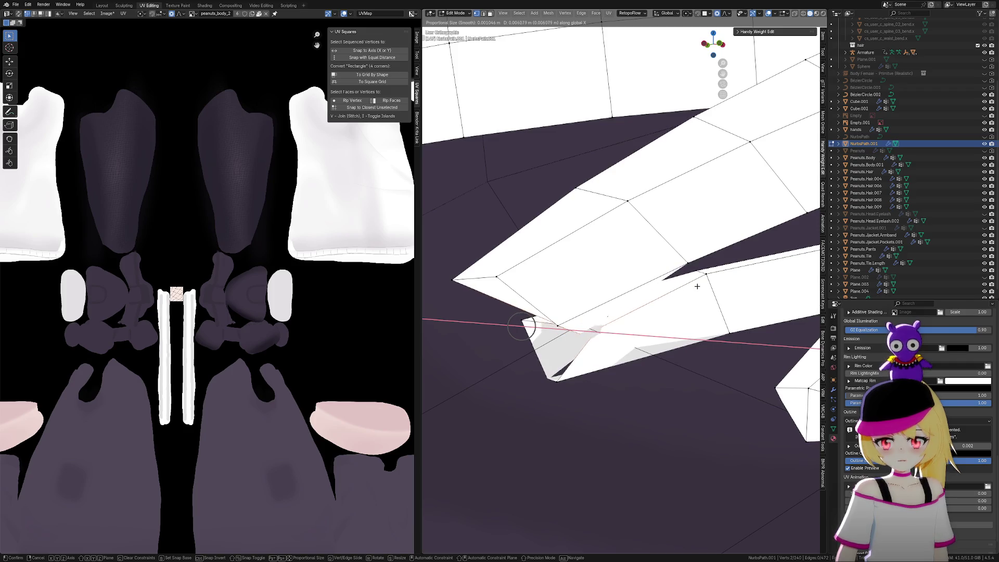
{"action": "left_click", "coordinate": [618, 339]}
{"action": "middle_click_drag", "start_coordinate": [618, 339], "coordinate": [576, 400]}
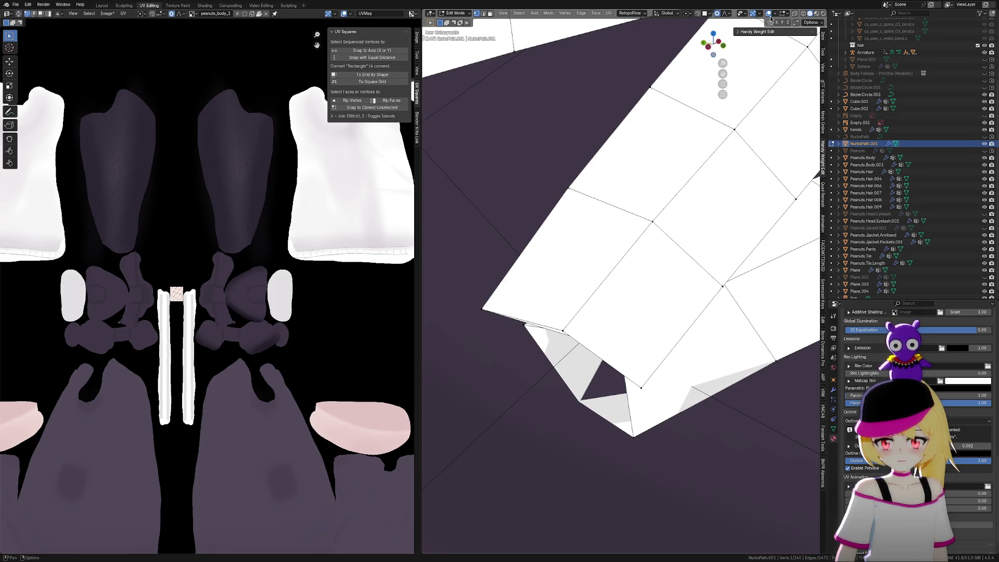
Check the lace end in X-ray view, then lift the selected vertices along Z
{"action": "left_click", "coordinate": [795, 15]}
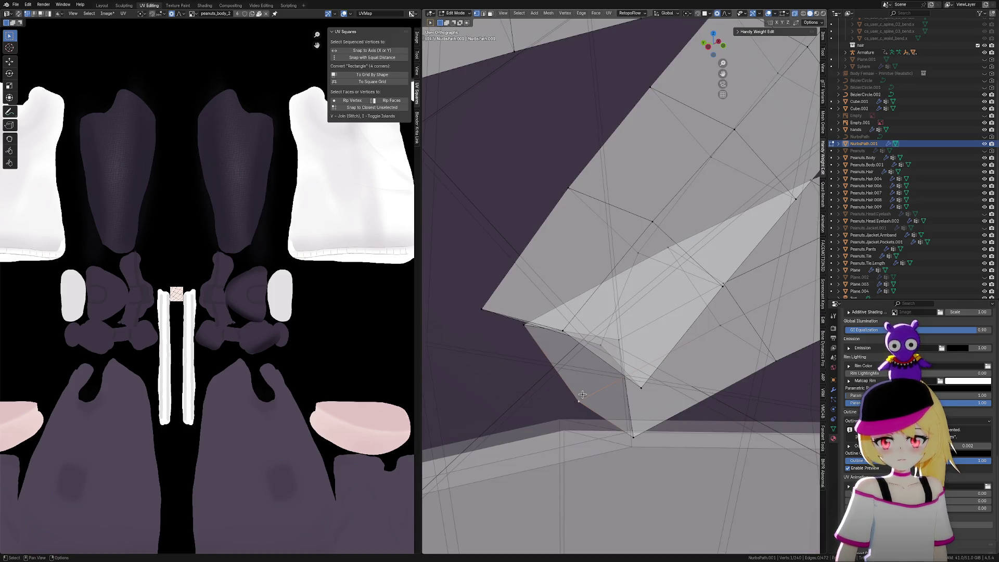
{"action": "left_click", "coordinate": [768, 14]}
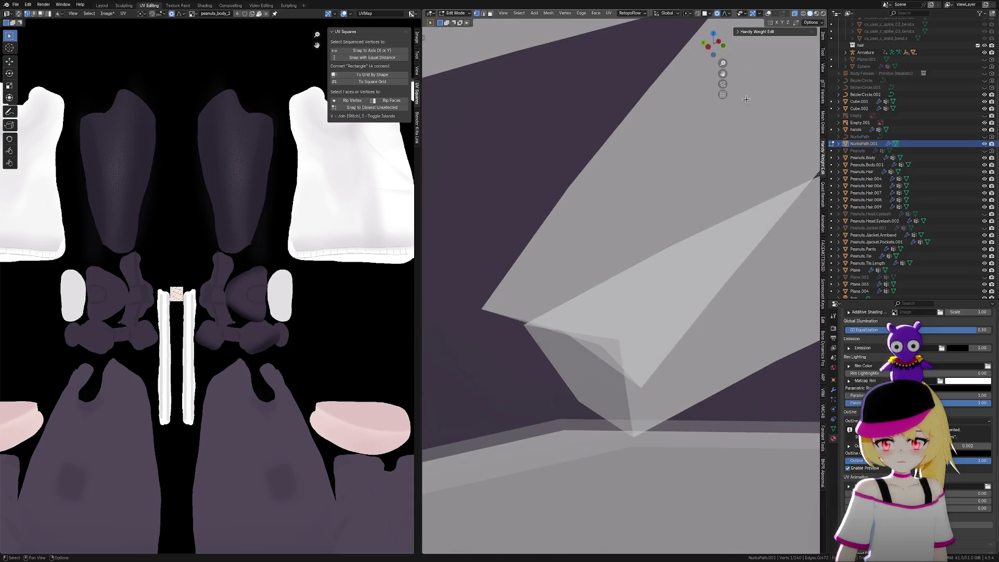
{"action": "left_click", "coordinate": [768, 15]}
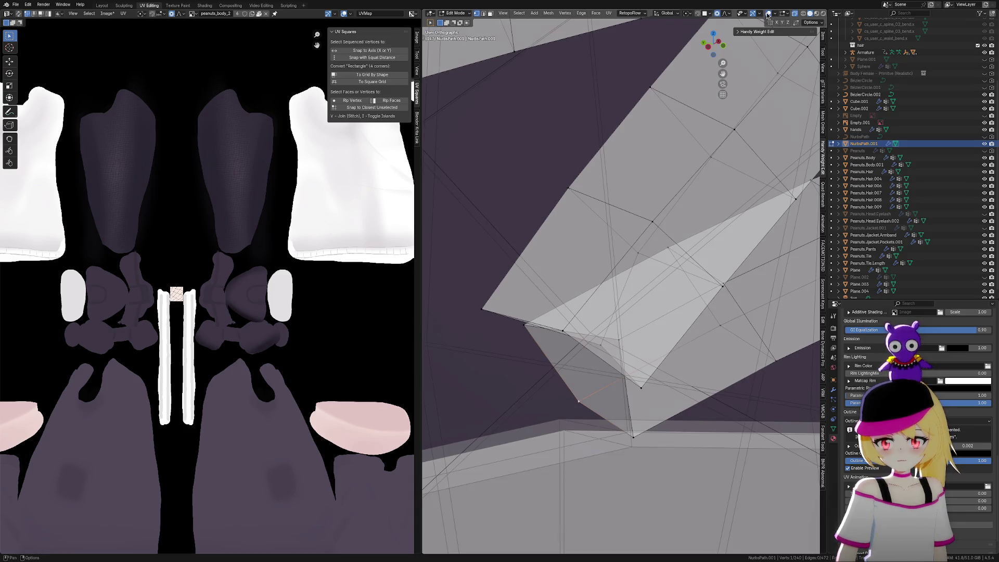
{"action": "left_click", "coordinate": [801, 15]}
{"action": "key", "text": "g"}
{"action": "key", "text": "z"}
{"action": "scroll", "coordinate": [628, 339], "scroll_direction": "down", "scroll_amount": 20}
{"action": "scroll", "coordinate": [627, 337], "scroll_direction": "down", "scroll_amount": 11}
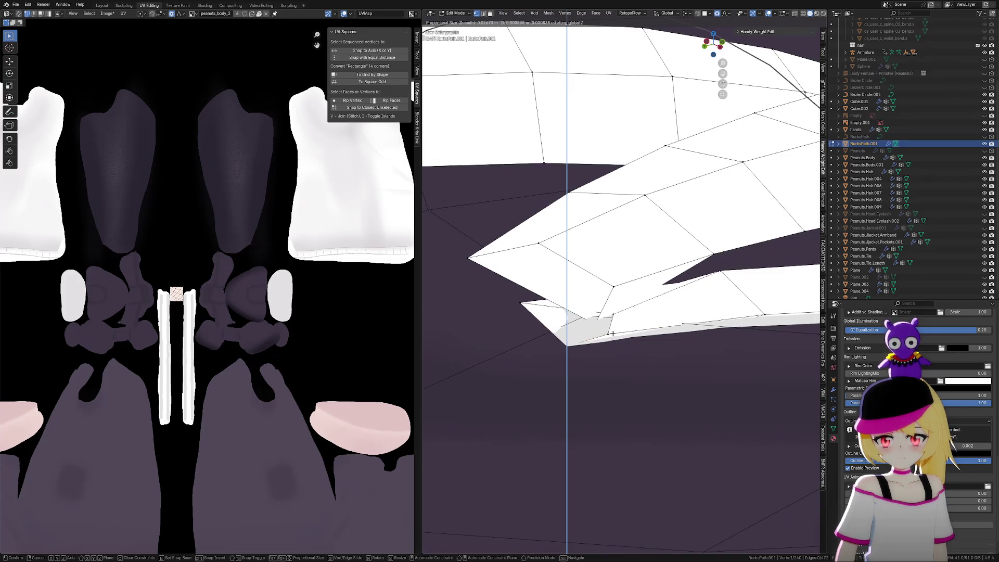
{"action": "left_click", "coordinate": [600, 329]}
Shift the selected lace-end vertices along the X axis
{"action": "mouse_move", "coordinate": [598, 328]}
{"action": "middle_mouse_down"}
{"action": "mouse_move", "coordinate": [586, 359]}
{"action": "mouse_move", "coordinate": [608, 357]}
{"action": "mouse_move", "coordinate": [598, 352]}
{"action": "mouse_move", "coordinate": [553, 391]}
{"action": "mouse_move", "coordinate": [651, 345]}
{"action": "mouse_move", "coordinate": [641, 359]}
{"action": "mouse_move", "coordinate": [669, 331]}
{"action": "mouse_move", "coordinate": [667, 359]}
{"action": "mouse_move", "coordinate": [631, 384]}
{"action": "middle_mouse_up"}
{"action": "key", "text": "g"}
{"action": "key", "text": "x"}
{"action": "scroll", "coordinate": [599, 377], "scroll_direction": "down", "scroll_amount": 10}
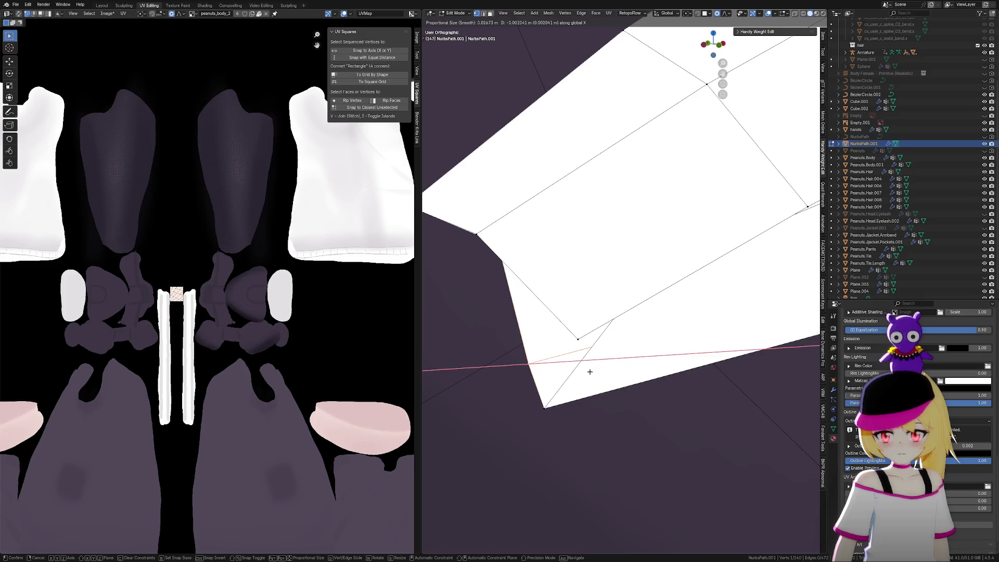
{"action": "scroll", "coordinate": [573, 374], "scroll_direction": "down", "scroll_amount": 12}
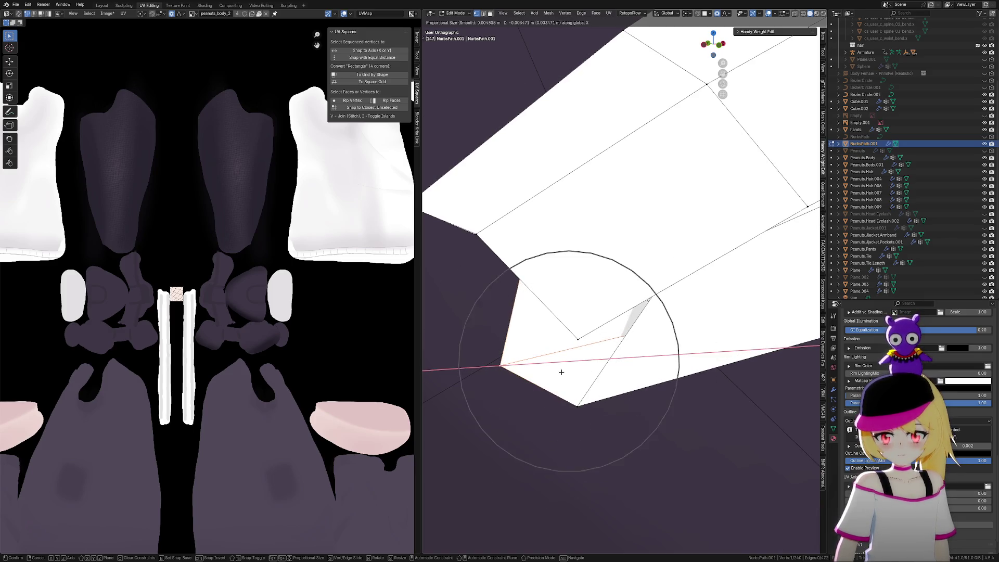
{"action": "left_click", "coordinate": [560, 370]}
In X-ray view, raise a lace-edge vertex vertically with soft proportional falloff
{"action": "mouse_move", "coordinate": [560, 370]}
{"action": "middle_mouse_down"}
{"action": "mouse_move", "coordinate": [616, 361]}
{"action": "mouse_move", "coordinate": [627, 338]}
{"action": "middle_mouse_up"}
{"action": "left_click", "coordinate": [769, 14]}
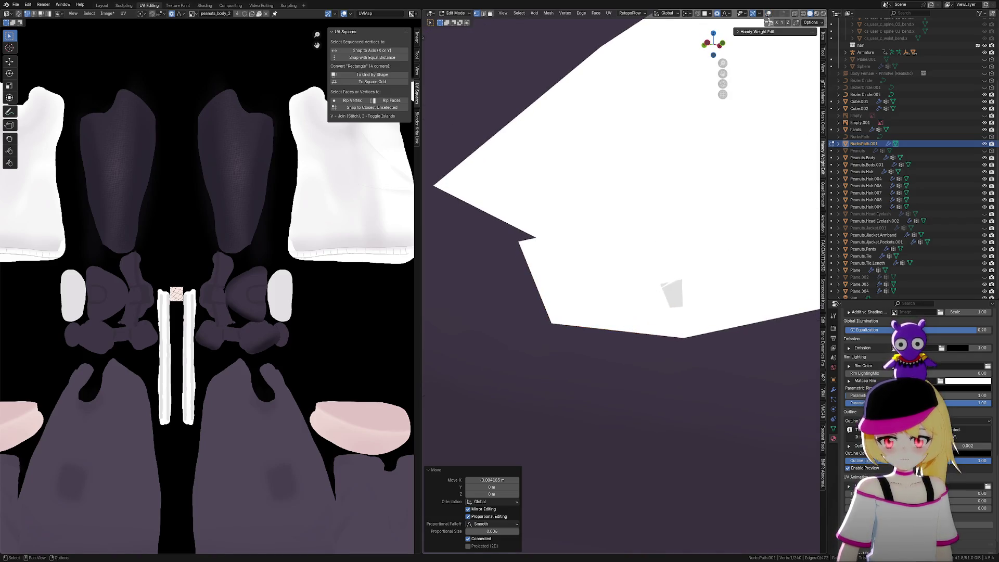
{"action": "left_click", "coordinate": [768, 14]}
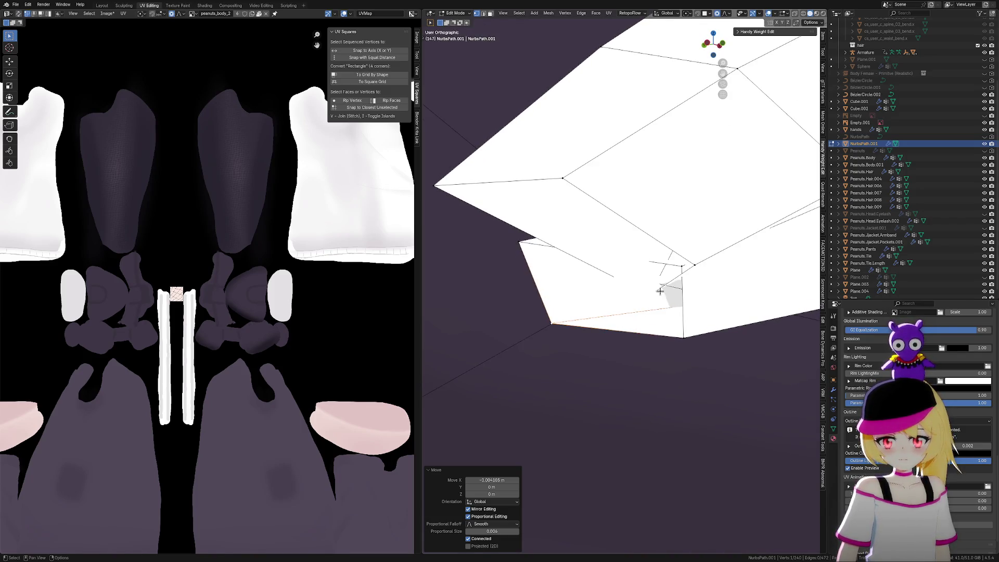
{"action": "left_click", "coordinate": [722, 232]}
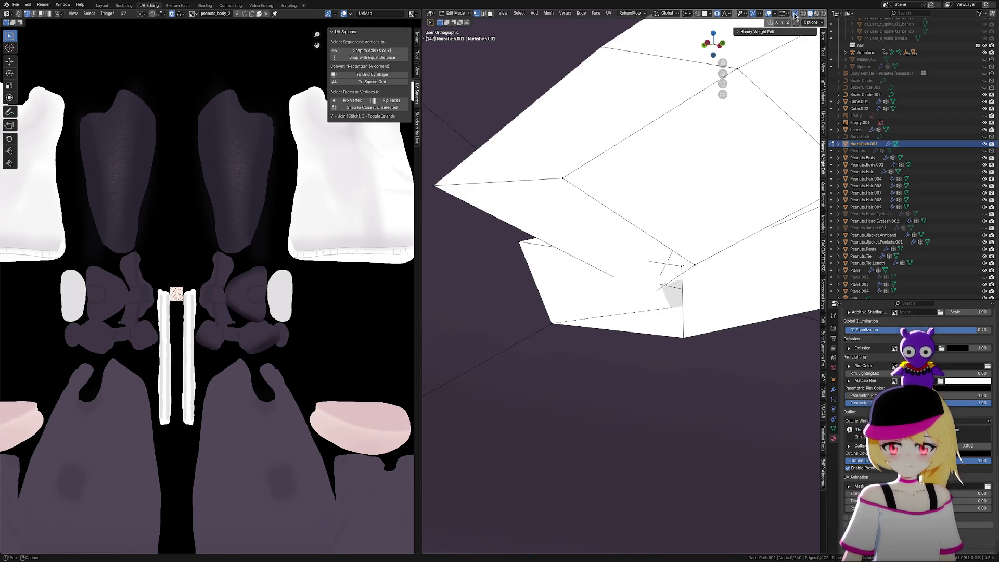
{"action": "left_click", "coordinate": [795, 14]}
{"action": "left_click", "coordinate": [644, 295]}
{"action": "key", "text": "g"}
{"action": "key", "text": "z"}
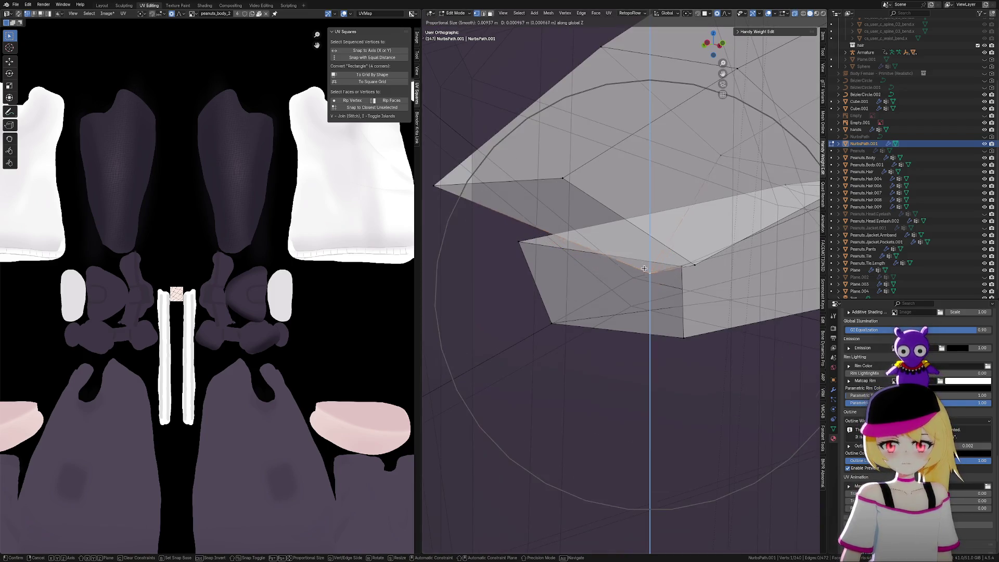
{"action": "left_click", "coordinate": [639, 247]}
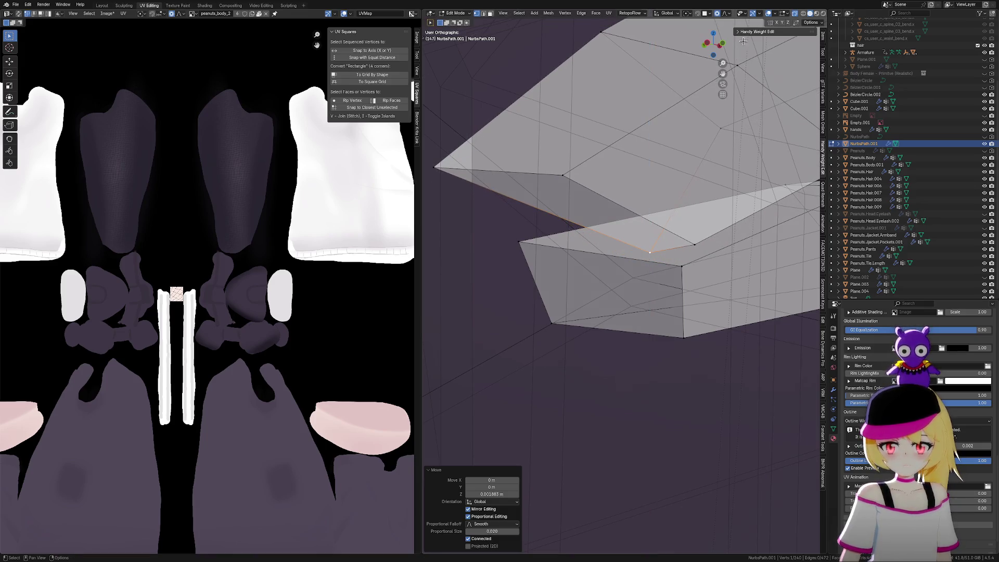
Return to solid shading and move a vertex near the lace corner along Y
{"action": "left_click", "coordinate": [769, 13]}
{"action": "left_click", "coordinate": [770, 14]}
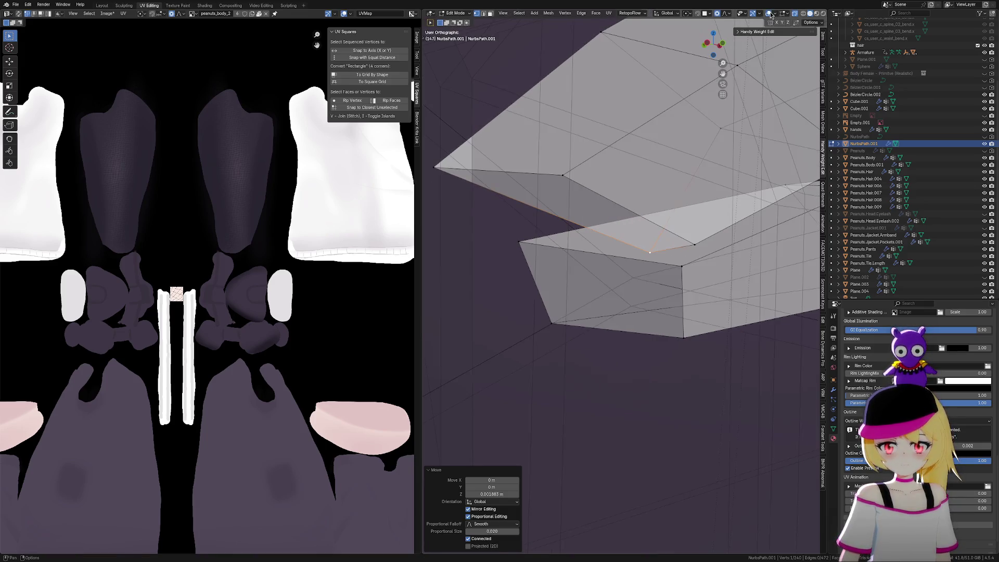
{"action": "left_click", "coordinate": [793, 16]}
{"action": "mouse_move", "coordinate": [677, 218]}
{"action": "middle_mouse_down"}
{"action": "mouse_move", "coordinate": [694, 257]}
{"action": "mouse_move", "coordinate": [676, 285]}
{"action": "mouse_move", "coordinate": [714, 283]}
{"action": "middle_mouse_up"}
{"action": "left_click", "coordinate": [684, 271], "text": "shift"}
{"action": "key", "text": "g"}
{"action": "key", "text": "y"}
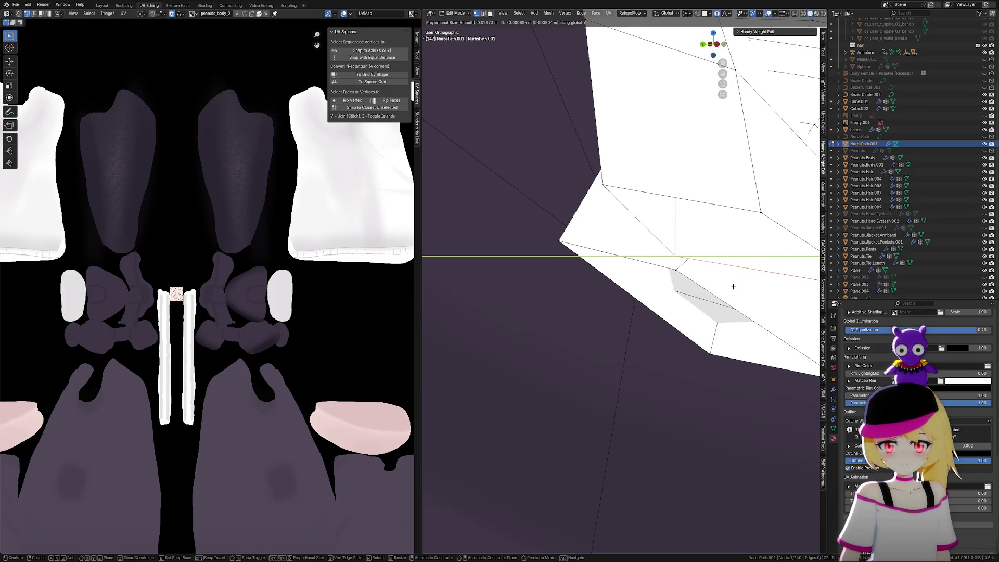
{"action": "left_click", "coordinate": [742, 288]}
Fill the triangle and quad gaps in the lace mesh with new faces
{"action": "middle_click_drag", "start_coordinate": [740, 291], "coordinate": [694, 283]}
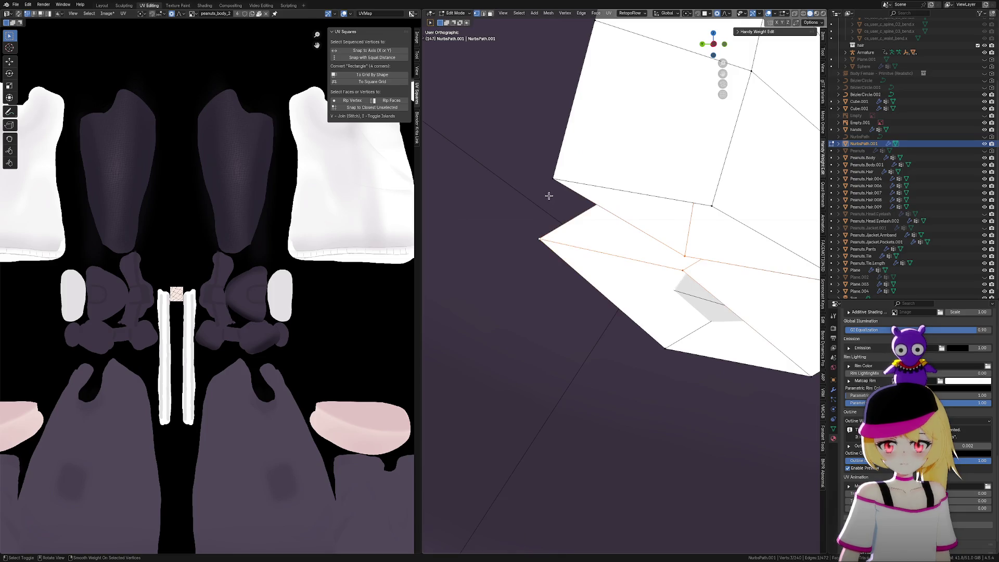
{"action": "mouse_move", "coordinate": [551, 178]}
{"action": "middle_mouse_down"}
{"action": "mouse_move", "coordinate": [617, 239]}
{"action": "mouse_move", "coordinate": [596, 243]}
{"action": "mouse_move", "coordinate": [607, 238]}
{"action": "middle_mouse_up"}
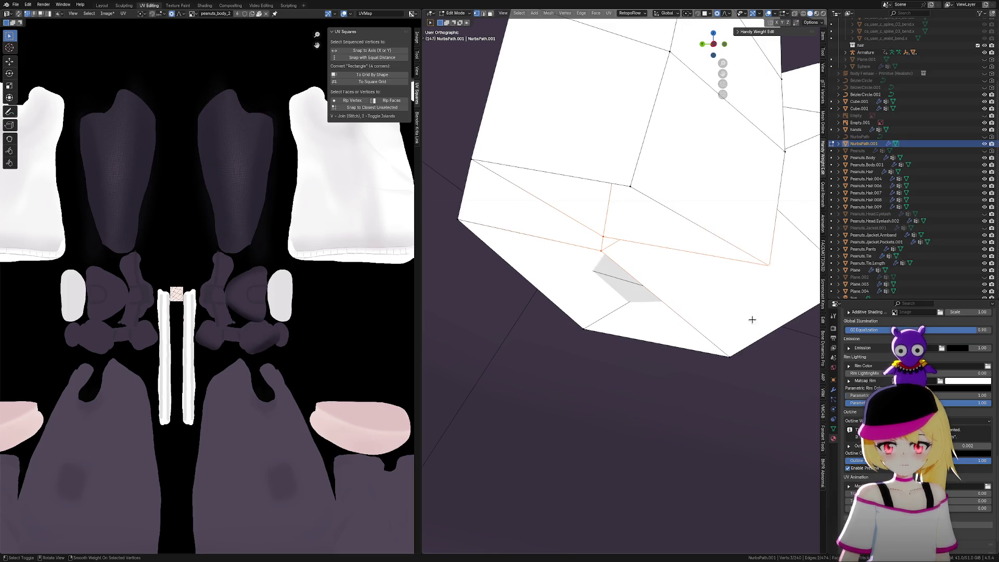
{"action": "key", "text": "f"}
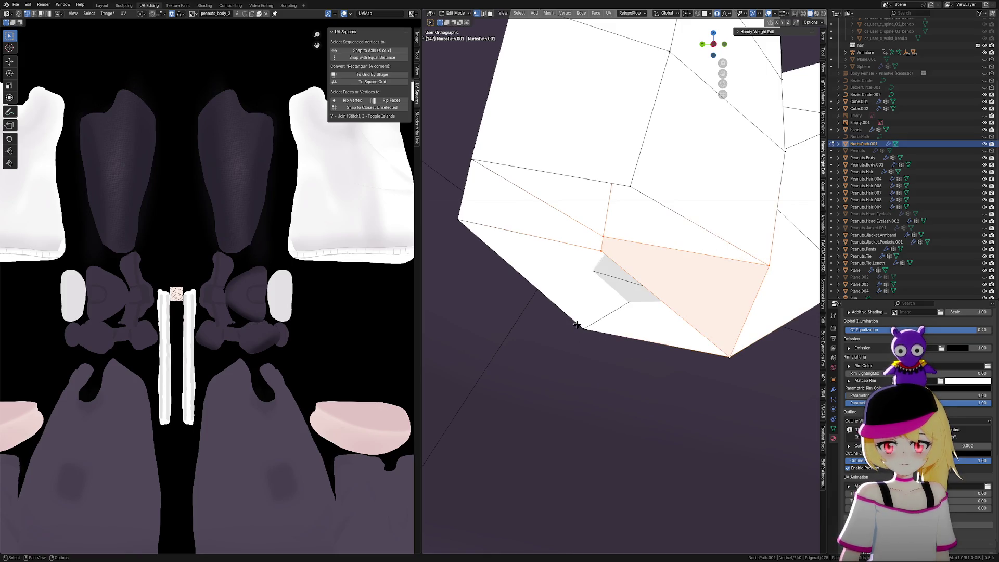
{"action": "left_click", "coordinate": [615, 221]}
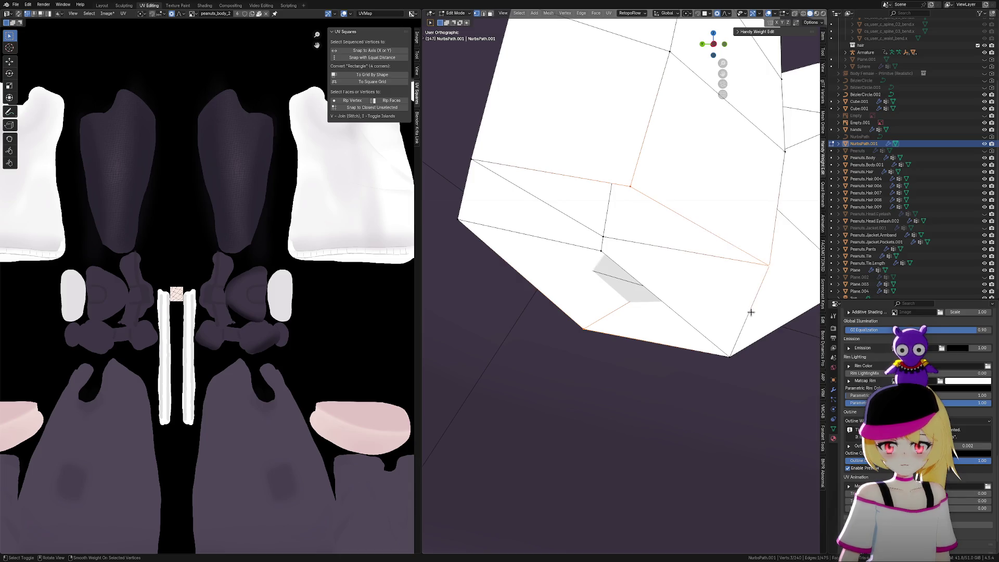
{"action": "key", "text": "f"}
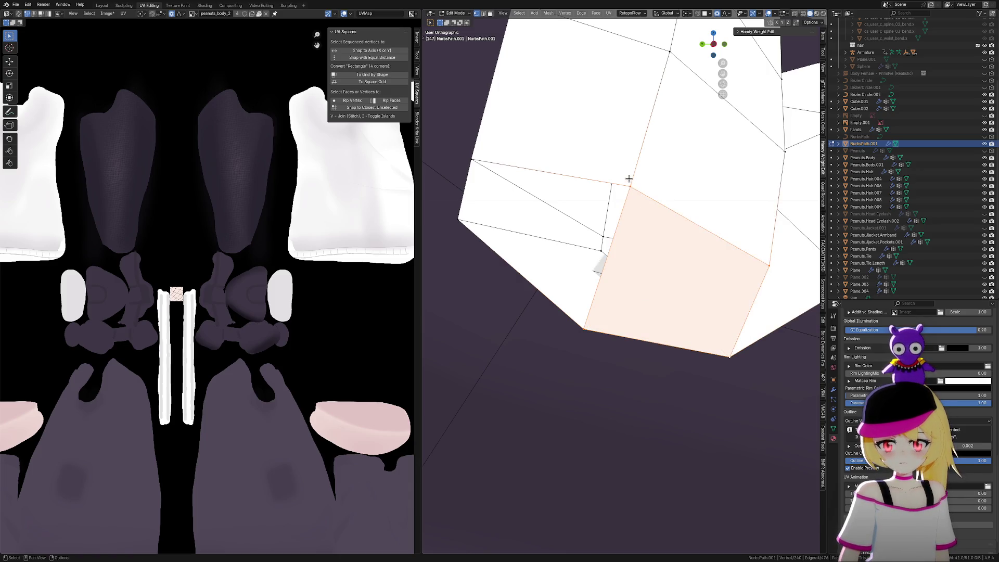
Narrow the lace tip edge, scaling it down to 0.433
{"action": "left_click", "coordinate": [629, 179]}
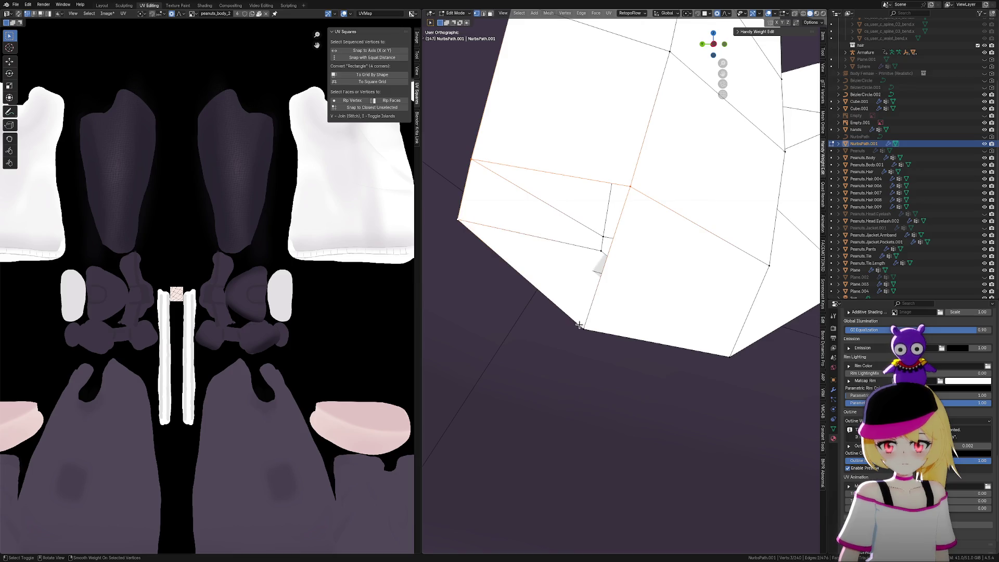
{"action": "left_click", "coordinate": [614, 328], "text": "shift"}
{"action": "mouse_move", "coordinate": [767, 274]}
{"action": "middle_mouse_down"}
{"action": "mouse_move", "coordinate": [748, 298]}
{"action": "mouse_move", "coordinate": [725, 290]}
{"action": "middle_mouse_up"}
{"action": "key", "text": "s"}
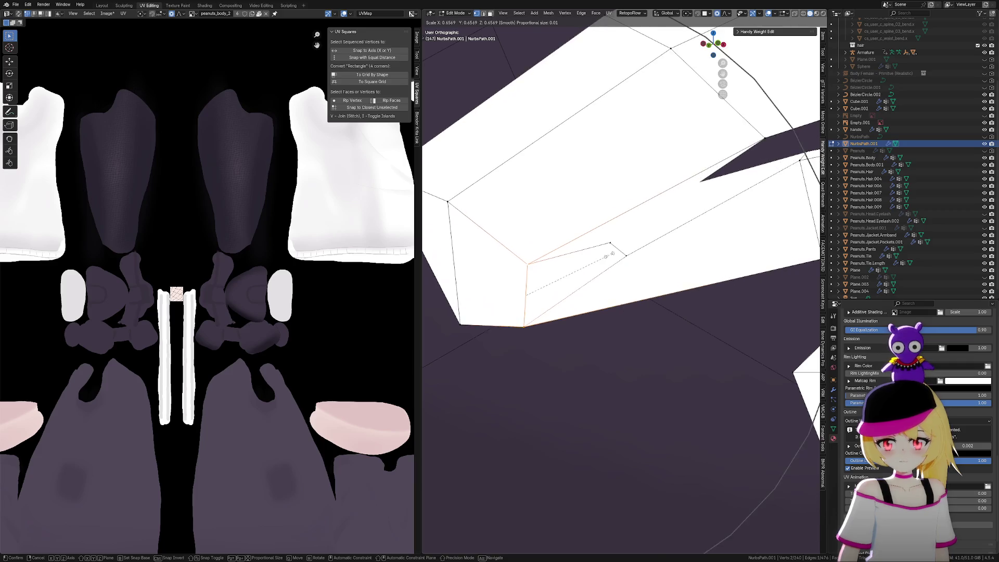
{"action": "left_click", "coordinate": [524, 291]}
{"action": "mouse_move", "coordinate": [476, 249]}
{"action": "middle_mouse_down"}
{"action": "mouse_move", "coordinate": [541, 258]}
{"action": "mouse_move", "coordinate": [501, 182]}
{"action": "middle_mouse_up"}
{"action": "mouse_move", "coordinate": [549, 236]}
{"action": "middle_mouse_down"}
{"action": "mouse_move", "coordinate": [569, 247]}
{"action": "mouse_move", "coordinate": [627, 241]}
{"action": "mouse_move", "coordinate": [682, 256]}
{"action": "mouse_move", "coordinate": [685, 267]}
{"action": "mouse_move", "coordinate": [636, 265]}
{"action": "mouse_move", "coordinate": [666, 254]}
{"action": "mouse_move", "coordinate": [582, 270]}
{"action": "middle_mouse_up"}
{"action": "key", "text": "s"}
{"action": "left_click", "coordinate": [633, 242]}
Slide a tip vertex along its edge and leave Edit Mode
{"action": "left_click", "coordinate": [644, 283]}
{"action": "mouse_move", "coordinate": [645, 283]}
{"action": "middle_mouse_down"}
{"action": "mouse_move", "coordinate": [625, 299]}
{"action": "mouse_move", "coordinate": [663, 276]}
{"action": "mouse_move", "coordinate": [656, 283]}
{"action": "middle_mouse_up"}
{"action": "key", "text": "g"}
{"action": "key", "text": "g"}
{"action": "left_click", "coordinate": [661, 275]}
{"action": "key", "text": "Tab"}
Reselect the NurbsPath.001 lace and re-enter Edit Mode in X-ray view
{"action": "left_click", "coordinate": [636, 338]}
{"action": "scroll", "coordinate": [636, 337], "scroll_direction": "down", "scroll_amount": 5}
{"action": "mouse_move", "coordinate": [745, 290]}
{"action": "middle_mouse_down"}
{"action": "mouse_move", "coordinate": [702, 307]}
{"action": "mouse_move", "coordinate": [625, 299]}
{"action": "middle_mouse_up"}
{"action": "scroll", "coordinate": [605, 295], "scroll_direction": "up", "scroll_amount": 6}
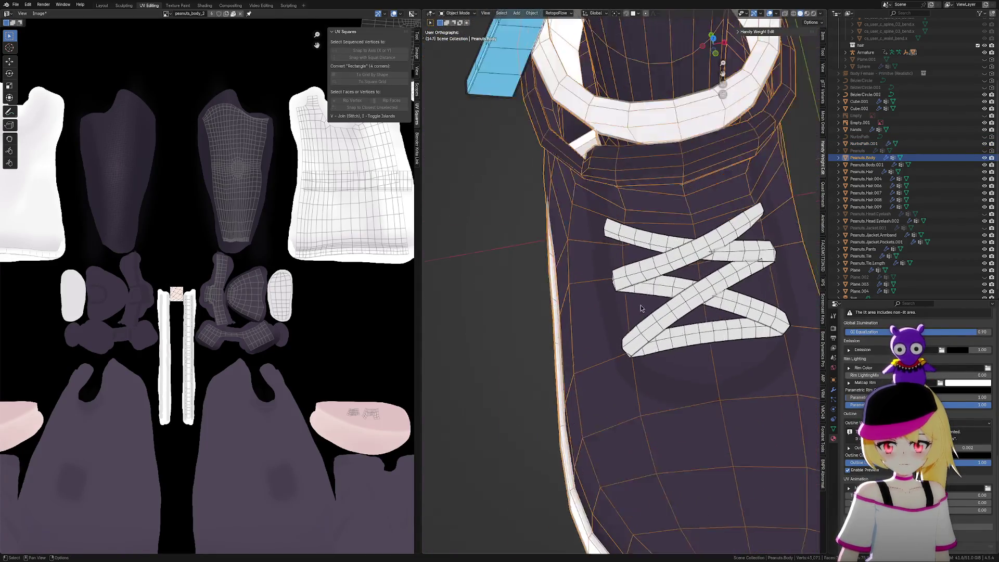
{"action": "left_click", "coordinate": [605, 295]}
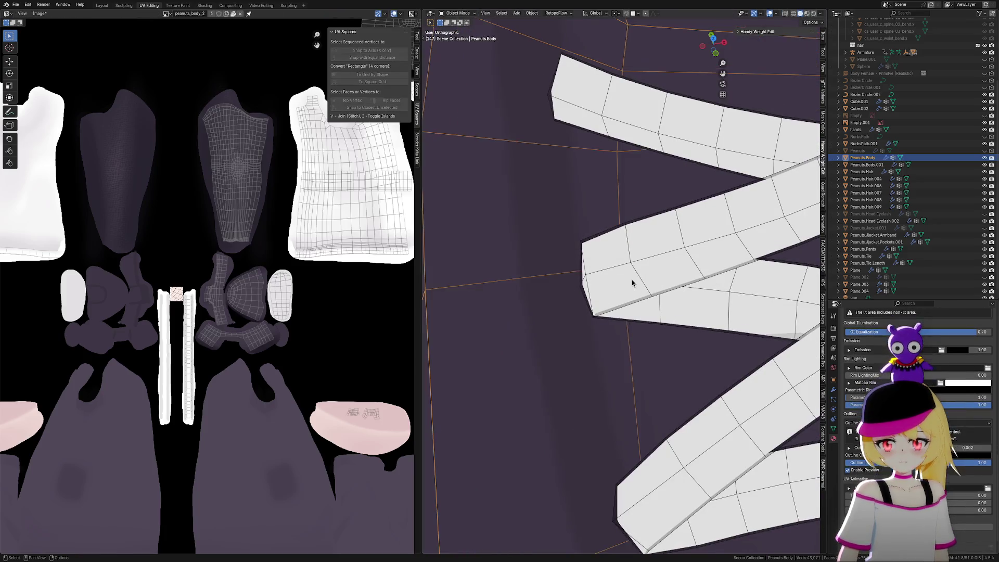
{"action": "key", "text": "Tab"}
{"action": "scroll", "coordinate": [689, 274], "scroll_direction": "up", "scroll_amount": 2}
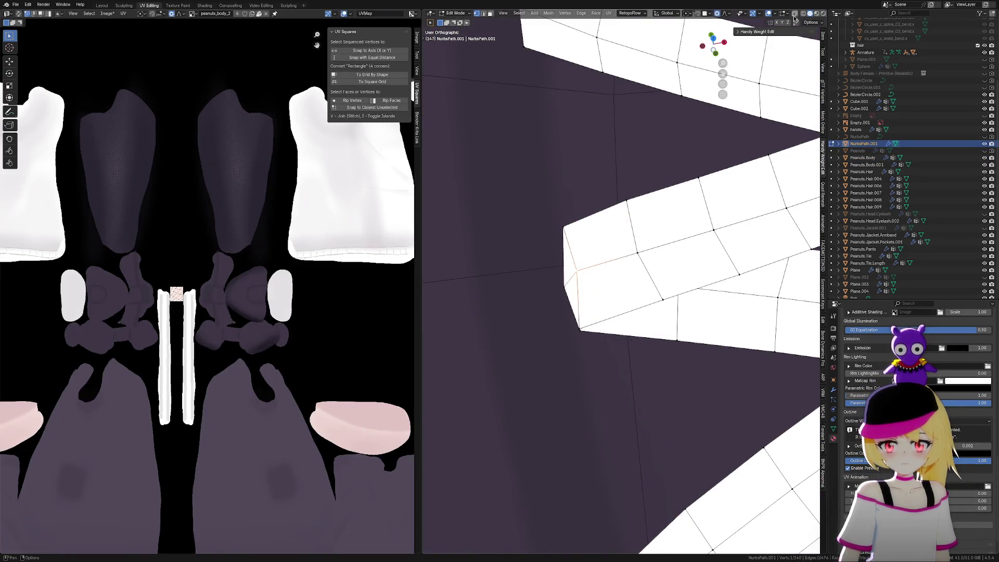
{"action": "left_click", "coordinate": [795, 17]}
{"action": "scroll", "coordinate": [625, 281], "scroll_direction": "up", "scroll_amount": 2}
Reposition a lace corner vertex and shift the top-left vertex about 0.0018 m along X
{"action": "left_click", "coordinate": [565, 352]}
{"action": "key", "text": "g"}
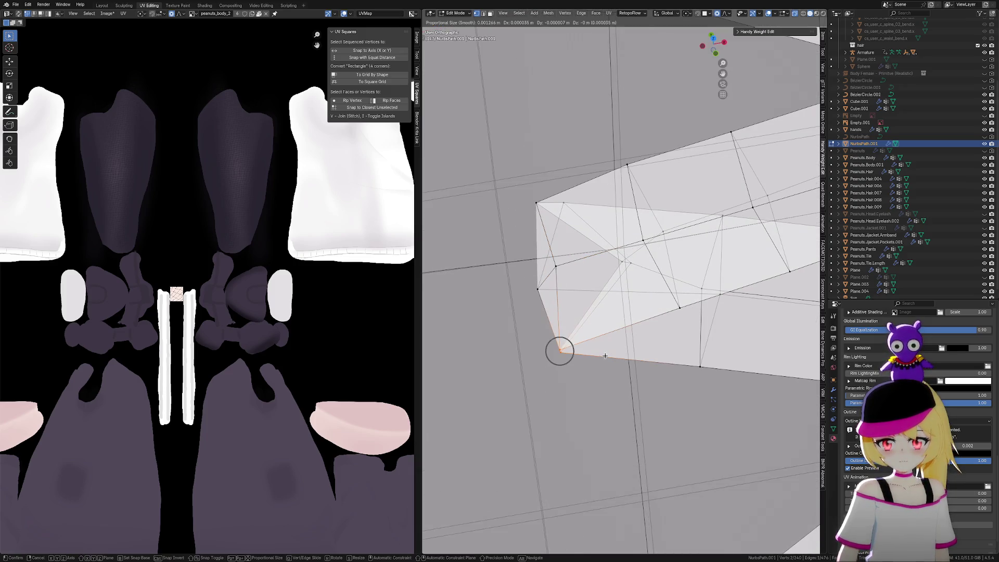
{"action": "left_click", "coordinate": [618, 351]}
{"action": "left_click_drag", "start_coordinate": [524, 190], "coordinate": [553, 218]}
{"action": "key", "text": "g"}
{"action": "key", "text": "x"}
{"action": "left_click", "coordinate": [584, 241]}
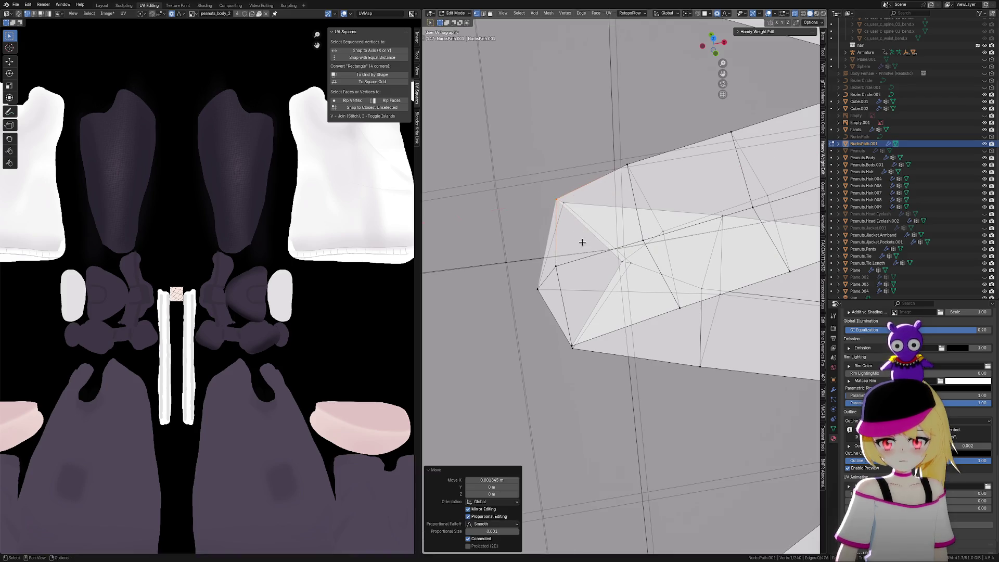
Back in Object Mode with solid shading, view the crisscross laces on both shoes
{"action": "key", "text": "Tab"}
{"action": "scroll", "coordinate": [644, 230], "scroll_direction": "down", "scroll_amount": 5}
{"action": "scroll", "coordinate": [700, 172], "scroll_direction": "up", "scroll_amount": 2}
{"action": "left_click", "coordinate": [785, 13]}
{"action": "scroll", "coordinate": [676, 251], "scroll_direction": "down", "scroll_amount": 3}
{"action": "mouse_move", "coordinate": [677, 251]}
{"action": "middle_mouse_down"}
{"action": "mouse_move", "coordinate": [549, 323]}
{"action": "mouse_move", "coordinate": [583, 328]}
{"action": "middle_mouse_up"}
{"action": "scroll", "coordinate": [637, 356], "scroll_direction": "down", "scroll_amount": 2}
{"action": "mouse_move", "coordinate": [637, 356]}
{"action": "middle_mouse_down"}
{"action": "mouse_move", "coordinate": [698, 345]}
{"action": "mouse_move", "coordinate": [692, 353]}
{"action": "middle_mouse_up"}
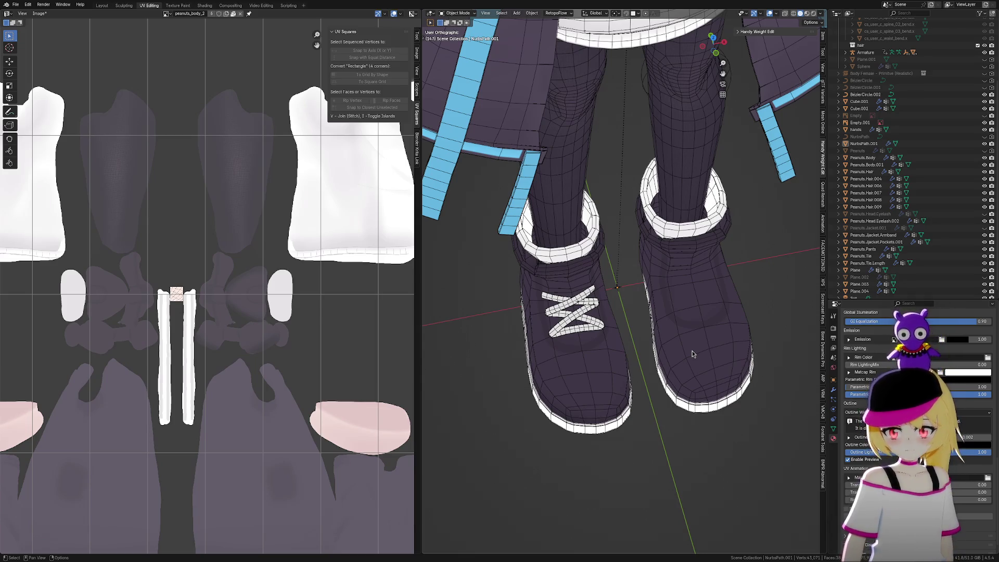
{"action": "scroll", "coordinate": [630, 350], "scroll_direction": "up", "scroll_amount": 4}
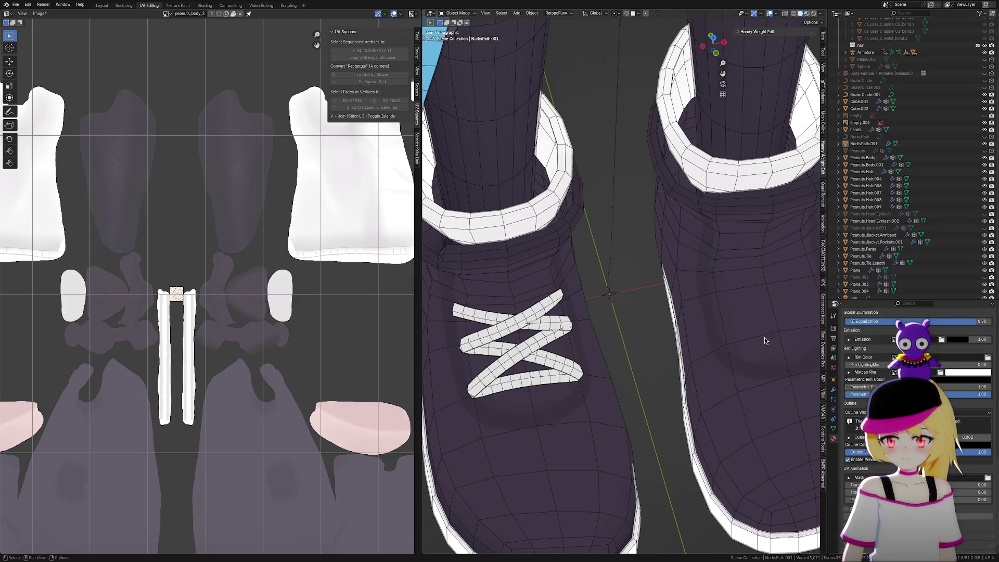
{"action": "scroll", "coordinate": [660, 360], "scroll_direction": "up", "scroll_amount": 6}
Enter Edit Mode on NurbsPath.001 and review the proportional falloff options
{"action": "left_click", "coordinate": [692, 282]}
{"action": "key", "text": "Tab"}
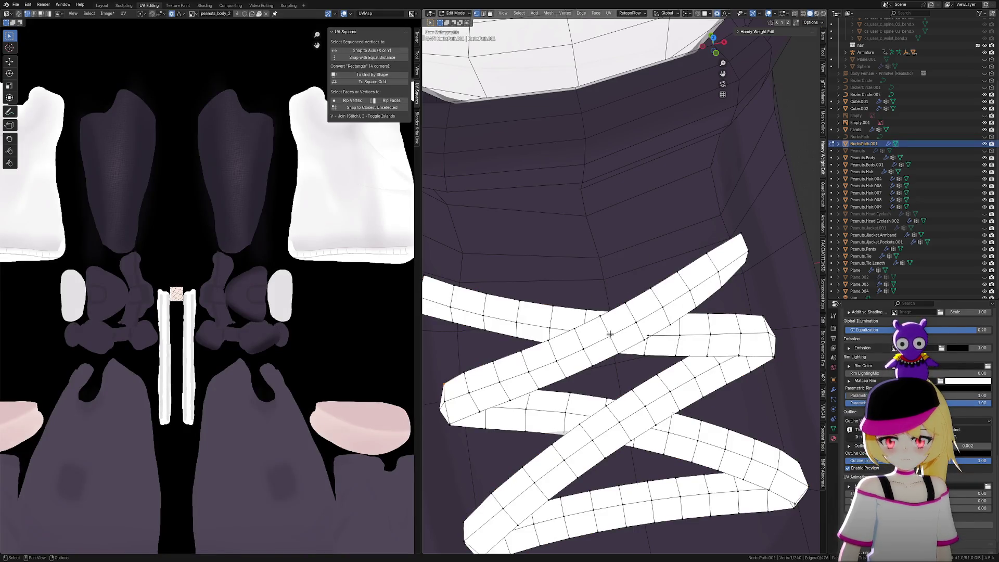
{"action": "key", "text": "g"}
{"action": "key", "text": "z"}
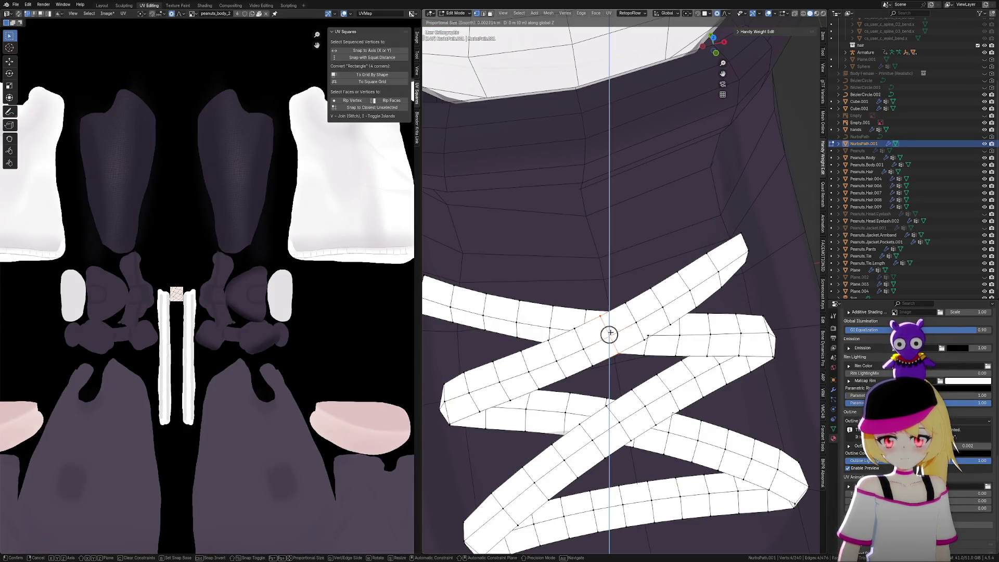
{"action": "scroll", "coordinate": [610, 333], "scroll_direction": "down", "scroll_amount": 5}
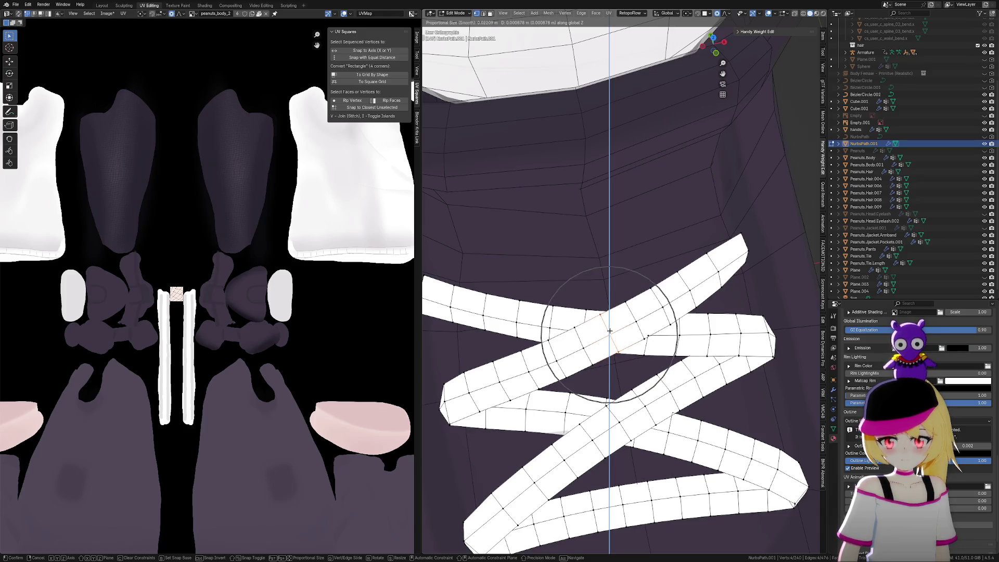
{"action": "key", "text": "Escape"}
{"action": "left_click", "coordinate": [725, 15]}
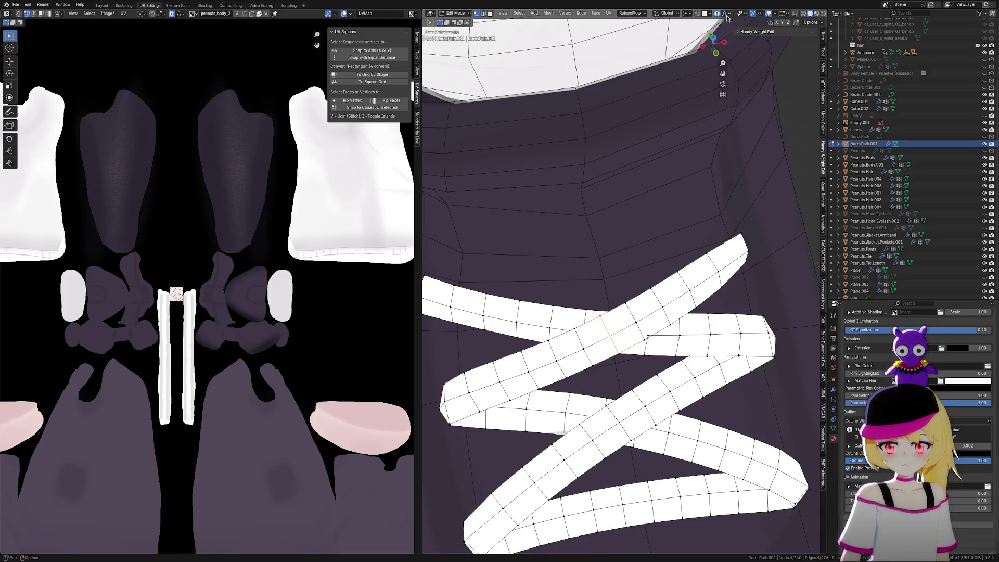
Shift the lace crossing about -0.0019 m along X with a wide soft falloff
{"action": "key", "text": "g"}
{"action": "scroll", "coordinate": [641, 305], "scroll_direction": "down", "scroll_amount": 6}
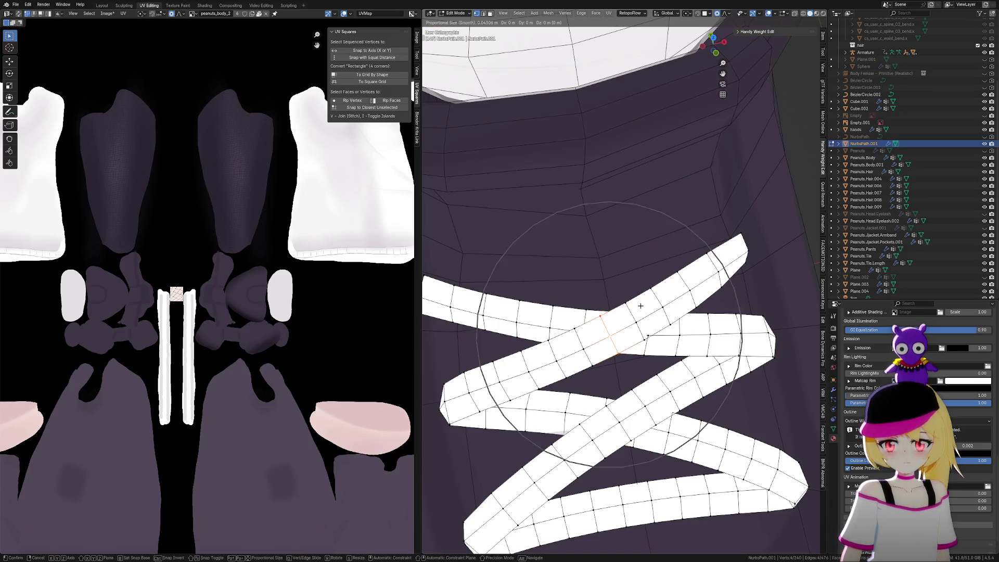
{"action": "scroll", "coordinate": [641, 306], "scroll_direction": "down", "scroll_amount": 6}
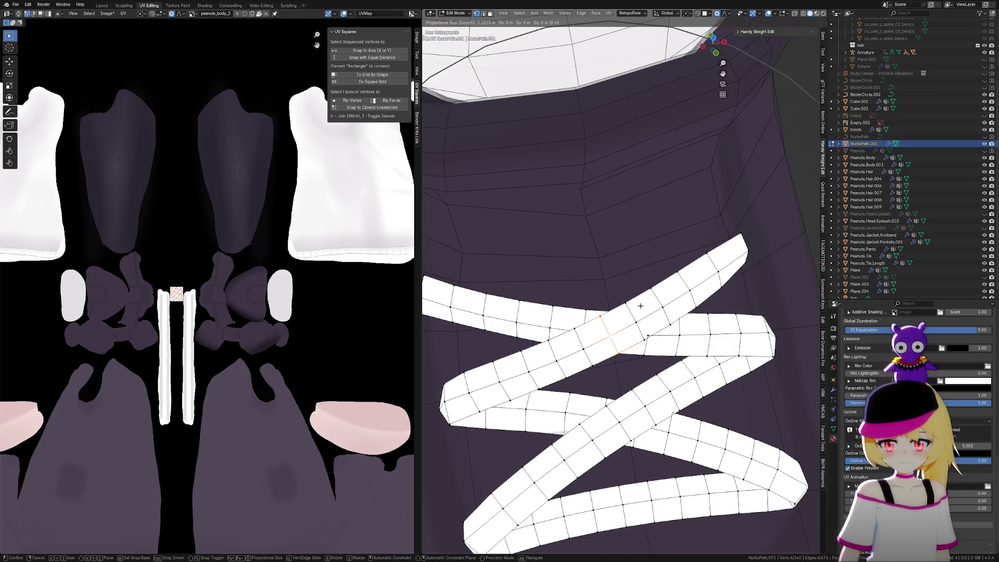
{"action": "key", "text": "g"}
{"action": "key", "text": "g"}
{"action": "key", "text": "x"}
{"action": "scroll", "coordinate": [634, 307], "scroll_direction": "down", "scroll_amount": 4}
{"action": "scroll", "coordinate": [633, 308], "scroll_direction": "down", "scroll_amount": 3}
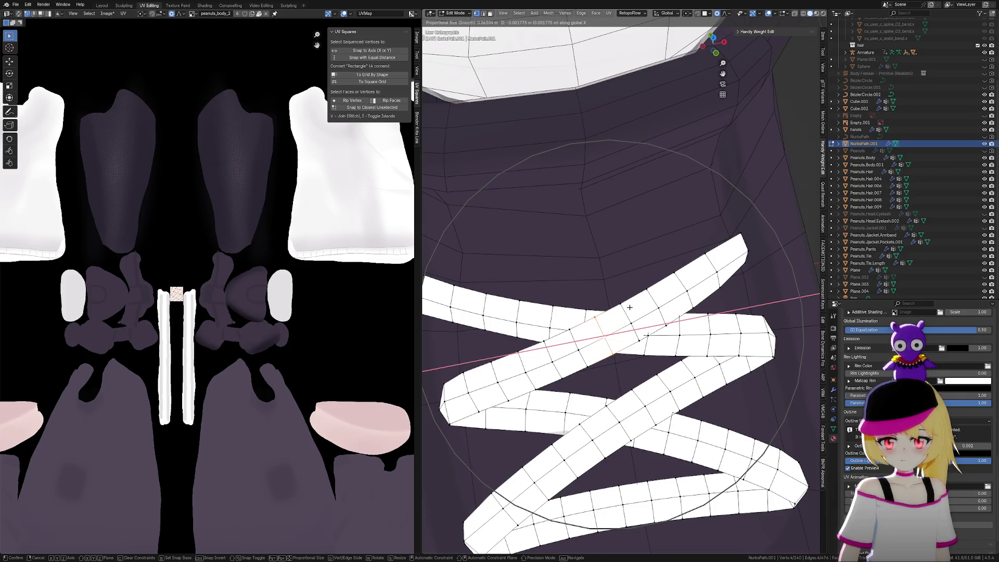
{"action": "left_click", "coordinate": [629, 307]}
{"action": "mouse_move", "coordinate": [646, 344]}
{"action": "middle_mouse_down"}
{"action": "mouse_move", "coordinate": [668, 308]}
{"action": "mouse_move", "coordinate": [646, 345]}
{"action": "mouse_move", "coordinate": [614, 339]}
{"action": "mouse_move", "coordinate": [647, 319]}
{"action": "middle_mouse_up"}
{"action": "key", "text": "Tab"}
Raise the crossing lace vertically with soft falloff so it passes over the other
{"action": "scroll", "coordinate": [650, 325], "scroll_direction": "up", "scroll_amount": 6}
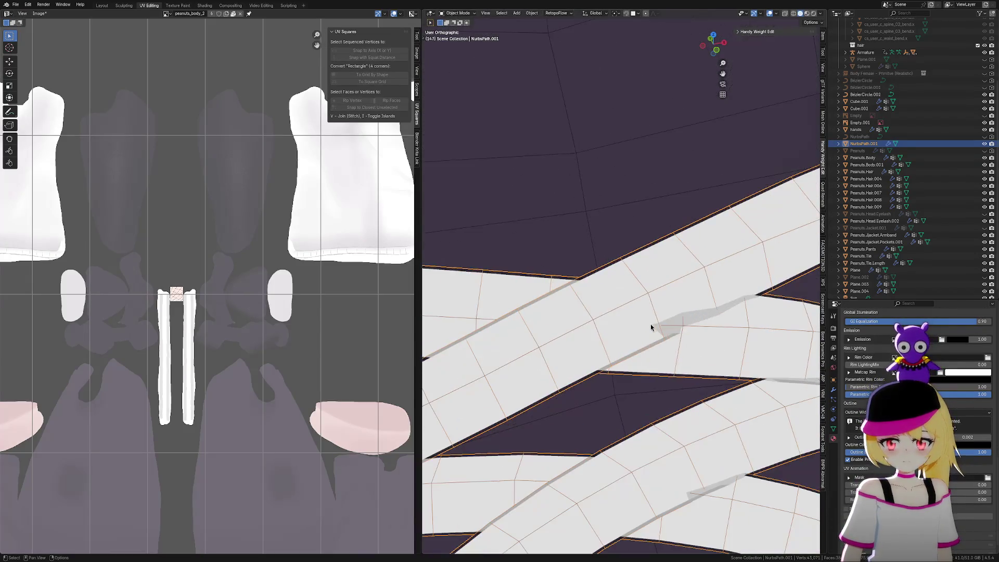
{"action": "key", "text": "Tab"}
{"action": "mouse_move", "coordinate": [713, 323]}
{"action": "middle_mouse_down"}
{"action": "mouse_move", "coordinate": [742, 317]}
{"action": "mouse_move", "coordinate": [616, 335]}
{"action": "mouse_move", "coordinate": [624, 329]}
{"action": "middle_mouse_up"}
{"action": "key", "text": "g"}
{"action": "key", "text": "z"}
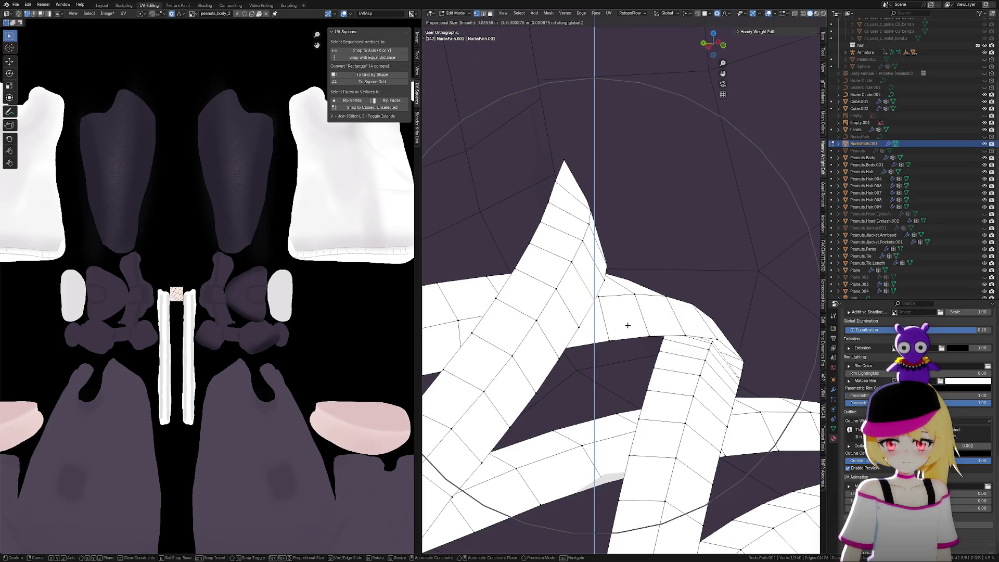
{"action": "left_click", "coordinate": [627, 325]}
{"action": "key", "text": "Tab"}
{"action": "scroll", "coordinate": [593, 334], "scroll_direction": "down", "scroll_amount": 5}
{"action": "mouse_move", "coordinate": [593, 335]}
{"action": "middle_mouse_down"}
{"action": "mouse_move", "coordinate": [665, 313]}
{"action": "mouse_move", "coordinate": [628, 345]}
{"action": "middle_mouse_up"}
{"action": "scroll", "coordinate": [627, 344], "scroll_direction": "down", "scroll_amount": 2}
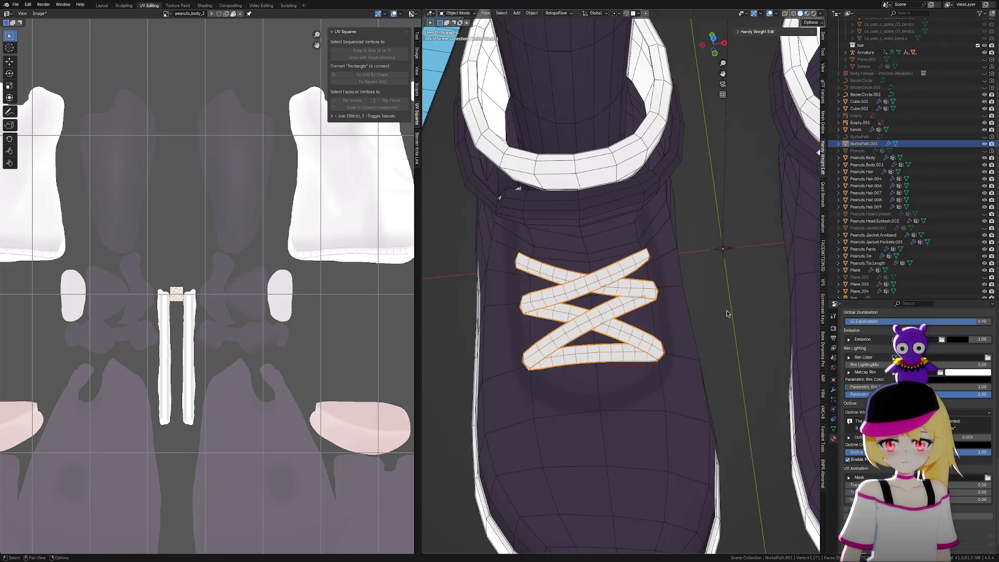
Deselect the laces, save the file, and hide the viewport overlays
{"action": "left_click", "coordinate": [727, 312]}
{"action": "middle_click_drag", "start_coordinate": [727, 313], "coordinate": [700, 298]}
{"action": "scroll", "coordinate": [700, 298], "scroll_direction": "down", "scroll_amount": 2}
{"action": "key", "text": "ctrl+s"}
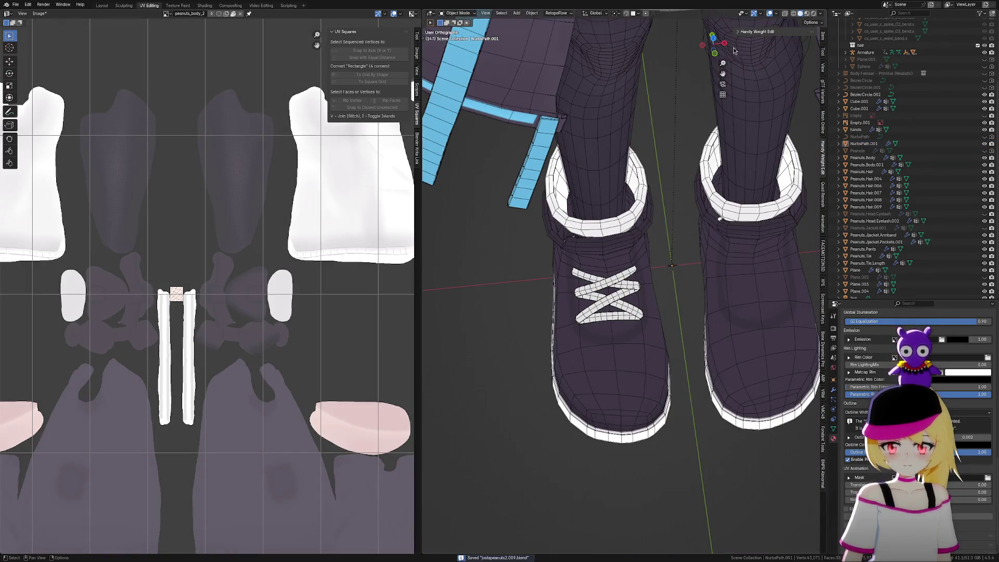
{"action": "key", "text": "shift+alt+z"}
{"action": "scroll", "coordinate": [678, 261], "scroll_direction": "down", "scroll_amount": 3}
{"action": "mouse_move", "coordinate": [655, 323]}
{"action": "middle_mouse_down"}
{"action": "mouse_move", "coordinate": [731, 282]}
{"action": "mouse_move", "coordinate": [651, 309]}
{"action": "middle_mouse_up"}
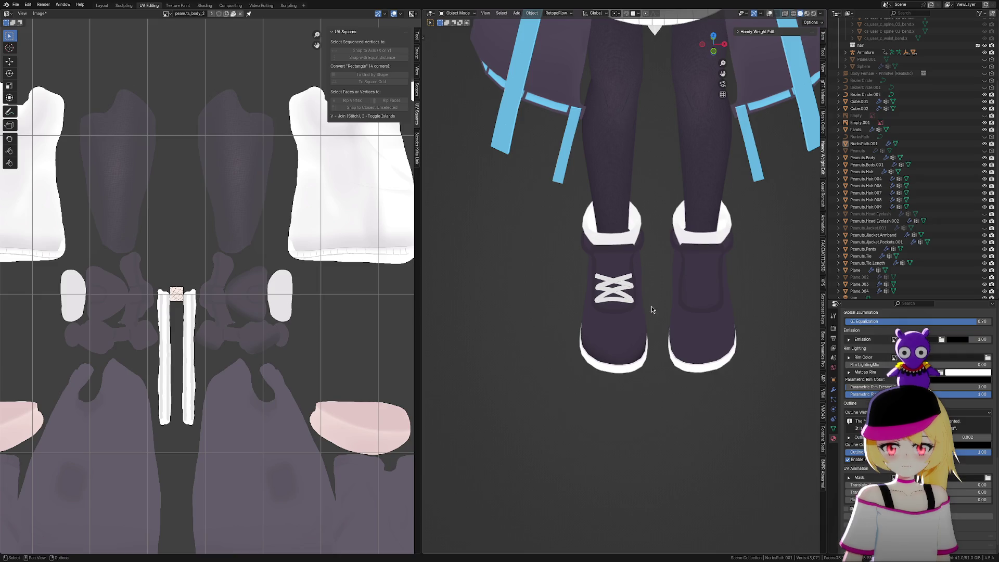
{"action": "scroll", "coordinate": [651, 309], "scroll_direction": "up", "scroll_amount": 1}
Add a Mirror modifier to the laces and move it above MToon Outline
{"action": "left_click", "coordinate": [833, 390]}
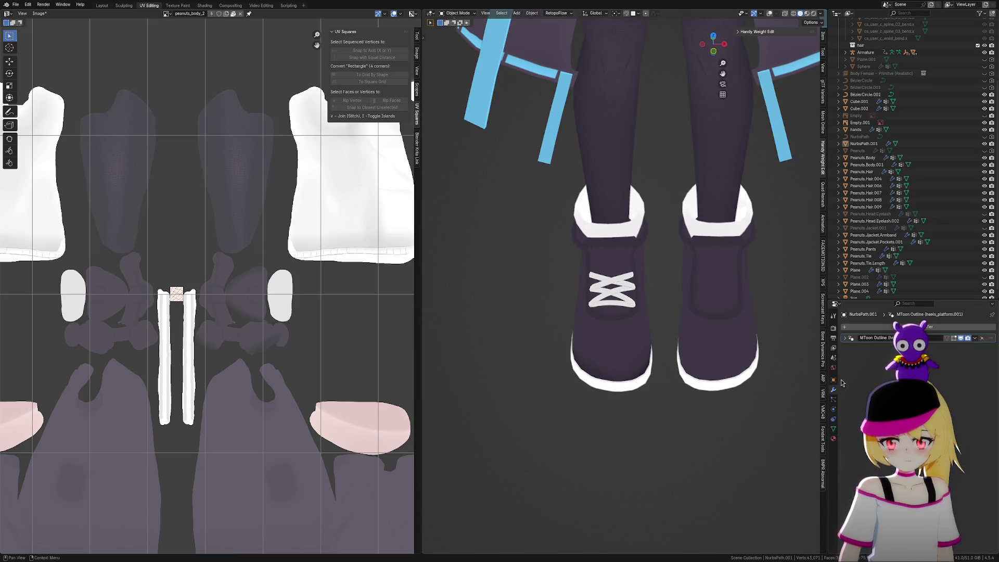
{"action": "left_click", "coordinate": [878, 328]}
{"action": "type", "text": "m"}
{"action": "key", "text": "Return"}
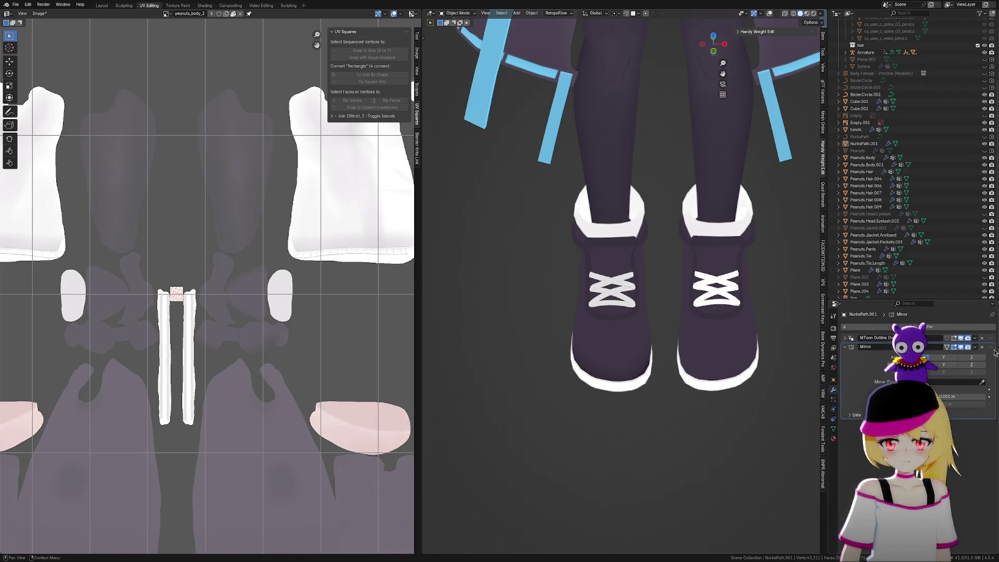
{"action": "left_click_drag", "start_coordinate": [995, 352], "coordinate": [994, 336]}
Orbit around both shoes to check the mirrored laces, then save the file
{"action": "scroll", "coordinate": [692, 405], "scroll_direction": "down", "scroll_amount": 2}
{"action": "mouse_move", "coordinate": [687, 419]}
{"action": "middle_mouse_down"}
{"action": "mouse_move", "coordinate": [734, 405]}
{"action": "mouse_move", "coordinate": [688, 404]}
{"action": "middle_mouse_up"}
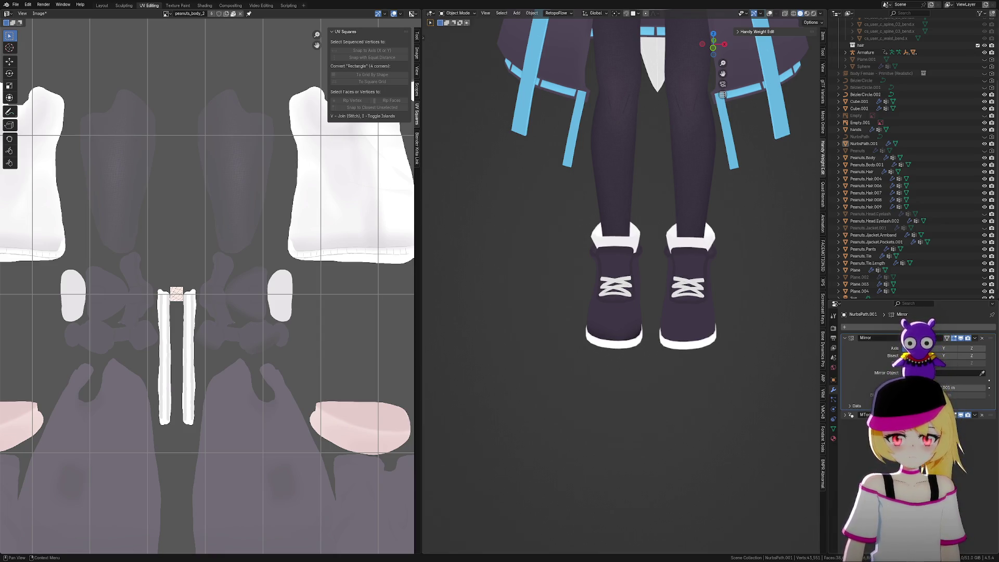
{"action": "mouse_move", "coordinate": [700, 270]}
{"action": "middle_mouse_down"}
{"action": "mouse_move", "coordinate": [709, 282]}
{"action": "mouse_move", "coordinate": [664, 293]}
{"action": "middle_mouse_up"}
{"action": "scroll", "coordinate": [664, 293], "scroll_direction": "down", "scroll_amount": 5}
{"action": "mouse_move", "coordinate": [676, 373]}
{"action": "middle_mouse_down"}
{"action": "mouse_move", "coordinate": [746, 365]}
{"action": "mouse_move", "coordinate": [685, 384]}
{"action": "mouse_move", "coordinate": [632, 380]}
{"action": "mouse_move", "coordinate": [631, 364]}
{"action": "mouse_move", "coordinate": [707, 362]}
{"action": "middle_mouse_up"}
{"action": "scroll", "coordinate": [710, 380], "scroll_direction": "up", "scroll_amount": 2}
{"action": "scroll", "coordinate": [716, 445], "scroll_direction": "up", "scroll_amount": 3}
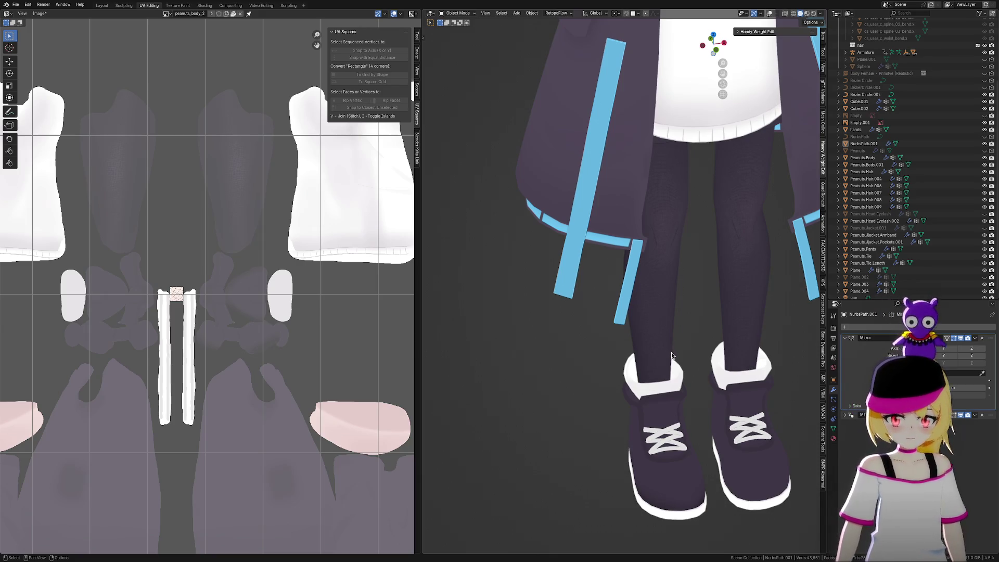
{"action": "scroll", "coordinate": [627, 332], "scroll_direction": "up", "scroll_amount": 3}
{"action": "mouse_move", "coordinate": [650, 322]}
{"action": "middle_mouse_down"}
{"action": "mouse_move", "coordinate": [722, 299]}
{"action": "mouse_move", "coordinate": [619, 313]}
{"action": "mouse_move", "coordinate": [679, 310]}
{"action": "mouse_move", "coordinate": [645, 317]}
{"action": "mouse_move", "coordinate": [676, 328]}
{"action": "mouse_move", "coordinate": [702, 366]}
{"action": "middle_mouse_up"}
{"action": "scroll", "coordinate": [681, 333], "scroll_direction": "up", "scroll_amount": 6}
{"action": "key", "text": "ctrl+s"}
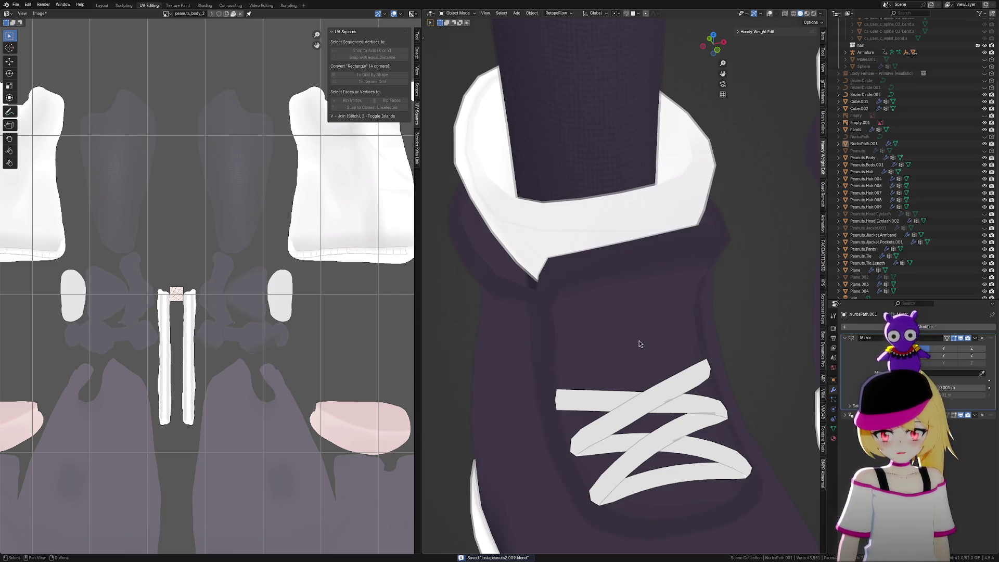
{"action": "scroll", "coordinate": [676, 367], "scroll_direction": "down", "scroll_amount": 8}
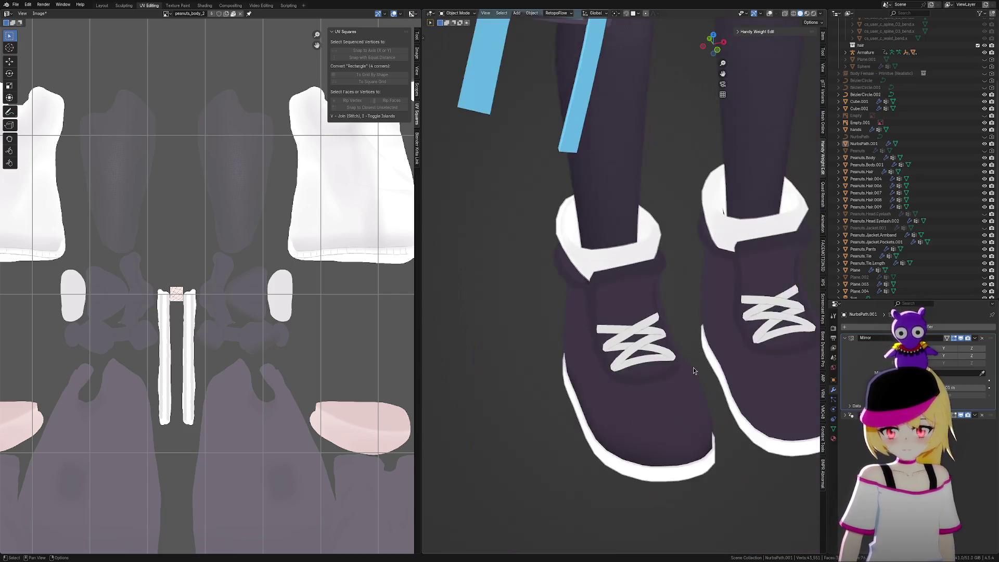
{"action": "scroll", "coordinate": [682, 420], "scroll_direction": "up", "scroll_amount": 2}
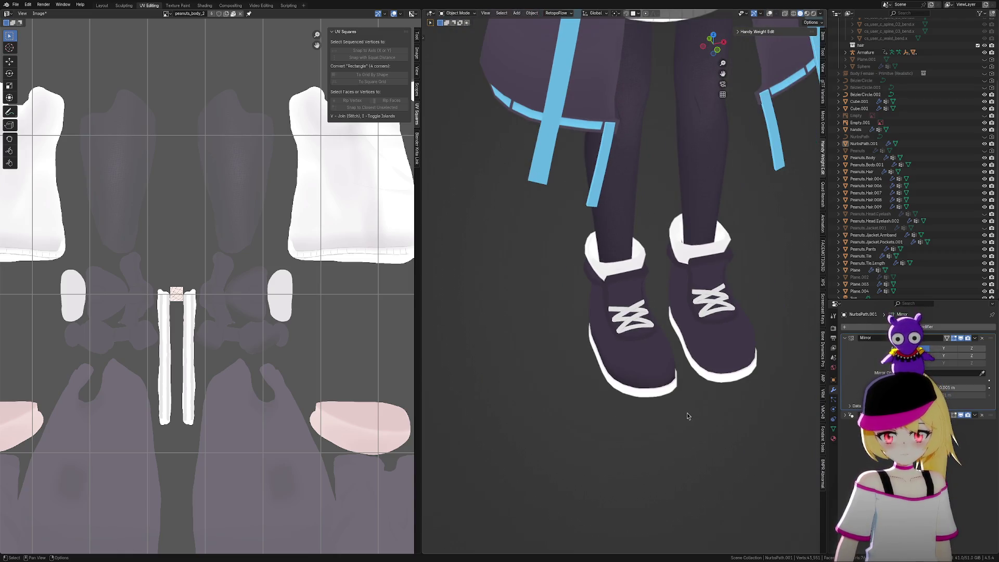
Add a plane and move it back to the world origin
{"action": "key", "text": "shift+a"}
{"action": "mouse_move", "coordinate": [685, 407]}
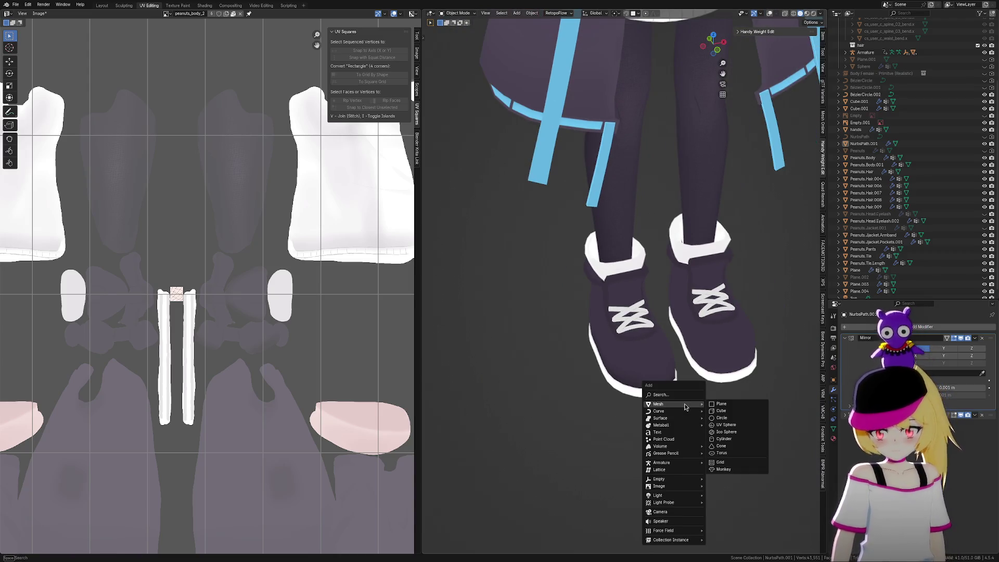
{"action": "left_click", "coordinate": [723, 404]}
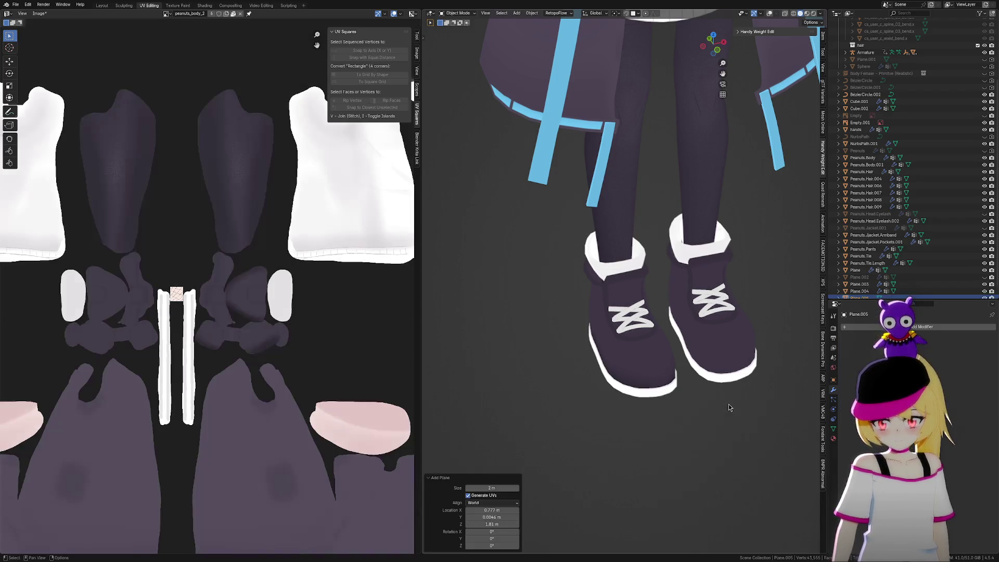
{"action": "scroll", "coordinate": [719, 397], "scroll_direction": "down", "scroll_amount": 3}
{"action": "scroll", "coordinate": [672, 355], "scroll_direction": "down", "scroll_amount": 3}
{"action": "key", "text": "alt+g"}
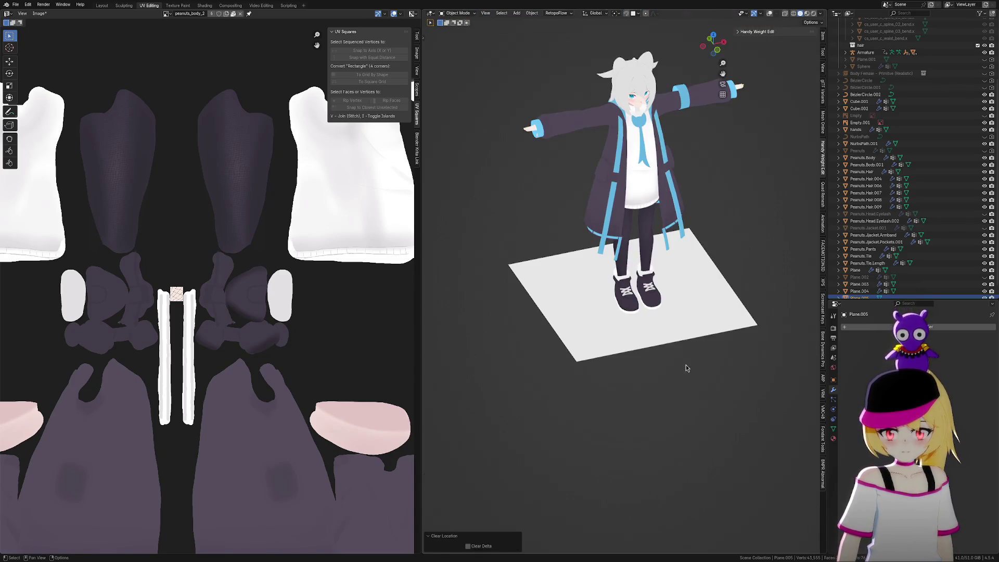
{"action": "scroll", "coordinate": [686, 364], "scroll_direction": "up", "scroll_amount": 3}
In Edit Mode, scale the plane down by 0.199 and then by 0.082
{"action": "key", "text": "Tab"}
{"action": "key", "text": "s"}
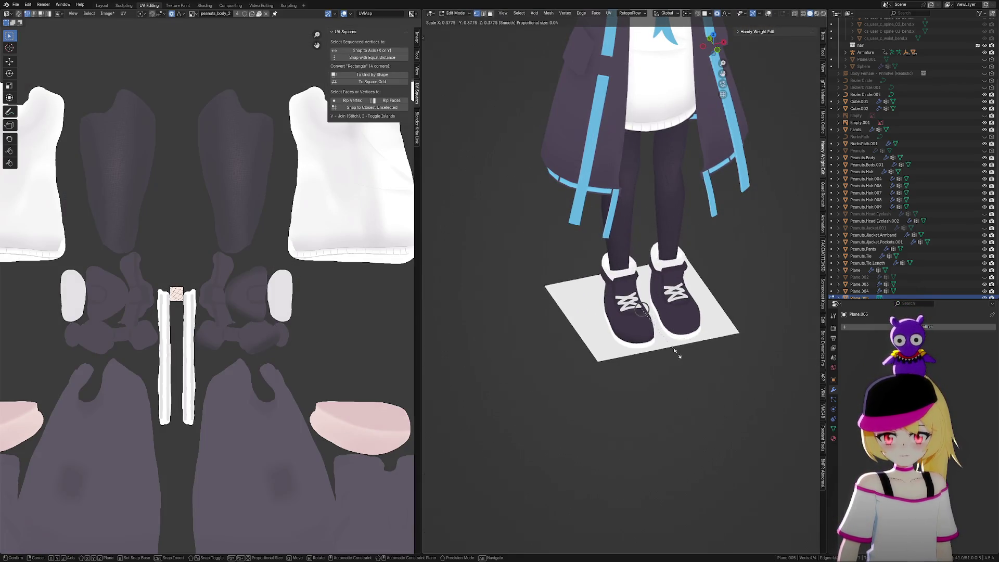
{"action": "left_click", "coordinate": [689, 343]}
{"action": "scroll", "coordinate": [689, 344], "scroll_direction": "up", "scroll_amount": 3}
{"action": "key", "text": "s"}
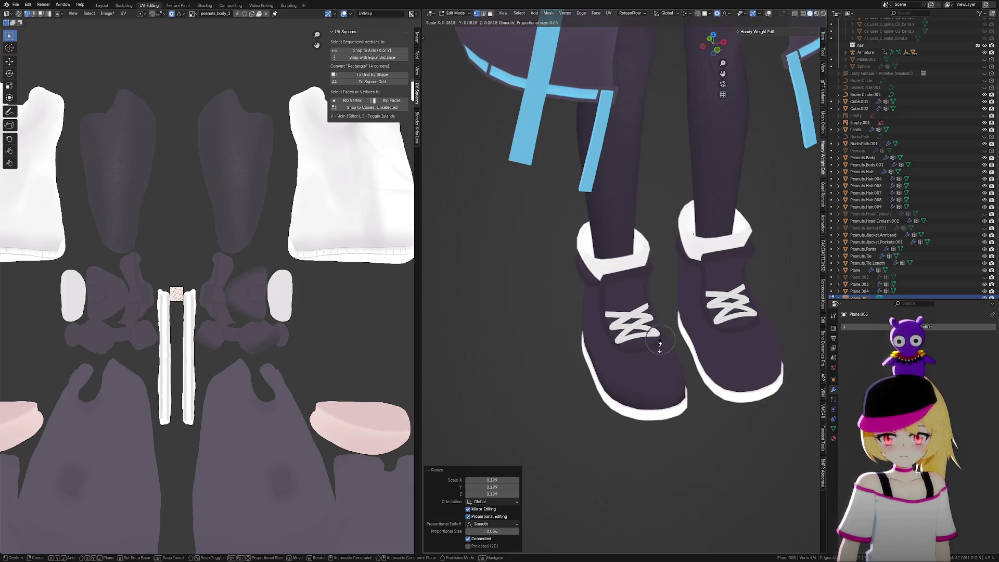
{"action": "left_click", "coordinate": [660, 348]}
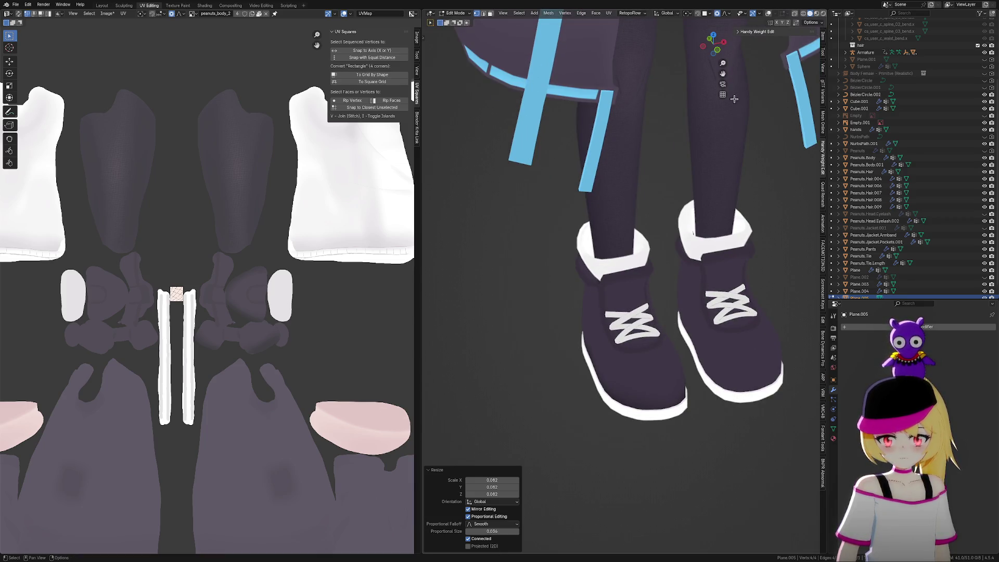
Isolate the plane in local view, scale it by 0.619, and view it from the top
{"action": "key", "text": "KP_Divide"}
{"action": "scroll", "coordinate": [668, 141], "scroll_direction": "down", "scroll_amount": 4}
{"action": "key", "text": "s"}
{"action": "left_click", "coordinate": [696, 231]}
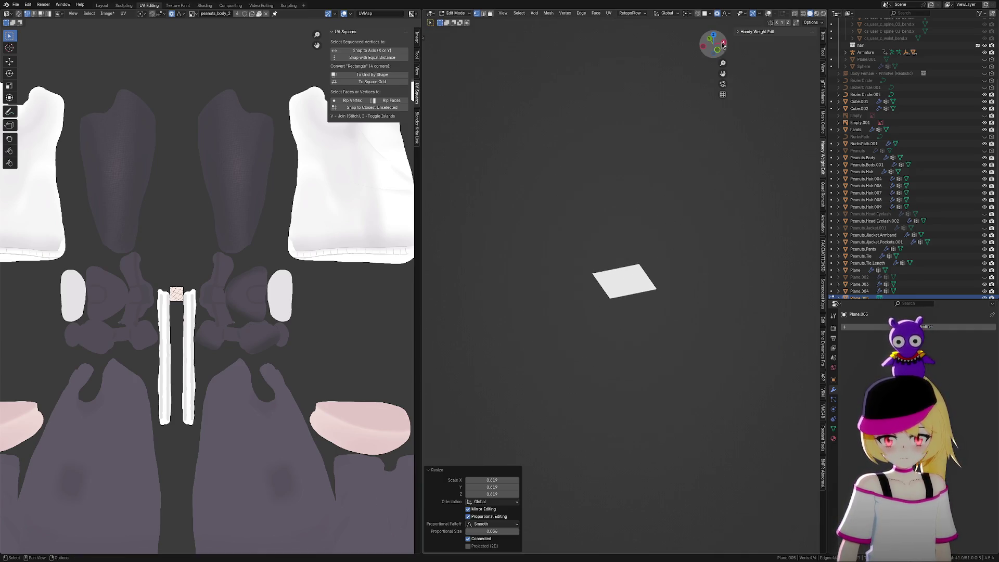
{"action": "left_click", "coordinate": [714, 37]}
{"action": "left_click_drag", "start_coordinate": [554, 201], "coordinate": [627, 363]}
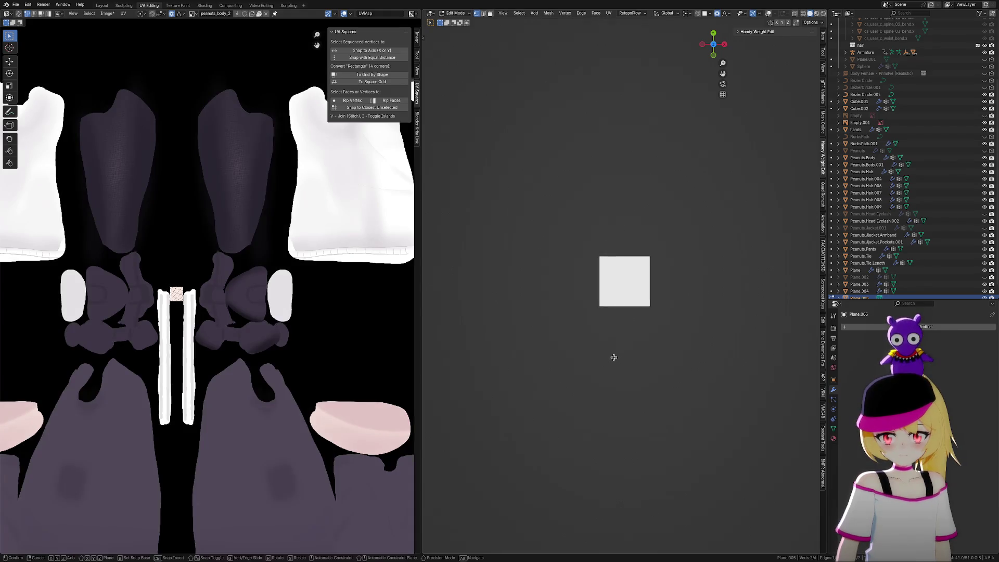
{"action": "key", "text": "g"}
{"action": "right_click", "coordinate": [565, 345]}
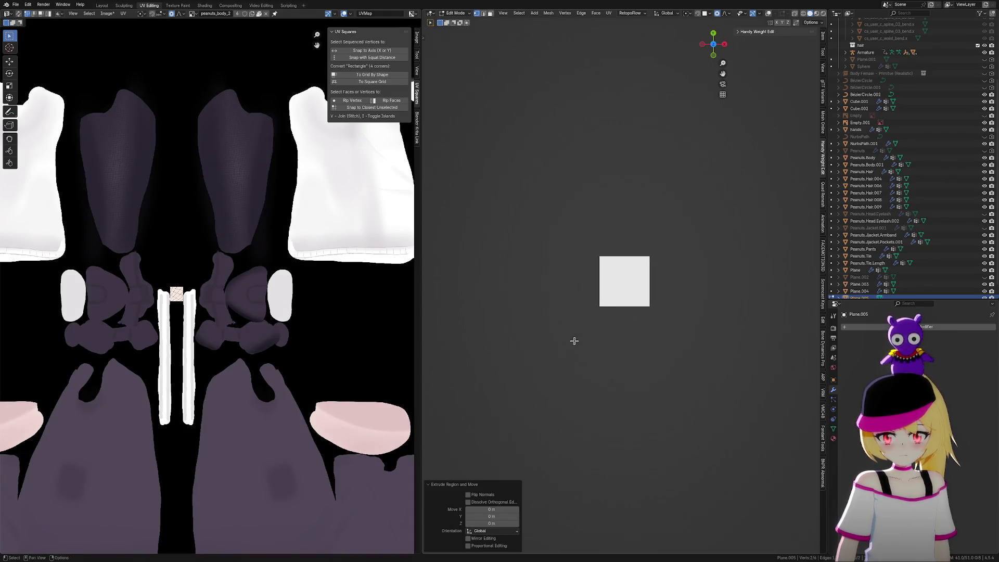
Undo the stray extrusion, loop-cut the plane in half, delete the right half, and add a Mirror modifier
{"action": "key", "text": "ctrl+z"}
{"action": "right_click", "coordinate": [606, 264]}
{"action": "scroll", "coordinate": [653, 268], "scroll_direction": "up", "scroll_amount": 4}
{"action": "key", "text": "ctrl+r"}
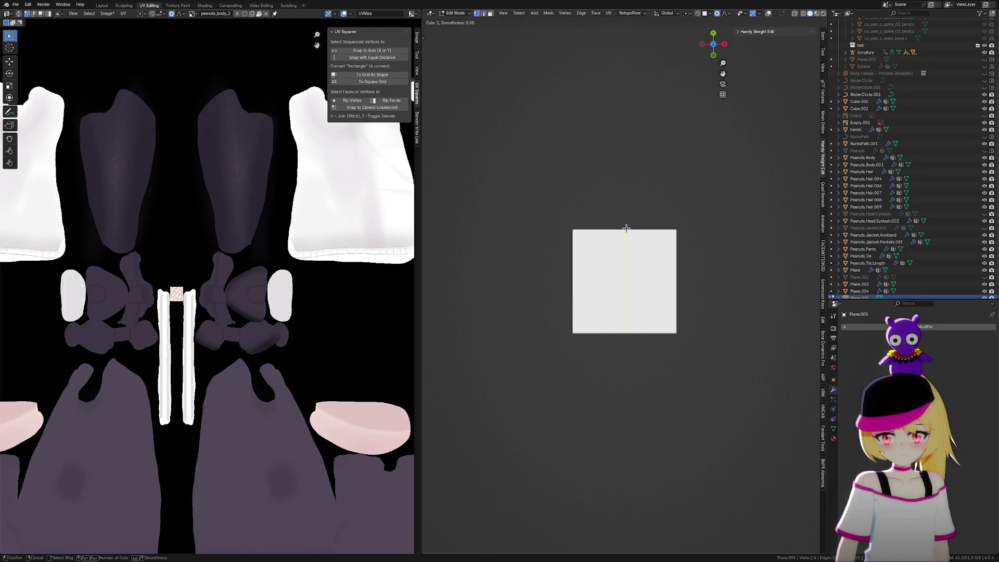
{"action": "left_click", "coordinate": [630, 232]}
{"action": "right_click", "coordinate": [656, 244]}
{"action": "key", "text": "x"}
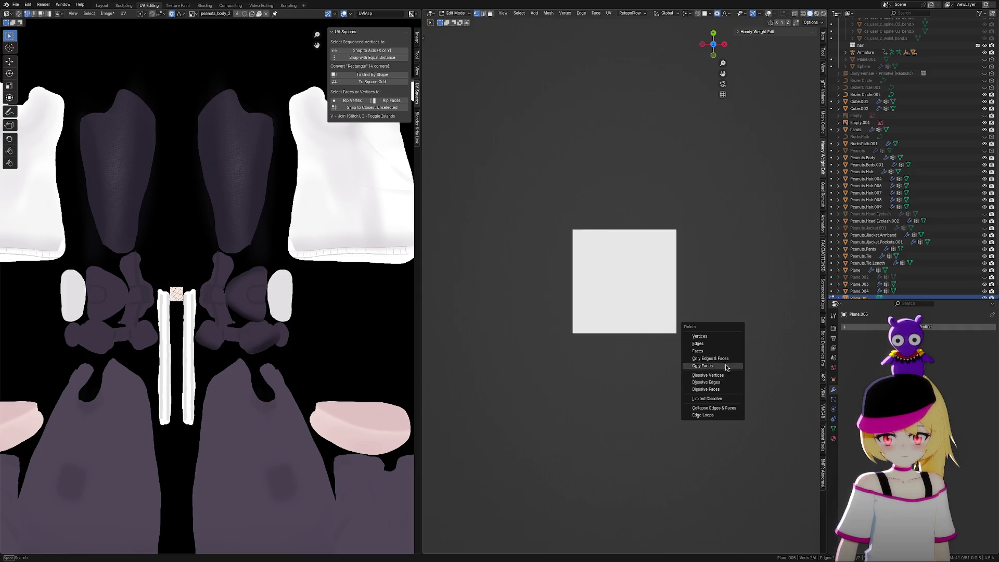
{"action": "left_click", "coordinate": [728, 336]}
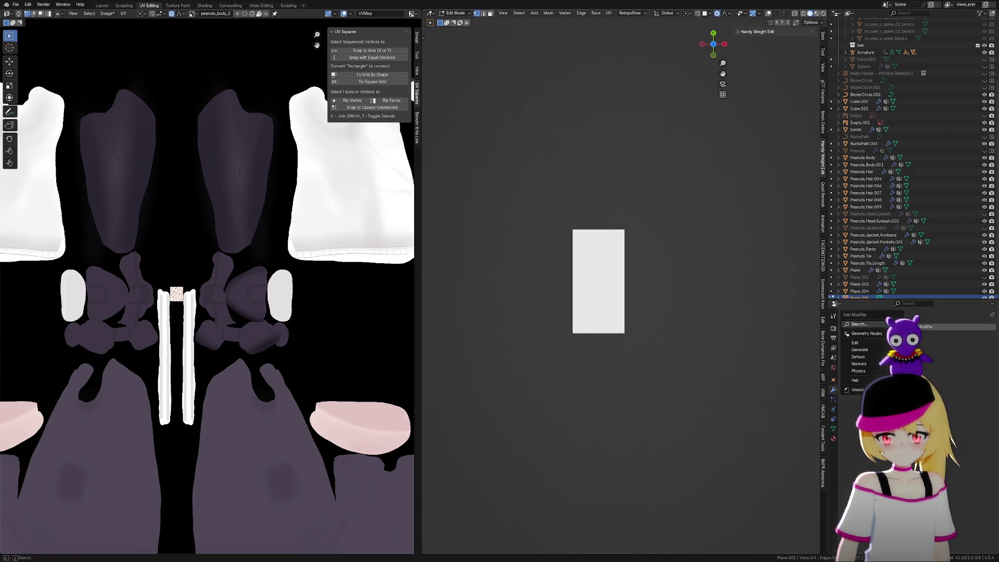
{"action": "left_click", "coordinate": [883, 326]}
{"action": "key", "text": "Return"}
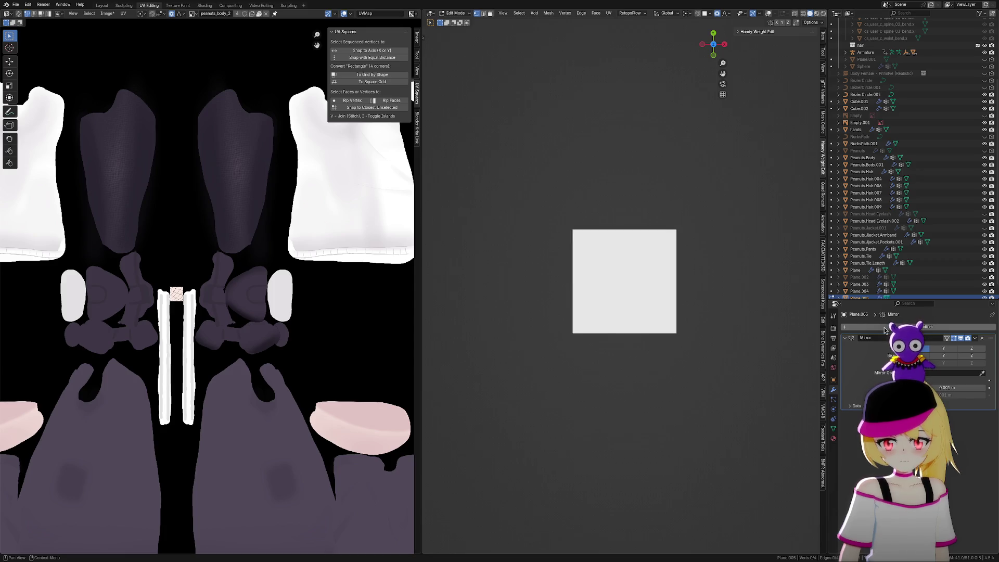
Cut the half plane horizontally, delete its top part, and enable the Mirror's Y axis
{"action": "left_click_drag", "start_coordinate": [545, 214], "coordinate": [614, 375]}
{"action": "middle_click_drag", "start_coordinate": [578, 345], "coordinate": [787, 354], "text": "shift"}
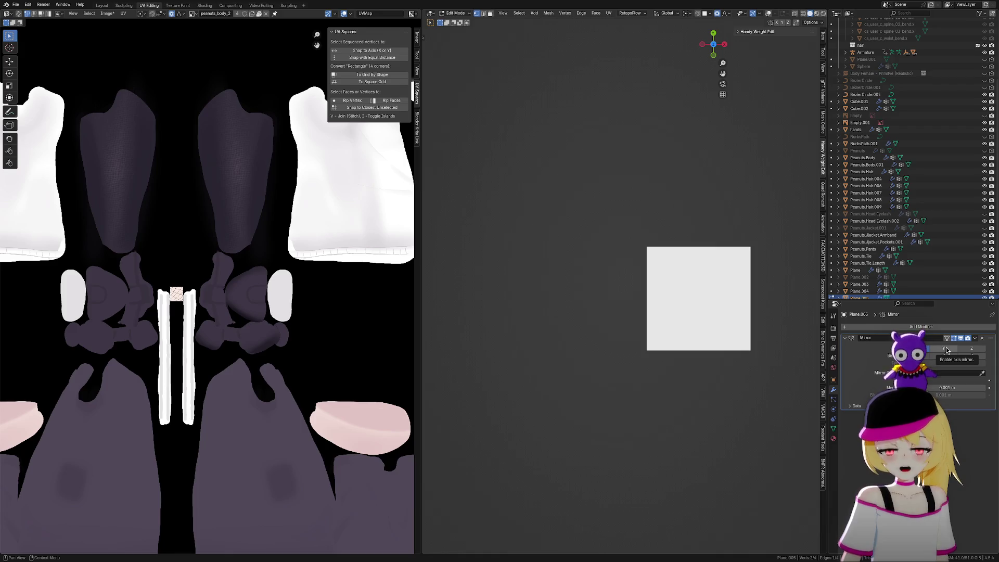
{"action": "key", "text": "e"}
{"action": "right_click", "coordinate": [700, 281]}
{"action": "left_click_drag", "start_coordinate": [595, 220], "coordinate": [772, 277]}
{"action": "key", "text": "x"}
{"action": "left_click", "coordinate": [772, 276]}
{"action": "left_click", "coordinate": [940, 350]}
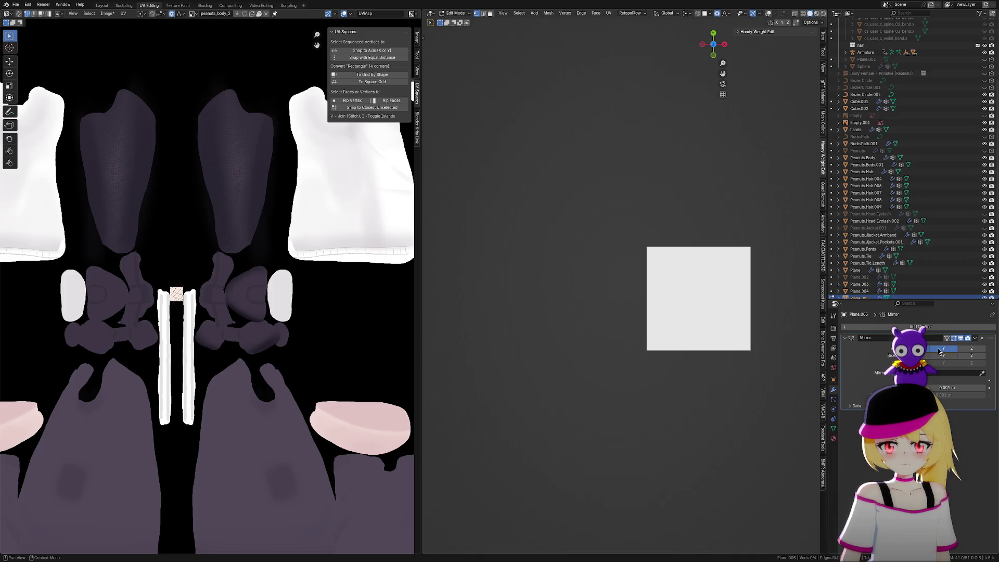
{"action": "mouse_move", "coordinate": [623, 277]}
{"action": "left_mouse_down"}
{"action": "mouse_move", "coordinate": [654, 316]}
{"action": "mouse_move", "coordinate": [670, 391]}
{"action": "left_mouse_up"}
{"action": "middle_click_drag", "start_coordinate": [647, 367], "coordinate": [679, 326], "text": "shift"}
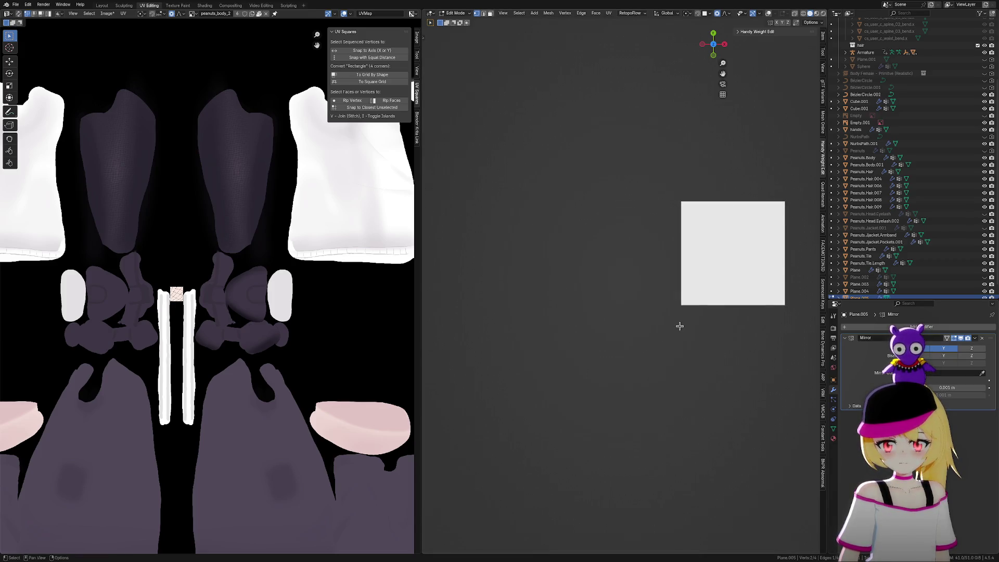
Extrude the left end outward three times and curl the ends with proportional rotation
{"action": "key", "text": "e"}
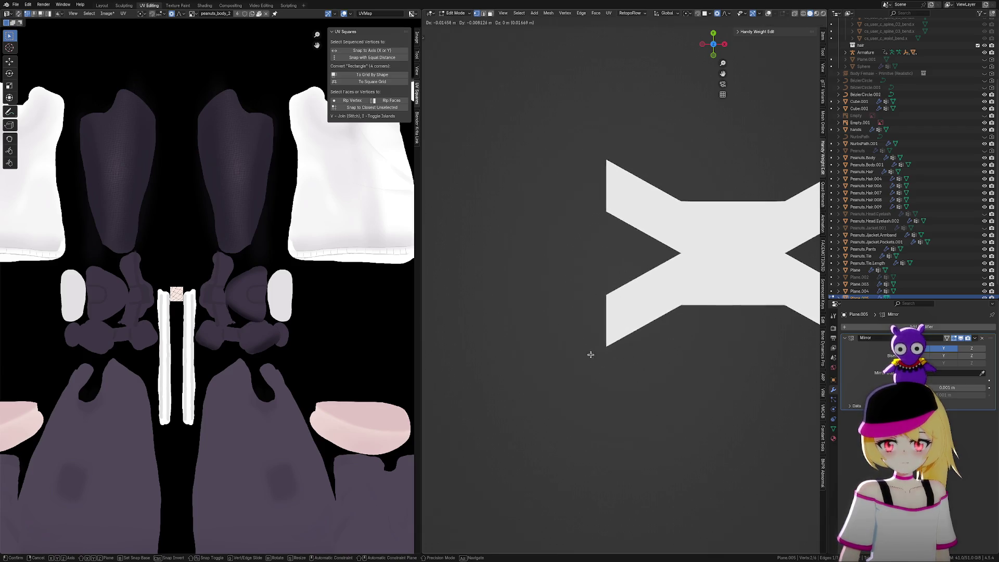
{"action": "left_click", "coordinate": [584, 366]}
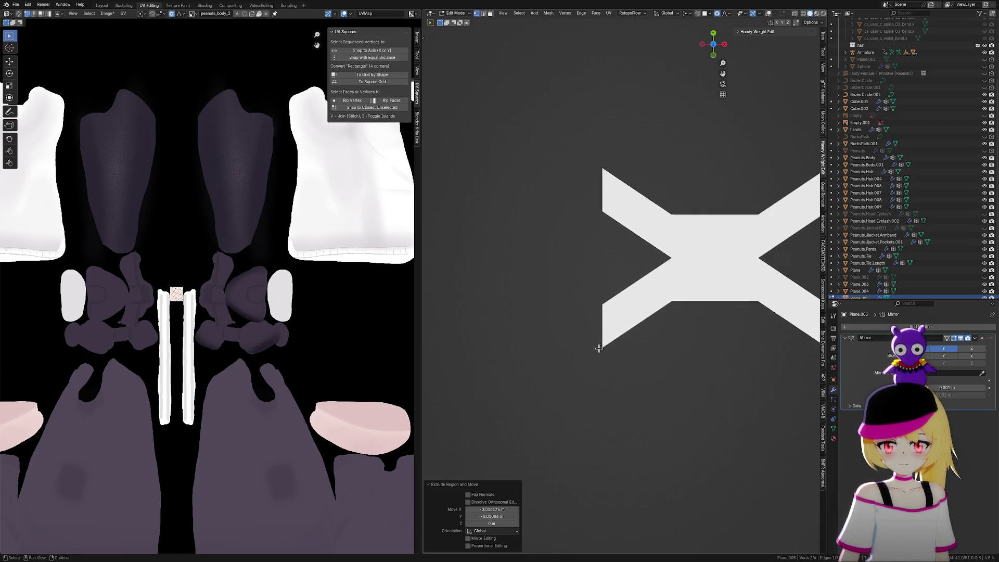
{"action": "scroll", "coordinate": [598, 346], "scroll_direction": "down", "scroll_amount": 3}
{"action": "middle_click_drag", "start_coordinate": [611, 361], "coordinate": [623, 372], "text": "shift"}
{"action": "key", "text": "e"}
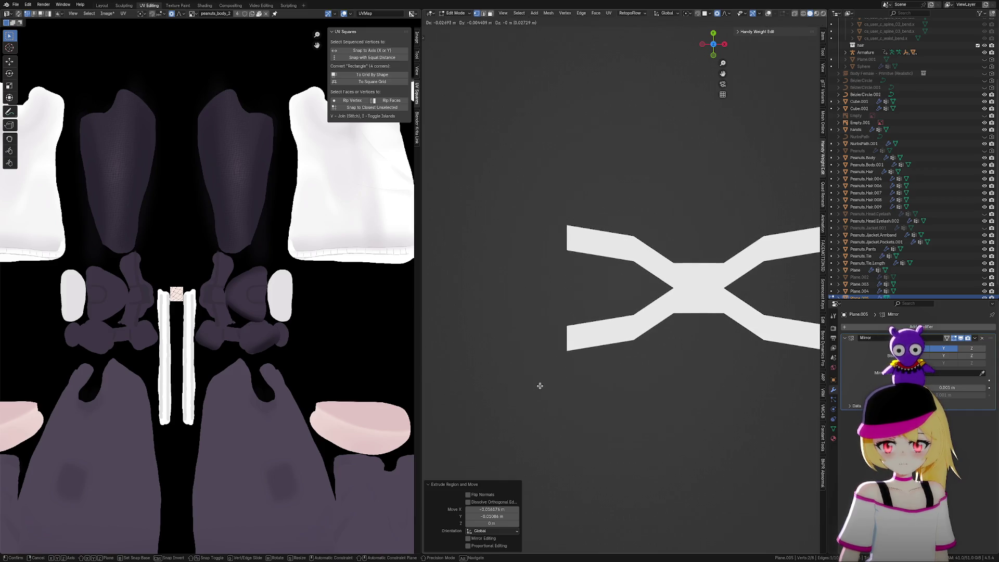
{"action": "left_click", "coordinate": [541, 397]}
{"action": "key", "text": "e"}
{"action": "left_click", "coordinate": [486, 383]}
{"action": "key", "text": "r"}
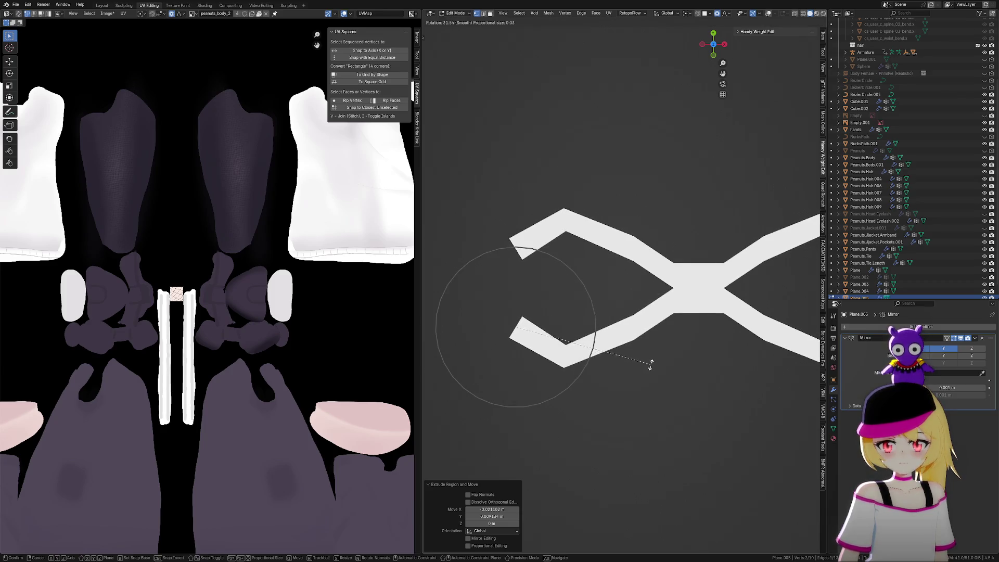
{"action": "scroll", "coordinate": [650, 364], "scroll_direction": "down", "scroll_amount": 3}
{"action": "scroll", "coordinate": [653, 379], "scroll_direction": "up", "scroll_amount": 10}
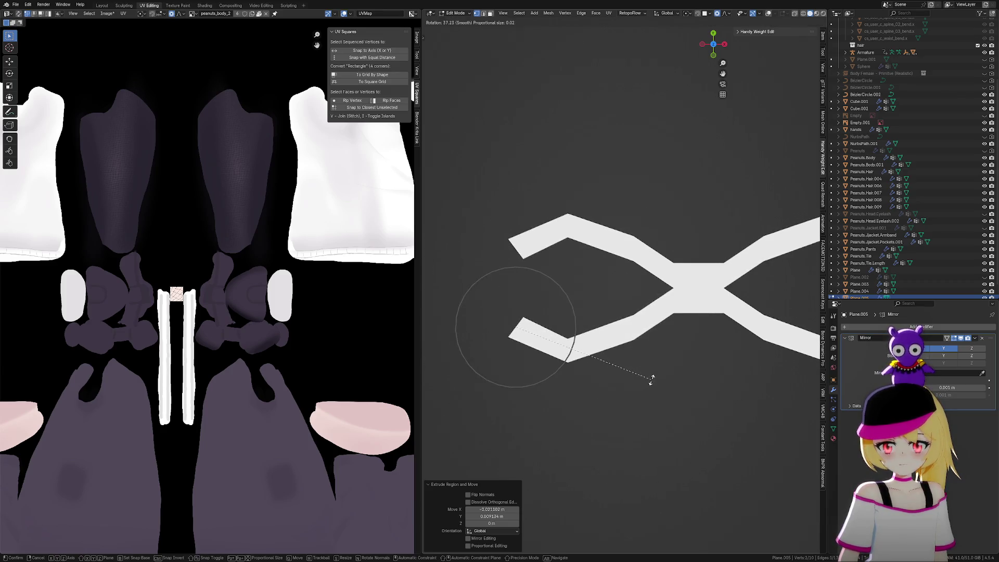
{"action": "left_click", "coordinate": [650, 400]}
Extend and tilt the ends further, undo a stray extension, and bring the tips together
{"action": "key", "text": "e"}
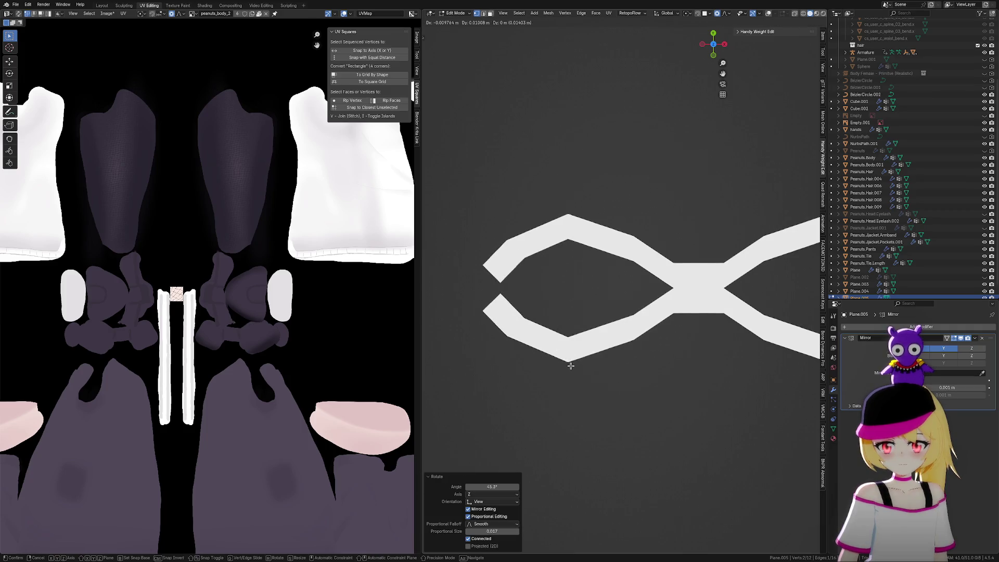
{"action": "left_click", "coordinate": [571, 365]}
{"action": "key", "text": "r"}
{"action": "left_click", "coordinate": [635, 345]}
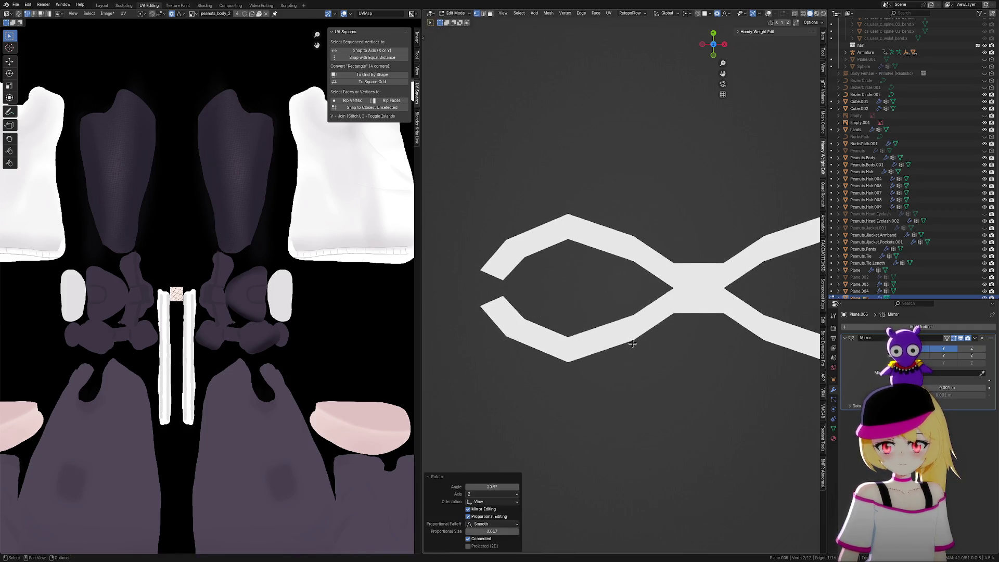
{"action": "key", "text": "e"}
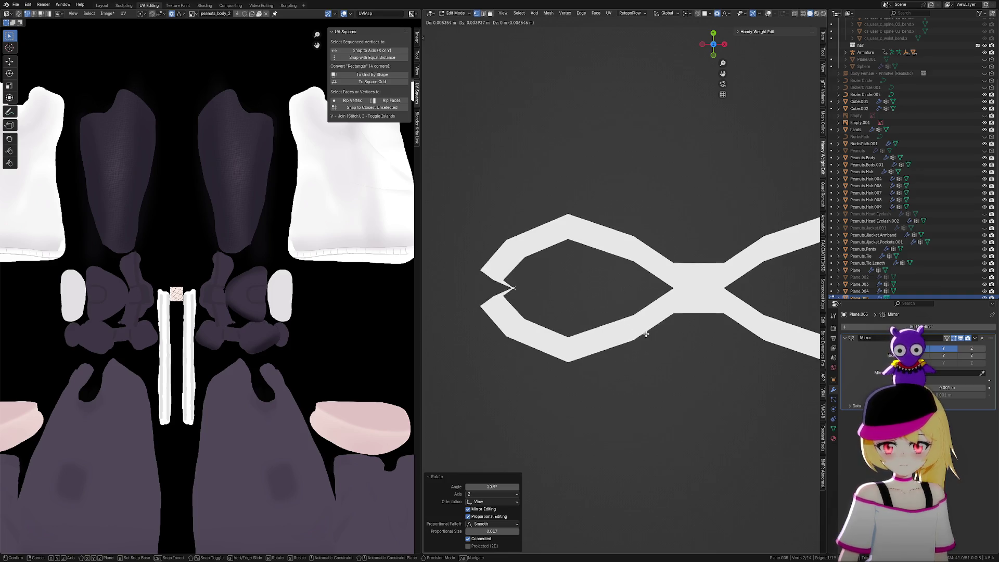
{"action": "right_click", "coordinate": [622, 337]}
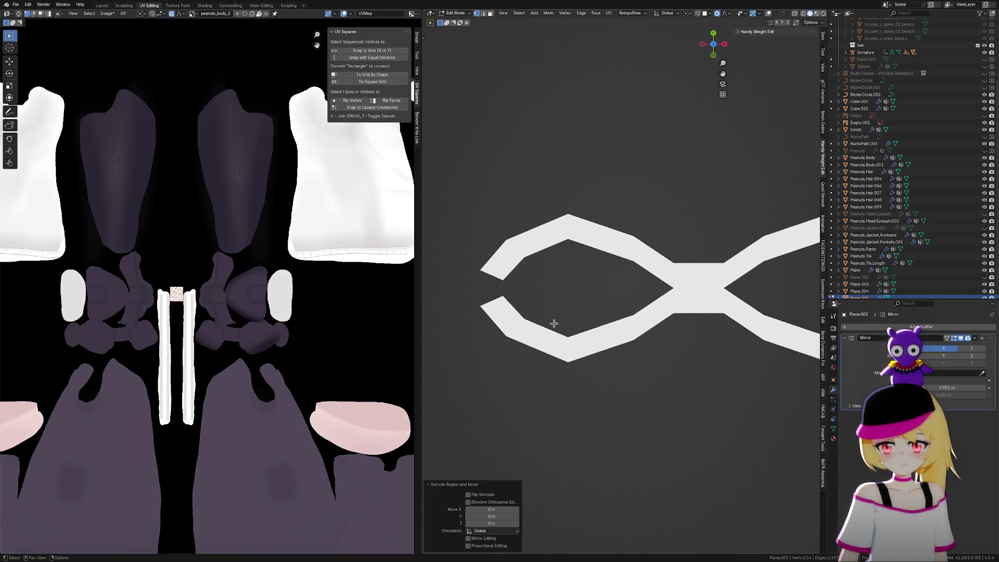
{"action": "key", "text": "g"}
{"action": "right_click", "coordinate": [529, 292]}
{"action": "key", "text": "ctrl+z"}
{"action": "key", "text": "ctrl+z"}
{"action": "key", "text": "r"}
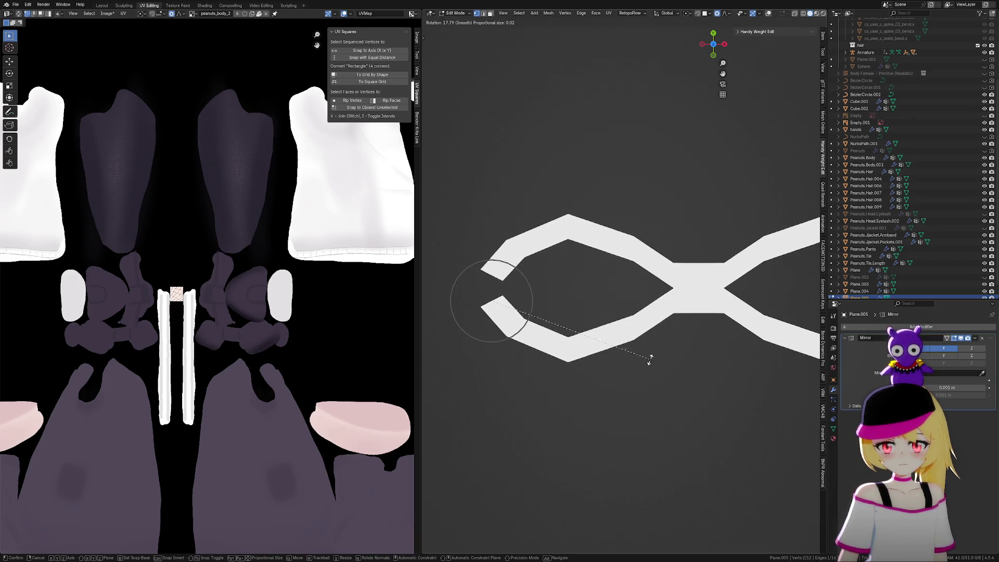
{"action": "left_click", "coordinate": [645, 354]}
{"action": "key", "text": "g"}
{"action": "left_click", "coordinate": [640, 328]}
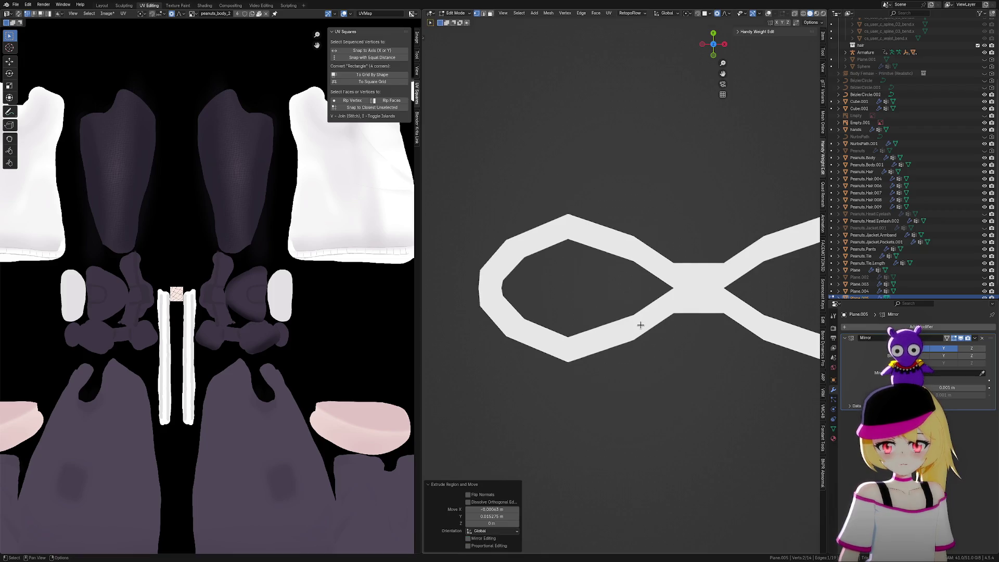
{"action": "scroll", "coordinate": [613, 357], "scroll_direction": "up", "scroll_amount": 2}
{"action": "left_click_drag", "start_coordinate": [540, 317], "coordinate": [587, 409]}
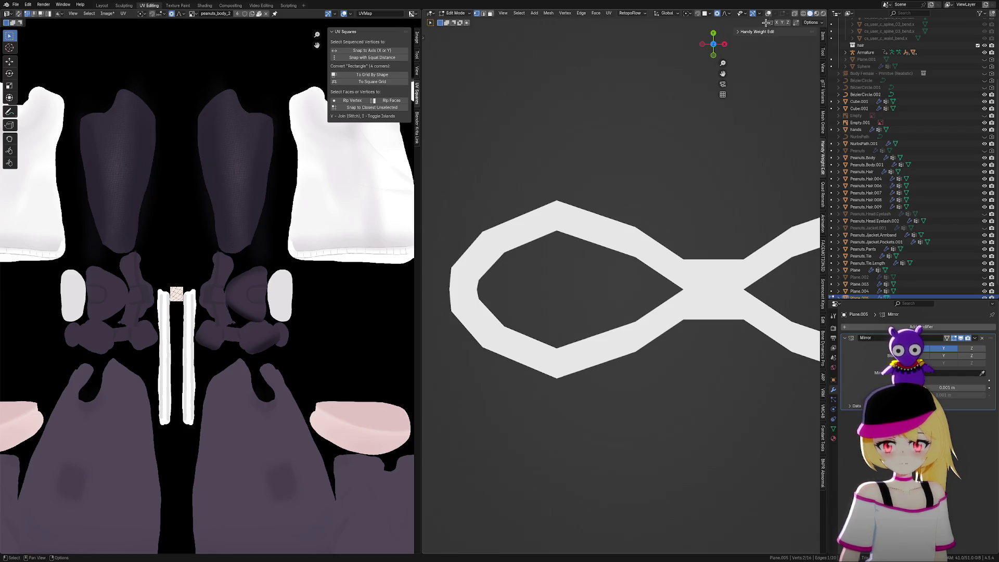
Turn overlays back on and bevel a bottom edge of the loop by about 0.0069 m
{"action": "left_click", "coordinate": [768, 13]}
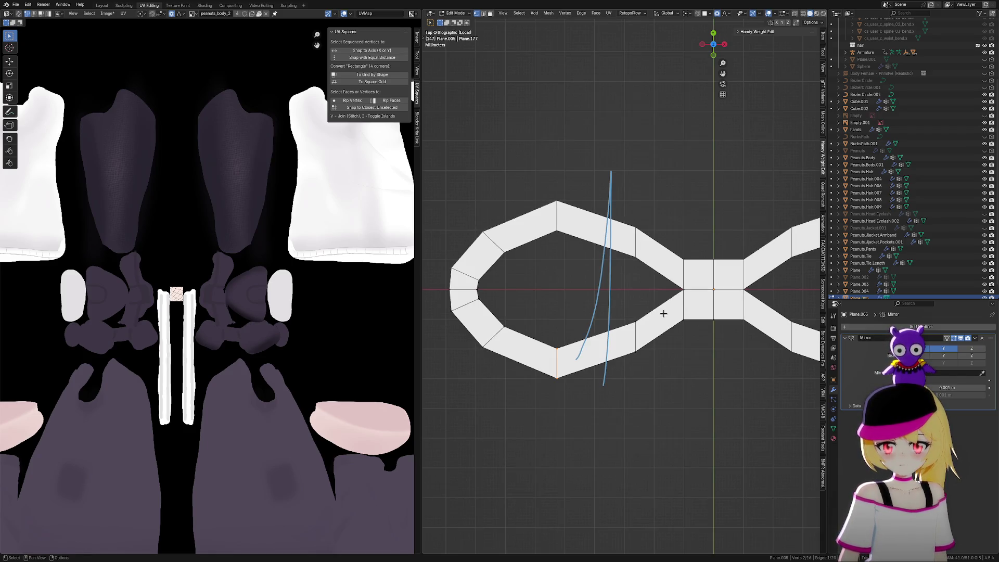
{"action": "scroll", "coordinate": [672, 311], "scroll_direction": "up", "scroll_amount": 1}
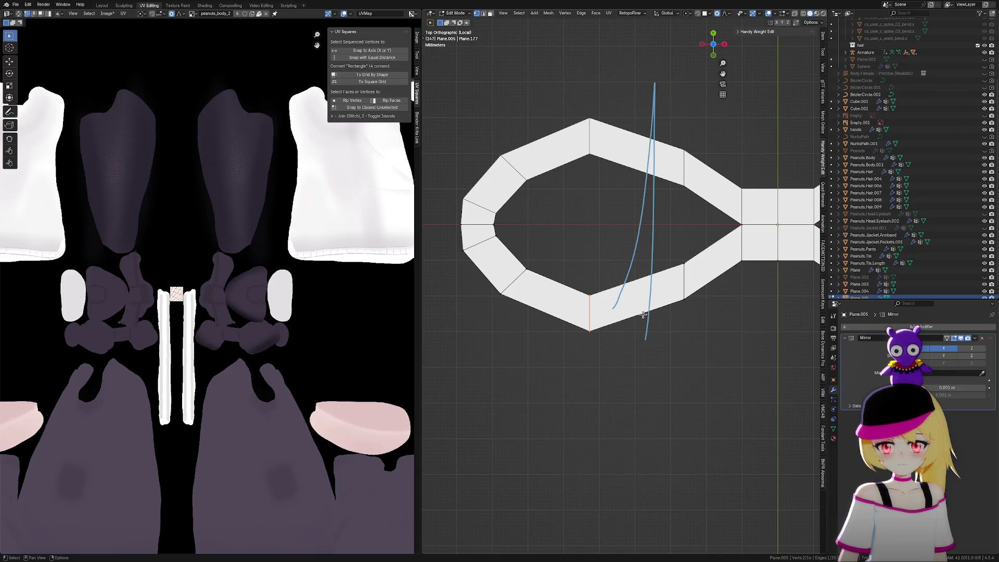
{"action": "scroll", "coordinate": [640, 315], "scroll_direction": "down", "scroll_amount": 2}
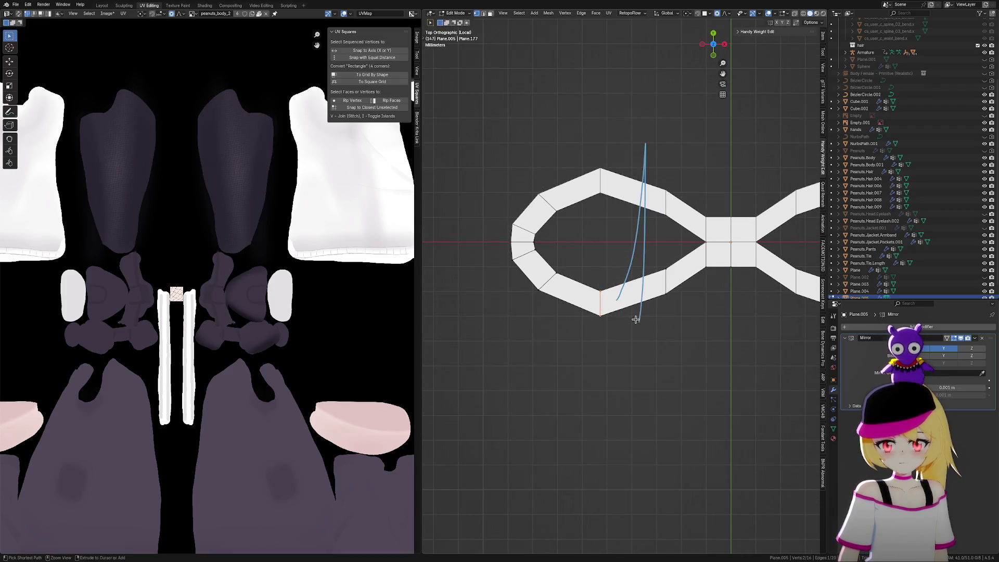
{"action": "key", "text": "ctrl+x"}
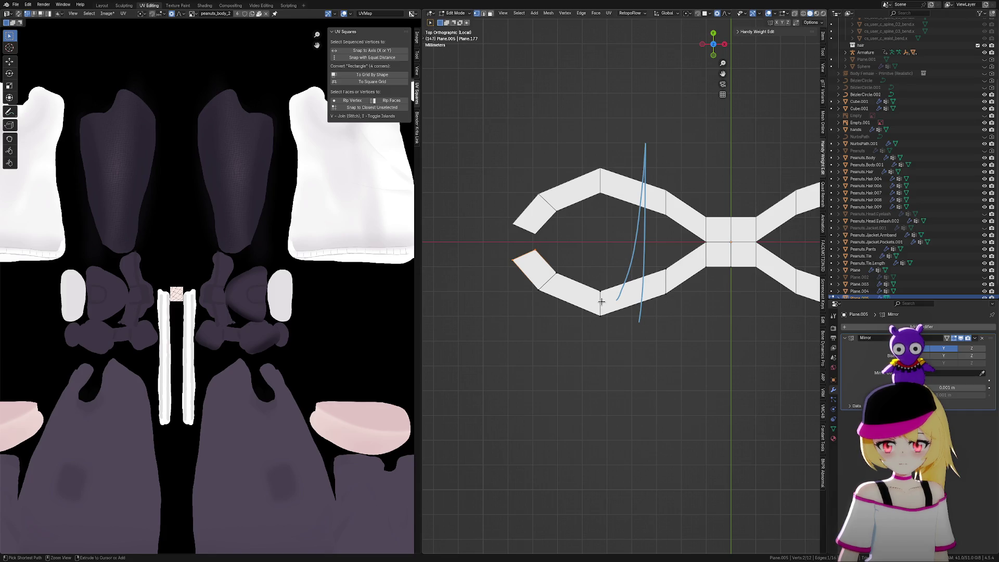
{"action": "key", "text": "ctrl+z"}
{"action": "left_click", "coordinate": [602, 302]}
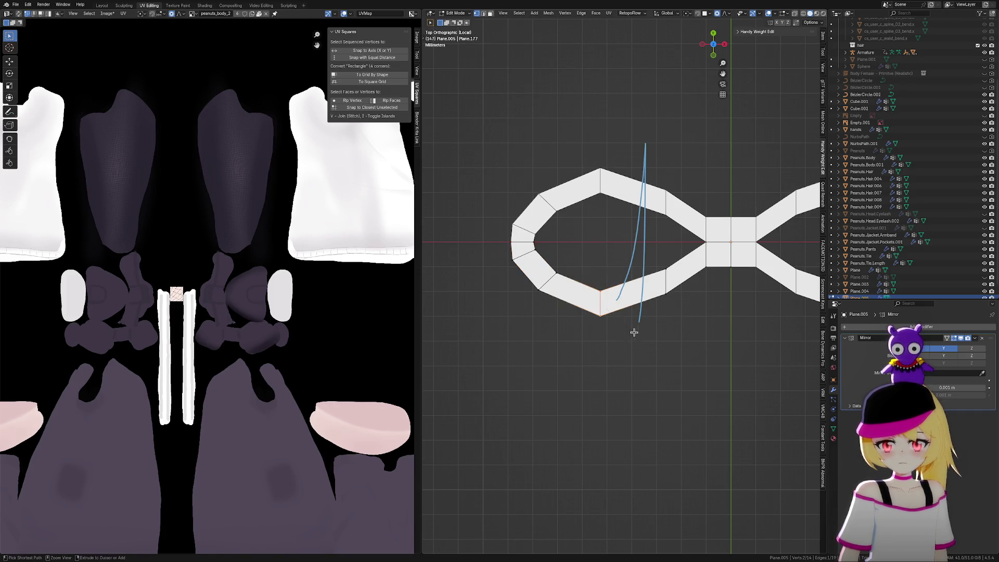
{"action": "key", "text": "ctrl+b"}
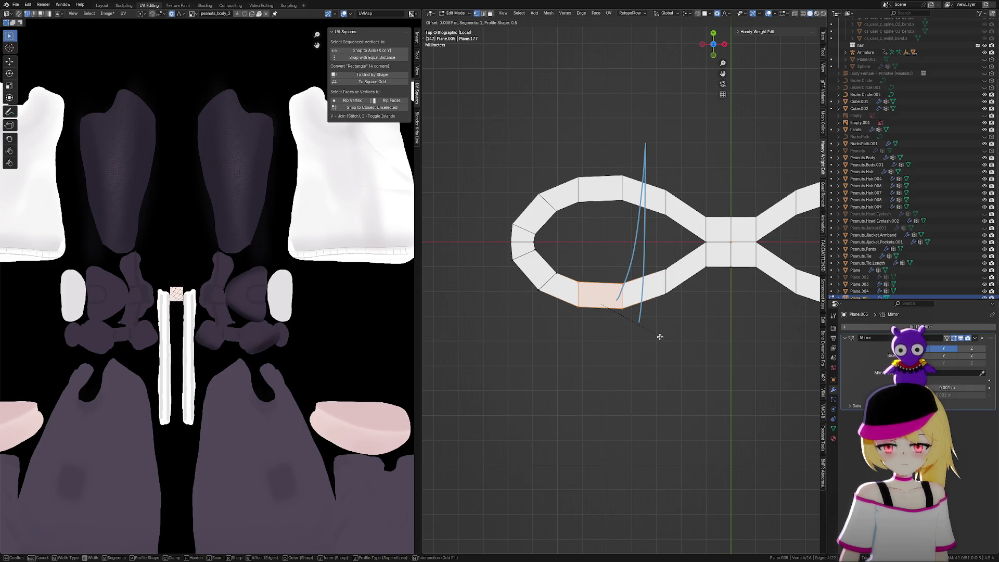
{"action": "left_click", "coordinate": [660, 338]}
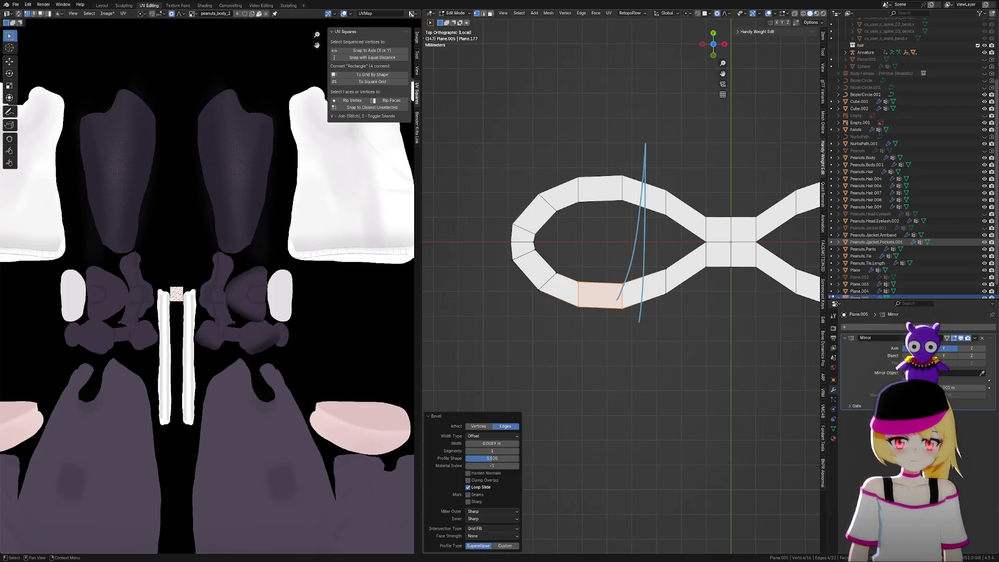
{"action": "scroll", "coordinate": [678, 286], "scroll_direction": "up", "scroll_amount": 4}
Move the centre knot's left vertices along X to narrow the knot
{"action": "left_click_drag", "start_coordinate": [605, 213], "coordinate": [632, 337]}
{"action": "key", "text": "g"}
{"action": "key", "text": "x"}
{"action": "scroll", "coordinate": [642, 333], "scroll_direction": "down", "scroll_amount": 2}
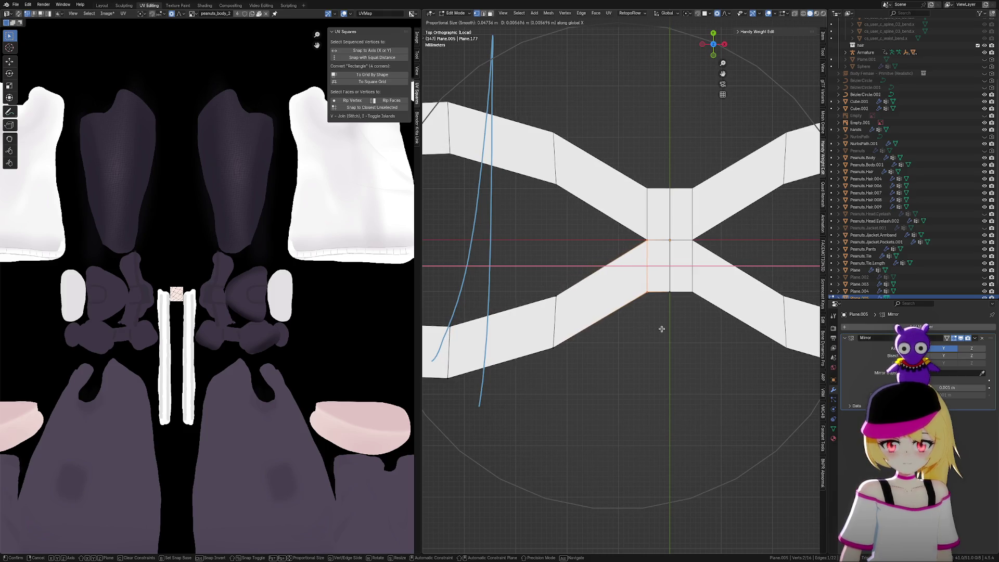
{"action": "left_click", "coordinate": [660, 331]}
{"action": "mouse_move", "coordinate": [663, 335]}
{"action": "middle_mouse_down"}
{"action": "mouse_move", "coordinate": [758, 350]}
{"action": "mouse_move", "coordinate": [647, 372]}
{"action": "middle_mouse_up"}
Reshape the lower strand by moving an edge along Z and then freely
{"action": "left_click_drag", "start_coordinate": [620, 308], "coordinate": [670, 425]}
{"action": "key", "text": "g"}
{"action": "key", "text": "z"}
{"action": "scroll", "coordinate": [678, 417], "scroll_direction": "up", "scroll_amount": 3}
{"action": "scroll", "coordinate": [680, 414], "scroll_direction": "up", "scroll_amount": 4, "text": "alt"}
{"action": "scroll", "coordinate": [680, 412], "scroll_direction": "up", "scroll_amount": 4}
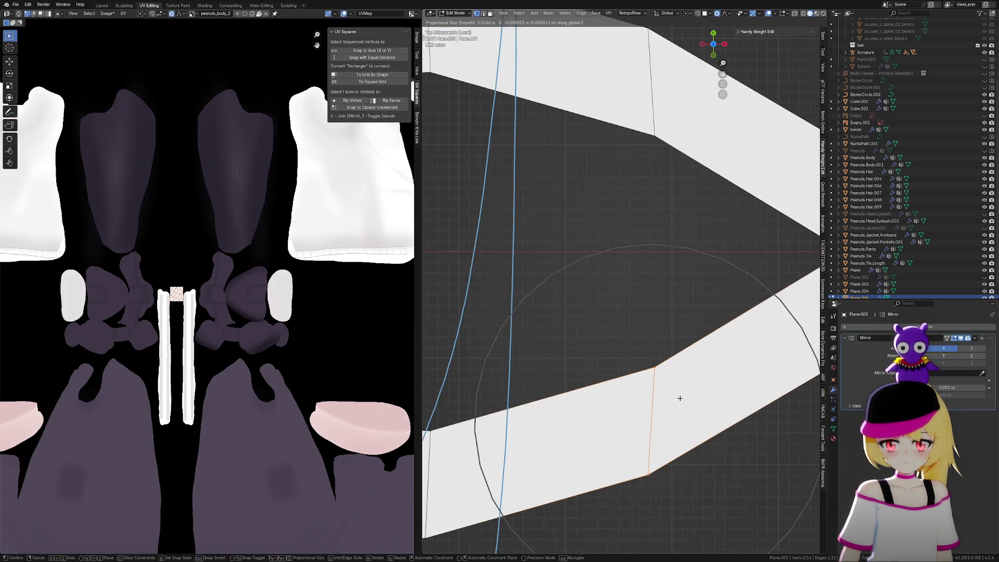
{"action": "left_click", "coordinate": [680, 399]}
{"action": "scroll", "coordinate": [698, 405], "scroll_direction": "down", "scroll_amount": 4}
{"action": "key", "text": "g"}
{"action": "key", "text": "y"}
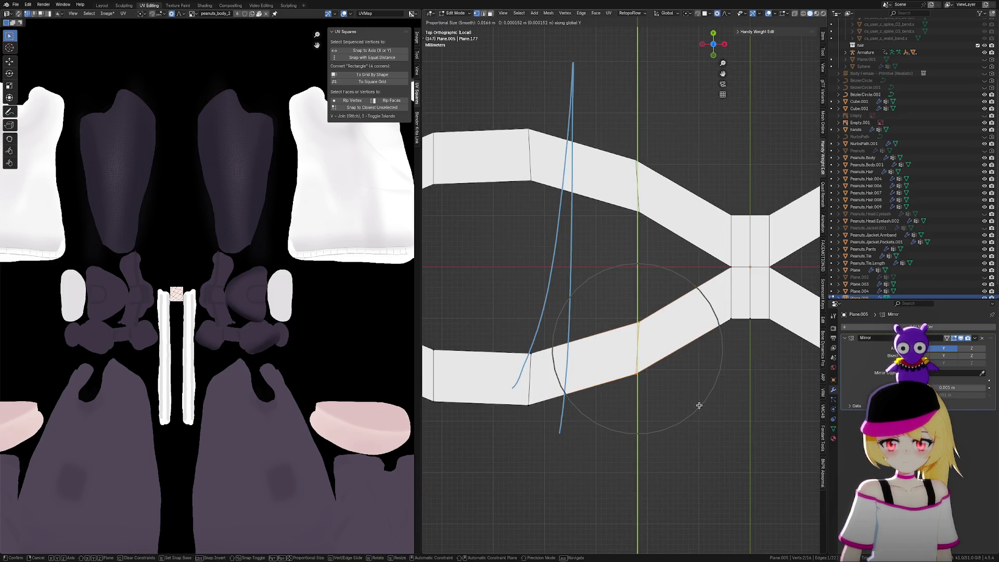
{"action": "scroll", "coordinate": [700, 397], "scroll_direction": "down", "scroll_amount": 2}
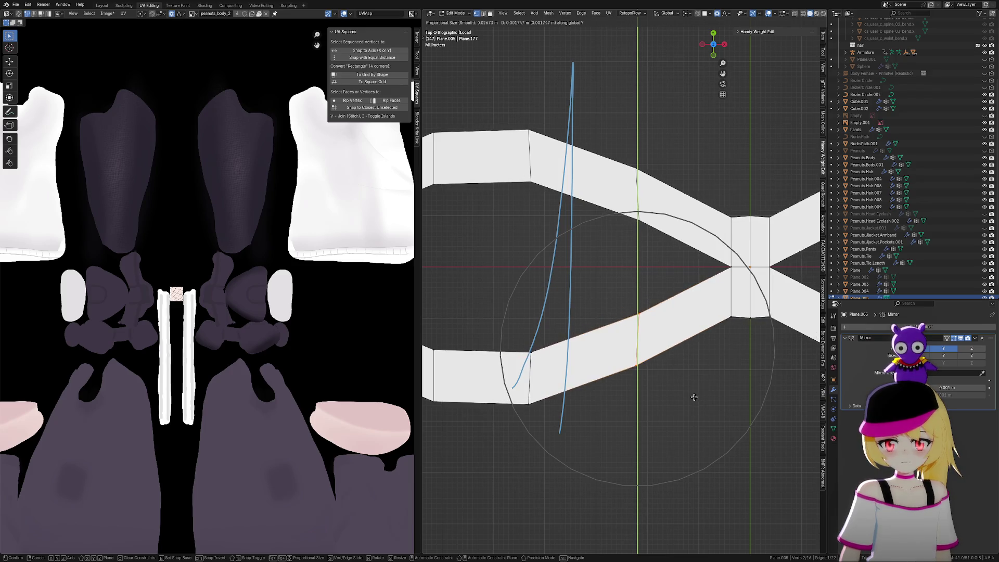
{"action": "key", "text": "y"}
{"action": "key", "text": "y"}
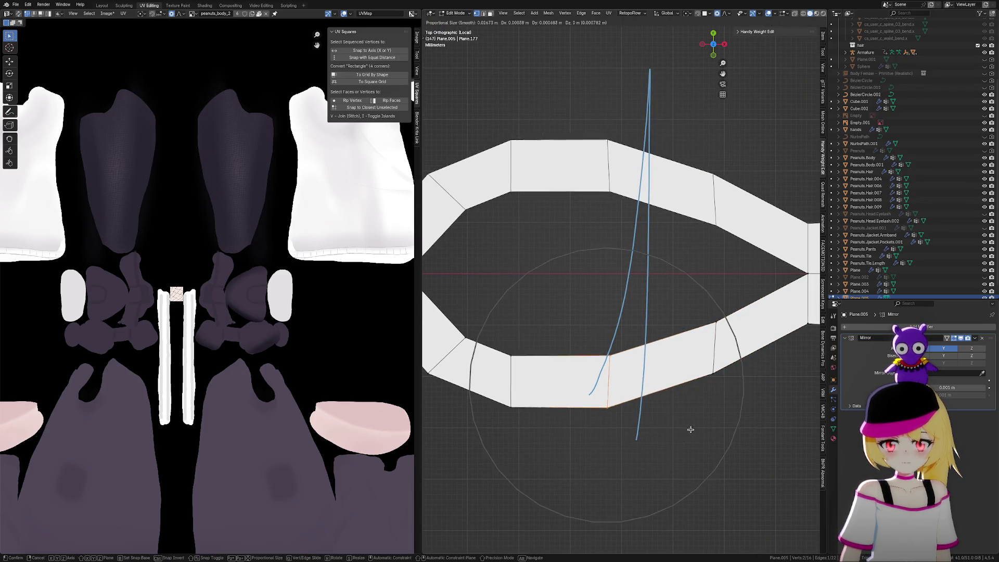
{"action": "left_click", "coordinate": [694, 423]}
Slide three edges along the loop's lower strand to even out their spacing
{"action": "scroll", "coordinate": [693, 318], "scroll_direction": "down", "scroll_amount": 5}
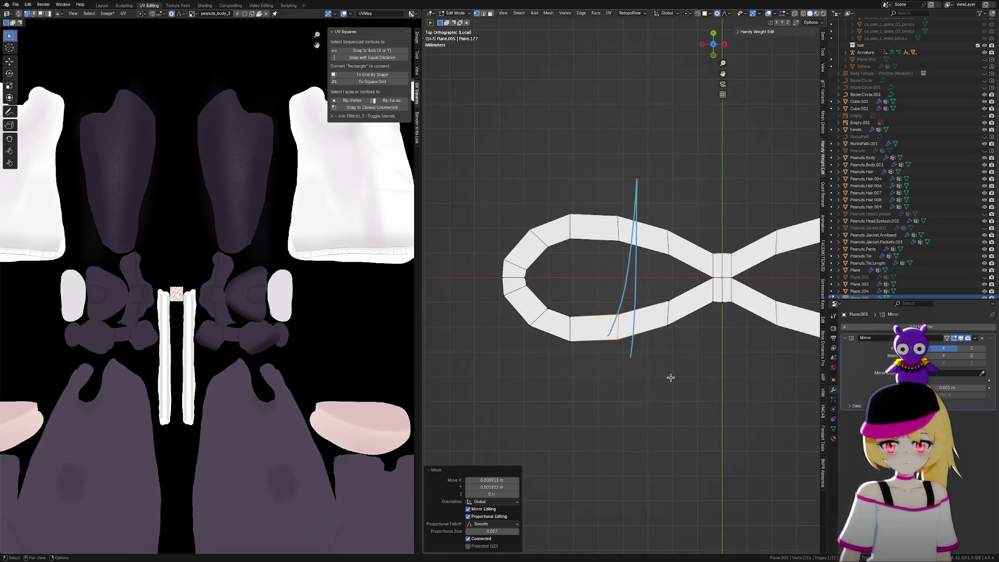
{"action": "scroll", "coordinate": [535, 316], "scroll_direction": "up", "scroll_amount": 2}
{"action": "left_click", "coordinate": [495, 293]}
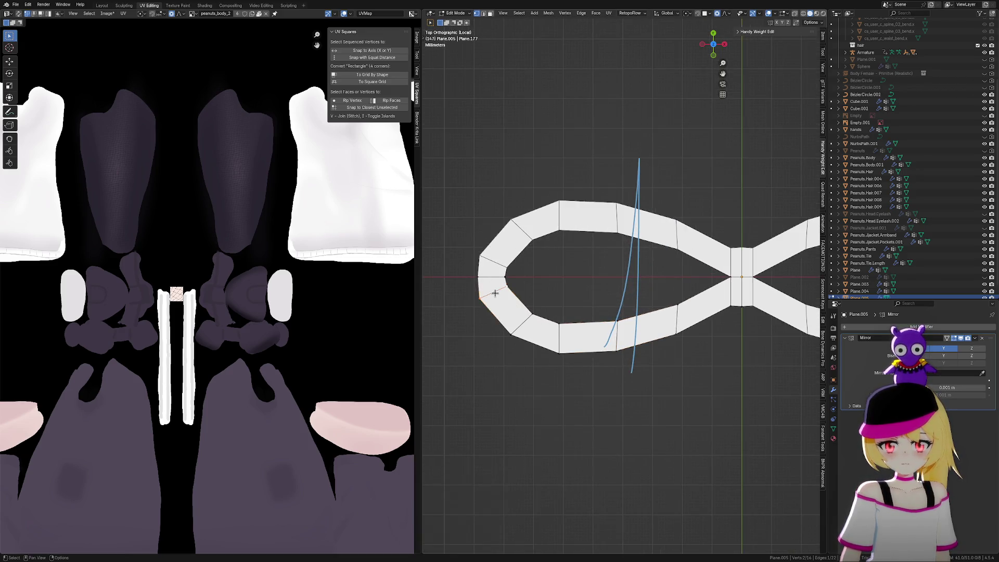
{"action": "key", "text": "g"}
{"action": "key", "text": "g"}
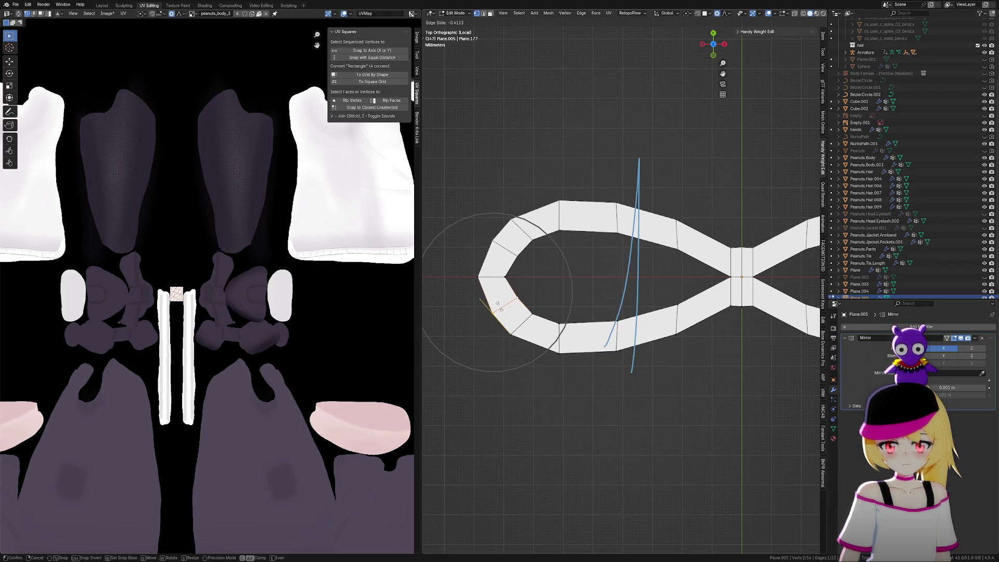
{"action": "left_click", "coordinate": [510, 316]}
{"action": "left_click", "coordinate": [515, 325]}
{"action": "key", "text": "g"}
{"action": "key", "text": "g"}
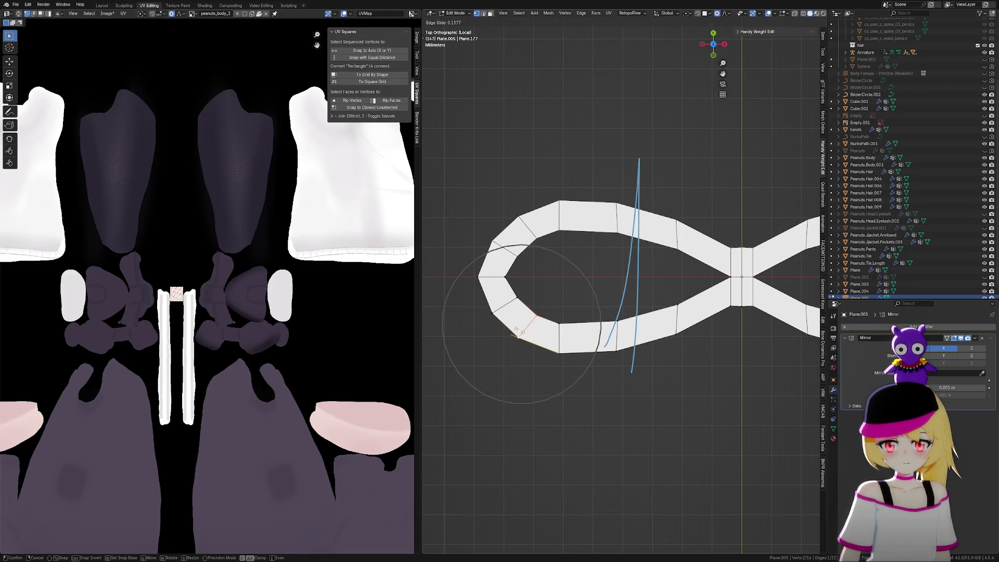
{"action": "left_click", "coordinate": [556, 338]}
{"action": "left_click", "coordinate": [558, 338]}
{"action": "key", "text": "g"}
{"action": "key", "text": "g"}
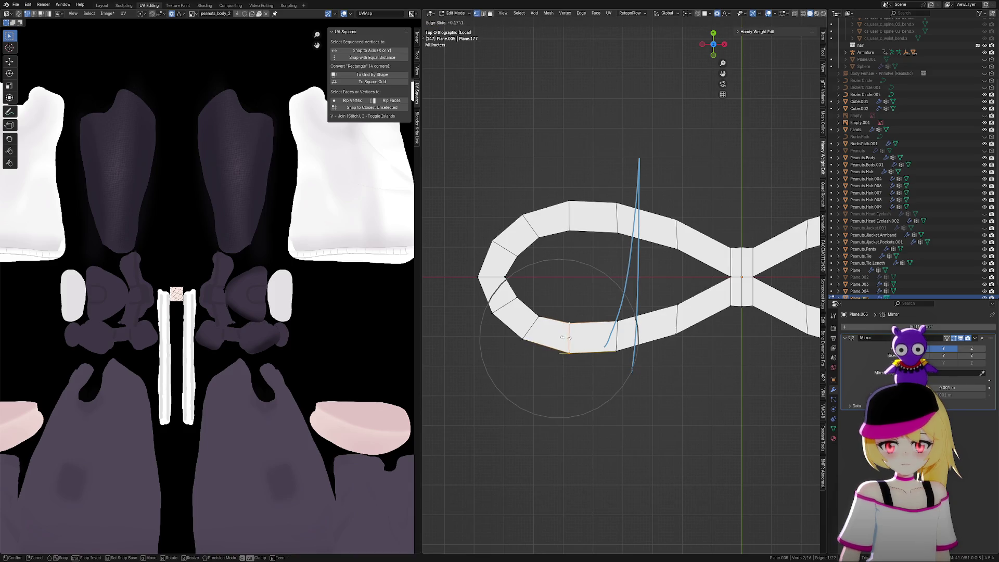
{"action": "left_click", "coordinate": [573, 339]}
{"action": "scroll", "coordinate": [661, 379], "scroll_direction": "down", "scroll_amount": 7}
Orbit and pan to view the whole figure-eight bow at an angle
{"action": "mouse_move", "coordinate": [660, 376]}
{"action": "middle_mouse_down"}
{"action": "mouse_move", "coordinate": [676, 379]}
{"action": "mouse_move", "coordinate": [742, 338]}
{"action": "mouse_move", "coordinate": [658, 332]}
{"action": "mouse_move", "coordinate": [687, 364]}
{"action": "mouse_move", "coordinate": [746, 359]}
{"action": "mouse_move", "coordinate": [680, 350]}
{"action": "mouse_move", "coordinate": [678, 341]}
{"action": "mouse_move", "coordinate": [687, 350]}
{"action": "mouse_move", "coordinate": [610, 373]}
{"action": "middle_mouse_up"}
{"action": "scroll", "coordinate": [686, 349], "scroll_direction": "up", "scroll_amount": 4}
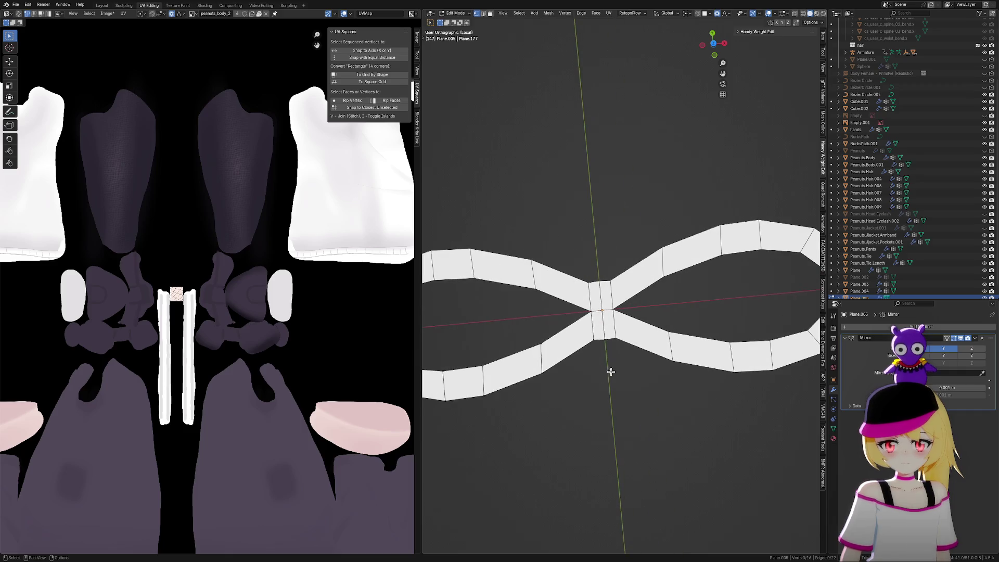
{"action": "scroll", "coordinate": [580, 357], "scroll_direction": "down", "scroll_amount": 4}
{"action": "scroll", "coordinate": [572, 350], "scroll_direction": "up", "scroll_amount": 2}
{"action": "middle_click_drag", "start_coordinate": [551, 341], "coordinate": [612, 348], "text": "shift"}
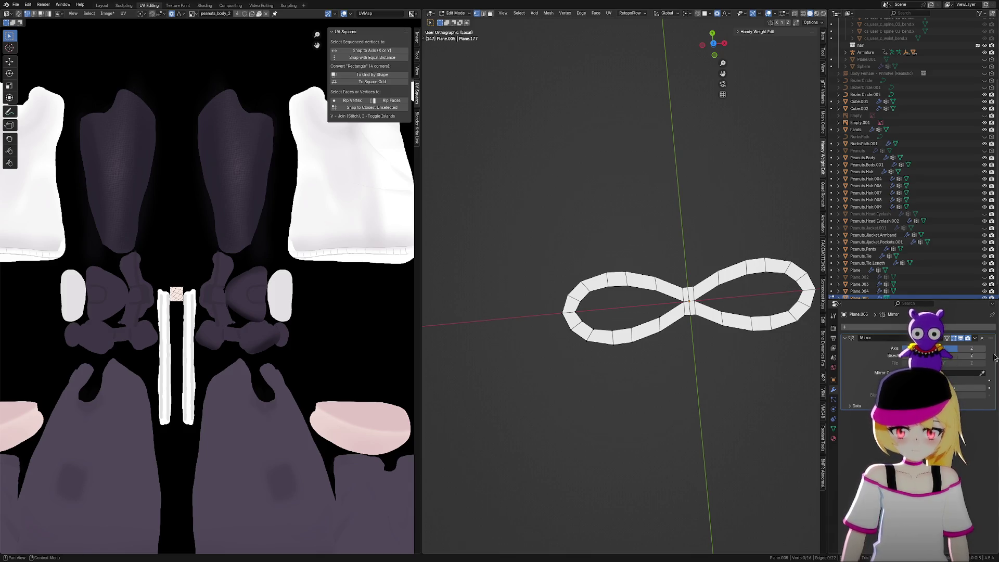
Reshape the first two lower edges of the bow loop with proportional editing
{"action": "scroll", "coordinate": [677, 323], "scroll_direction": "up", "scroll_amount": 3}
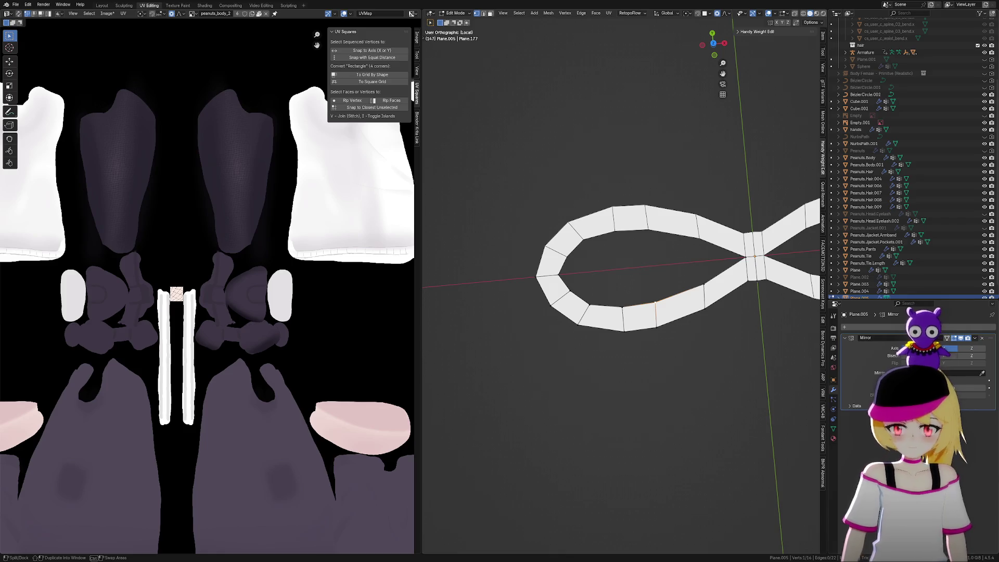
{"action": "scroll", "coordinate": [696, 341], "scroll_direction": "up", "scroll_amount": 3}
{"action": "key", "text": "g"}
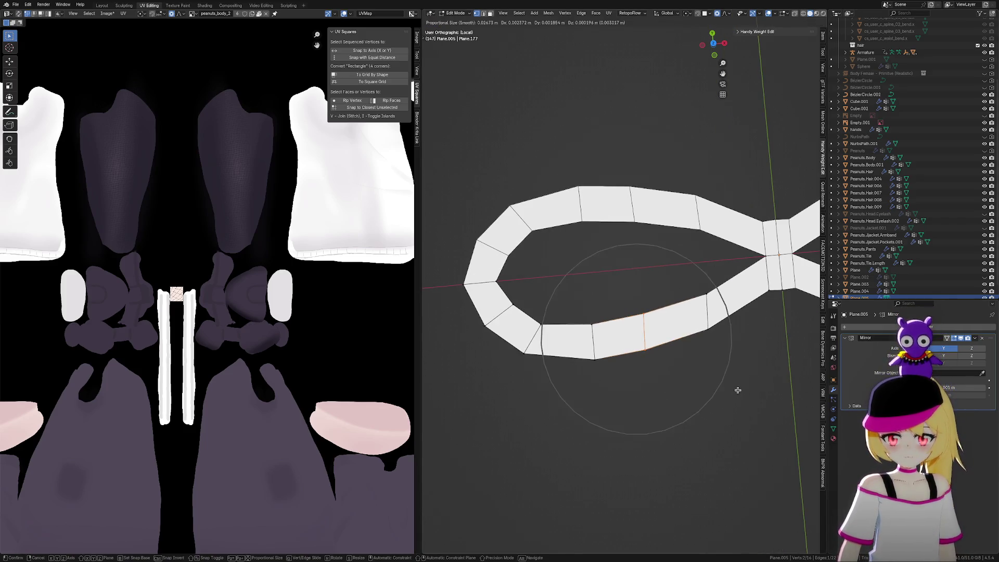
{"action": "scroll", "coordinate": [734, 388], "scroll_direction": "down", "scroll_amount": 4}
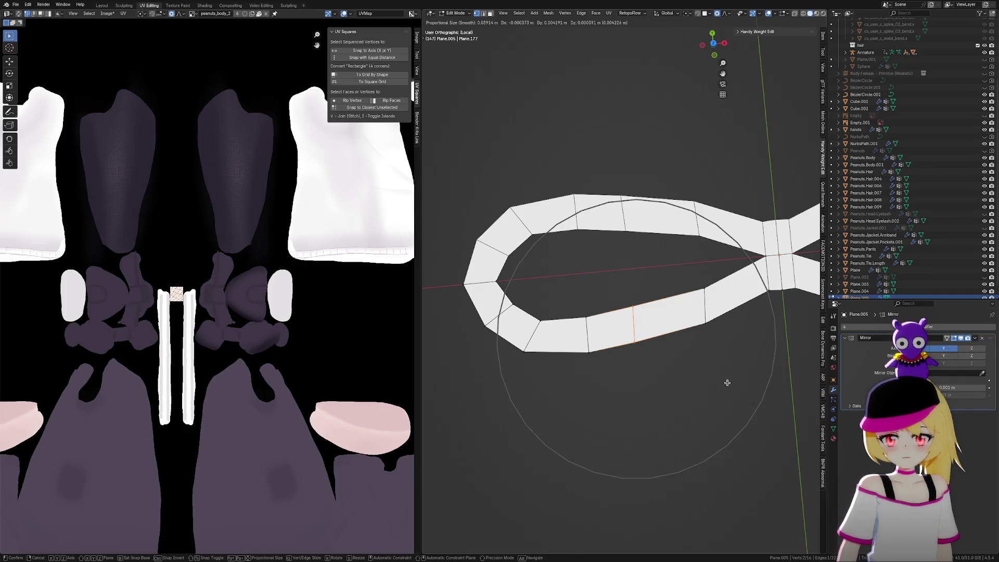
{"action": "left_click", "coordinate": [727, 382]}
{"action": "left_click", "coordinate": [573, 386]}
{"action": "key", "text": "g"}
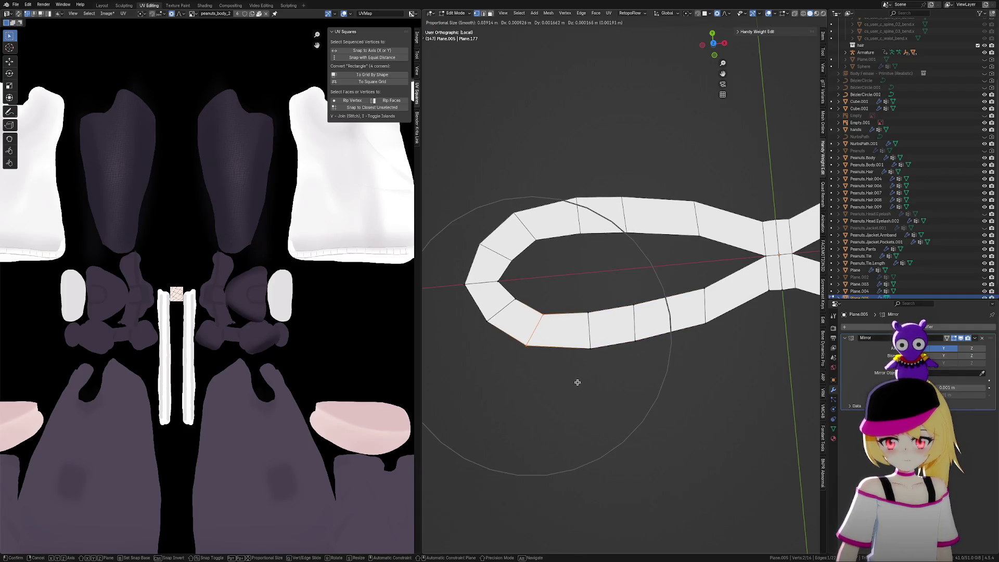
{"action": "left_click", "coordinate": [578, 382]}
Smooth two more lower ribbon edges into a rounder curve with proportional editing
{"action": "left_click", "coordinate": [726, 336]}
{"action": "key", "text": "g"}
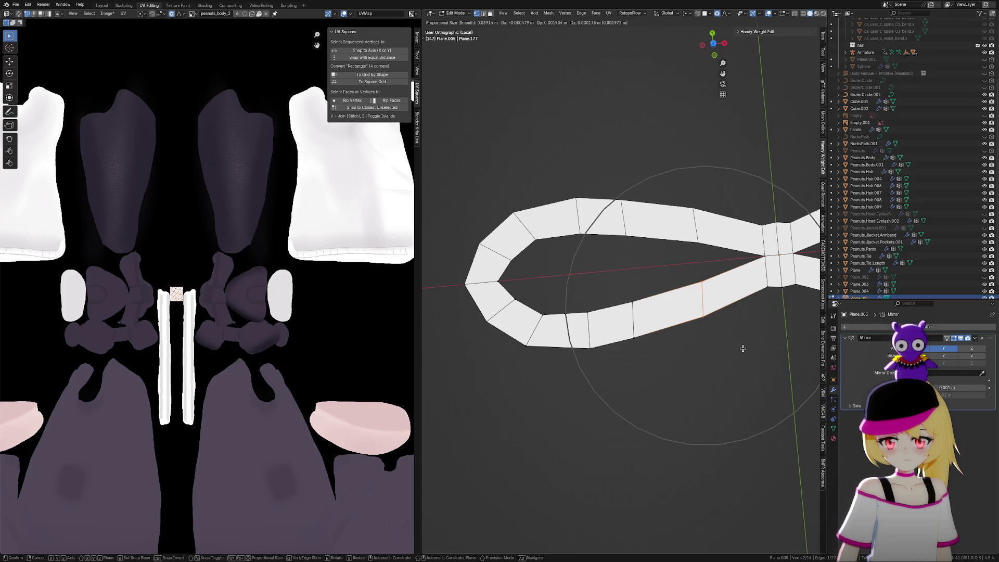
{"action": "left_click", "coordinate": [743, 349]}
{"action": "scroll", "coordinate": [754, 363], "scroll_direction": "down", "scroll_amount": 1}
{"action": "scroll", "coordinate": [677, 371], "scroll_direction": "up", "scroll_amount": 4}
{"action": "left_click", "coordinate": [580, 362]}
{"action": "key", "text": "g"}
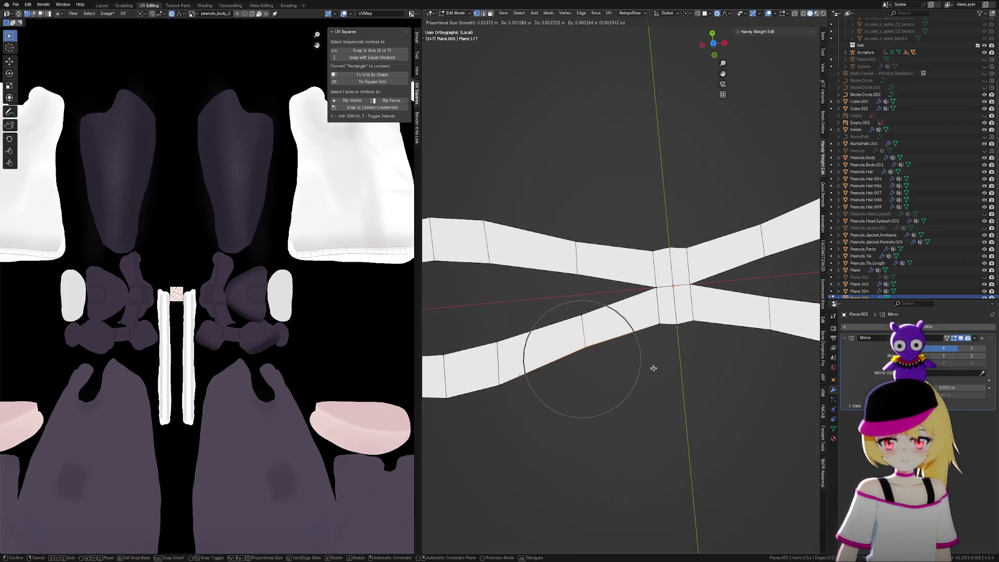
{"action": "left_click", "coordinate": [657, 370]}
Bevel an edge on the lower ribbon into an extra face
{"action": "left_click", "coordinate": [589, 330]}
{"action": "key", "text": "ctrl+b"}
{"action": "left_click", "coordinate": [659, 371]}
{"action": "scroll", "coordinate": [654, 374], "scroll_direction": "down", "scroll_amount": 3}
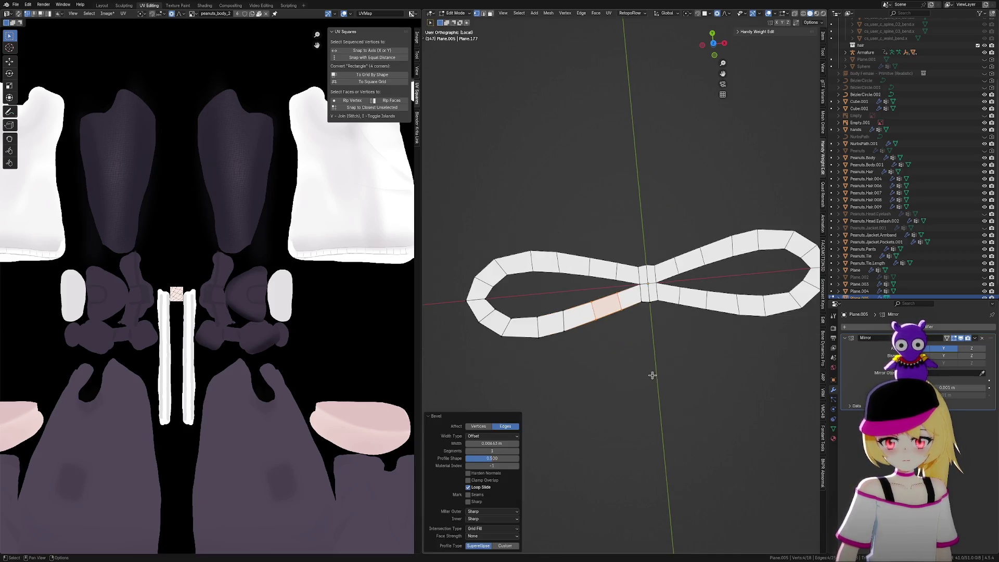
{"action": "left_click", "coordinate": [644, 371]}
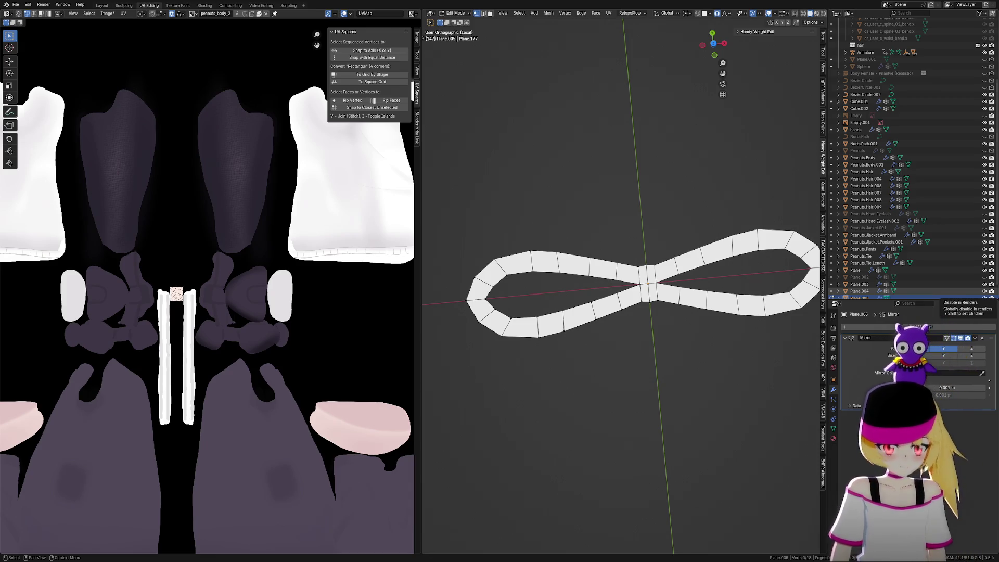
Circle-select a vertex on the loop's bottom edge and switch to Top view
{"action": "scroll", "coordinate": [623, 367], "scroll_direction": "up", "scroll_amount": 4}
{"action": "scroll", "coordinate": [661, 364], "scroll_direction": "down", "scroll_amount": 2}
{"action": "scroll", "coordinate": [604, 363], "scroll_direction": "up", "scroll_amount": 2}
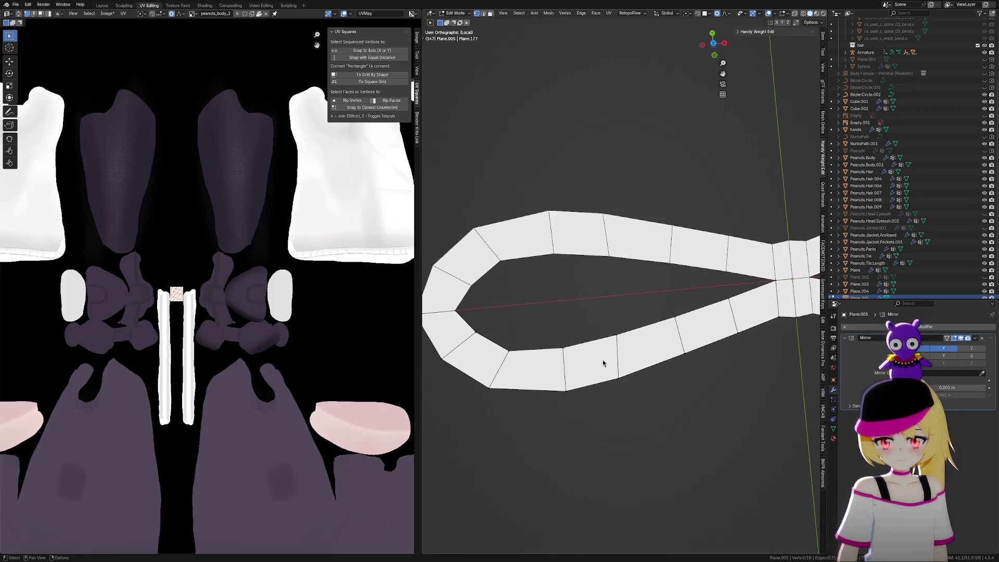
{"action": "key", "text": "c"}
{"action": "left_click", "coordinate": [634, 394]}
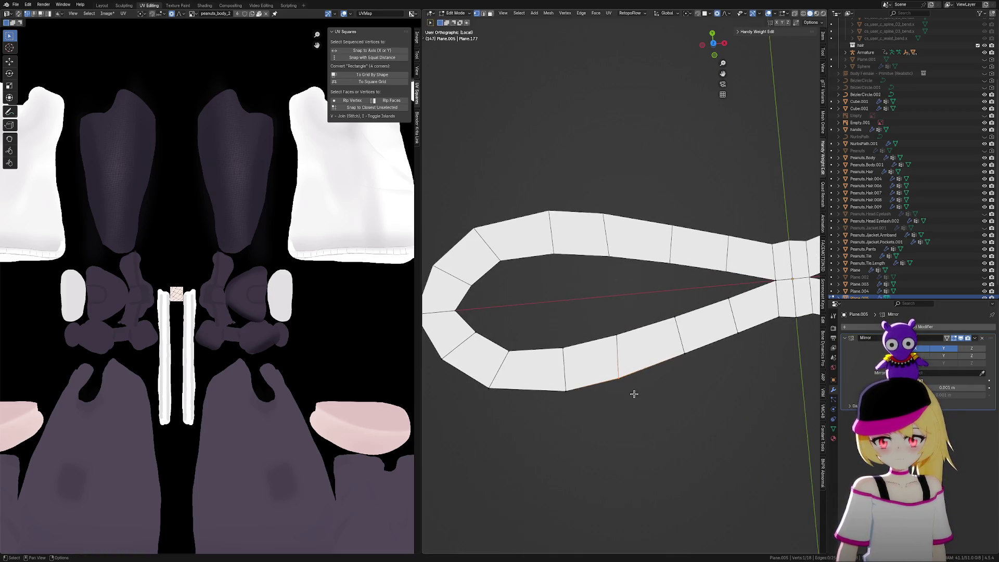
{"action": "left_click", "coordinate": [713, 44]}
Nudge the bottom vertex, then flatten the whole loop strip onto one plane with S Z 0
{"action": "key", "text": "g"}
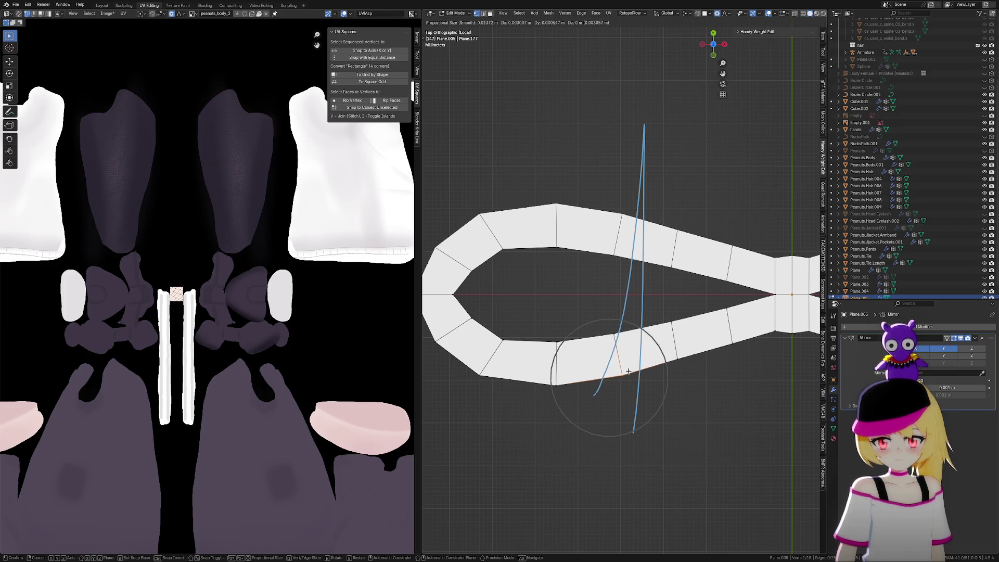
{"action": "left_click", "coordinate": [628, 371]}
{"action": "mouse_move", "coordinate": [732, 368]}
{"action": "middle_mouse_down"}
{"action": "mouse_move", "coordinate": [749, 357]}
{"action": "mouse_move", "coordinate": [767, 306]}
{"action": "mouse_move", "coordinate": [742, 296]}
{"action": "middle_mouse_up"}
{"action": "key", "text": "a"}
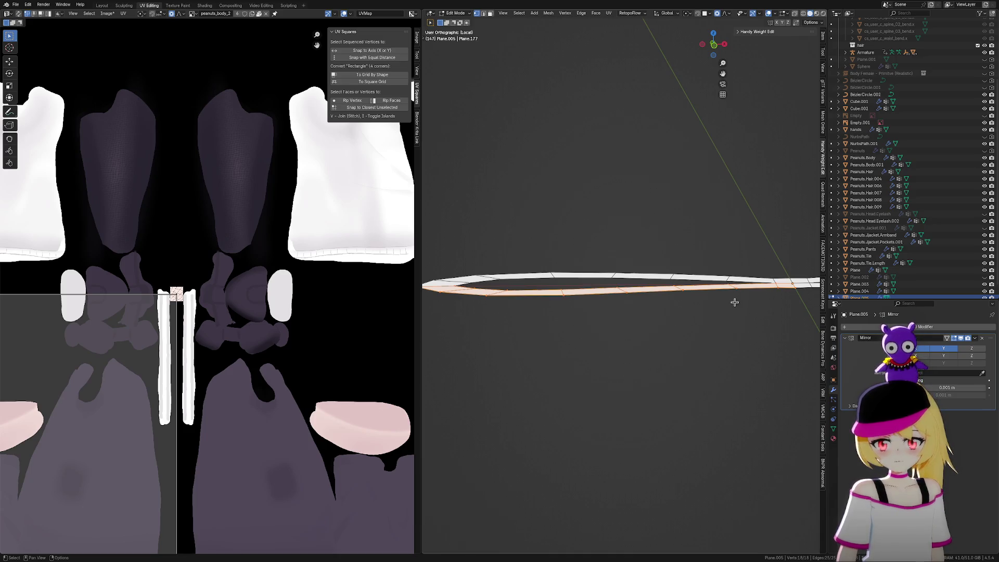
{"action": "key", "text": "s"}
{"action": "key", "text": "z"}
{"action": "key", "text": "0"}
{"action": "key", "text": "Return"}
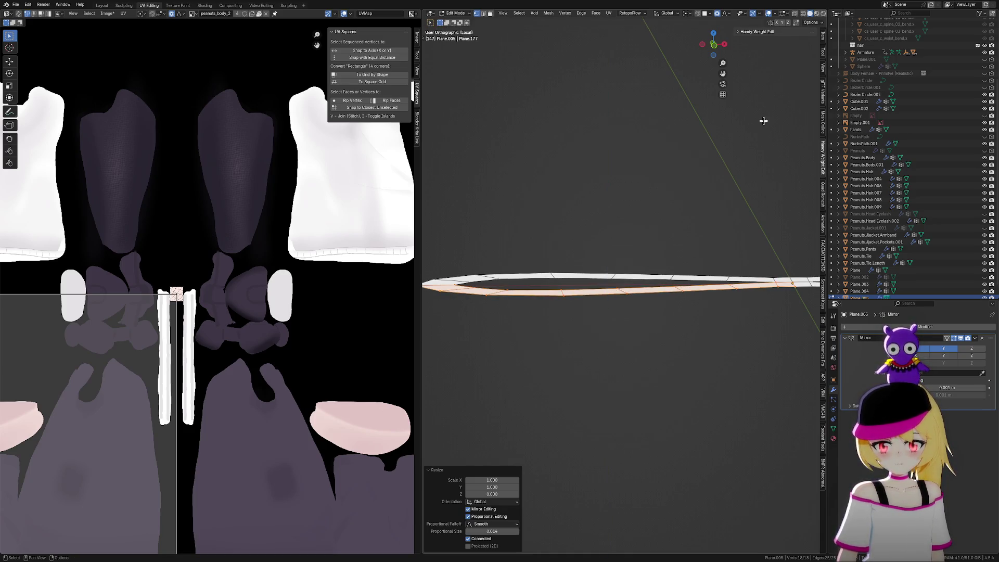
In Top view, bevel the loop's lower cross edge into a new face
{"action": "left_click", "coordinate": [714, 35]}
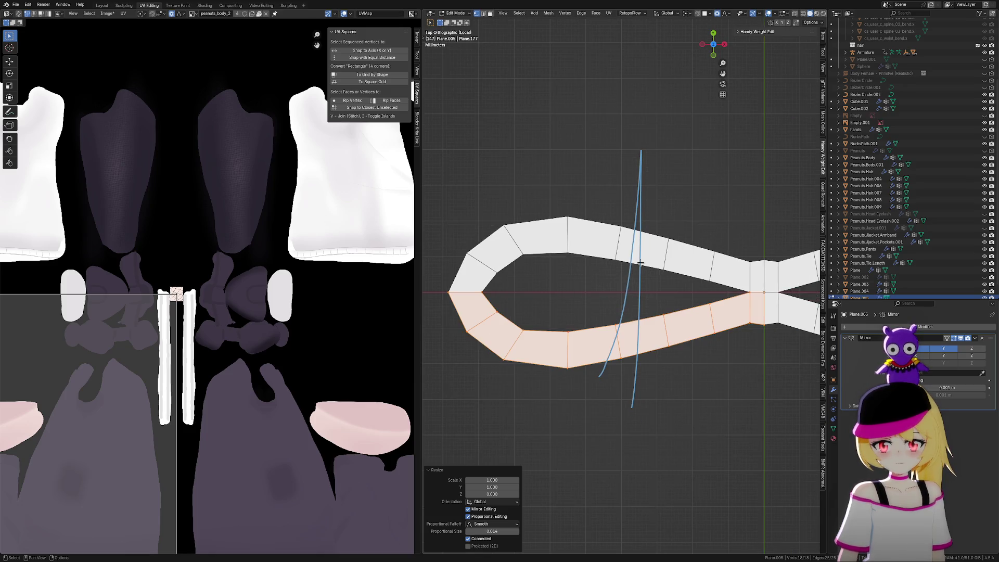
{"action": "scroll", "coordinate": [540, 246], "scroll_direction": "up", "scroll_amount": 2}
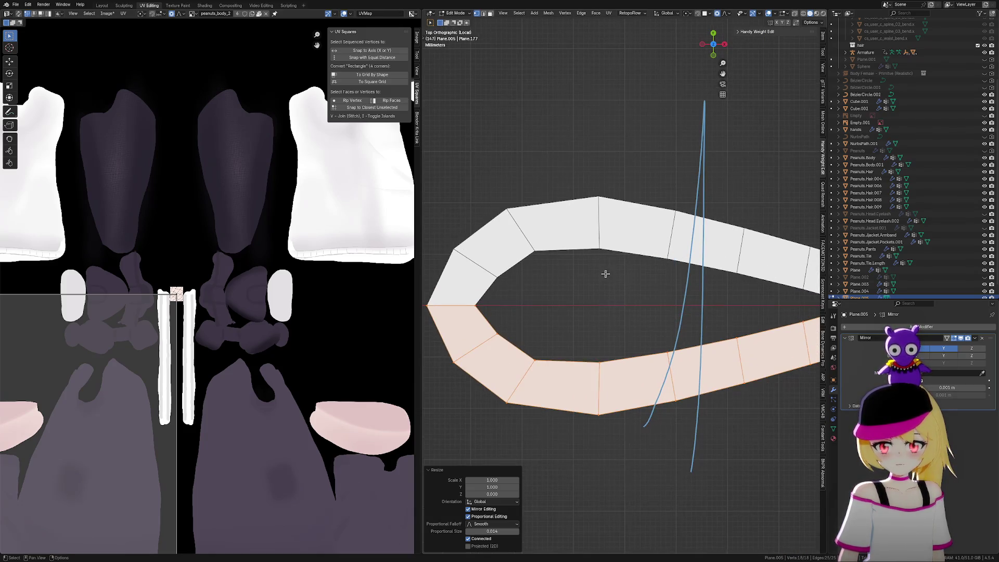
{"action": "left_click", "coordinate": [603, 273]}
{"action": "left_click_drag", "start_coordinate": [553, 340], "coordinate": [615, 446]}
{"action": "key", "text": "ctrl+b"}
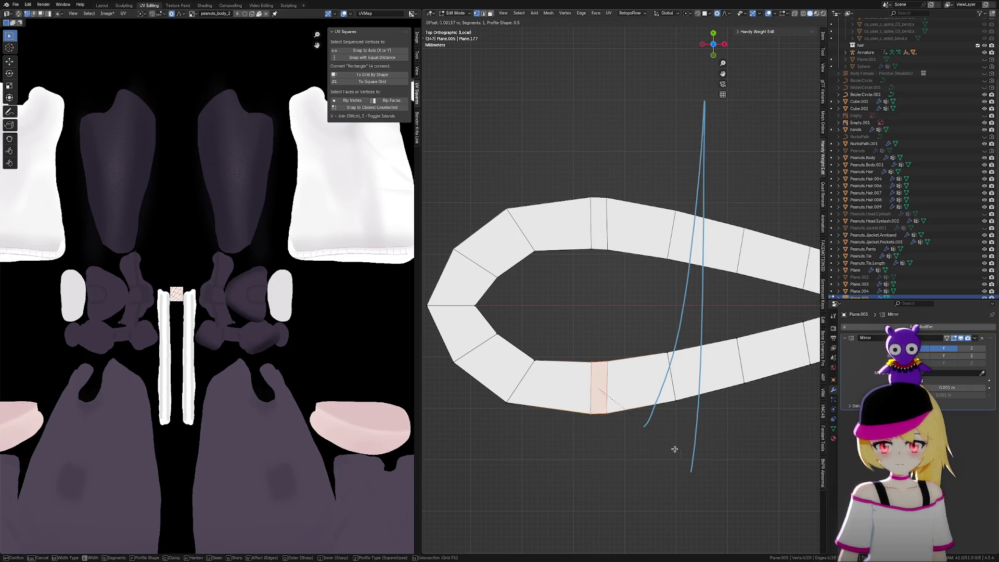
{"action": "left_click", "coordinate": [697, 446]}
{"action": "left_click", "coordinate": [718, 450]}
Move the bottom vertex and the inner left vertices with proportional editing to round the loop
{"action": "left_click", "coordinate": [622, 411]}
{"action": "key", "text": "g"}
{"action": "left_click", "coordinate": [680, 425]}
{"action": "left_click", "coordinate": [541, 371]}
{"action": "key", "text": "g"}
{"action": "left_click", "coordinate": [546, 369]}
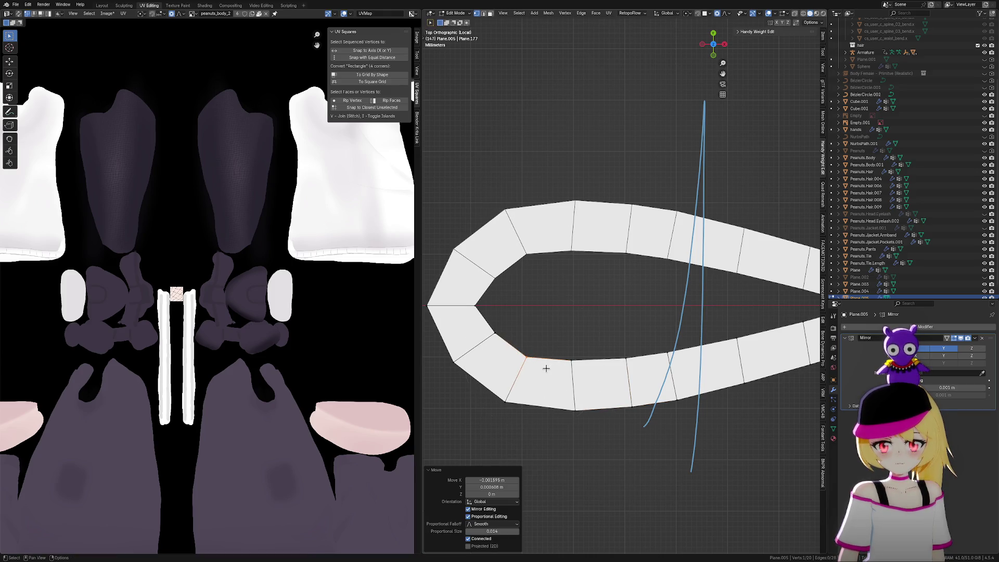
{"action": "left_click", "coordinate": [471, 309]}
{"action": "key", "text": "g"}
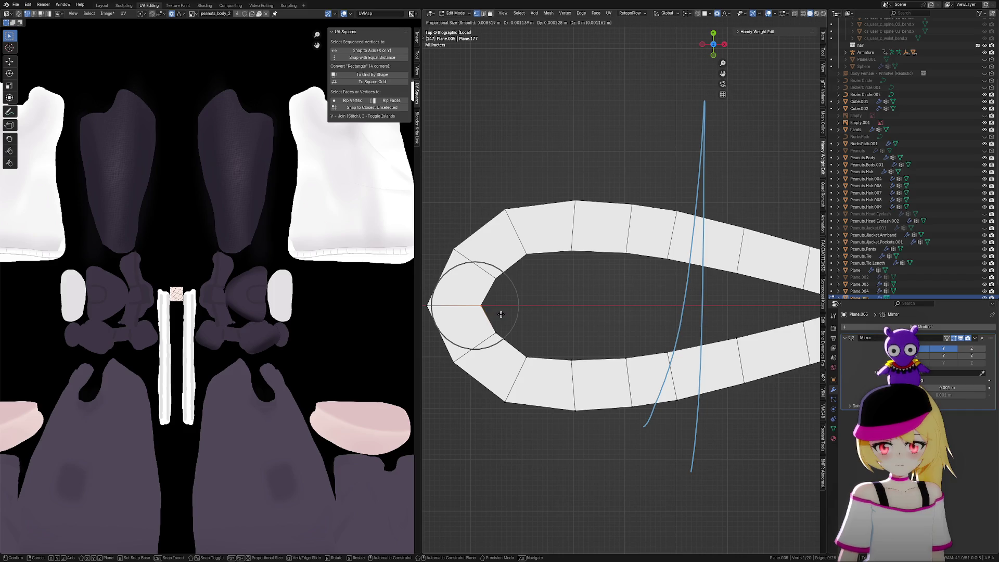
{"action": "left_click", "coordinate": [500, 314]}
Pull the outer left vertex outward twice to round off the left loop's end
{"action": "middle_click_drag", "start_coordinate": [426, 297], "coordinate": [458, 311], "text": "shift"}
{"action": "left_click", "coordinate": [462, 311]}
{"action": "key", "text": "g"}
{"action": "left_click", "coordinate": [491, 327]}
{"action": "key", "text": "g"}
{"action": "left_click", "coordinate": [558, 320]}
Nudge a vertex on the loop's upper edge twice, then centre the whole figure-eight
{"action": "left_click", "coordinate": [553, 287]}
{"action": "left_click_drag", "start_coordinate": [524, 276], "coordinate": [558, 297]}
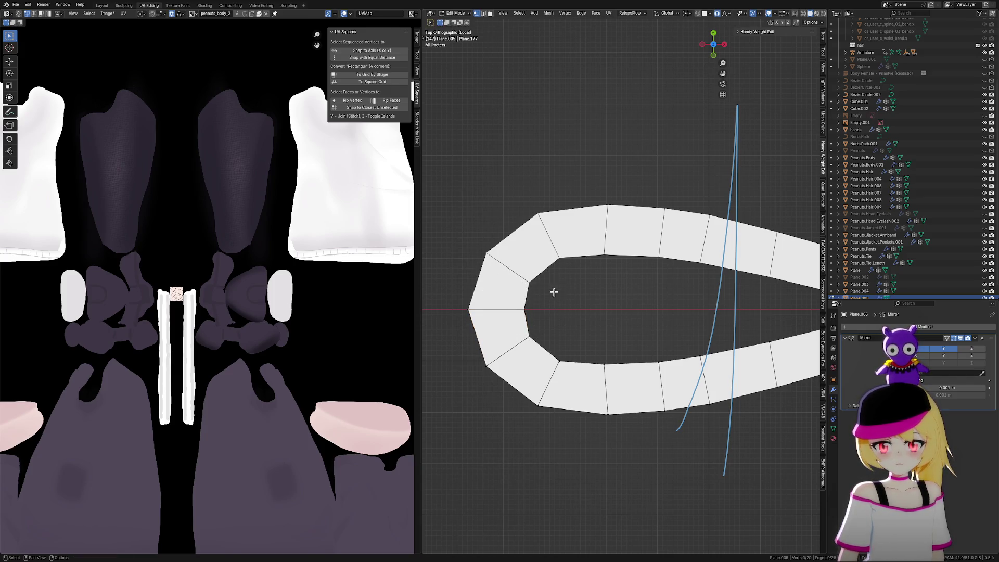
{"action": "left_click", "coordinate": [525, 328]}
{"action": "key", "text": "g"}
{"action": "left_click", "coordinate": [545, 358]}
{"action": "key", "text": "g"}
{"action": "left_click", "coordinate": [589, 374]}
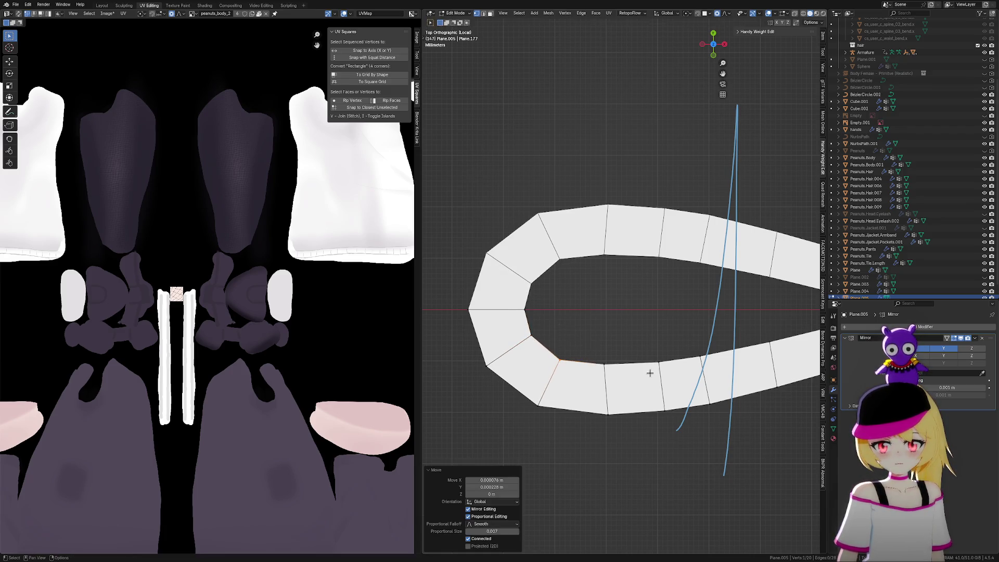
{"action": "scroll", "coordinate": [642, 370], "scroll_direction": "down", "scroll_amount": 5}
{"action": "middle_click_drag", "start_coordinate": [700, 356], "coordinate": [629, 355], "text": "shift"}
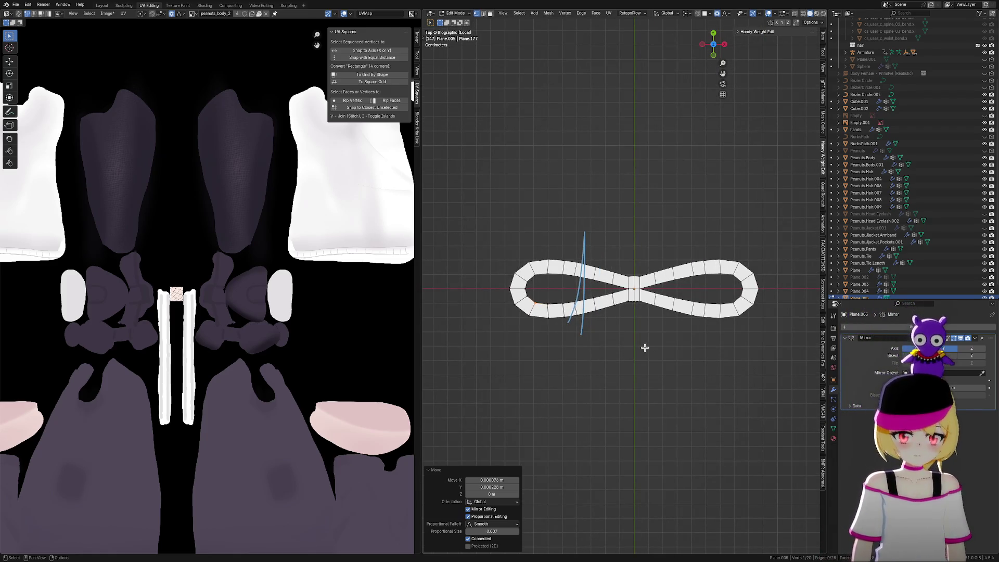
{"action": "middle_click_drag", "start_coordinate": [674, 314], "coordinate": [618, 310], "text": "shift"}
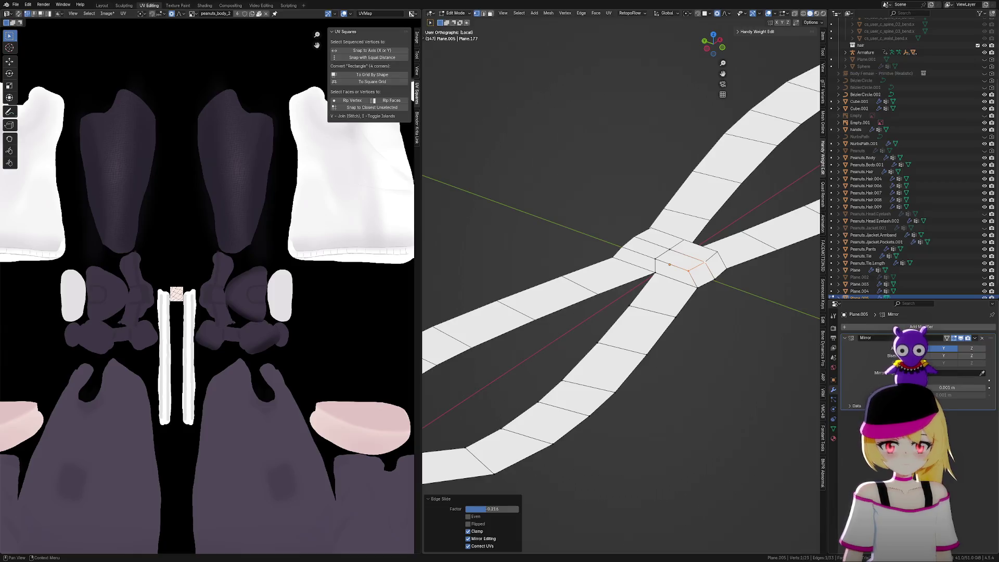
Slide the central knot vertex along X and reposition it with proportional editing
{"action": "scroll", "coordinate": [692, 304], "scroll_direction": "down", "scroll_amount": 5}
{"action": "scroll", "coordinate": [692, 304], "scroll_direction": "up", "scroll_amount": 5}
{"action": "scroll", "coordinate": [697, 305], "scroll_direction": "down", "scroll_amount": 5}
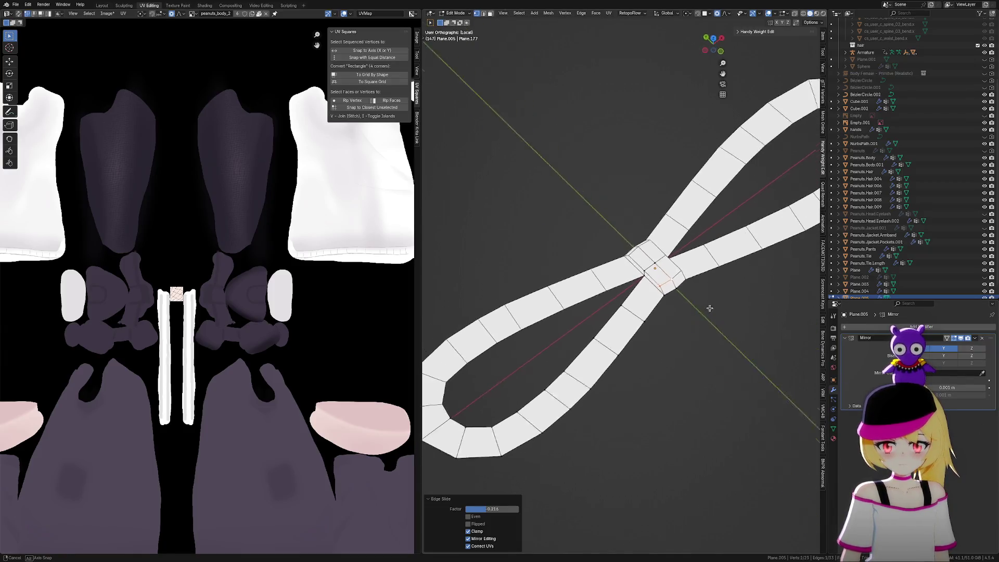
{"action": "scroll", "coordinate": [703, 306], "scroll_direction": "up", "scroll_amount": 5}
{"action": "scroll", "coordinate": [703, 306], "scroll_direction": "up", "scroll_amount": 2}
{"action": "left_click", "coordinate": [671, 279], "text": "shift"}
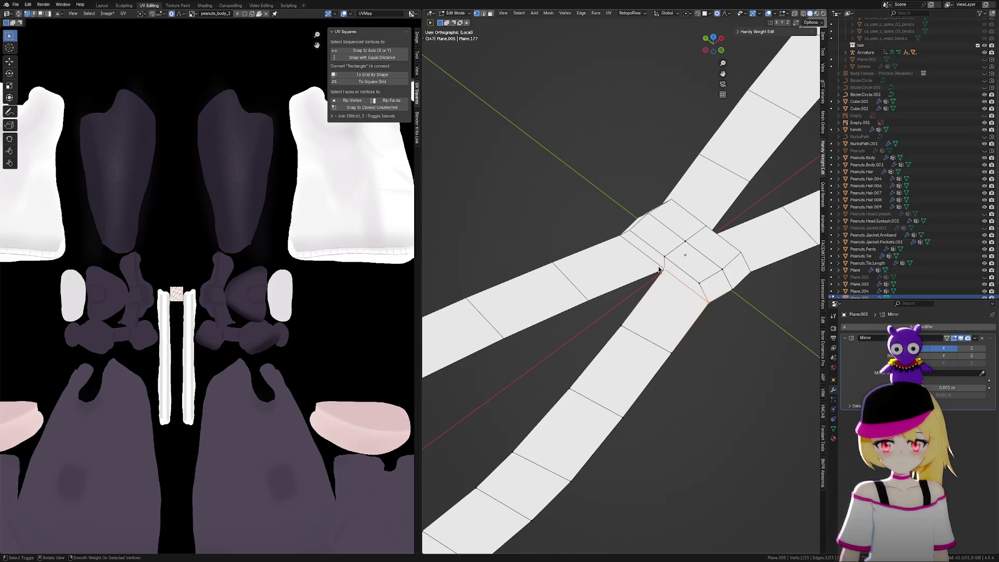
{"action": "key", "text": "g"}
{"action": "key", "text": "x"}
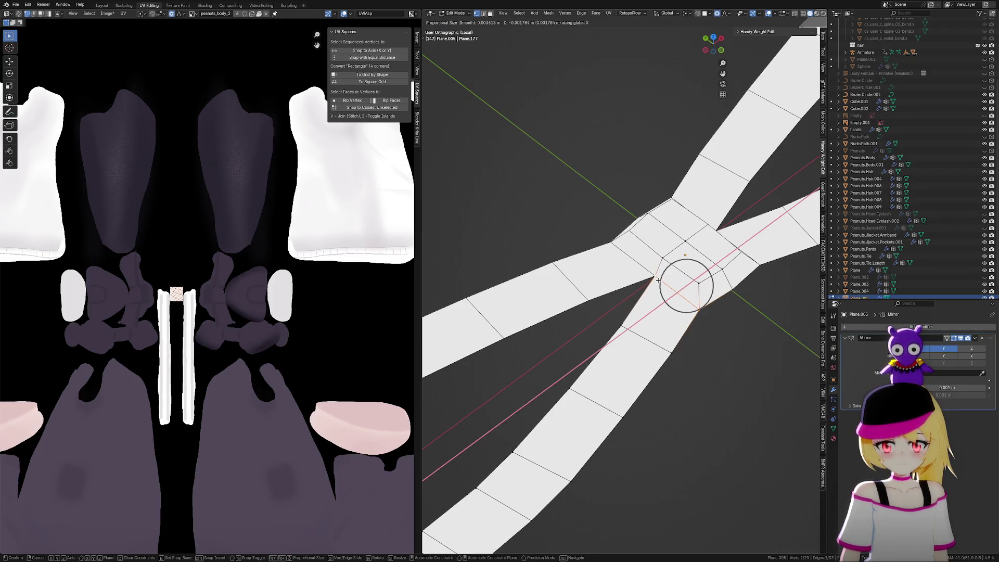
{"action": "scroll", "coordinate": [661, 279], "scroll_direction": "up", "scroll_amount": 2}
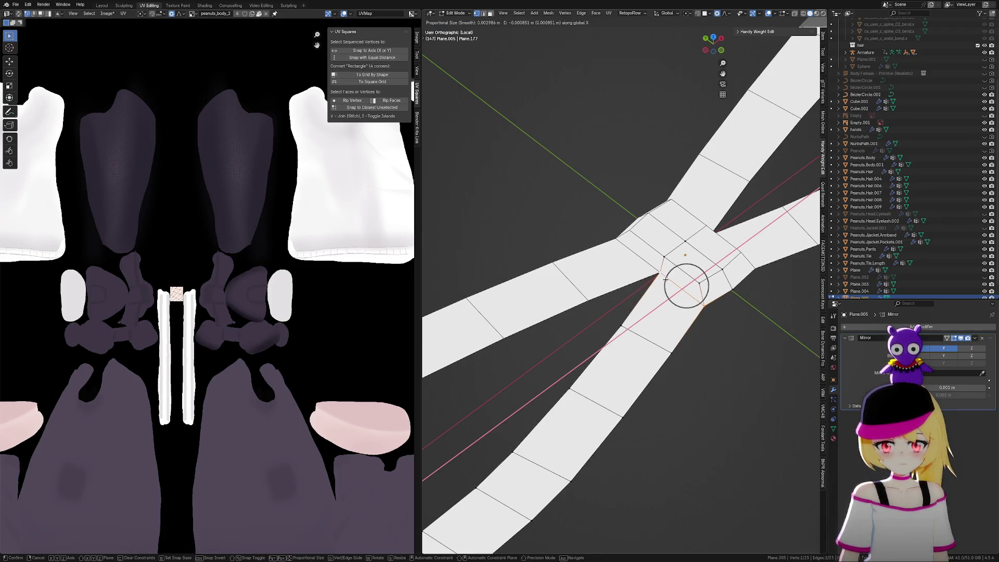
{"action": "left_click", "coordinate": [683, 281]}
{"action": "key", "text": "g"}
{"action": "mouse_move", "coordinate": [697, 286]}
{"action": "middle_mouse_down"}
{"action": "mouse_move", "coordinate": [710, 357]}
{"action": "mouse_move", "coordinate": [702, 361]}
{"action": "middle_mouse_up"}
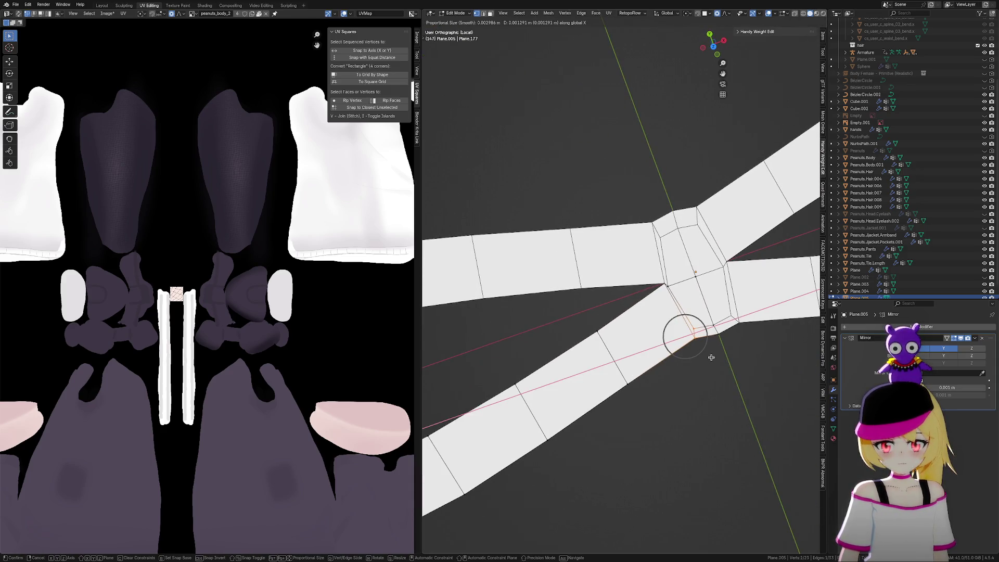
{"action": "left_click", "coordinate": [712, 351]}
Shift the knot vertices along Y, then return to Object Mode
{"action": "key", "text": "g"}
{"action": "key", "text": "y"}
{"action": "left_click", "coordinate": [732, 348]}
{"action": "scroll", "coordinate": [734, 350], "scroll_direction": "down", "scroll_amount": 6}
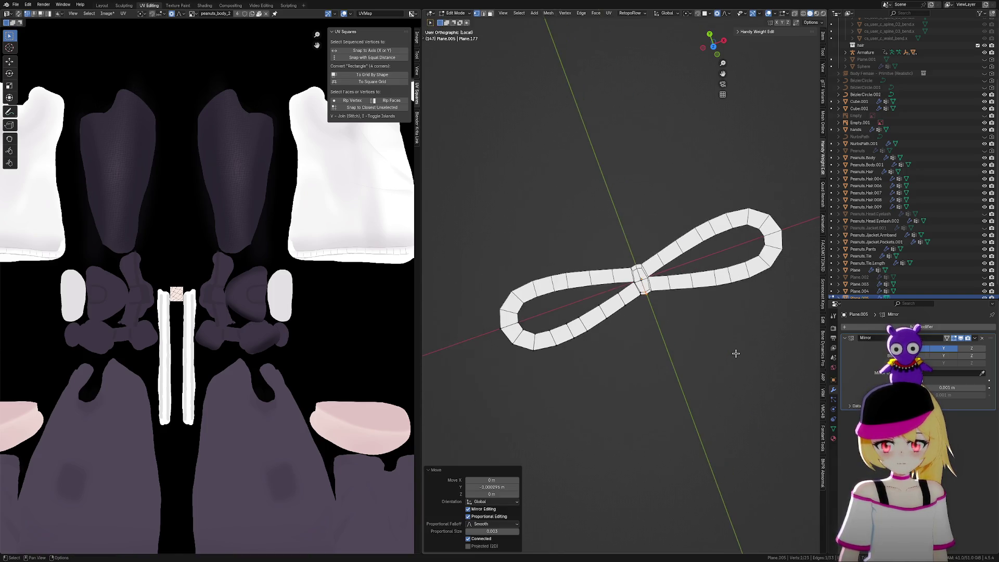
{"action": "key", "text": "Tab"}
{"action": "mouse_move", "coordinate": [647, 365]}
{"action": "middle_mouse_down"}
{"action": "mouse_move", "coordinate": [692, 329]}
{"action": "mouse_move", "coordinate": [578, 397]}
{"action": "mouse_move", "coordinate": [629, 347]}
{"action": "mouse_move", "coordinate": [698, 366]}
{"action": "mouse_move", "coordinate": [781, 357]}
{"action": "mouse_move", "coordinate": [629, 352]}
{"action": "mouse_move", "coordinate": [651, 343]}
{"action": "middle_mouse_up"}
{"action": "scroll", "coordinate": [692, 328], "scroll_direction": "up", "scroll_amount": 1}
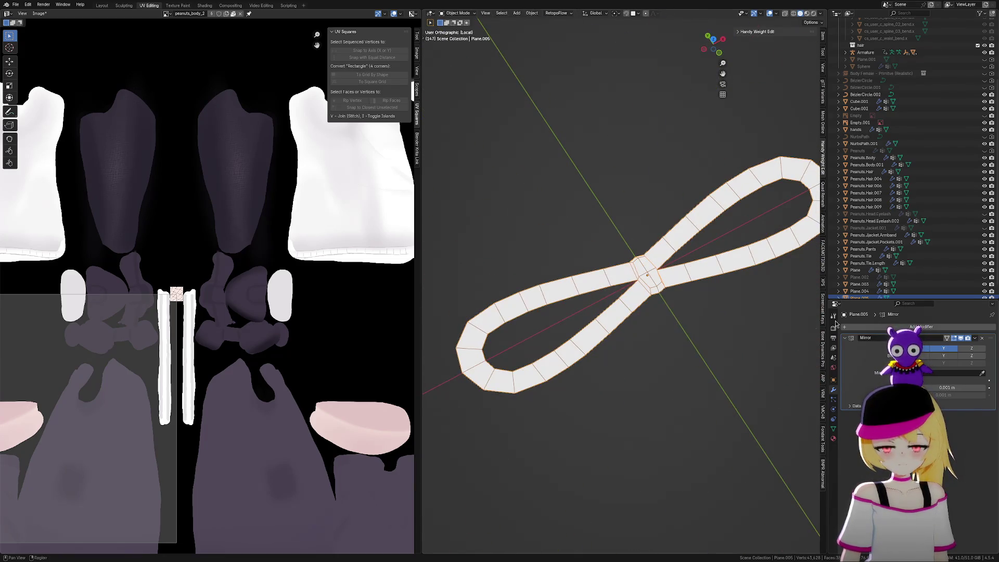
Add a Solidify modifier to the crossing lace strip
{"action": "left_click", "coordinate": [902, 326]}
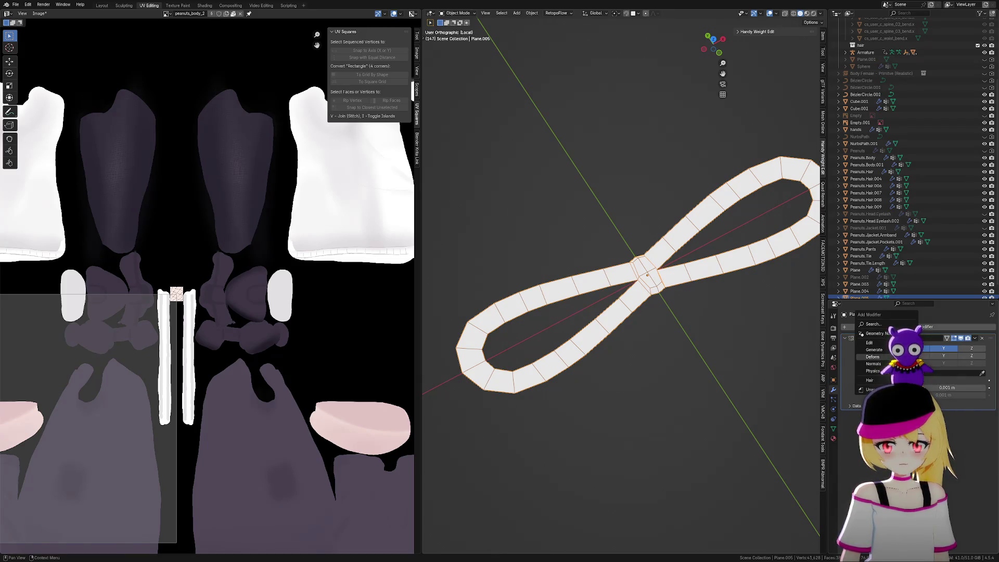
{"action": "mouse_move", "coordinate": [874, 350]}
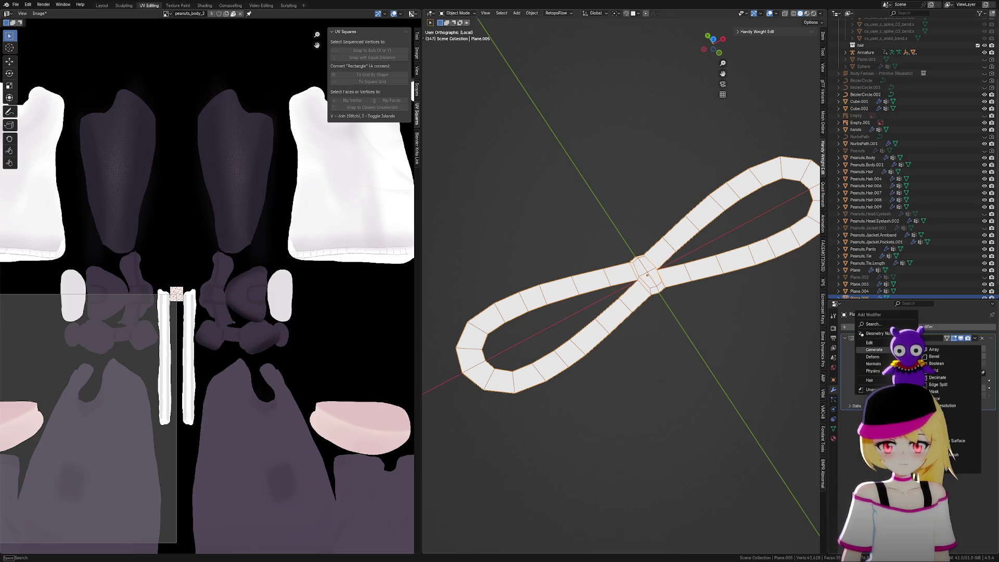
{"action": "type", "text": "s"}
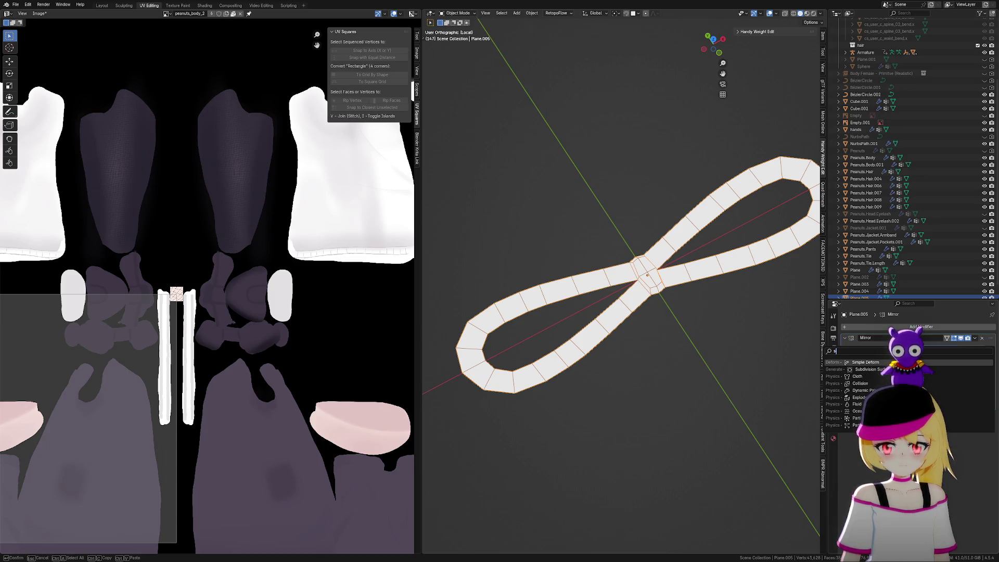
{"action": "type", "text": "oli"}
{"action": "key", "text": "Return"}
{"action": "middle_click_drag", "start_coordinate": [793, 321], "coordinate": [769, 287]}
{"action": "mouse_move", "coordinate": [674, 403]}
{"action": "middle_mouse_down"}
{"action": "mouse_move", "coordinate": [641, 385]}
{"action": "mouse_move", "coordinate": [651, 351]}
{"action": "mouse_move", "coordinate": [693, 395]}
{"action": "mouse_move", "coordinate": [720, 392]}
{"action": "mouse_move", "coordinate": [725, 327]}
{"action": "middle_mouse_up"}
{"action": "scroll", "coordinate": [762, 374], "scroll_direction": "up", "scroll_amount": 3}
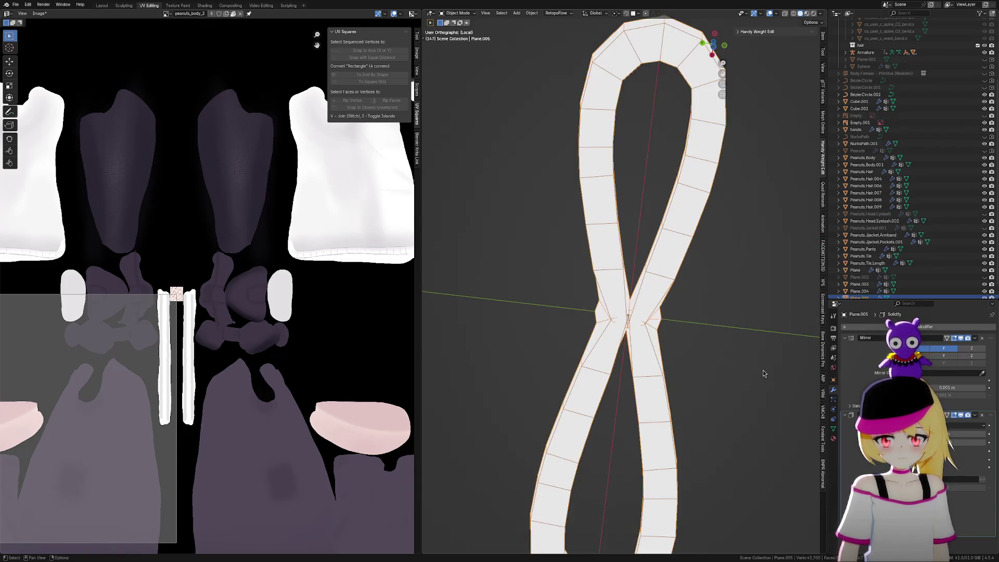
{"action": "scroll", "coordinate": [762, 373], "scroll_direction": "up", "scroll_amount": 2}
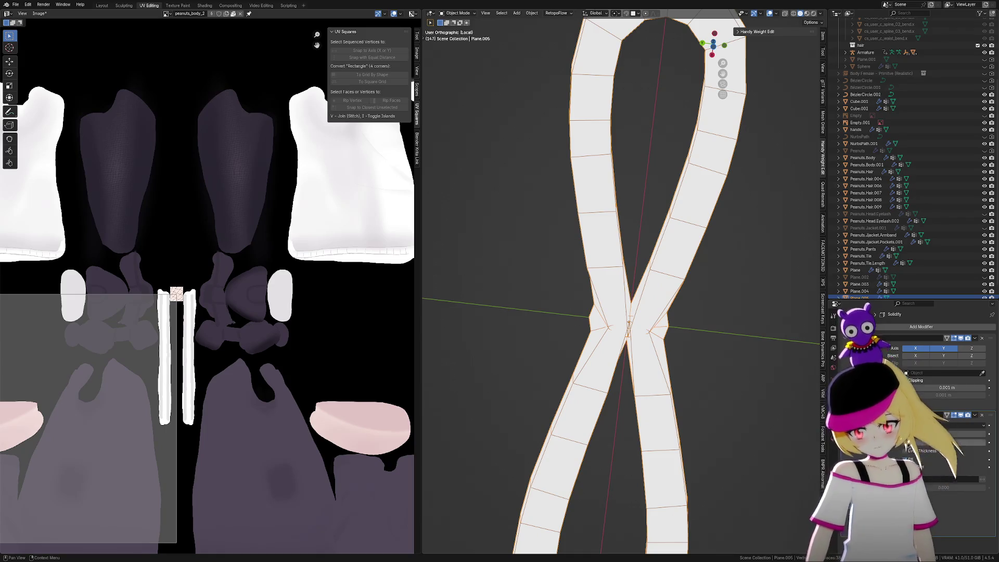
Set the Solidify thickness to 0.005 m
{"action": "double_click", "coordinate": [934, 434]}
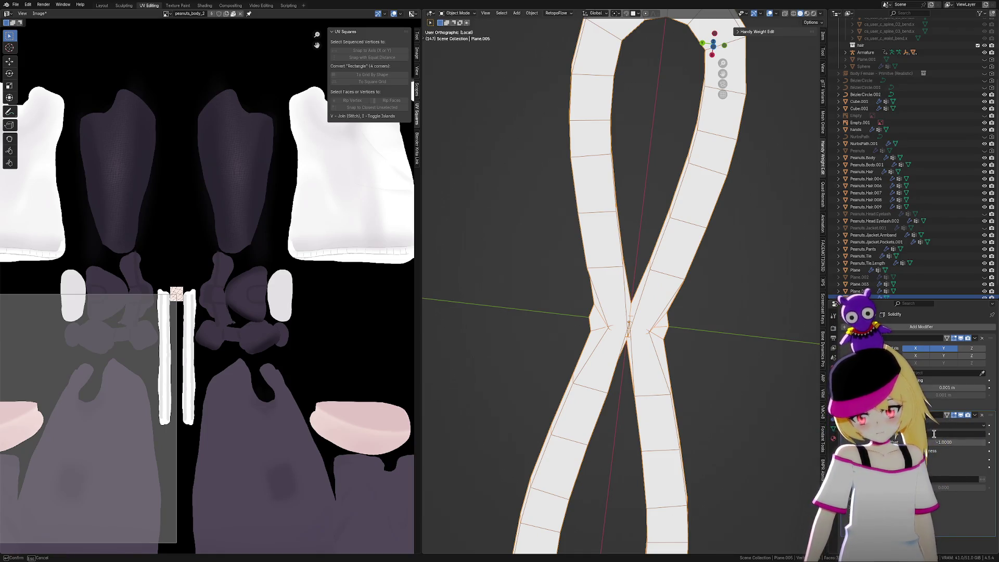
{"action": "type", "text": "0.005"}
{"action": "key", "text": "Return"}
{"action": "scroll", "coordinate": [733, 310], "scroll_direction": "up", "scroll_amount": 2}
{"action": "mouse_move", "coordinate": [732, 311]}
{"action": "middle_mouse_down"}
{"action": "mouse_move", "coordinate": [633, 330]}
{"action": "mouse_move", "coordinate": [646, 362]}
{"action": "mouse_move", "coordinate": [667, 314]}
{"action": "mouse_move", "coordinate": [633, 333]}
{"action": "mouse_move", "coordinate": [631, 296]}
{"action": "middle_mouse_up"}
Check the strip in Edit Mode, then apply the Solidify modifier permanently to the mesh
{"action": "key", "text": "Tab"}
{"action": "mouse_move", "coordinate": [682, 316]}
{"action": "middle_mouse_down"}
{"action": "mouse_move", "coordinate": [669, 334]}
{"action": "mouse_move", "coordinate": [676, 384]}
{"action": "mouse_move", "coordinate": [688, 373]}
{"action": "middle_mouse_up"}
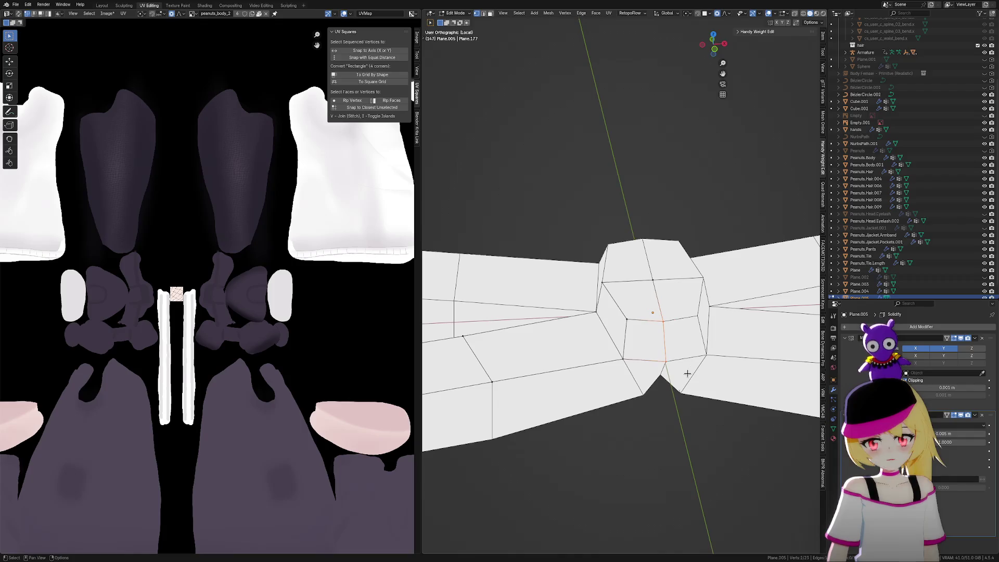
{"action": "mouse_move", "coordinate": [627, 357]}
{"action": "middle_mouse_down"}
{"action": "mouse_move", "coordinate": [696, 391]}
{"action": "mouse_move", "coordinate": [683, 338]}
{"action": "mouse_move", "coordinate": [693, 274]}
{"action": "mouse_move", "coordinate": [685, 223]}
{"action": "mouse_move", "coordinate": [714, 379]}
{"action": "mouse_move", "coordinate": [632, 375]}
{"action": "mouse_move", "coordinate": [654, 412]}
{"action": "mouse_move", "coordinate": [637, 362]}
{"action": "middle_mouse_up"}
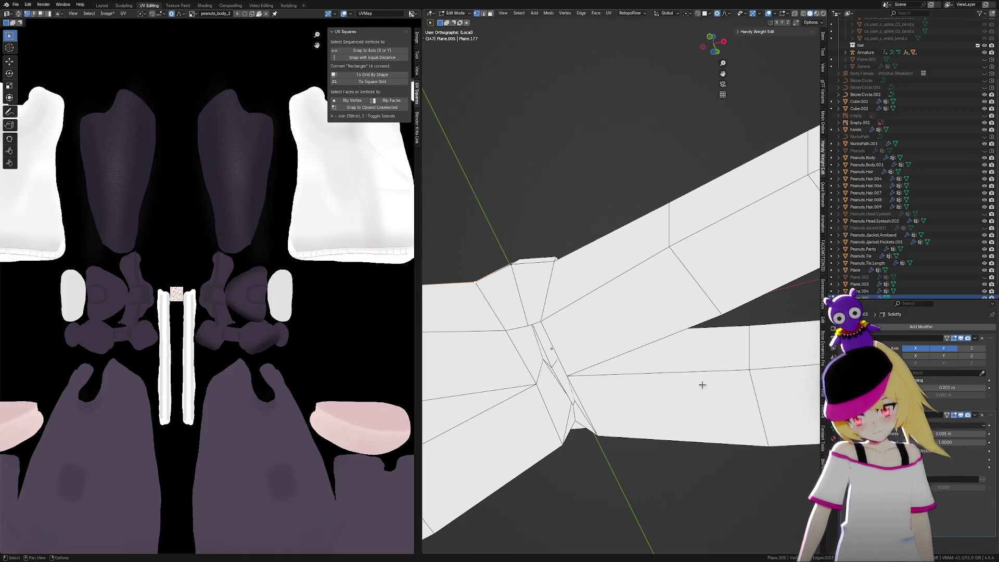
{"action": "key", "text": "Tab"}
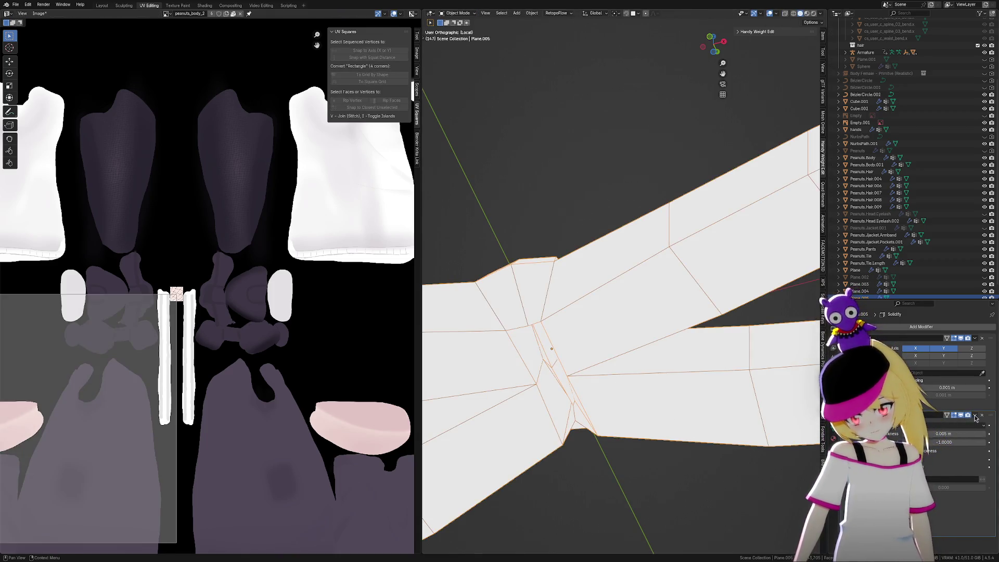
{"action": "left_click", "coordinate": [975, 415]}
{"action": "left_click", "coordinate": [971, 424]}
{"action": "mouse_move", "coordinate": [739, 417]}
{"action": "middle_mouse_down"}
{"action": "mouse_move", "coordinate": [710, 392]}
{"action": "mouse_move", "coordinate": [711, 356]}
{"action": "middle_mouse_up"}
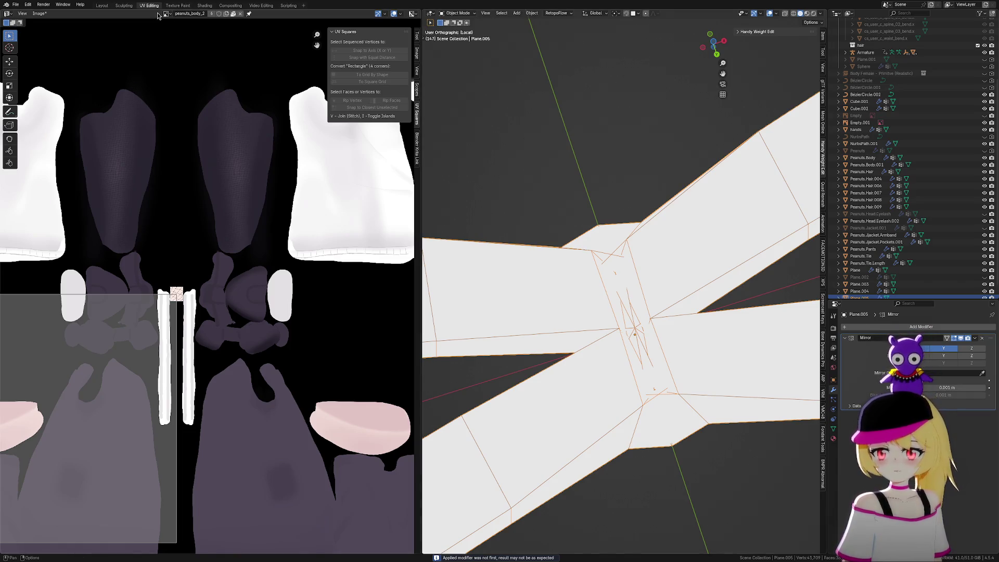
{"action": "left_click", "coordinate": [106, 5]}
Isolate the lace in local view and enter face editing at the lace crossing
{"action": "key", "text": "KP_Divide"}
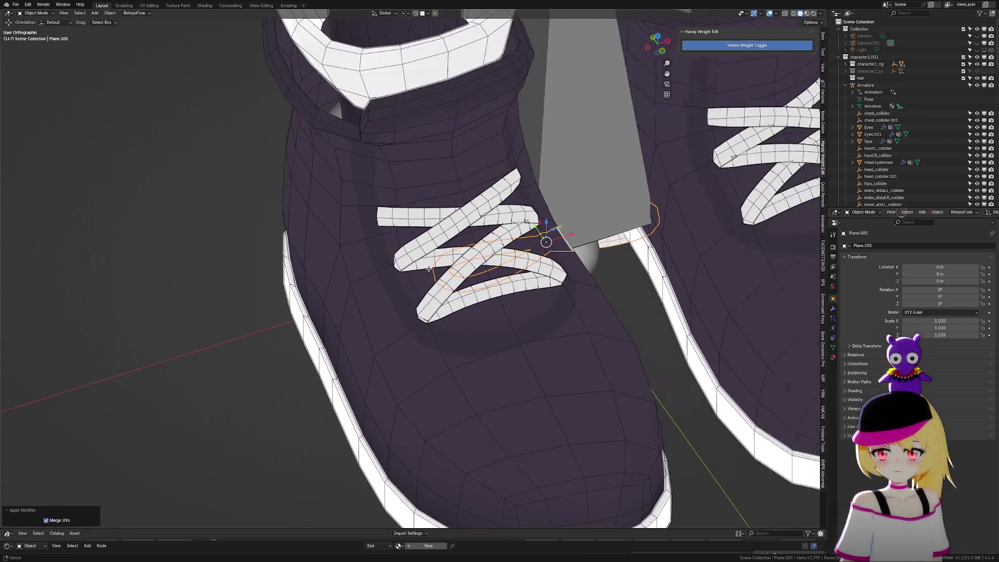
{"action": "scroll", "coordinate": [404, 263], "scroll_direction": "up", "scroll_amount": 5}
{"action": "mouse_move", "coordinate": [384, 296]}
{"action": "middle_mouse_down"}
{"action": "mouse_move", "coordinate": [493, 292]}
{"action": "mouse_move", "coordinate": [501, 240]}
{"action": "mouse_move", "coordinate": [487, 201]}
{"action": "mouse_move", "coordinate": [438, 257]}
{"action": "middle_mouse_up"}
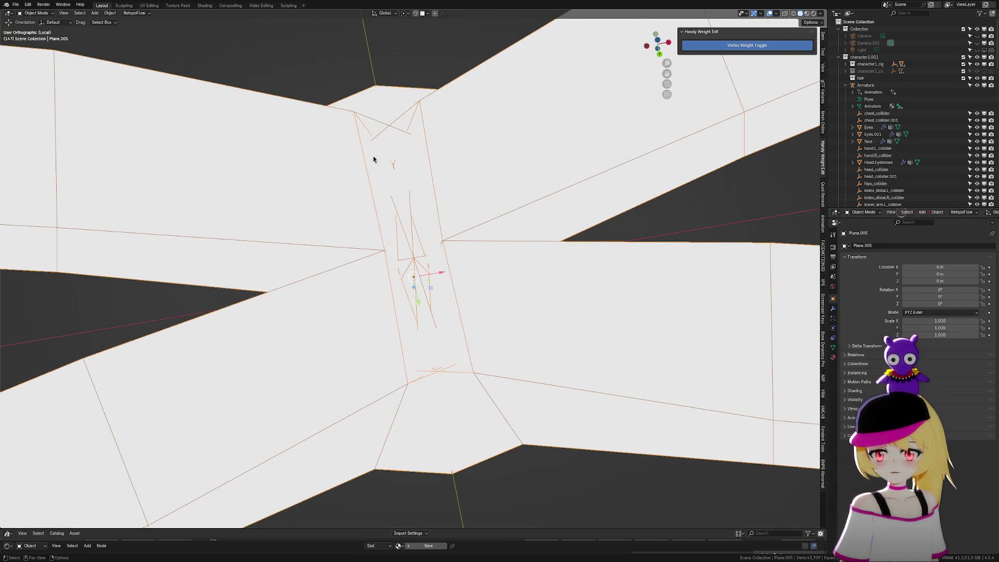
{"action": "key", "text": "ctrl+Tab"}
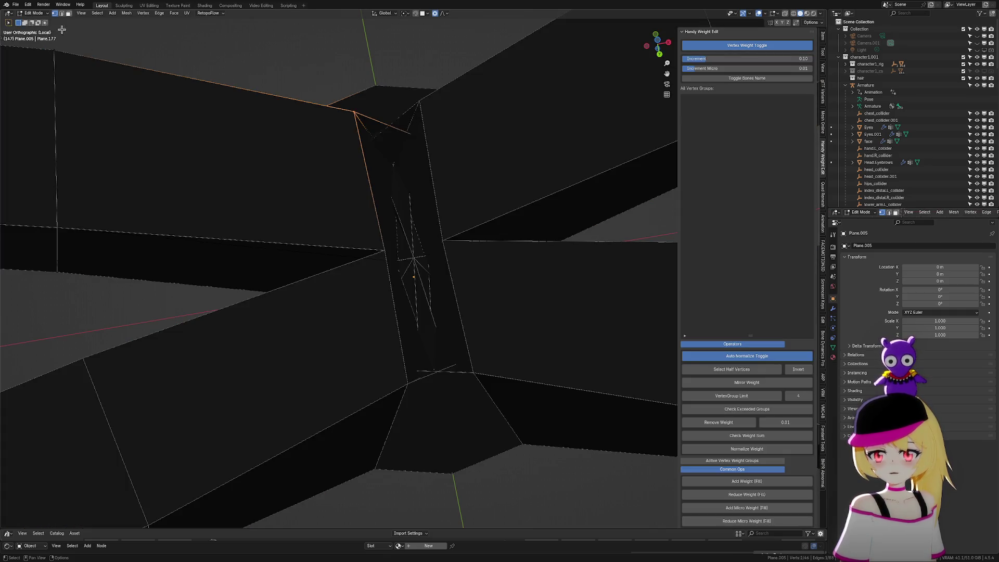
{"action": "left_click", "coordinate": [66, 16]}
{"action": "mouse_move", "coordinate": [174, 48]}
{"action": "middle_mouse_down"}
{"action": "mouse_move", "coordinate": [397, 187]}
{"action": "mouse_move", "coordinate": [408, 236]}
{"action": "mouse_move", "coordinate": [428, 248]}
{"action": "mouse_move", "coordinate": [437, 208]}
{"action": "mouse_move", "coordinate": [453, 229]}
{"action": "mouse_move", "coordinate": [439, 258]}
{"action": "mouse_move", "coordinate": [428, 236]}
{"action": "middle_mouse_up"}
Delete the four overlapping inner faces inside the lace crossing
{"action": "left_click", "coordinate": [397, 241]}
{"action": "key", "text": "x"}
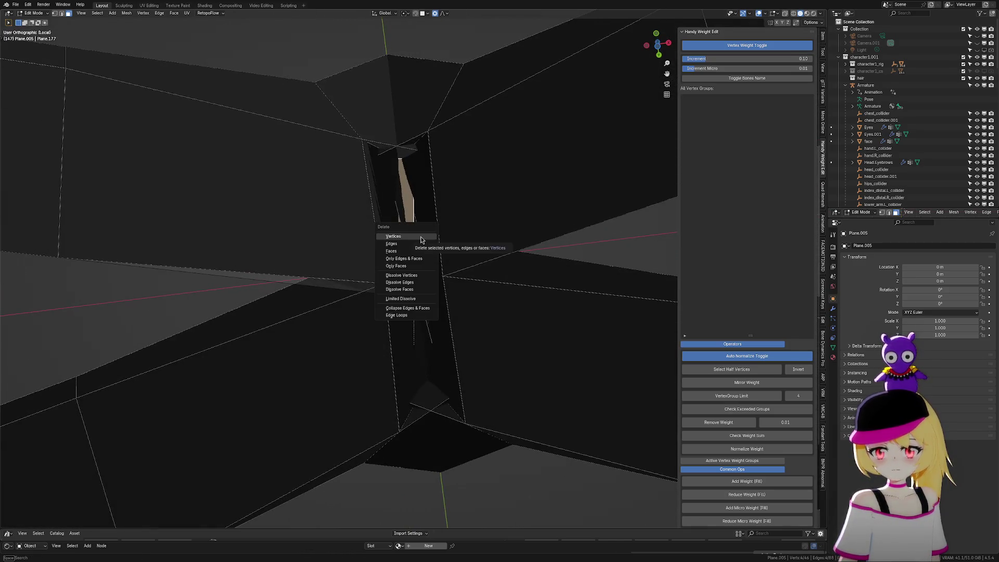
{"action": "left_click", "coordinate": [419, 251]}
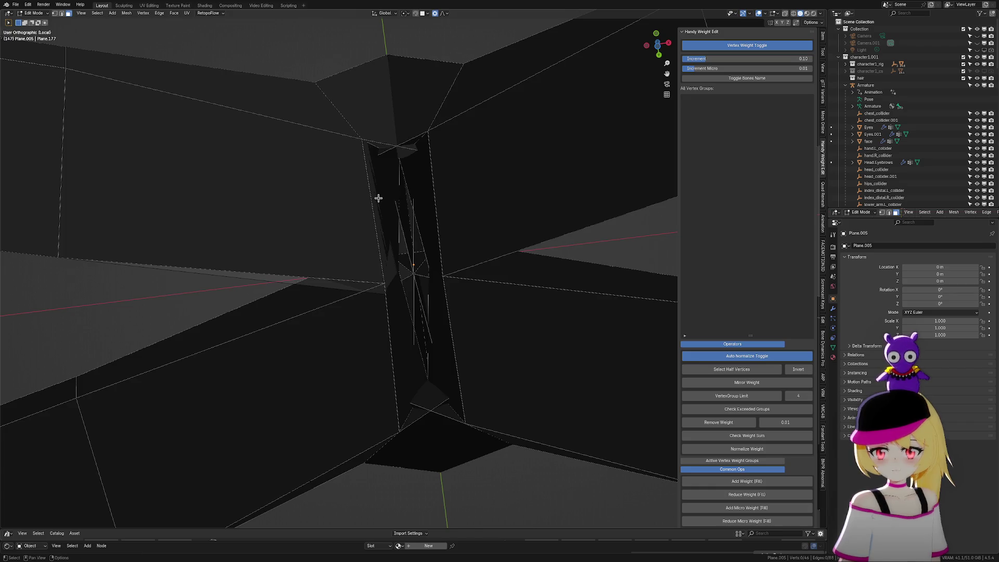
{"action": "left_click", "coordinate": [380, 197]}
{"action": "key", "text": "x"}
{"action": "left_click", "coordinate": [389, 197]}
{"action": "left_click", "coordinate": [398, 191]}
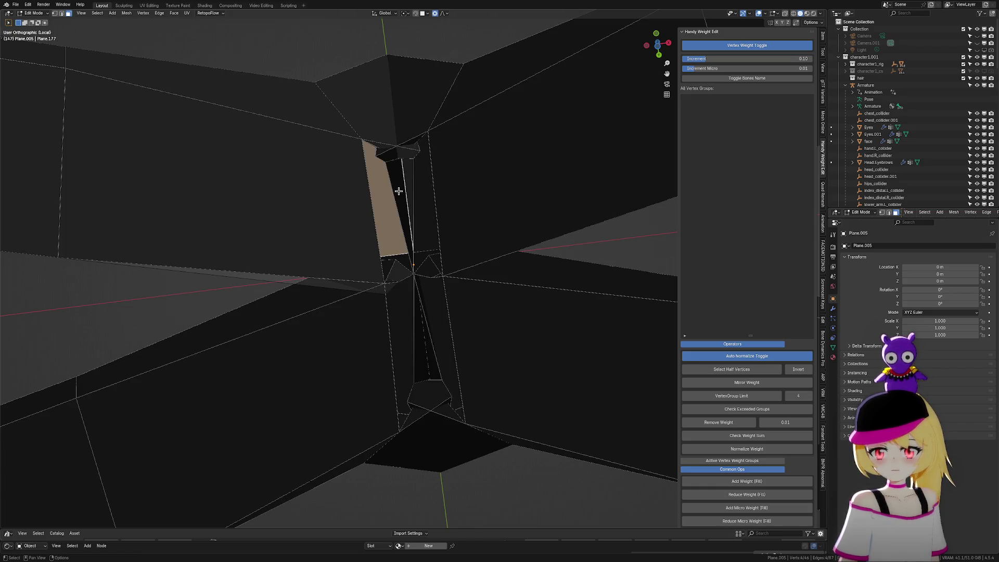
{"action": "key", "text": "x"}
{"action": "left_click", "coordinate": [410, 160]}
{"action": "left_click", "coordinate": [414, 151]}
{"action": "key", "text": "x"}
{"action": "left_click", "coordinate": [413, 150]}
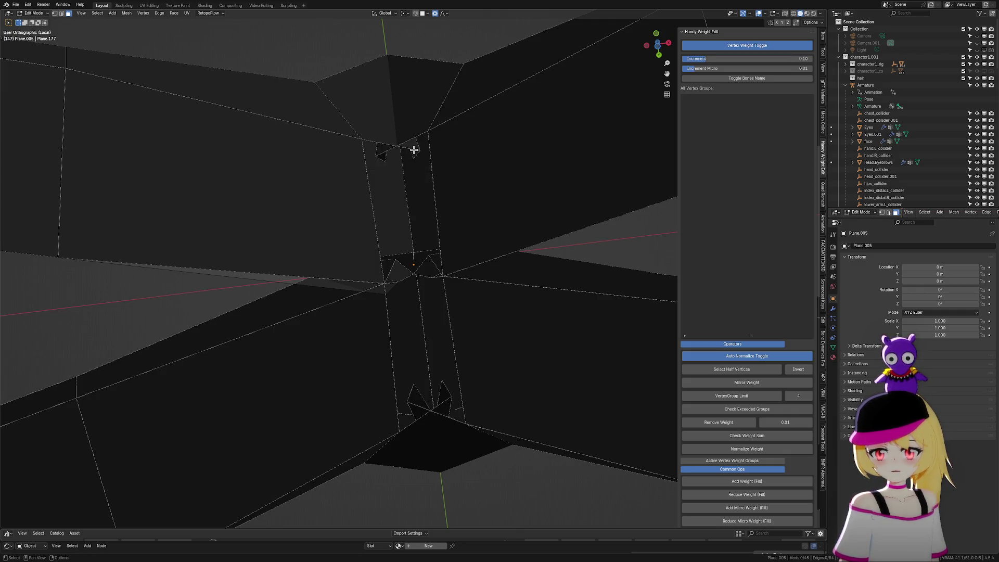
Switch to vertex selection and delete the single vertex at the crossing with its faces
{"action": "left_click", "coordinate": [414, 148]}
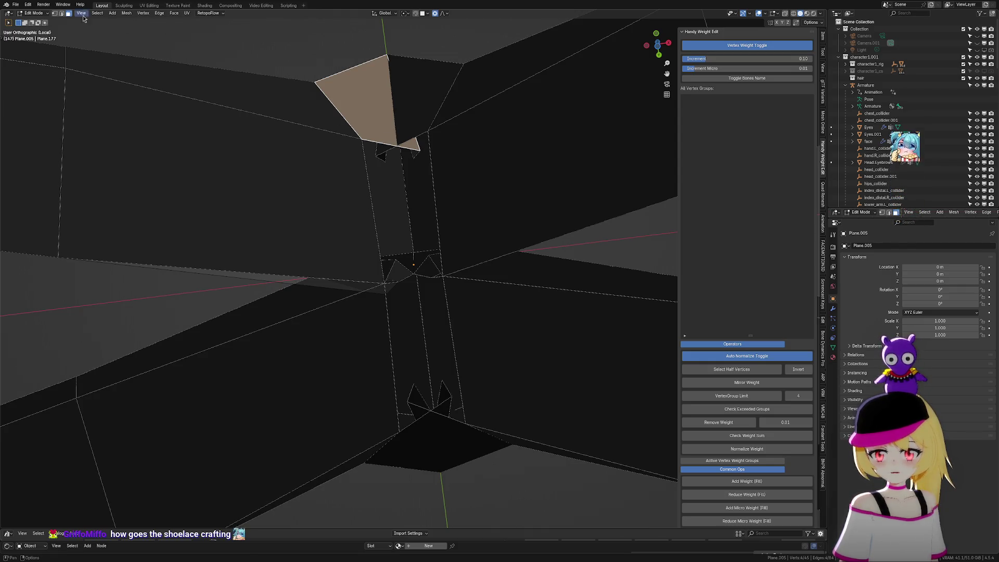
{"action": "left_click", "coordinate": [54, 14]}
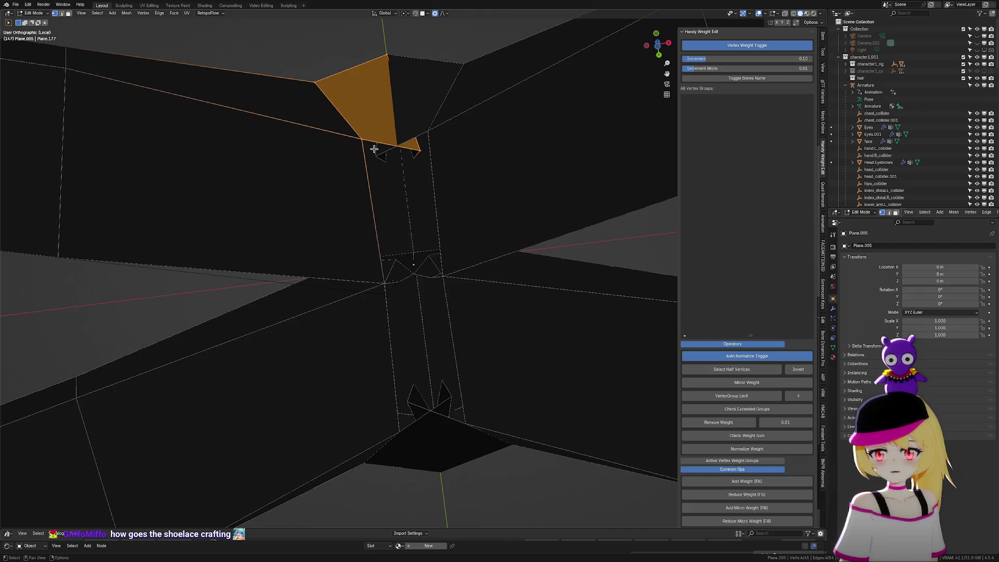
{"action": "left_click", "coordinate": [417, 152]}
{"action": "key", "text": "x"}
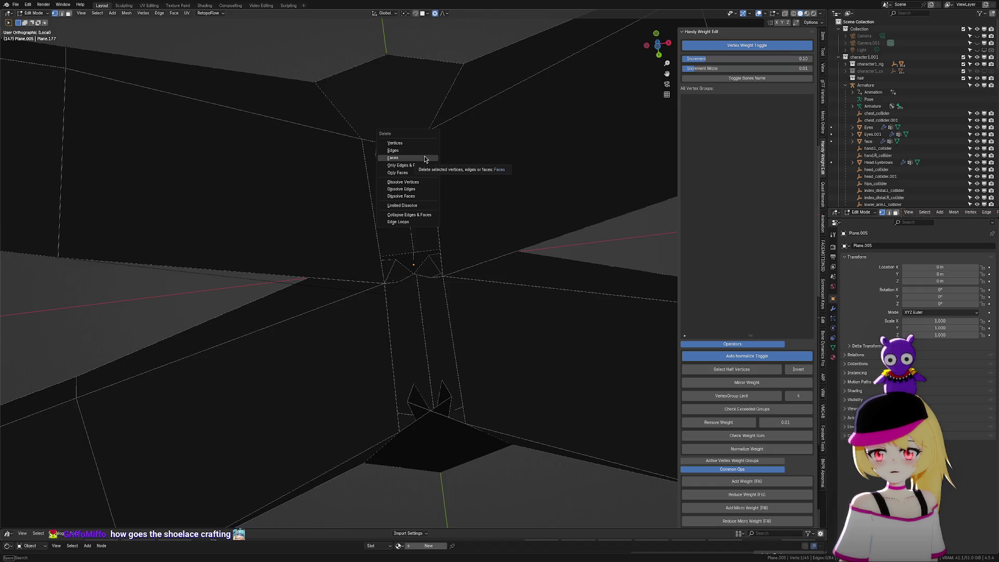
{"action": "left_click", "coordinate": [428, 142]}
Paint-select the vertices around the gap and slide them along the X axis
{"action": "key", "text": "c"}
{"action": "left_click", "coordinate": [422, 148]}
{"action": "key", "text": "Escape"}
{"action": "key", "text": "g"}
{"action": "key", "text": "x"}
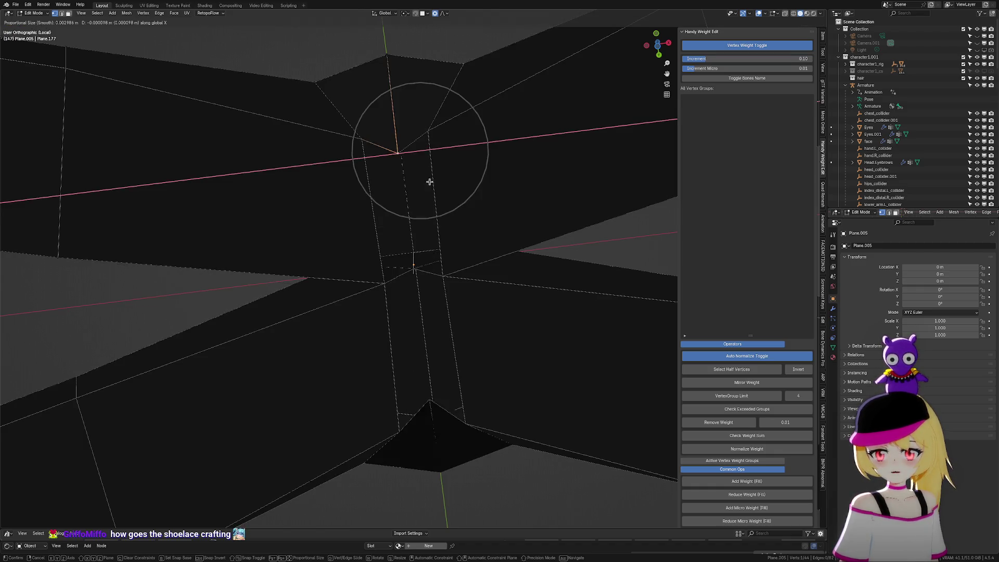
{"action": "left_click", "coordinate": [427, 181]}
{"action": "mouse_move", "coordinate": [430, 230]}
{"action": "middle_mouse_down"}
{"action": "mouse_move", "coordinate": [437, 210]}
{"action": "mouse_move", "coordinate": [420, 276]}
{"action": "mouse_move", "coordinate": [411, 264]}
{"action": "mouse_move", "coordinate": [441, 237]}
{"action": "mouse_move", "coordinate": [417, 264]}
{"action": "mouse_move", "coordinate": [435, 248]}
{"action": "mouse_move", "coordinate": [426, 259]}
{"action": "mouse_move", "coordinate": [420, 248]}
{"action": "middle_mouse_up"}
{"action": "key", "text": "g"}
{"action": "key", "text": "x"}
{"action": "key", "text": "Escape"}
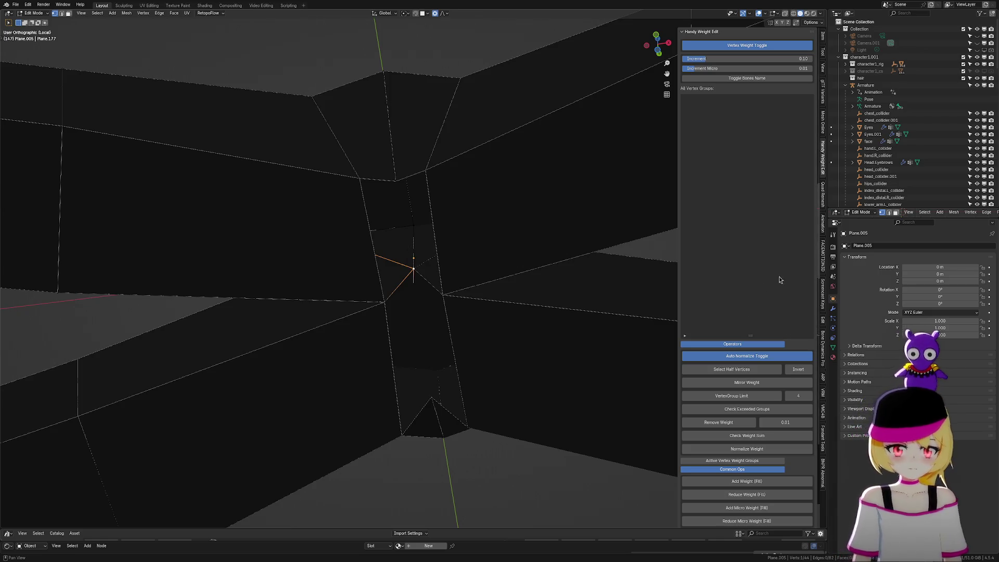
{"action": "mouse_move", "coordinate": [473, 252]}
{"action": "middle_mouse_down"}
{"action": "mouse_move", "coordinate": [557, 359]}
{"action": "mouse_move", "coordinate": [546, 328]}
{"action": "mouse_move", "coordinate": [556, 282]}
{"action": "mouse_move", "coordinate": [560, 354]}
{"action": "mouse_move", "coordinate": [546, 374]}
{"action": "mouse_move", "coordinate": [562, 437]}
{"action": "mouse_move", "coordinate": [520, 426]}
{"action": "mouse_move", "coordinate": [544, 343]}
{"action": "mouse_move", "coordinate": [432, 197]}
{"action": "mouse_move", "coordinate": [413, 289]}
{"action": "mouse_move", "coordinate": [436, 336]}
{"action": "mouse_move", "coordinate": [489, 339]}
{"action": "middle_mouse_up"}
{"action": "left_click", "coordinate": [658, 45]}
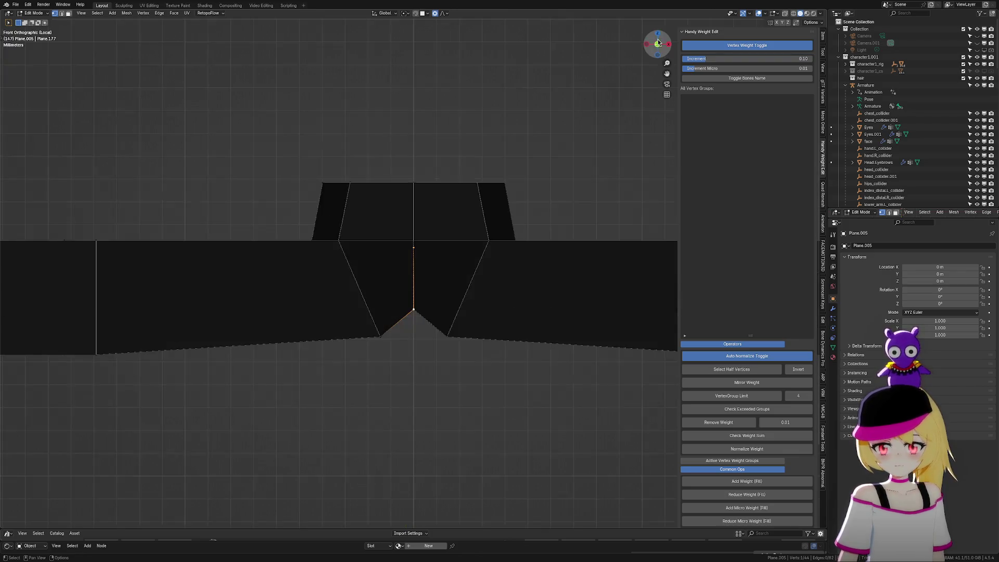
In the front view, move the selected vertex vertically along Z
{"action": "key", "text": "g"}
{"action": "key", "text": "z"}
{"action": "scroll", "coordinate": [476, 356], "scroll_direction": "up", "scroll_amount": 4}
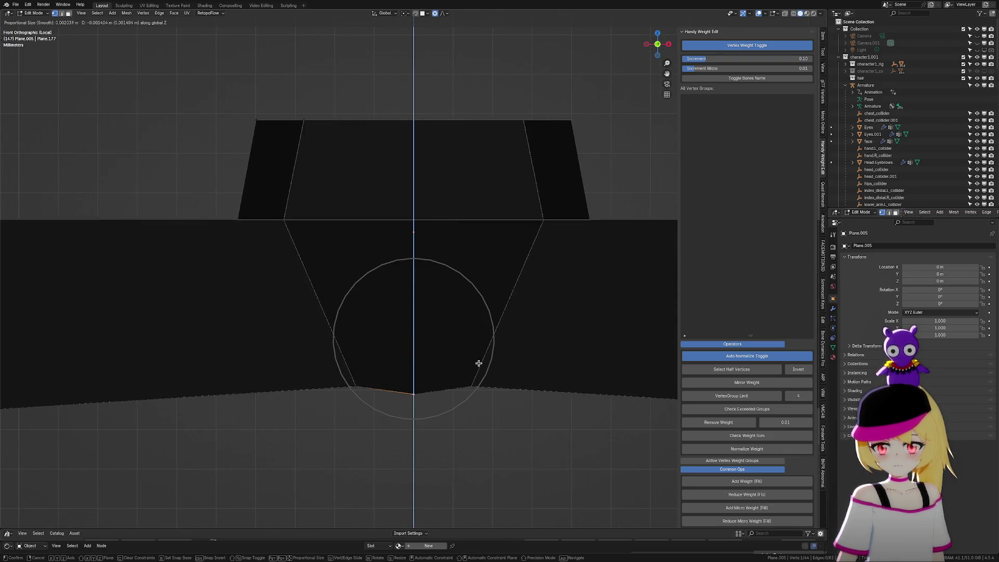
{"action": "left_click", "coordinate": [479, 352]}
{"action": "mouse_move", "coordinate": [479, 353]}
{"action": "middle_mouse_down"}
{"action": "mouse_move", "coordinate": [471, 396]}
{"action": "mouse_move", "coordinate": [470, 350]}
{"action": "mouse_move", "coordinate": [459, 367]}
{"action": "middle_mouse_up"}
{"action": "middle_click_drag", "start_coordinate": [408, 332], "coordinate": [370, 333]}
Pull a vertex on the gap's edge out along the X axis
{"action": "left_click", "coordinate": [383, 334]}
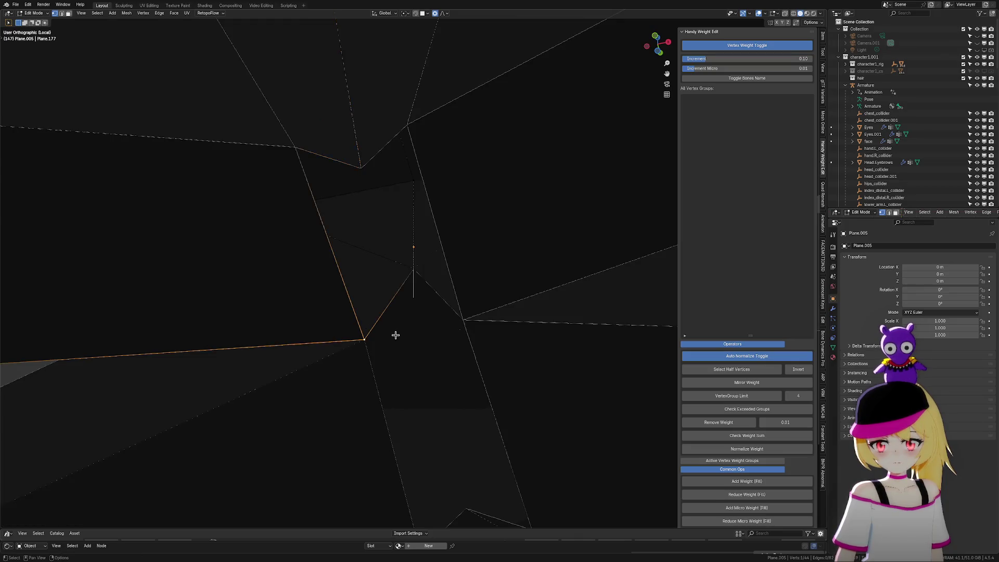
{"action": "key", "text": "g"}
{"action": "key", "text": "x"}
{"action": "left_click", "coordinate": [470, 327]}
Select the gap's corner vertices, fill them with a new face, and return to Object Mode
{"action": "middle_click_drag", "start_coordinate": [442, 319], "coordinate": [376, 155]}
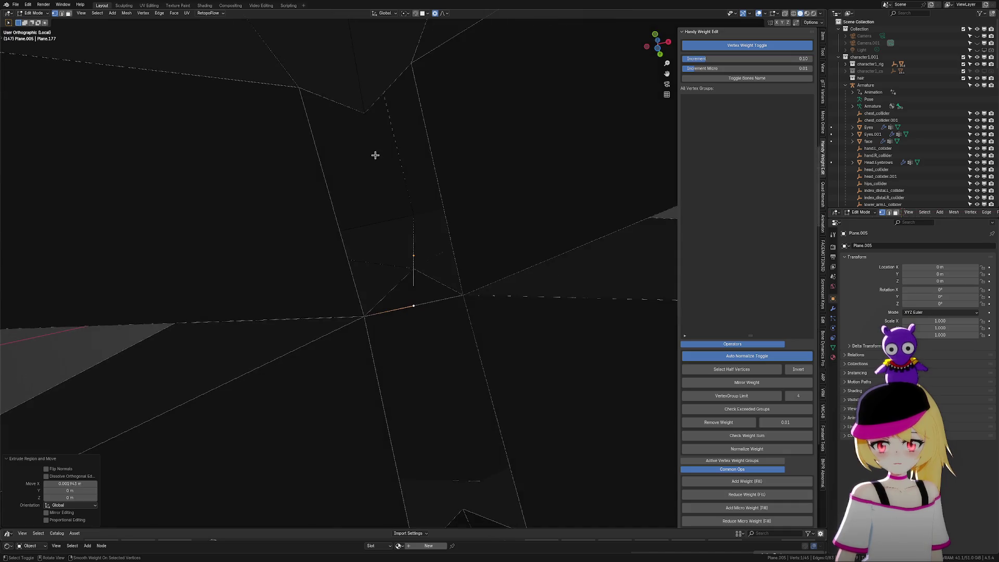
{"action": "left_click", "coordinate": [367, 113], "text": "shift"}
{"action": "left_click", "coordinate": [307, 87], "text": "shift"}
{"action": "left_click", "coordinate": [358, 310], "text": "shift"}
{"action": "key", "text": "f"}
{"action": "mouse_move", "coordinate": [446, 322]}
{"action": "middle_mouse_down"}
{"action": "mouse_move", "coordinate": [467, 324]}
{"action": "mouse_move", "coordinate": [446, 345]}
{"action": "mouse_move", "coordinate": [415, 306]}
{"action": "middle_mouse_up"}
{"action": "key", "text": "Tab"}
{"action": "scroll", "coordinate": [478, 348], "scroll_direction": "down", "scroll_amount": 5}
{"action": "mouse_move", "coordinate": [543, 340]}
{"action": "middle_mouse_down"}
{"action": "mouse_move", "coordinate": [502, 348]}
{"action": "mouse_move", "coordinate": [546, 416]}
{"action": "middle_mouse_up"}
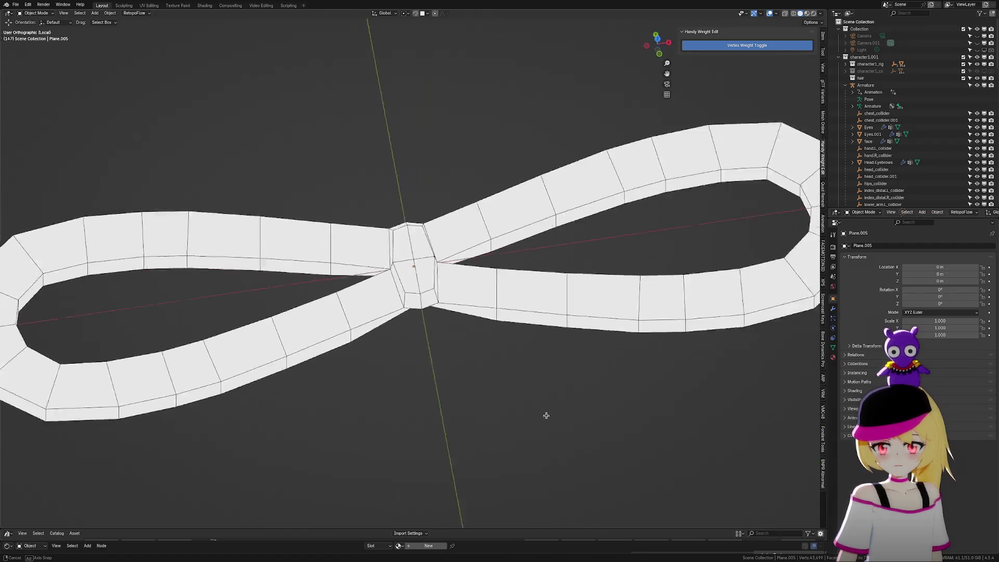
{"action": "scroll", "coordinate": [535, 370], "scroll_direction": "down", "scroll_amount": 8}
{"action": "mouse_move", "coordinate": [540, 310]}
{"action": "middle_mouse_down"}
{"action": "mouse_move", "coordinate": [509, 382]}
{"action": "mouse_move", "coordinate": [515, 353]}
{"action": "middle_mouse_up"}
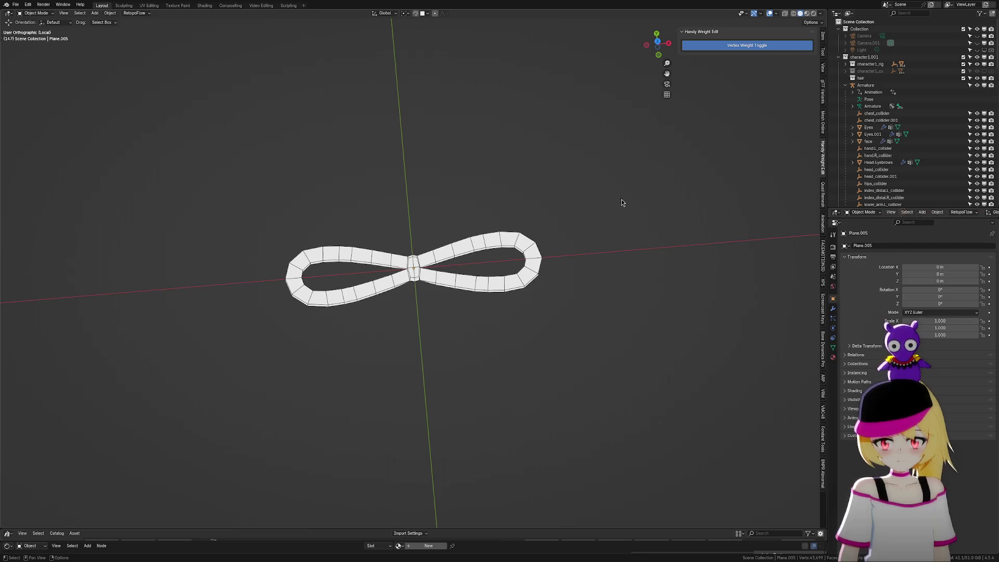
{"action": "scroll", "coordinate": [728, 108], "scroll_direction": "down", "scroll_amount": 2}
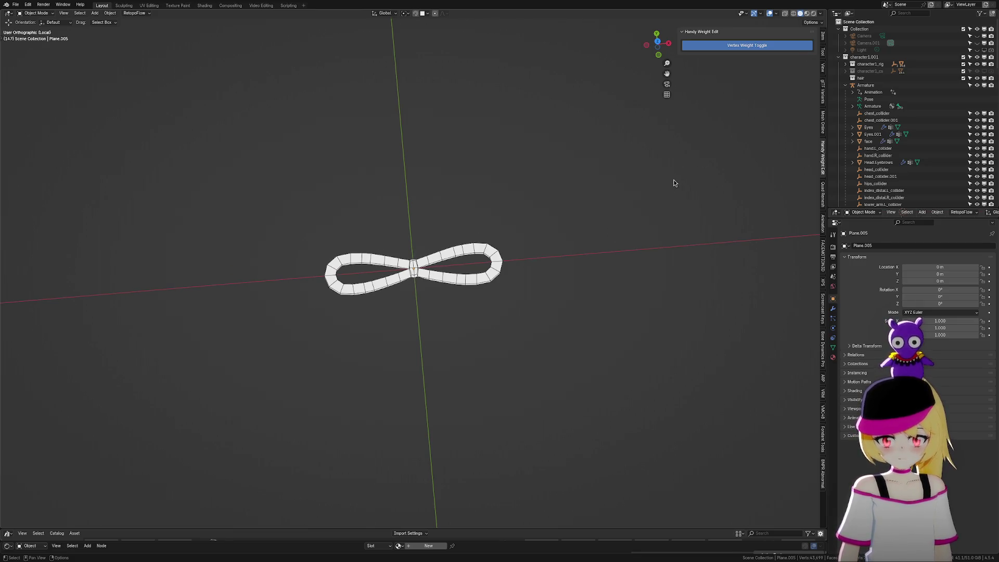
{"action": "key", "text": "KP_Divide"}
{"action": "mouse_move", "coordinate": [607, 229]}
{"action": "middle_mouse_down"}
{"action": "mouse_move", "coordinate": [598, 237]}
{"action": "mouse_move", "coordinate": [508, 223]}
{"action": "middle_mouse_up"}
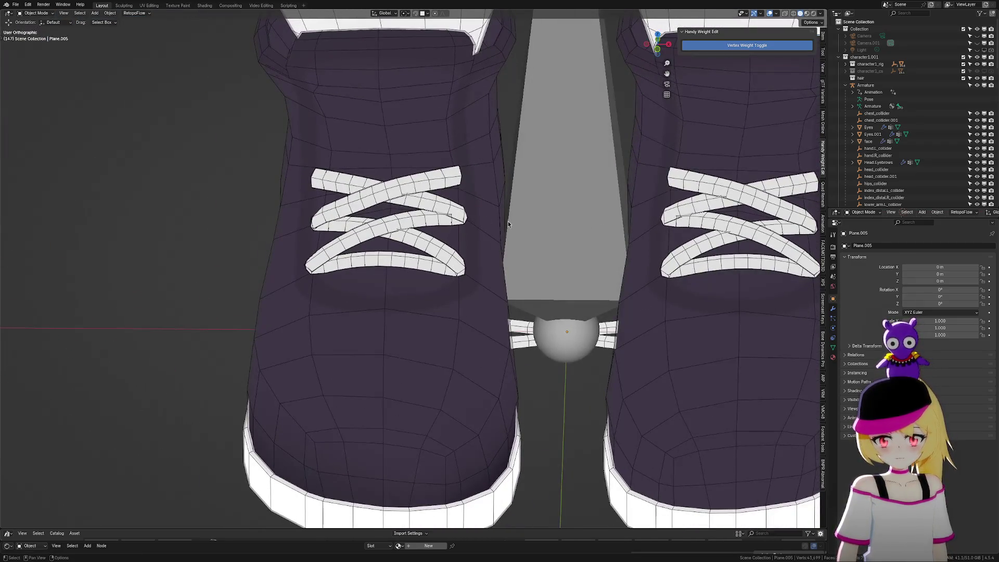
{"action": "scroll", "coordinate": [478, 286], "scroll_direction": "down", "scroll_amount": 3}
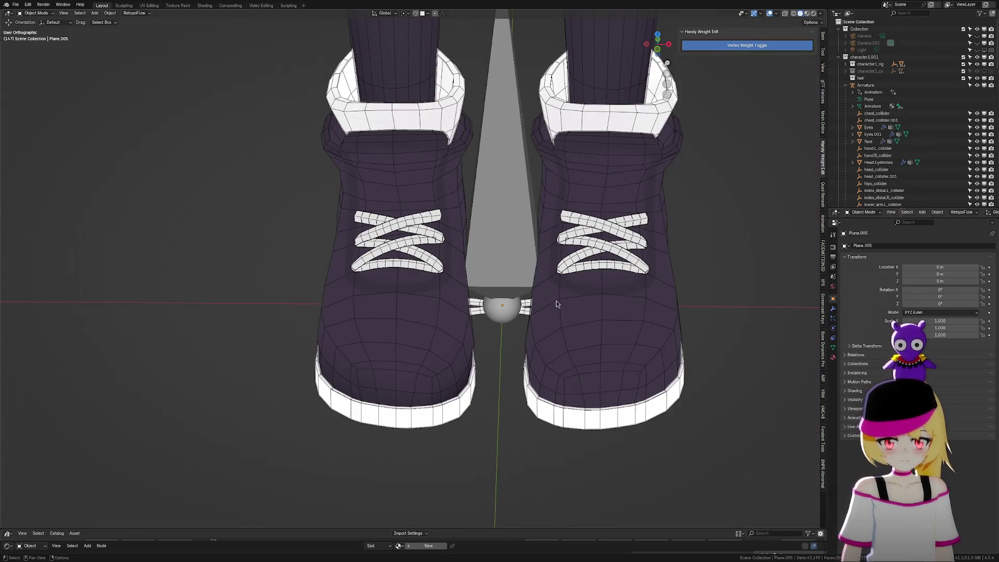
{"action": "scroll", "coordinate": [557, 305], "scroll_direction": "up", "scroll_amount": 3}
{"action": "mouse_move", "coordinate": [557, 304]}
{"action": "middle_mouse_down"}
{"action": "mouse_move", "coordinate": [557, 345]}
{"action": "mouse_move", "coordinate": [553, 301]}
{"action": "mouse_move", "coordinate": [580, 288]}
{"action": "mouse_move", "coordinate": [565, 271]}
{"action": "mouse_move", "coordinate": [604, 235]}
{"action": "middle_mouse_up"}
{"action": "key", "text": "KP_Divide"}
{"action": "key", "text": "Tab"}
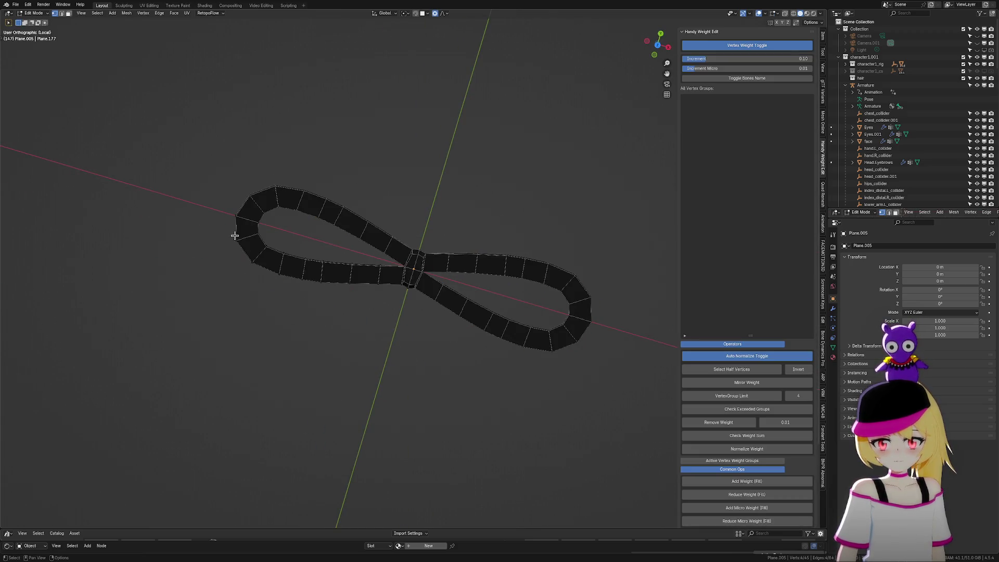
View the bow from directly above and box-select the faces at the left loop's end
{"action": "middle_click_drag", "start_coordinate": [234, 236], "coordinate": [650, 52]}
{"action": "left_click", "coordinate": [658, 45]}
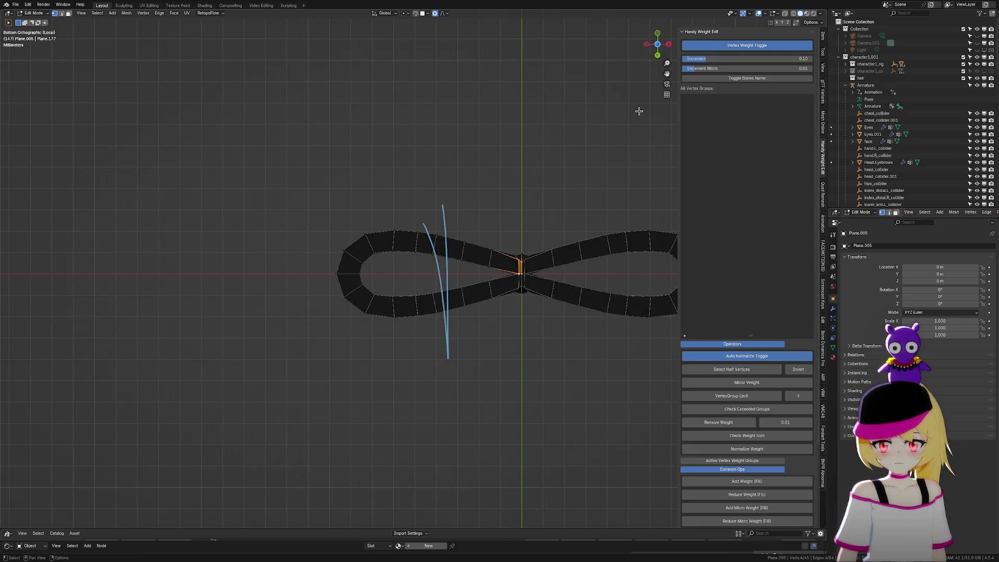
{"action": "left_click", "coordinate": [657, 45]}
{"action": "left_click_drag", "start_coordinate": [255, 145], "coordinate": [407, 380]}
{"action": "key", "text": "g"}
{"action": "key", "text": "x"}
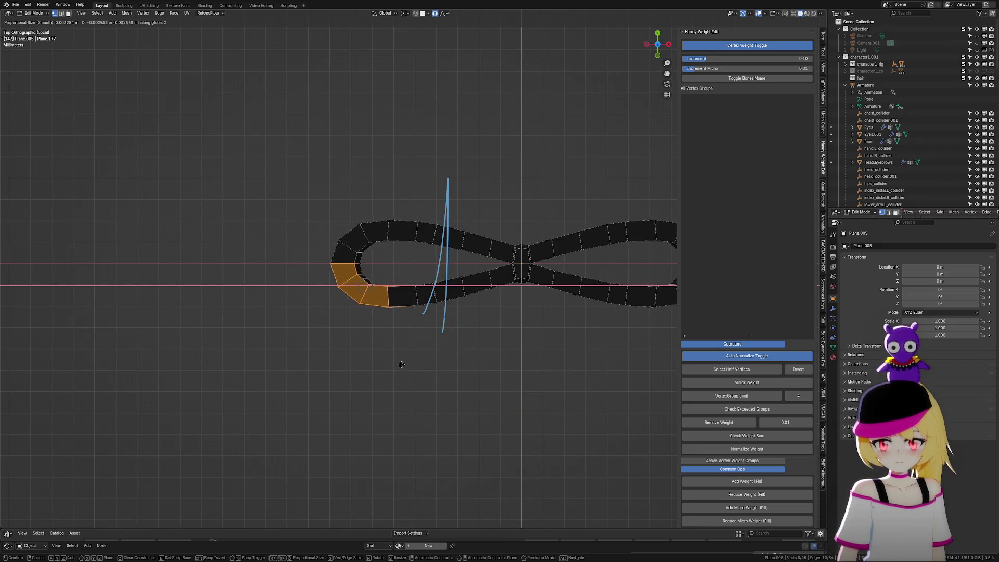
{"action": "key", "text": "Escape"}
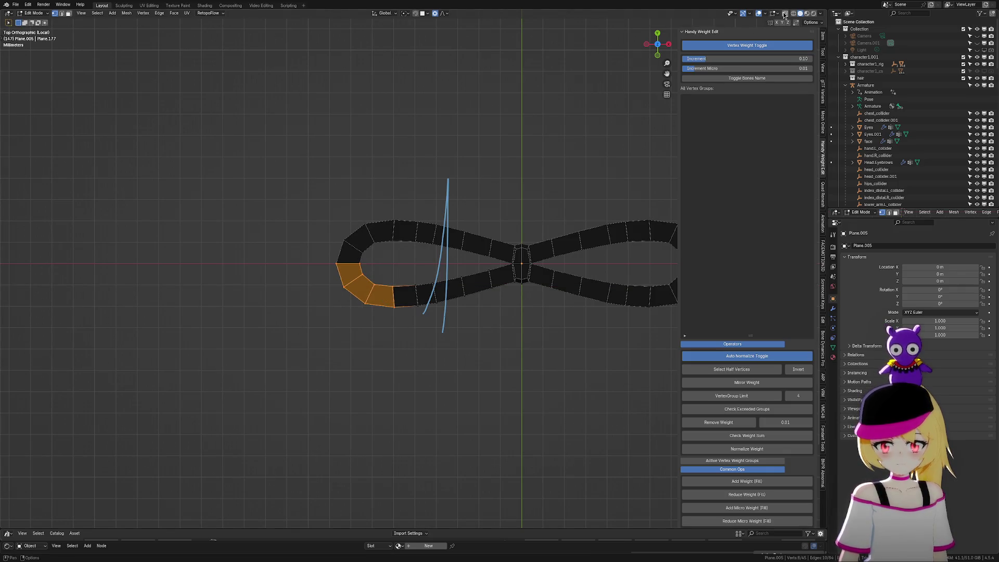
Stretch the left loop's faces further outward along the X axis
{"action": "mouse_move", "coordinate": [267, 176]}
{"action": "left_mouse_down"}
{"action": "mouse_move", "coordinate": [379, 372]}
{"action": "mouse_move", "coordinate": [404, 389]}
{"action": "left_mouse_up"}
{"action": "key", "text": "g"}
{"action": "key", "text": "x"}
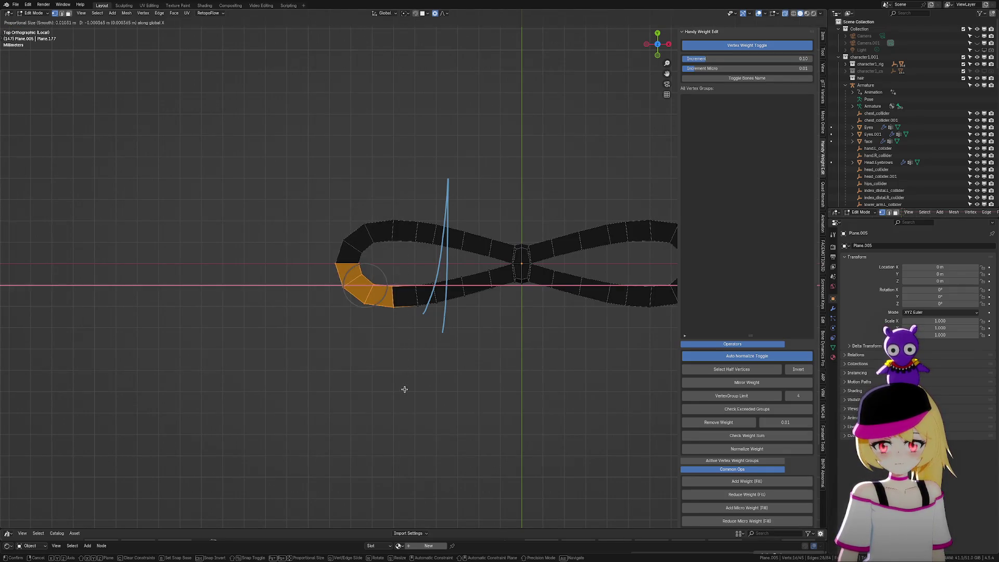
{"action": "scroll", "coordinate": [382, 397], "scroll_direction": "down", "scroll_amount": 10}
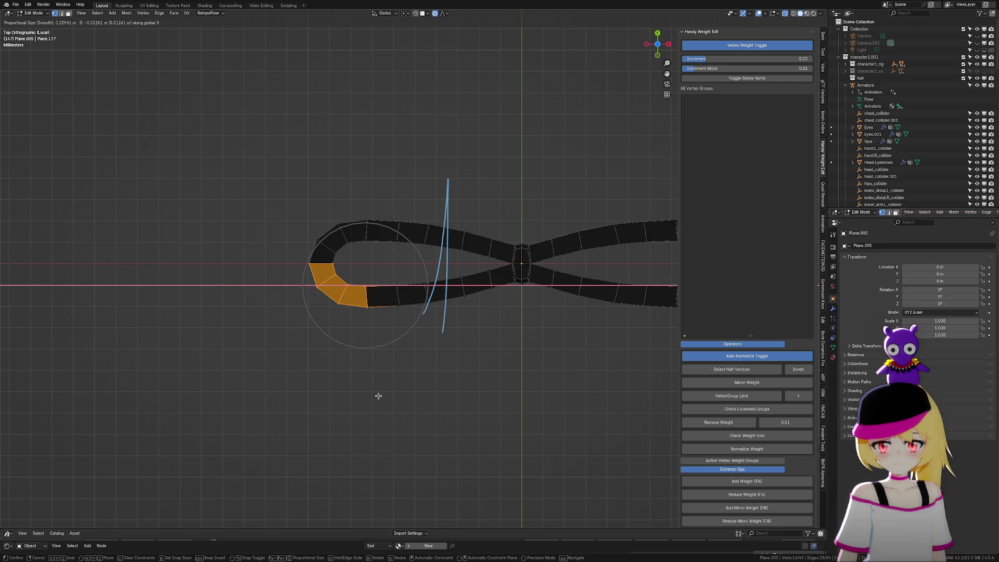
{"action": "left_click", "coordinate": [336, 398]}
{"action": "scroll", "coordinate": [468, 388], "scroll_direction": "down", "scroll_amount": 3}
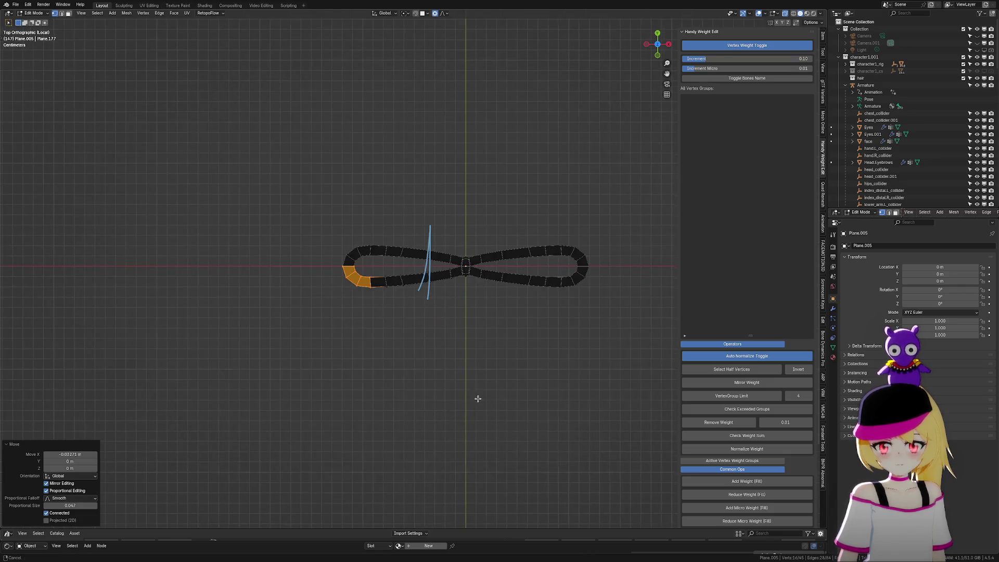
{"action": "scroll", "coordinate": [478, 397], "scroll_direction": "up", "scroll_amount": 2}
{"action": "key", "text": "Tab"}
{"action": "scroll", "coordinate": [482, 396], "scroll_direction": "down", "scroll_amount": 1}
{"action": "scroll", "coordinate": [419, 294], "scroll_direction": "up", "scroll_amount": 5}
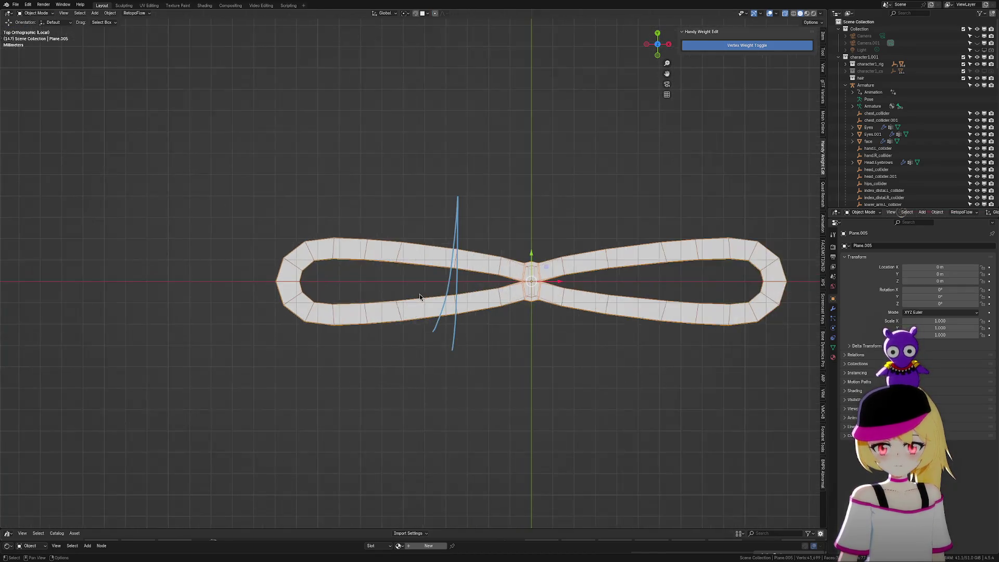
Reshape the loop's lower strand by moving an edge leftward in three proportional-editing moves
{"action": "key", "text": "Tab"}
{"action": "left_click_drag", "start_coordinate": [471, 213], "coordinate": [545, 355]}
{"action": "key", "text": "g"}
{"action": "scroll", "coordinate": [568, 352], "scroll_direction": "up", "scroll_amount": 3}
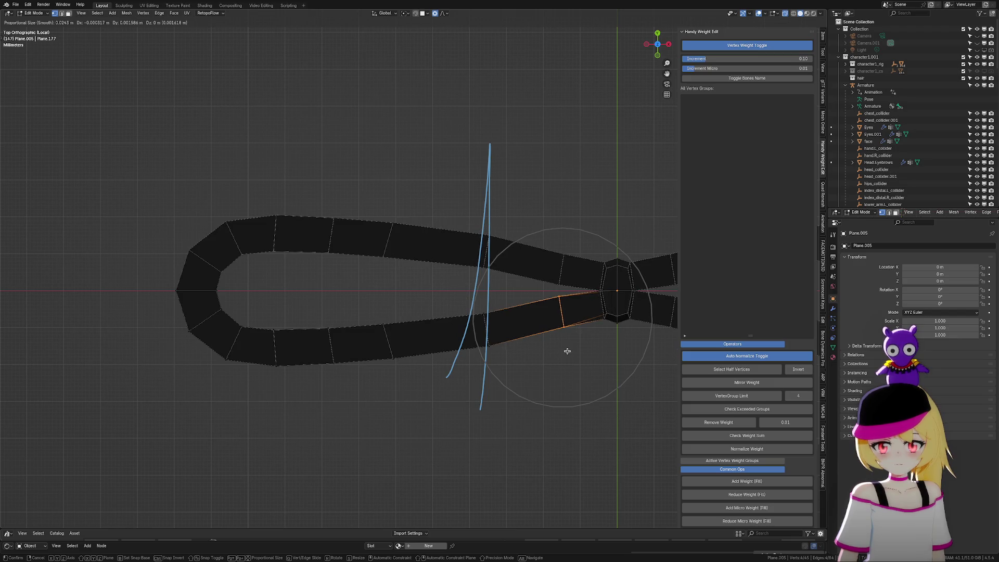
{"action": "left_click", "coordinate": [558, 346]}
{"action": "key", "text": "g"}
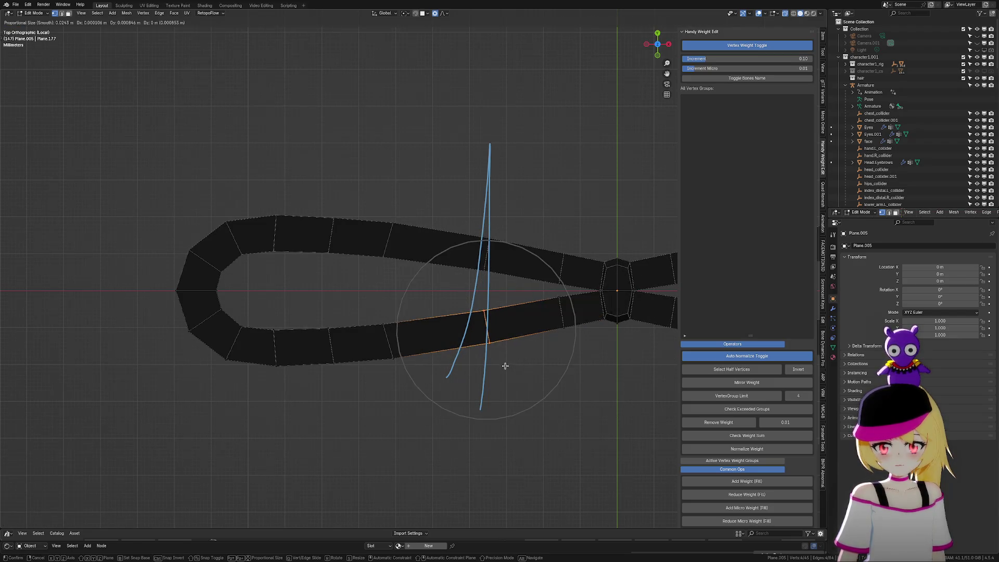
{"action": "left_click", "coordinate": [505, 366]}
{"action": "key", "text": "g"}
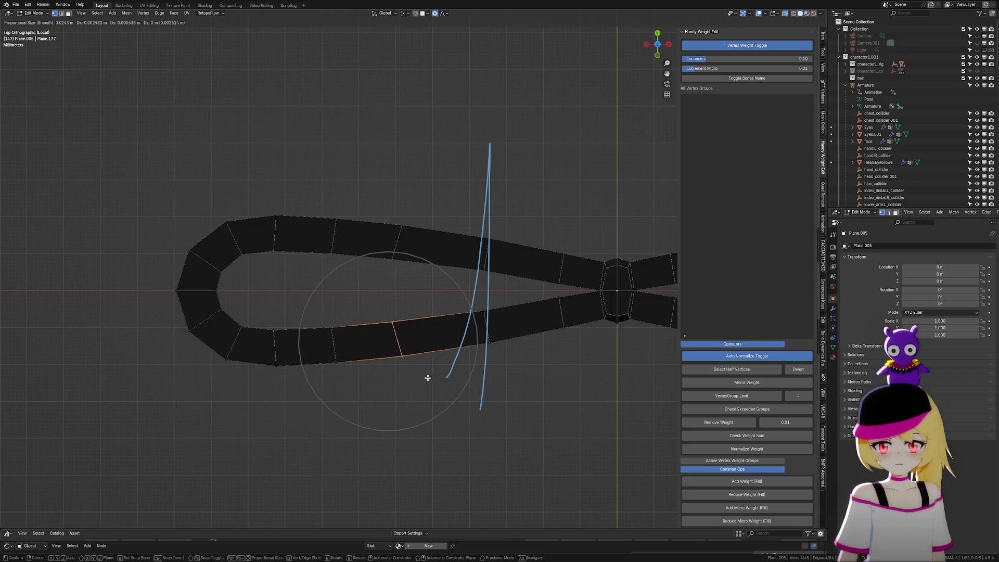
{"action": "left_click", "coordinate": [432, 376]}
Leave Edit Mode and exit local view to show the bow between both shoes
{"action": "key", "text": "Tab"}
{"action": "scroll", "coordinate": [568, 401], "scroll_direction": "down", "scroll_amount": 8}
{"action": "key", "text": "KP_Divide"}
{"action": "mouse_move", "coordinate": [560, 366]}
{"action": "middle_mouse_down"}
{"action": "mouse_move", "coordinate": [595, 379]}
{"action": "mouse_move", "coordinate": [529, 327]}
{"action": "mouse_move", "coordinate": [561, 304]}
{"action": "middle_mouse_up"}
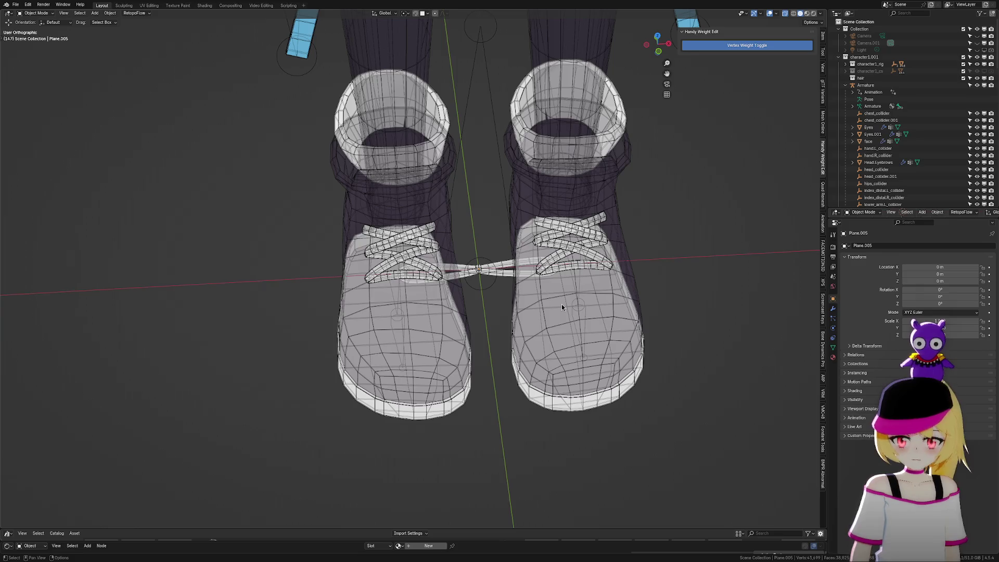
Save the file and add a NURBS path curve reset to the world origin
{"action": "key", "text": "ctrl+s"}
{"action": "key", "text": "shift+a"}
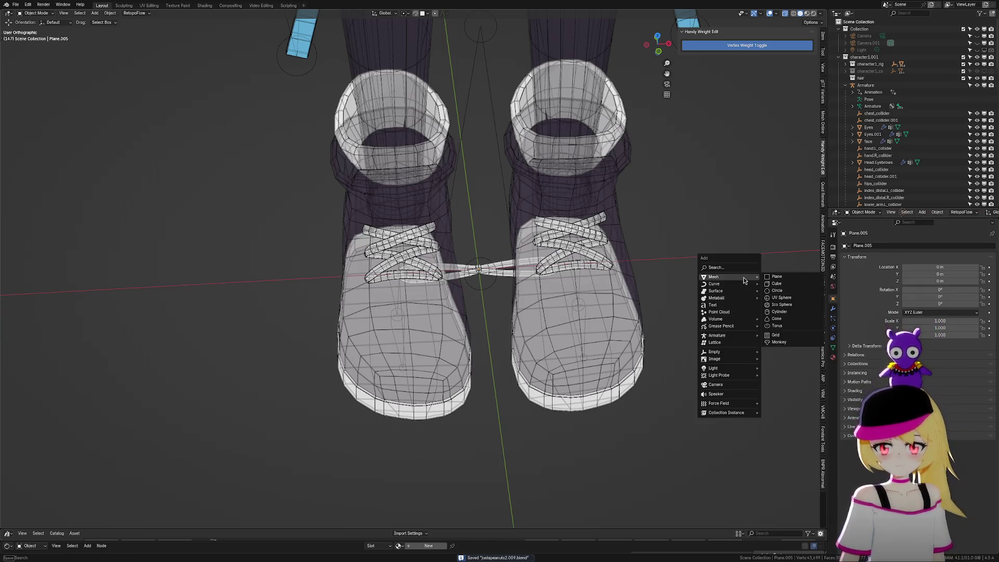
{"action": "mouse_move", "coordinate": [746, 286]}
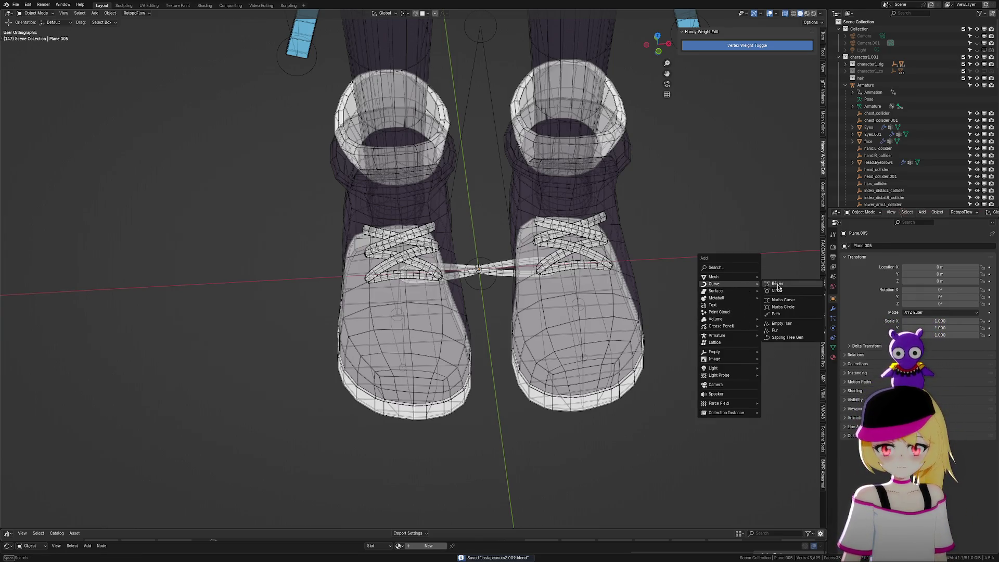
{"action": "left_click", "coordinate": [776, 314]}
{"action": "scroll", "coordinate": [752, 309], "scroll_direction": "down", "scroll_amount": 3}
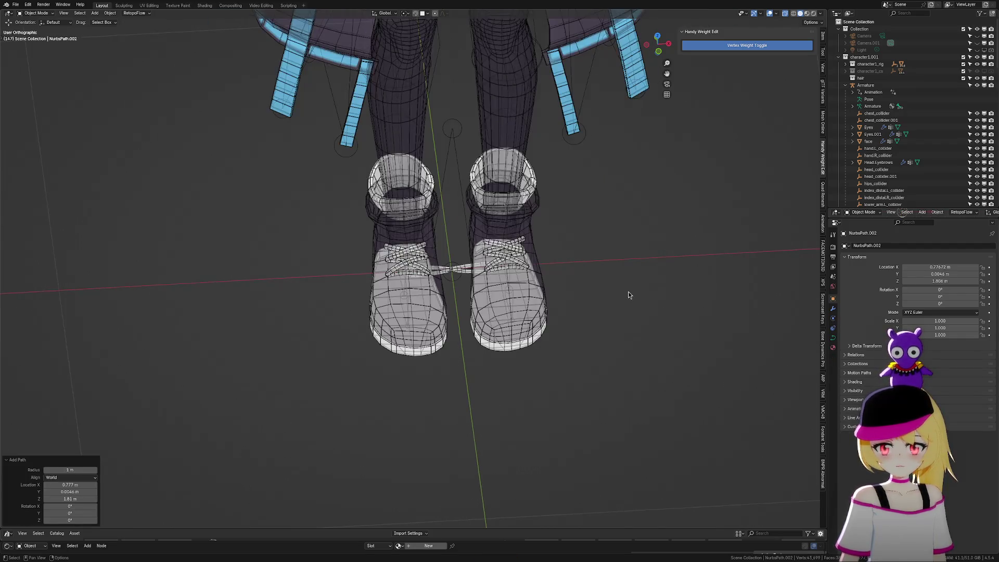
{"action": "scroll", "coordinate": [628, 295], "scroll_direction": "down", "scroll_amount": 5}
{"action": "key", "text": "alt+g"}
{"action": "scroll", "coordinate": [607, 276], "scroll_direction": "up", "scroll_amount": 4}
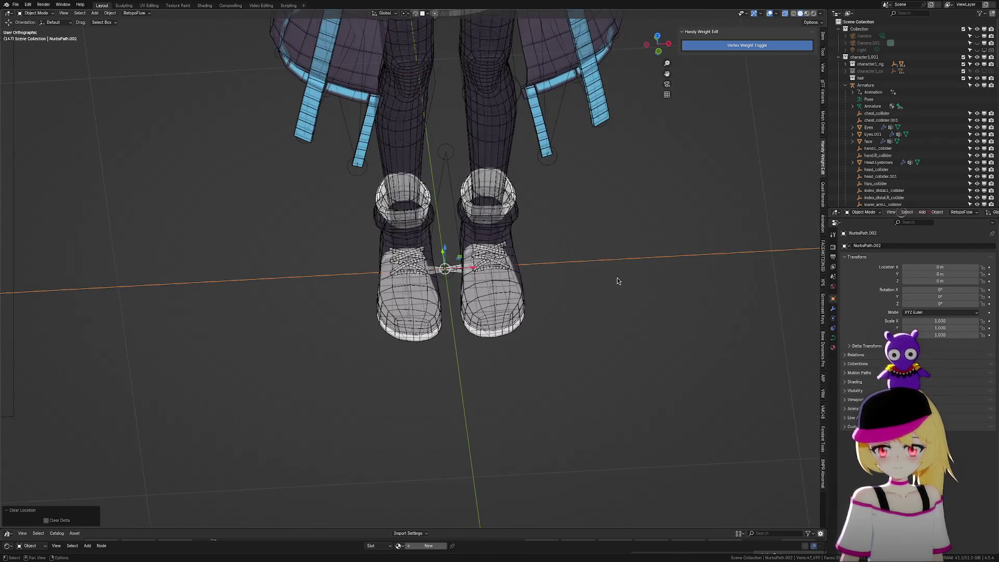
{"action": "scroll", "coordinate": [573, 277], "scroll_direction": "up", "scroll_amount": 7}
Move the path toward the shoes, then shift its end point and shrink the points to about a quarter
{"action": "key", "text": "g"}
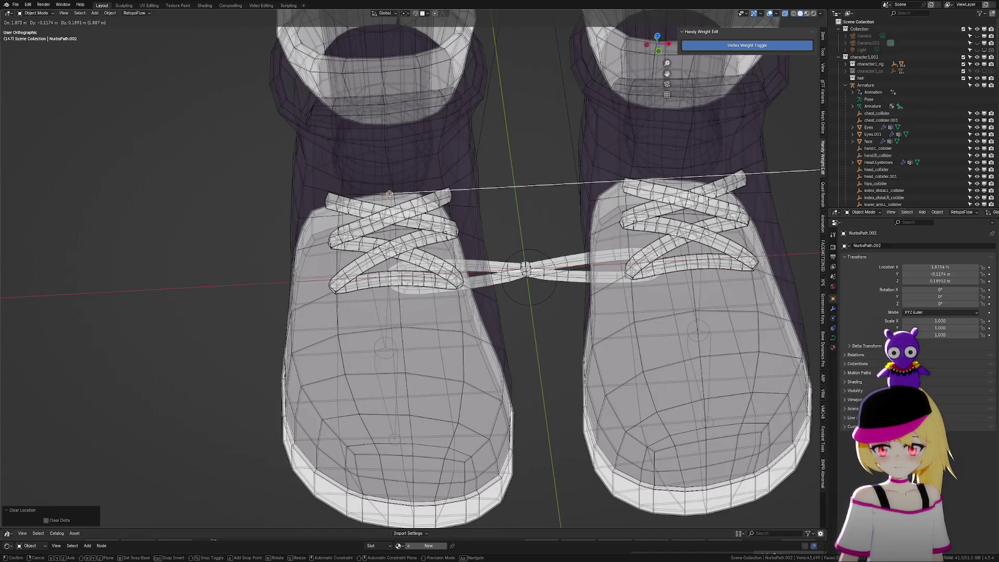
{"action": "left_click", "coordinate": [389, 193]}
{"action": "scroll", "coordinate": [526, 245], "scroll_direction": "down", "scroll_amount": 3}
{"action": "key", "text": "Tab"}
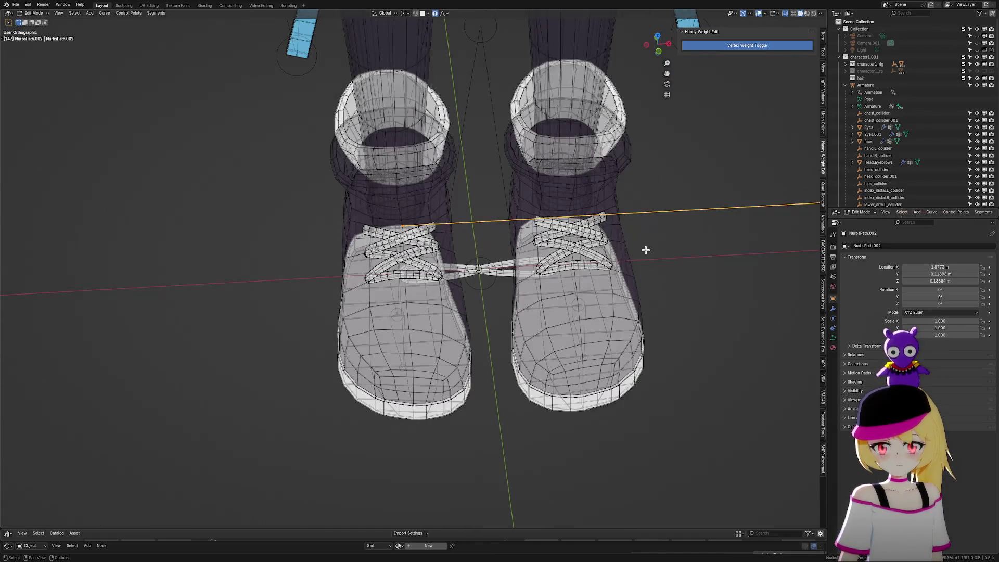
{"action": "scroll", "coordinate": [643, 250], "scroll_direction": "down", "scroll_amount": 4}
{"action": "key", "text": "g"}
{"action": "left_click", "coordinate": [674, 298]}
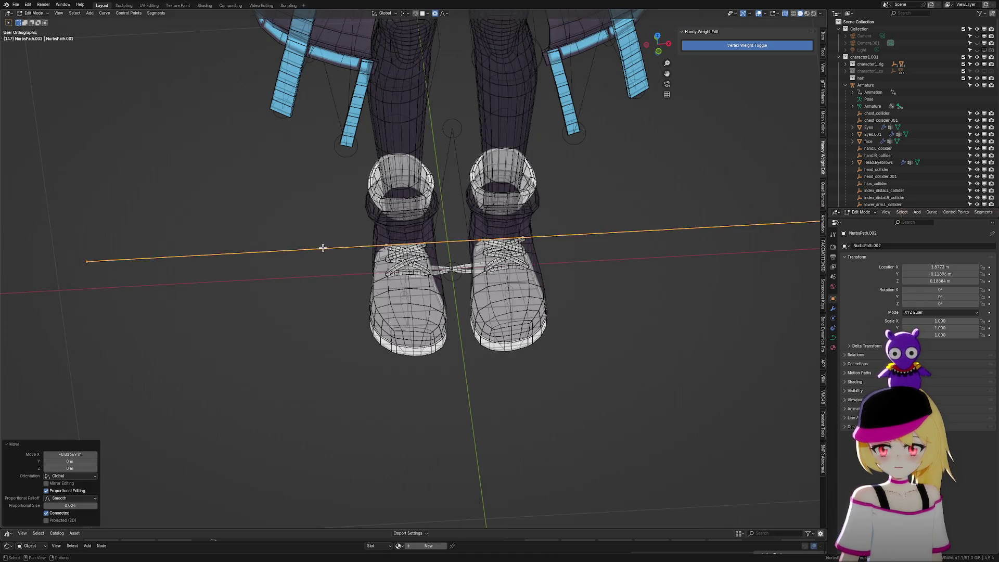
{"action": "key", "text": "s"}
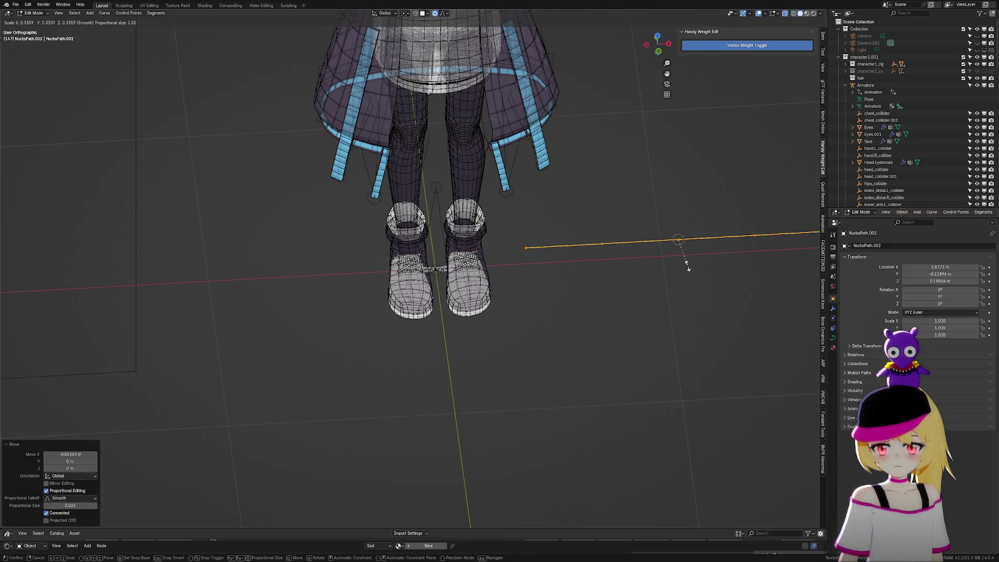
{"action": "left_click", "coordinate": [688, 258]}
Slide the path along X over the left shoe's top lace and shrink it to 0.102 scale
{"action": "key", "text": "g"}
{"action": "key", "text": "x"}
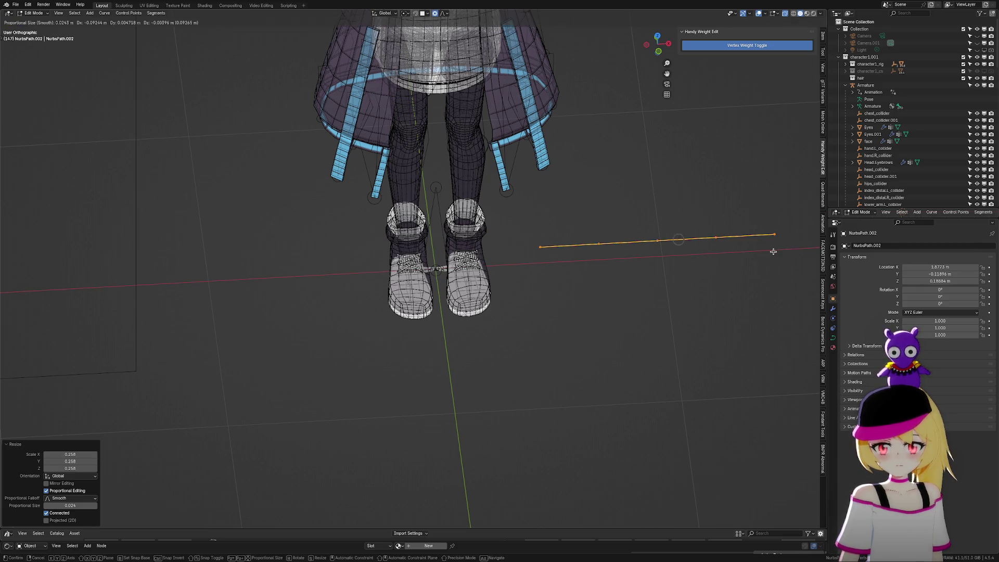
{"action": "left_click", "coordinate": [526, 254]}
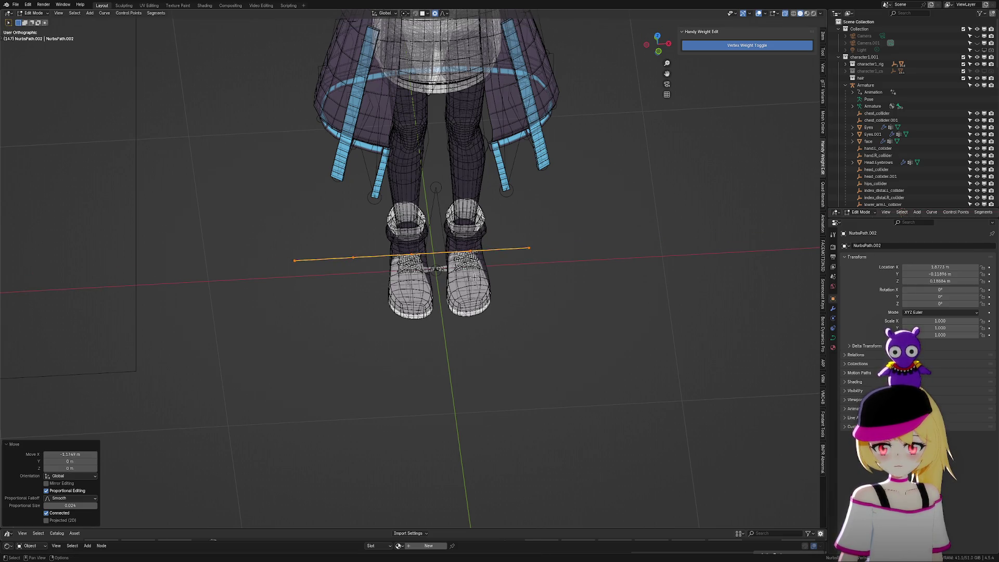
{"action": "scroll", "coordinate": [527, 253], "scroll_direction": "up", "scroll_amount": 5}
{"action": "middle_click_drag", "start_coordinate": [527, 254], "coordinate": [467, 233]}
{"action": "scroll", "coordinate": [460, 261], "scroll_direction": "up", "scroll_amount": 5}
{"action": "key", "text": "g"}
{"action": "key", "text": "x"}
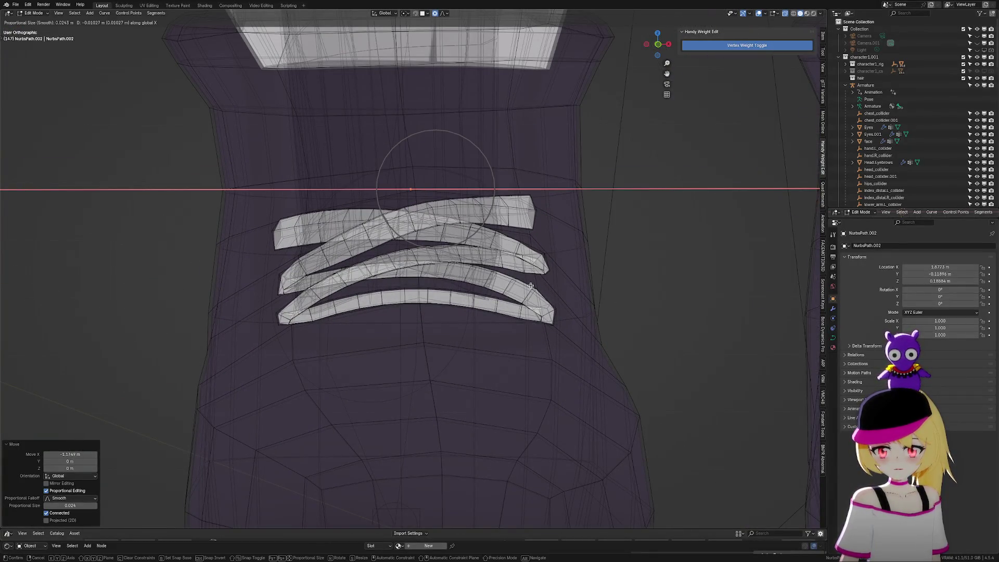
{"action": "left_click", "coordinate": [535, 285]}
{"action": "middle_click_drag", "start_coordinate": [537, 284], "coordinate": [614, 313]}
{"action": "scroll", "coordinate": [624, 318], "scroll_direction": "down", "scroll_amount": 3}
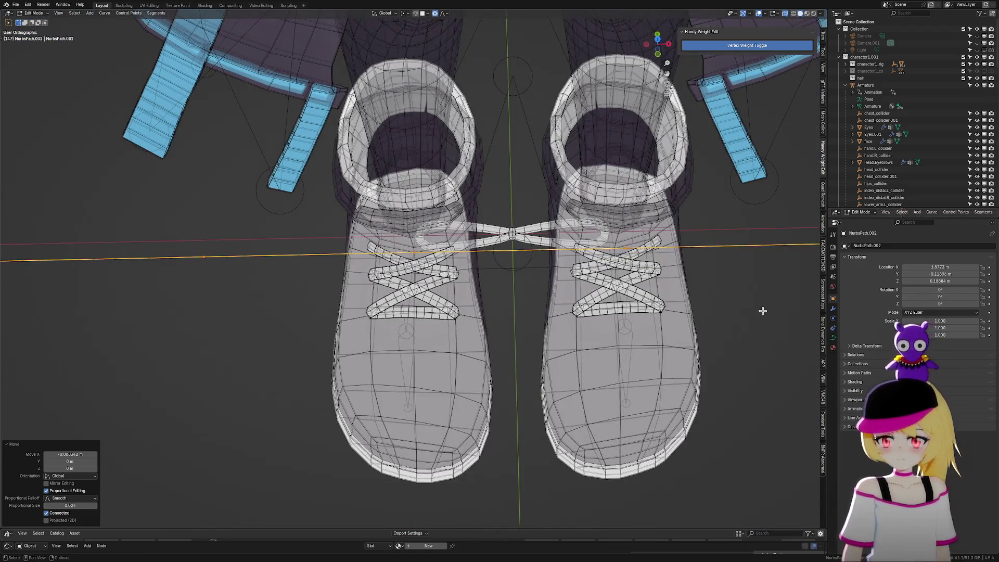
{"action": "key", "text": "s"}
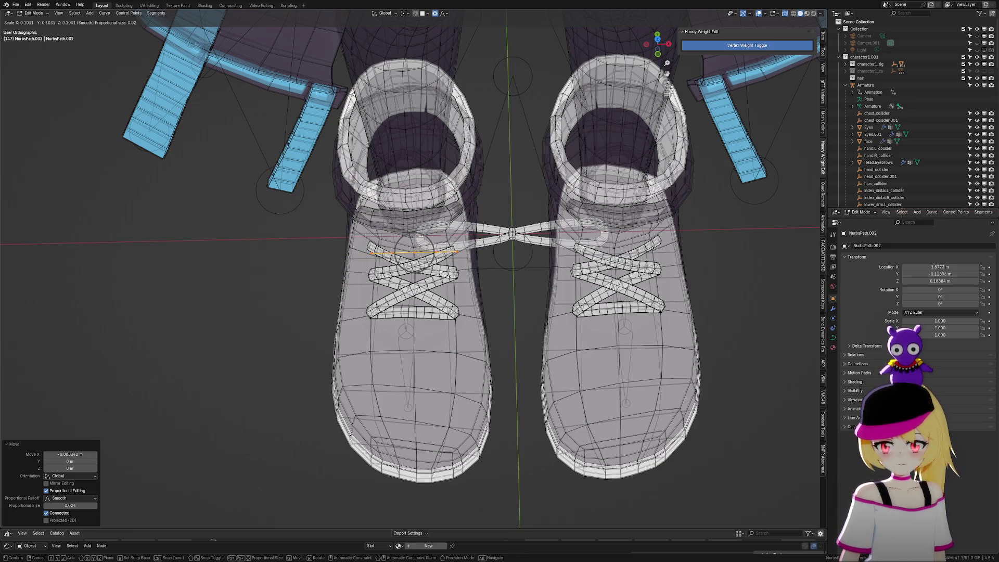
{"action": "left_click", "coordinate": [444, 274]}
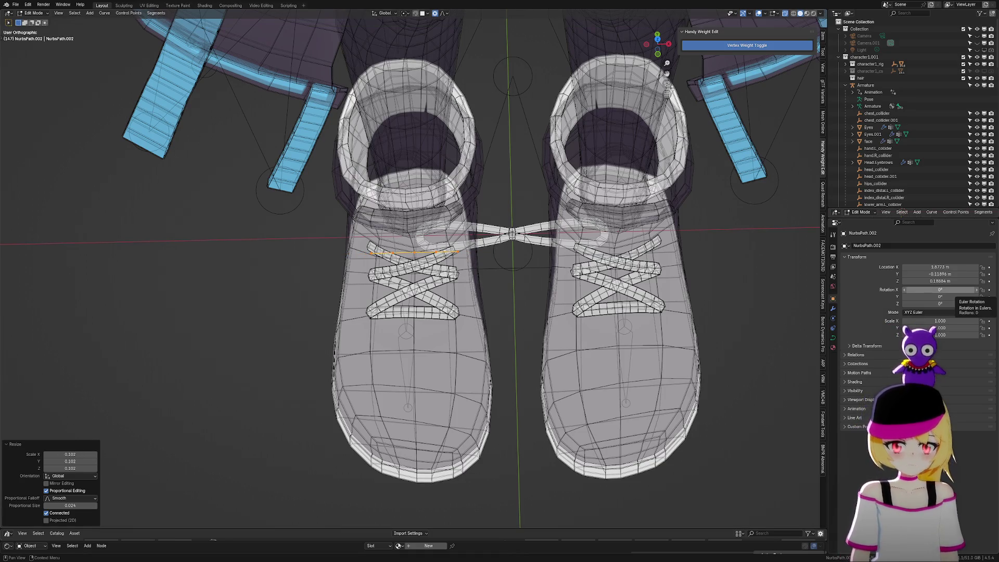
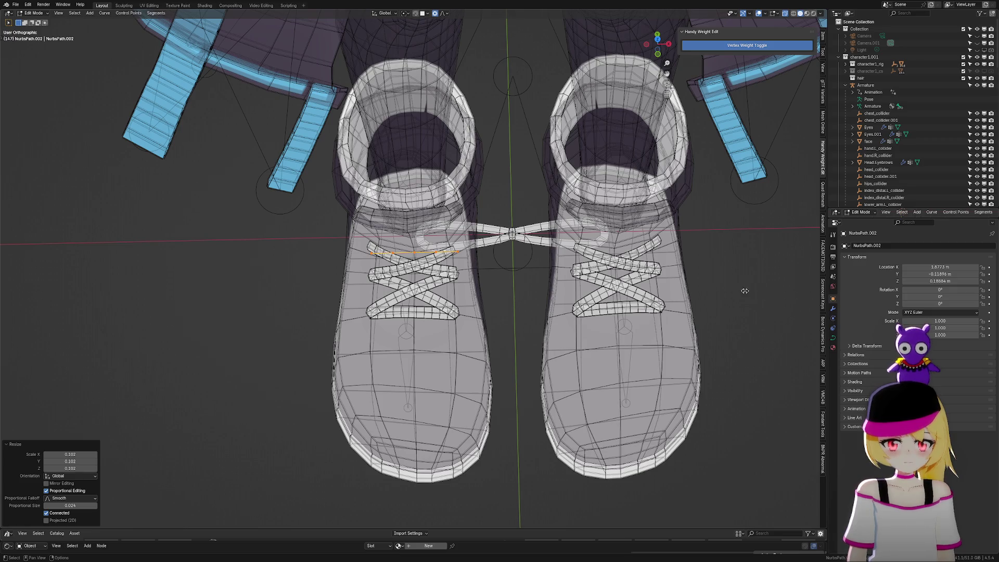
Scale the guide curve about 2.36 times along X, then select the bow mesh Plane.005 in Object Mode
{"action": "scroll", "coordinate": [745, 291], "scroll_direction": "up", "scroll_amount": 3}
{"action": "middle_click_drag", "start_coordinate": [598, 295], "coordinate": [501, 309]}
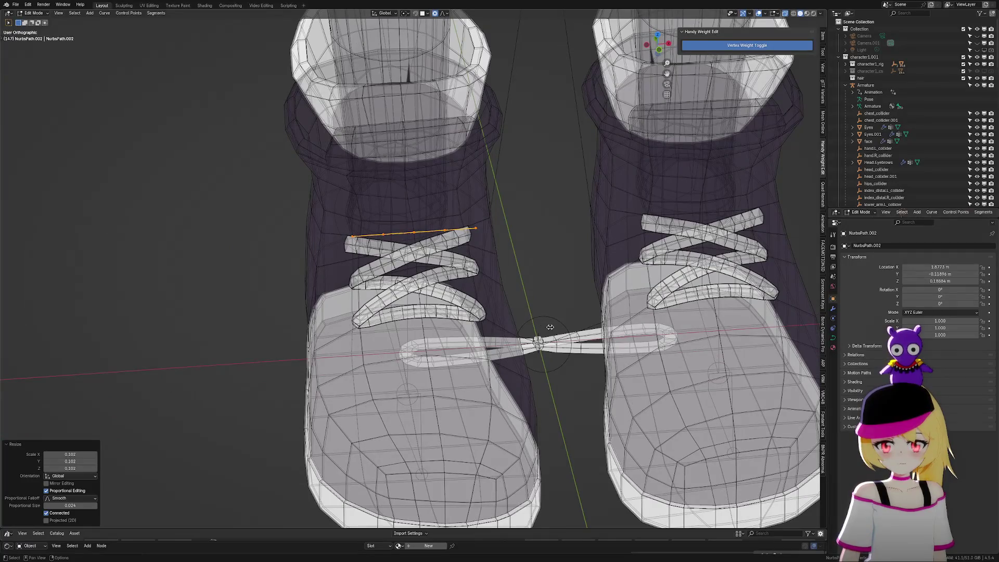
{"action": "key", "text": "s"}
{"action": "key", "text": "x"}
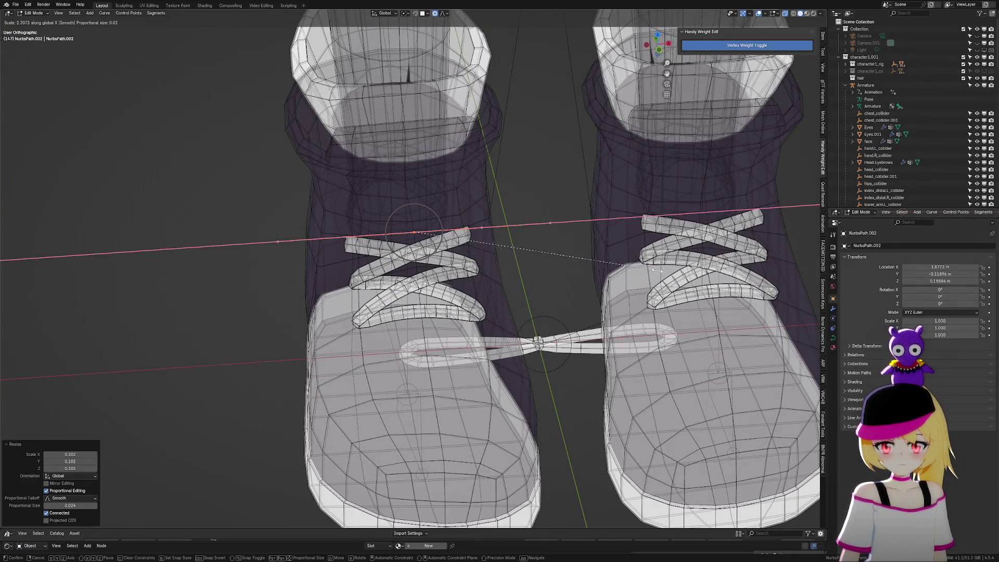
{"action": "left_click", "coordinate": [674, 270]}
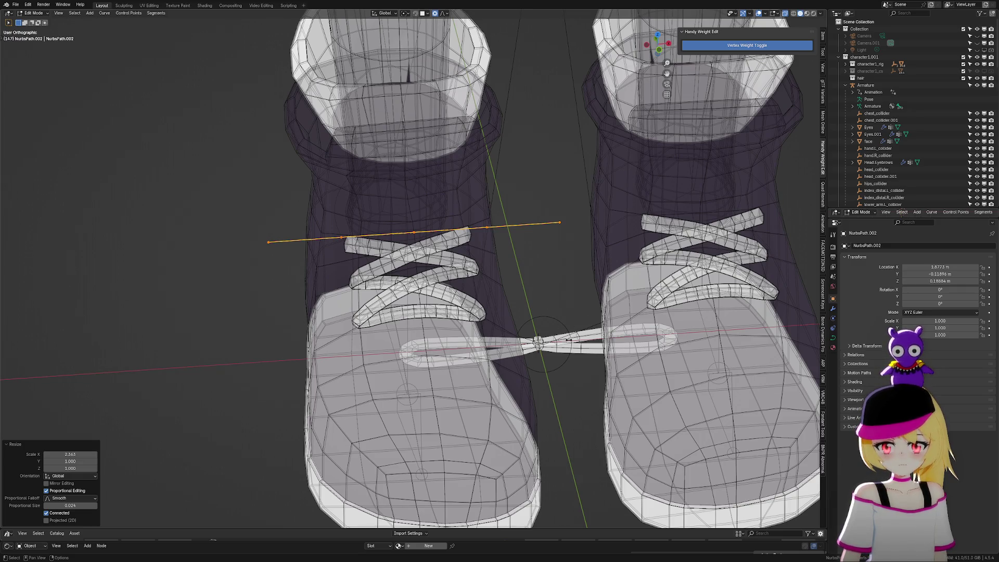
{"action": "key", "text": "Tab"}
{"action": "left_click", "coordinate": [584, 348]}
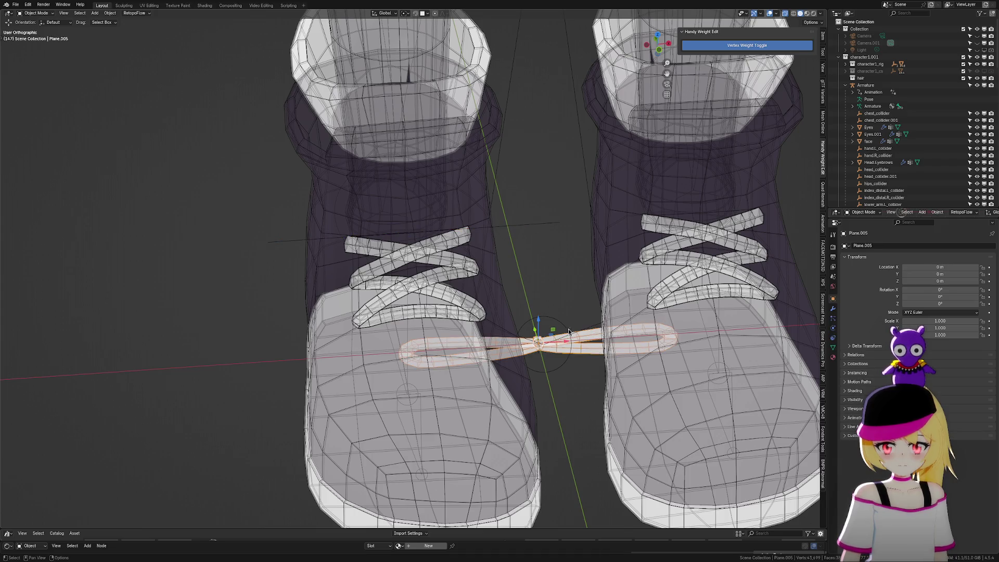
Add a Curve modifier to Plane.005 with NurbsPath.002 as its Curve Object
{"action": "left_click", "coordinate": [833, 309]}
{"action": "left_click", "coordinate": [906, 246]}
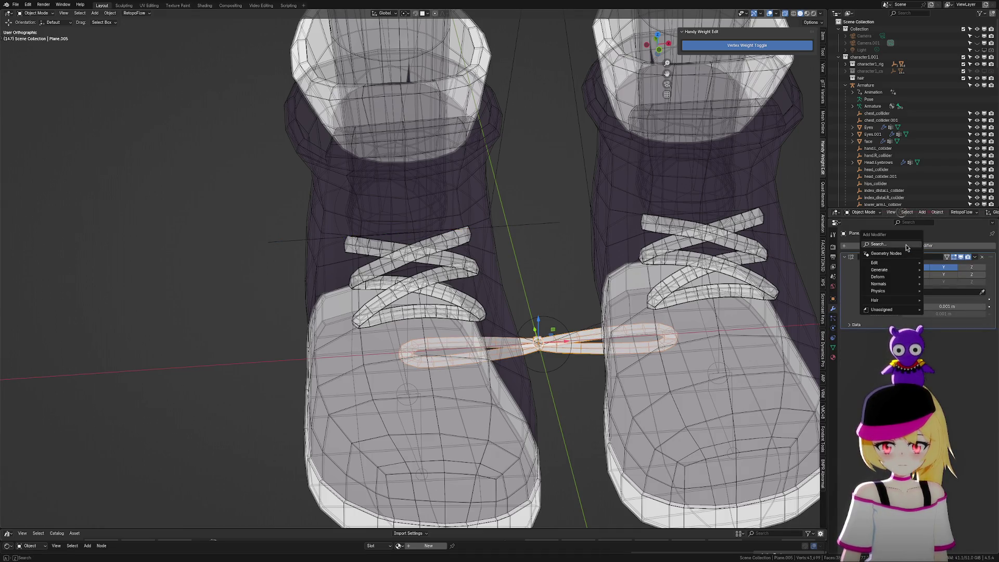
{"action": "left_click", "coordinate": [907, 245]}
{"action": "type", "text": "cor"}
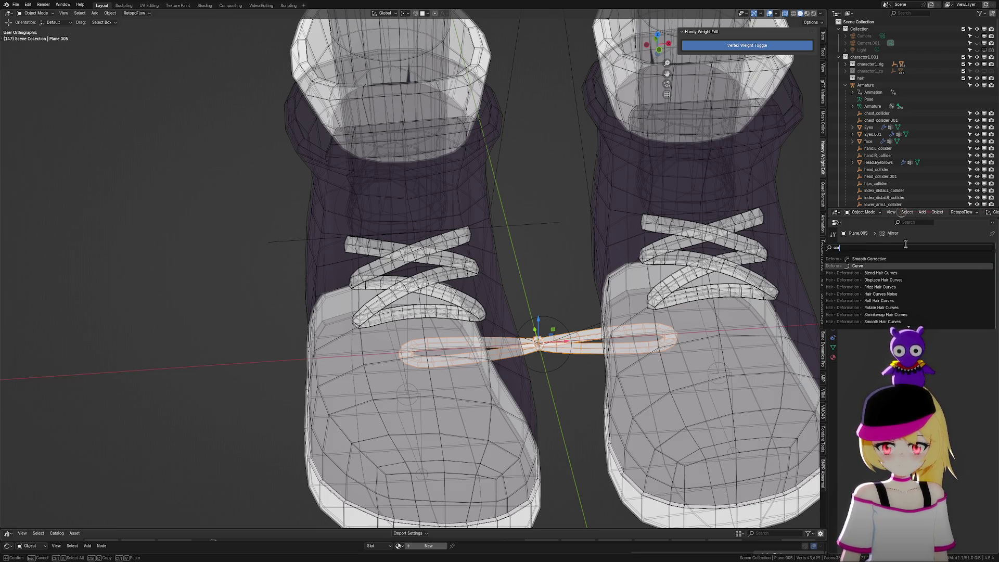
{"action": "left_click", "coordinate": [908, 266]}
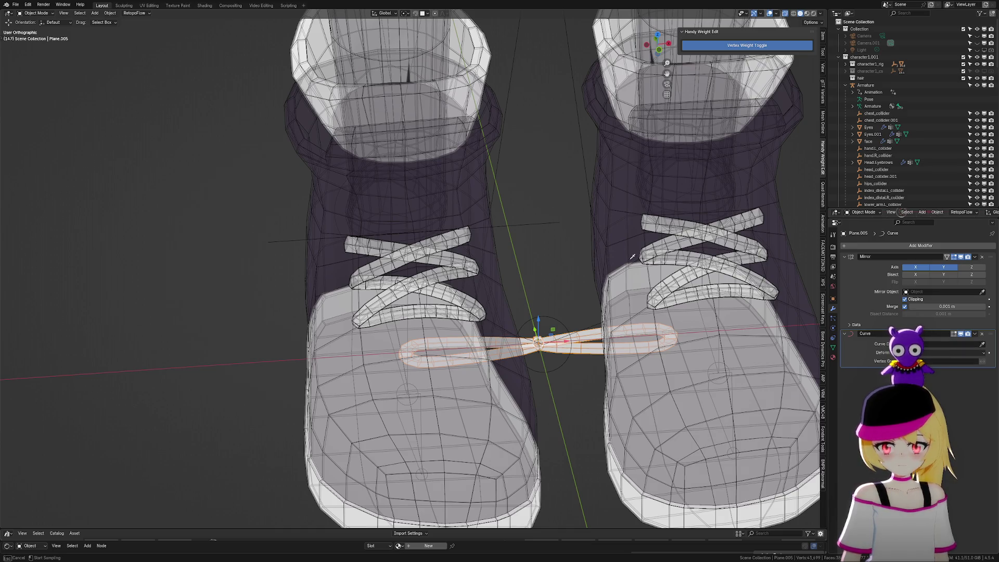
{"action": "left_click", "coordinate": [532, 222]}
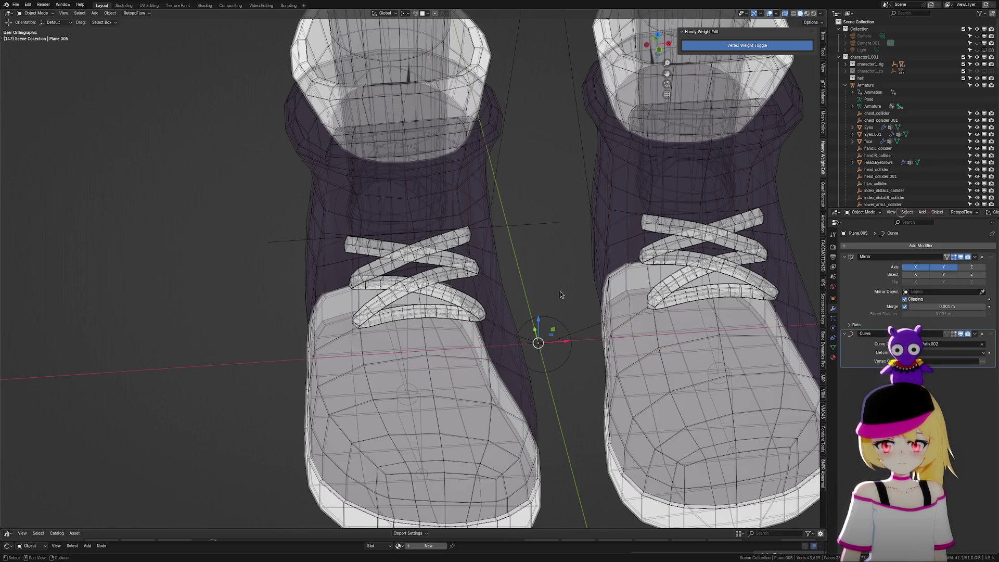
{"action": "scroll", "coordinate": [608, 310], "scroll_direction": "down", "scroll_amount": 8}
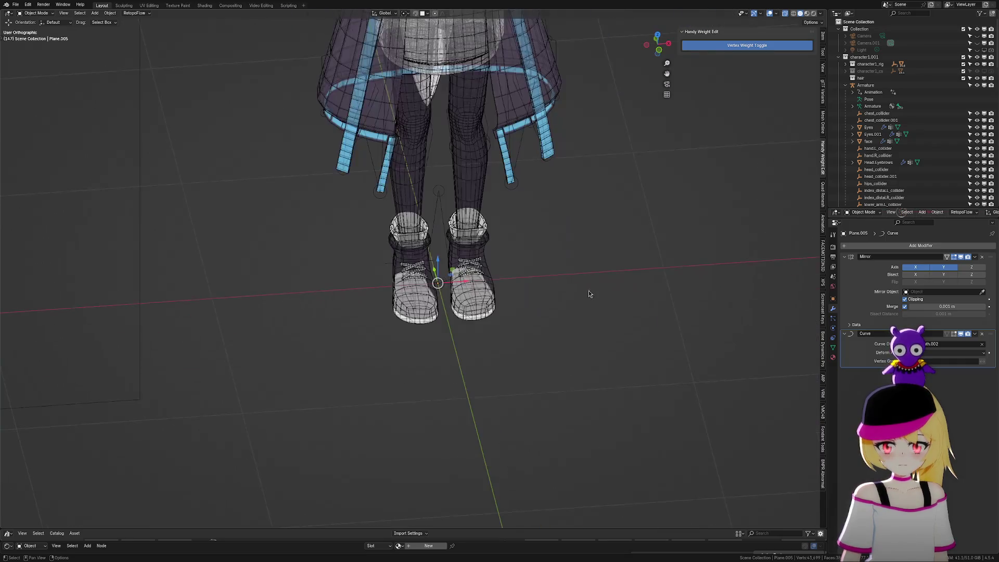
{"action": "scroll", "coordinate": [555, 293], "scroll_direction": "up", "scroll_amount": 8}
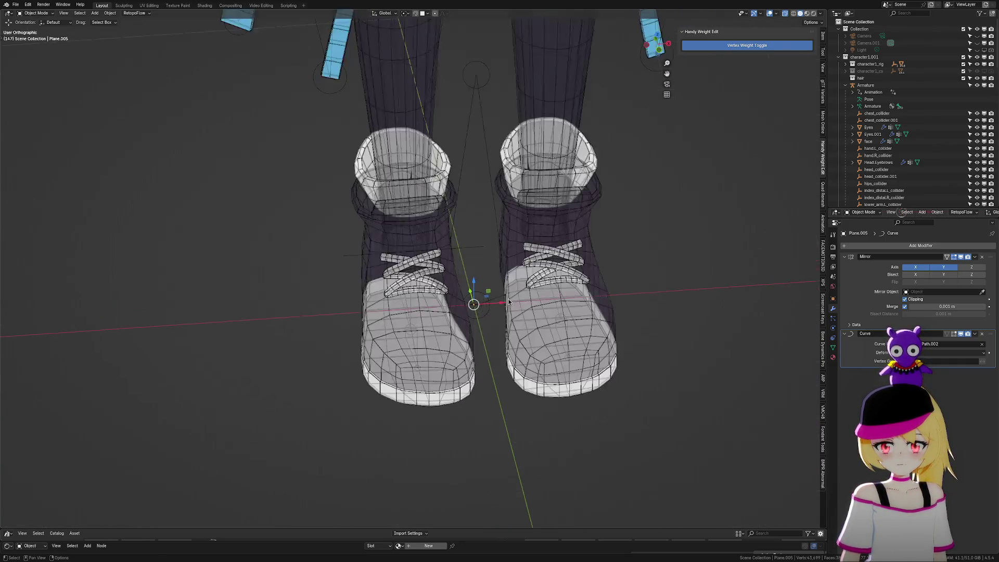
{"action": "left_click", "coordinate": [523, 234]}
Clear the guide curve's location so it returns to the origin, then reselect it
{"action": "key", "text": "g"}
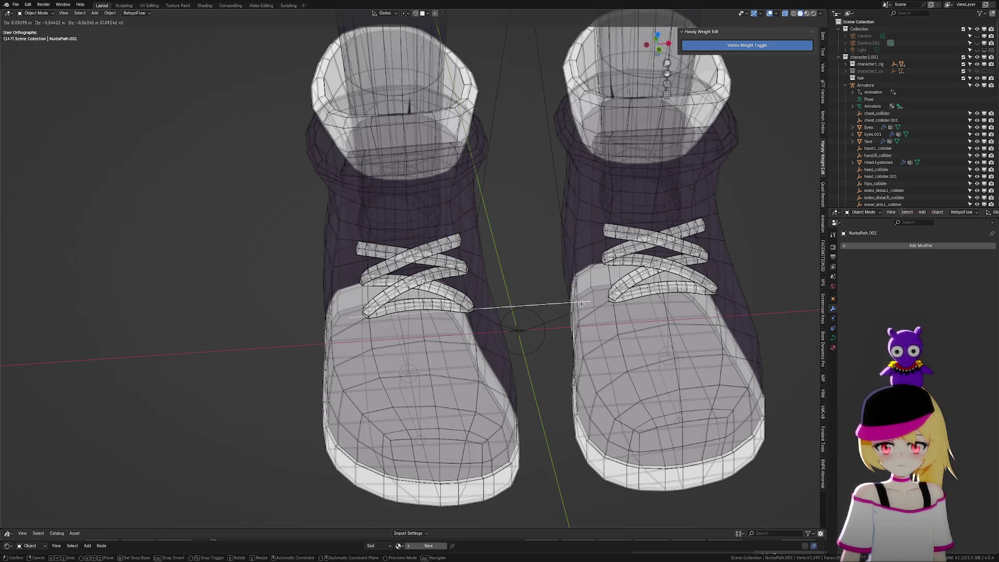
{"action": "key", "text": "Escape"}
{"action": "key", "text": "alt+g"}
{"action": "scroll", "coordinate": [582, 298], "scroll_direction": "down", "scroll_amount": 10}
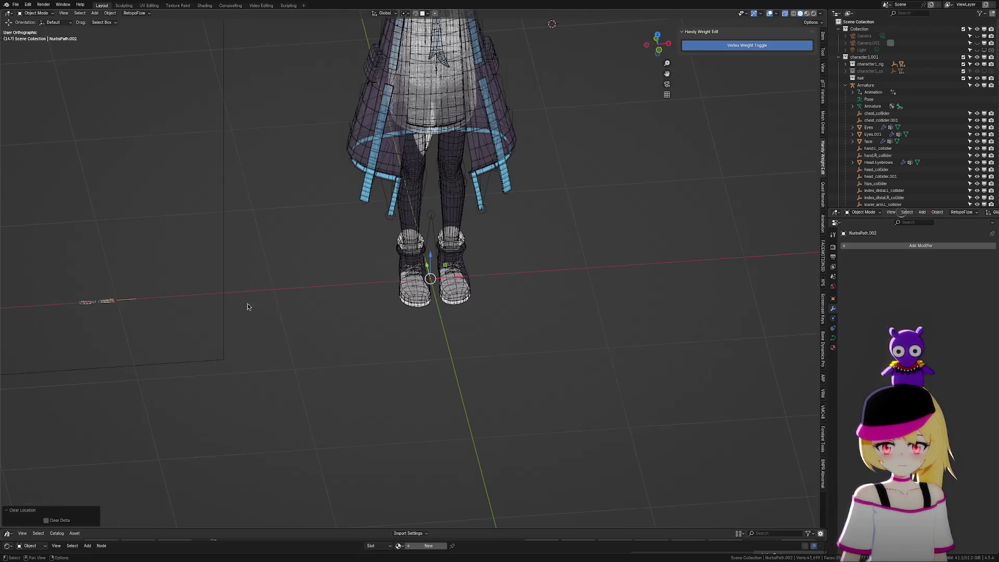
{"action": "left_click", "coordinate": [97, 305]}
{"action": "middle_click_drag", "start_coordinate": [292, 322], "coordinate": [173, 318]}
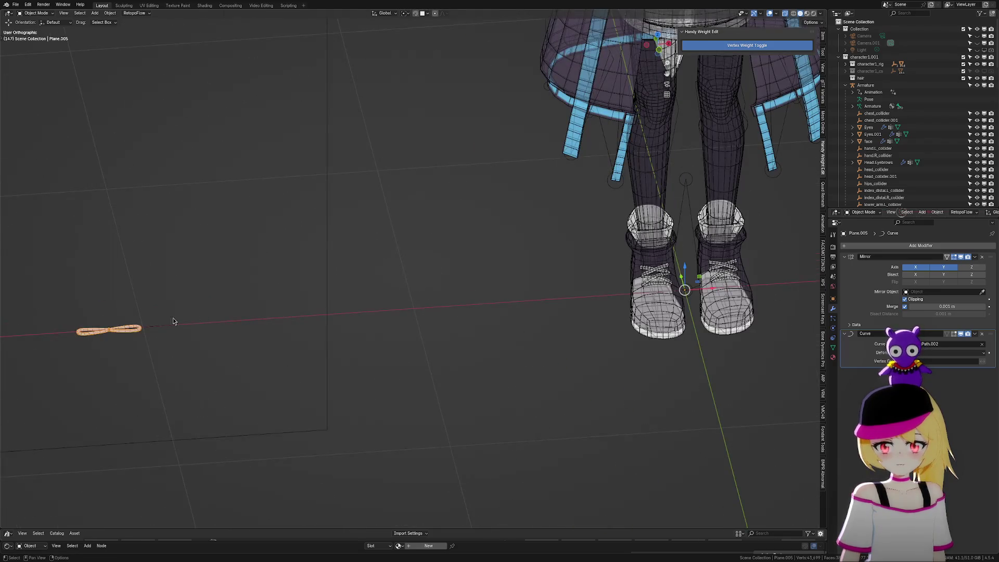
{"action": "left_click", "coordinate": [162, 328]}
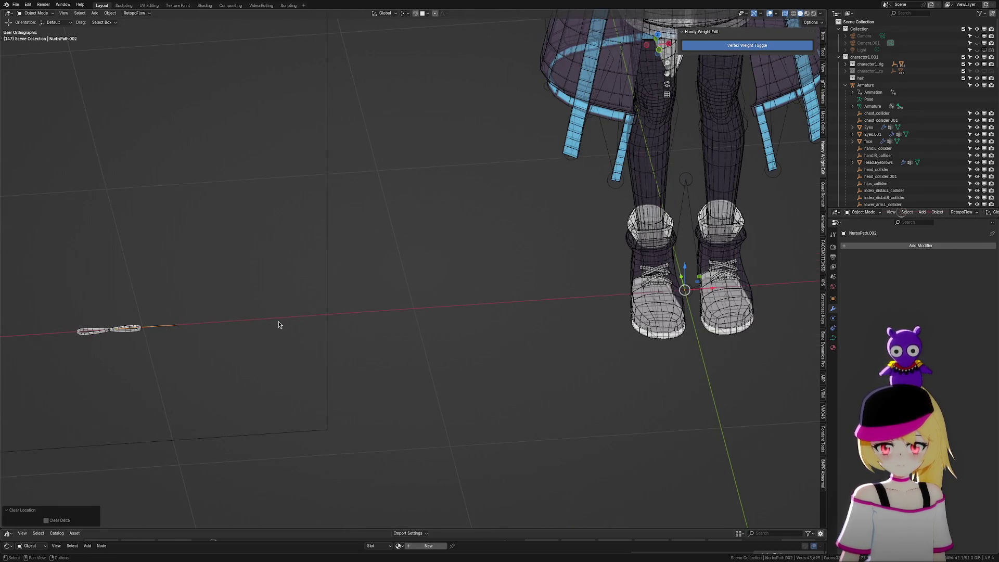
In Edit Mode, slide the curve along X toward the shoes and raise it to lace height
{"action": "key", "text": "Tab"}
{"action": "key", "text": "g"}
{"action": "key", "text": "x"}
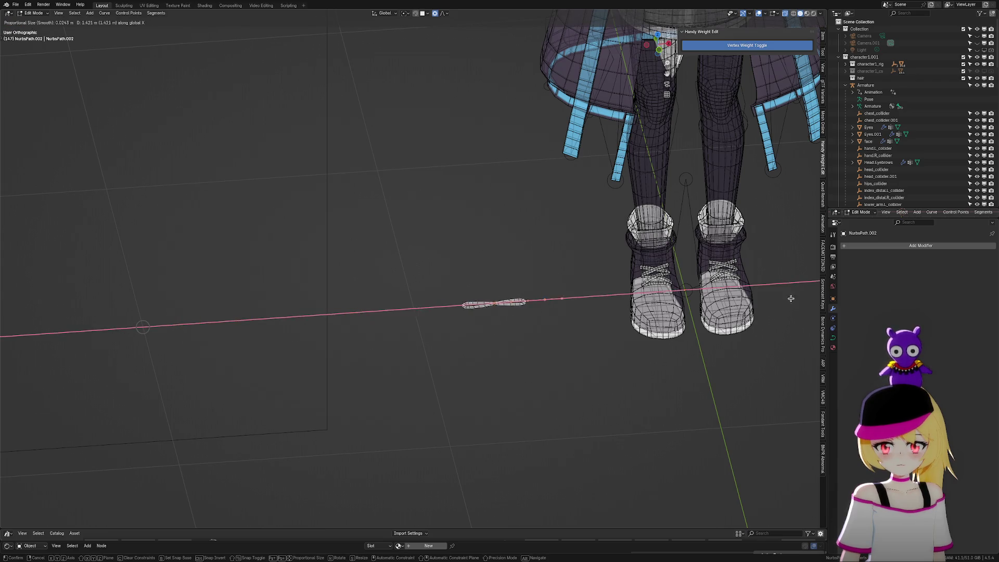
{"action": "left_click", "coordinate": [104, 286]}
{"action": "middle_click_drag", "start_coordinate": [232, 332], "coordinate": [282, 230], "text": "shift"}
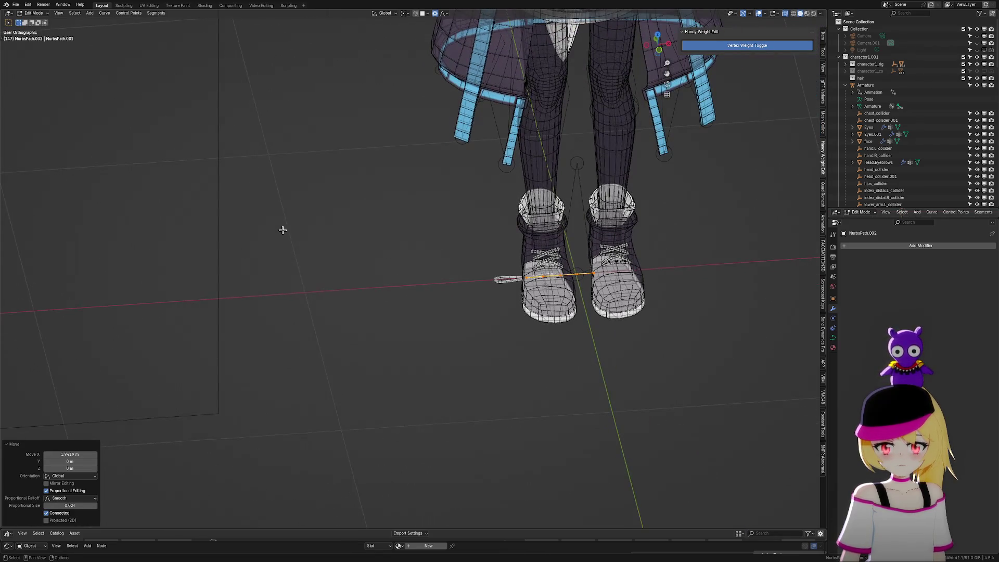
{"action": "left_click", "coordinate": [667, 53]}
{"action": "scroll", "coordinate": [591, 302], "scroll_direction": "up", "scroll_amount": 6}
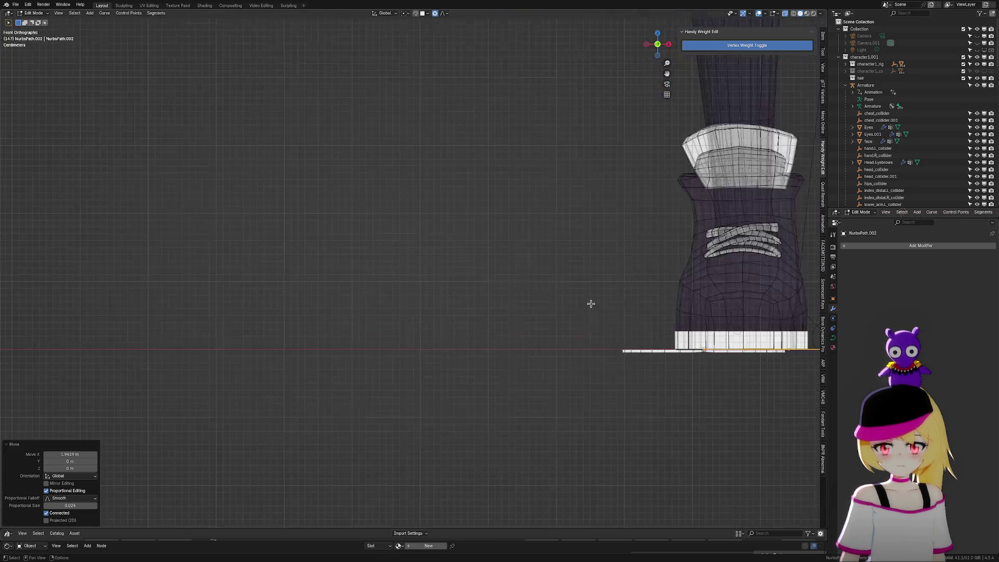
{"action": "key", "text": "g"}
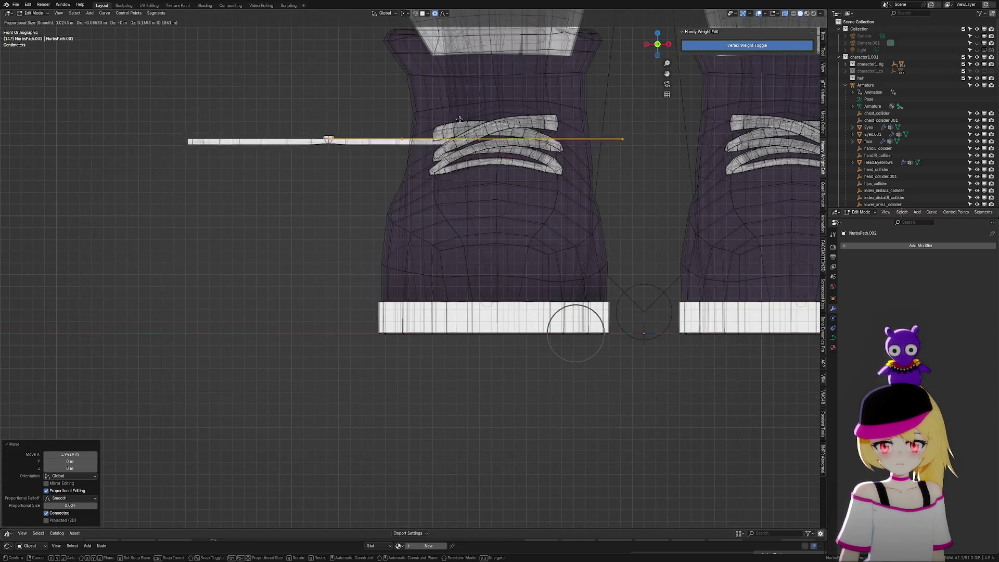
{"action": "left_click", "coordinate": [481, 96]}
In side view, fit the curve onto the laces, then return to Object Mode
{"action": "middle_click_drag", "start_coordinate": [480, 96], "coordinate": [636, 69]}
{"action": "left_click", "coordinate": [655, 49]}
{"action": "scroll", "coordinate": [564, 219], "scroll_direction": "up", "scroll_amount": 5}
{"action": "key", "text": "g"}
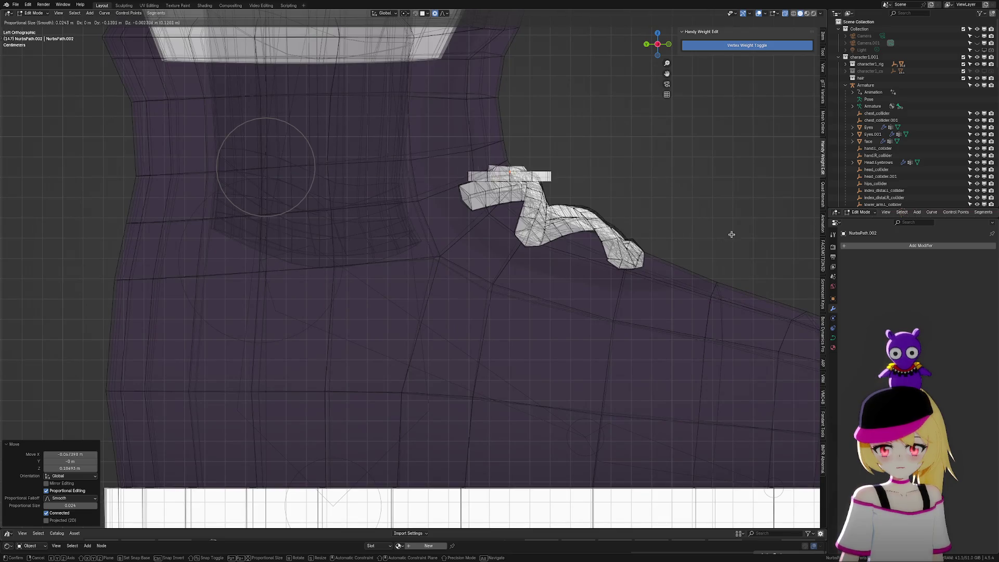
{"action": "left_click", "coordinate": [731, 226]}
{"action": "scroll", "coordinate": [708, 209], "scroll_direction": "down", "scroll_amount": 4}
{"action": "middle_click_drag", "start_coordinate": [706, 205], "coordinate": [621, 231]}
{"action": "left_click", "coordinate": [555, 236]}
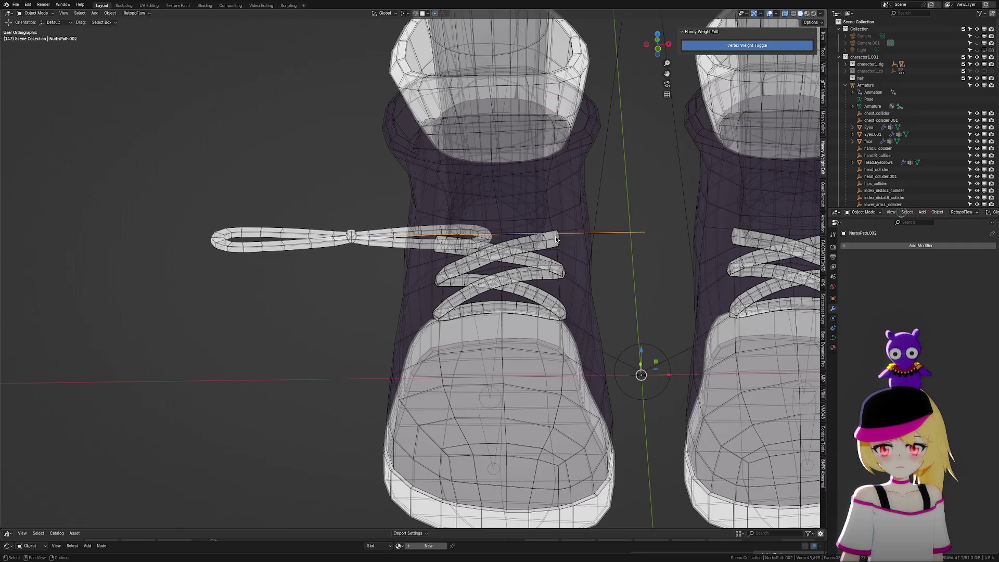
Shift the bow curve along X to centre it on the left shoe
{"action": "key", "text": "g"}
{"action": "key", "text": "x"}
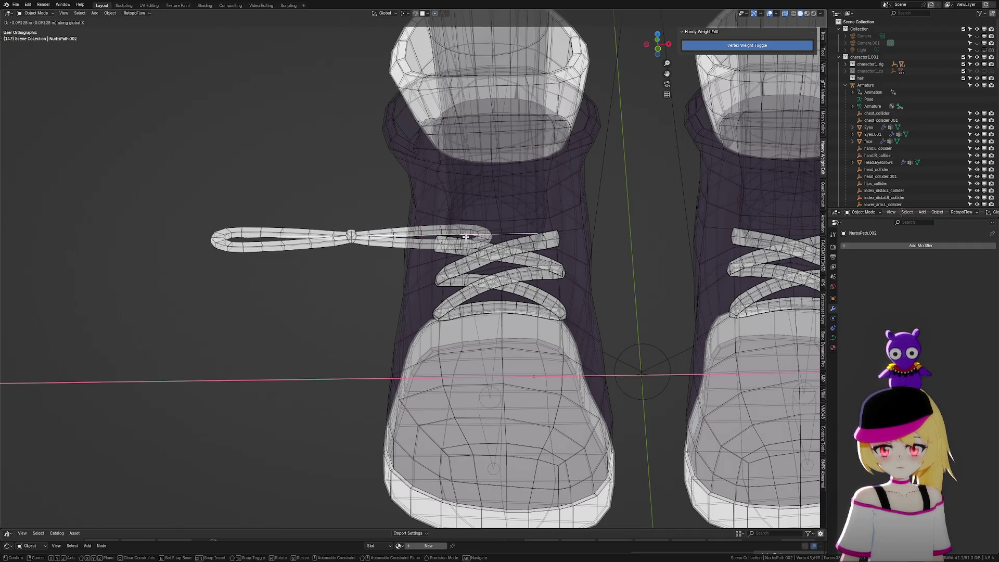
{"action": "left_click", "coordinate": [425, 238]}
{"action": "scroll", "coordinate": [425, 237], "scroll_direction": "up", "scroll_amount": 3}
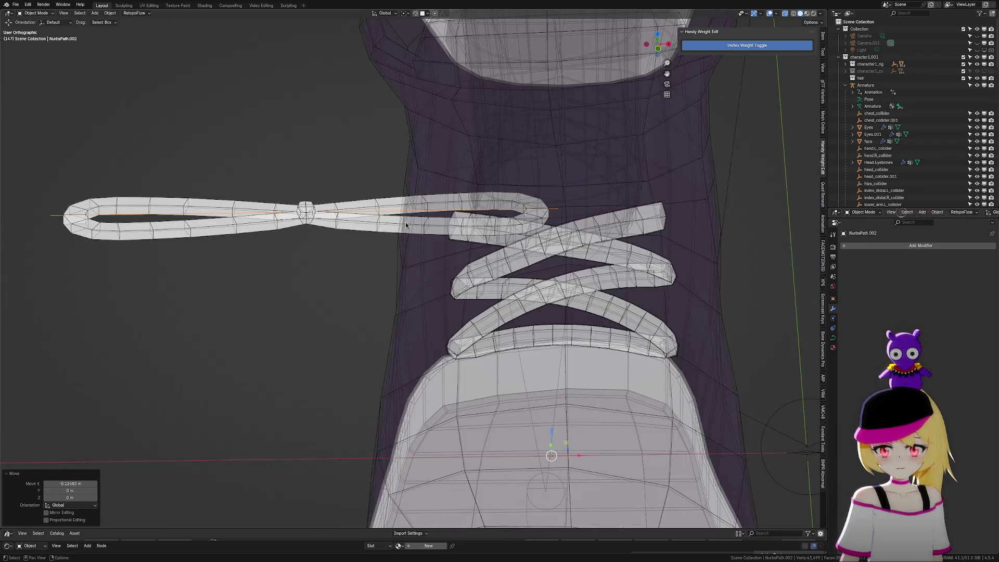
In Edit Mode, slide the curve points along X to spread the bow loops wider
{"action": "key", "text": "Tab"}
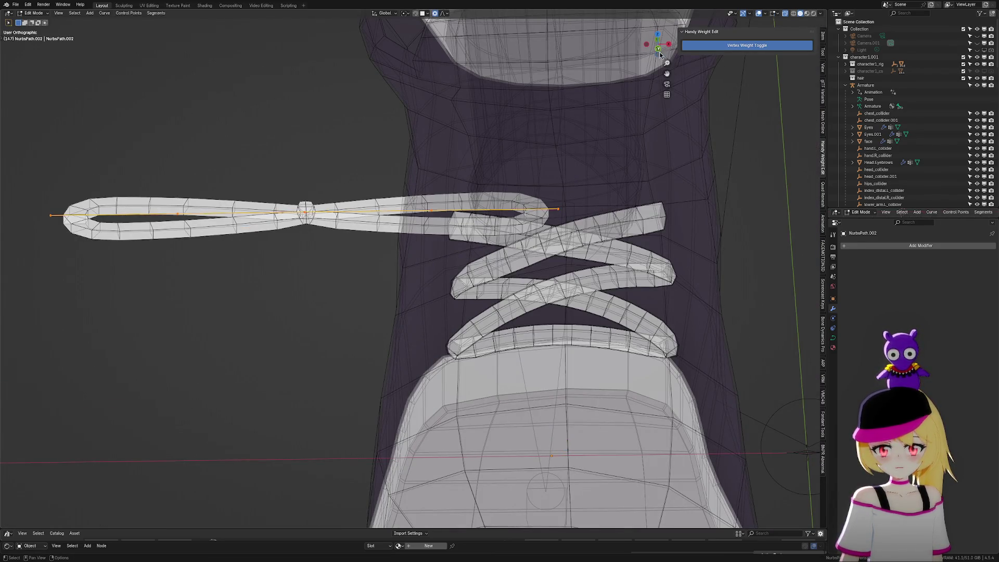
{"action": "key", "text": "g"}
{"action": "key", "text": "x"}
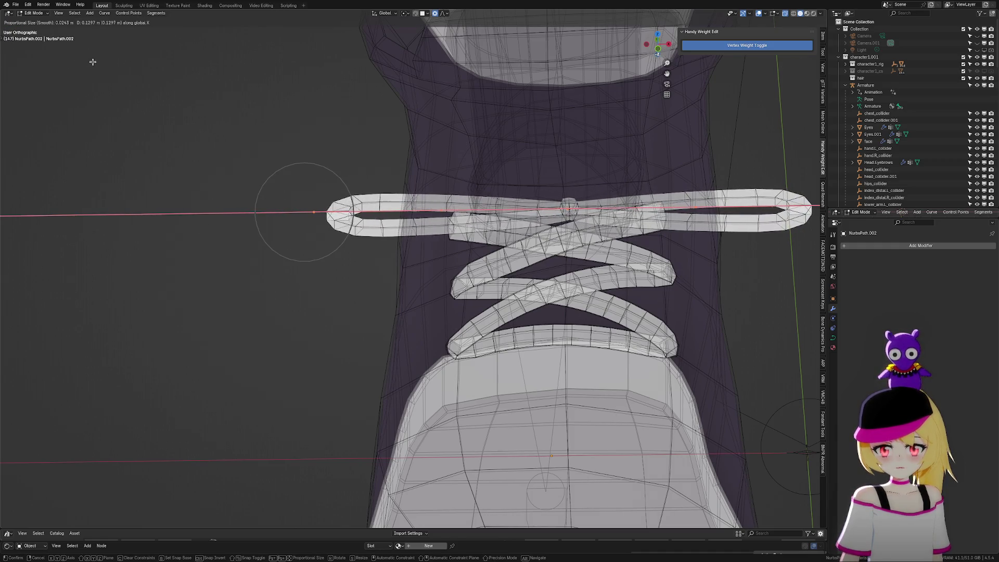
{"action": "left_click", "coordinate": [95, 73]}
{"action": "middle_click_drag", "start_coordinate": [207, 189], "coordinate": [282, 167]}
{"action": "scroll", "coordinate": [593, 230], "scroll_direction": "up", "scroll_amount": 3, "text": "shift"}
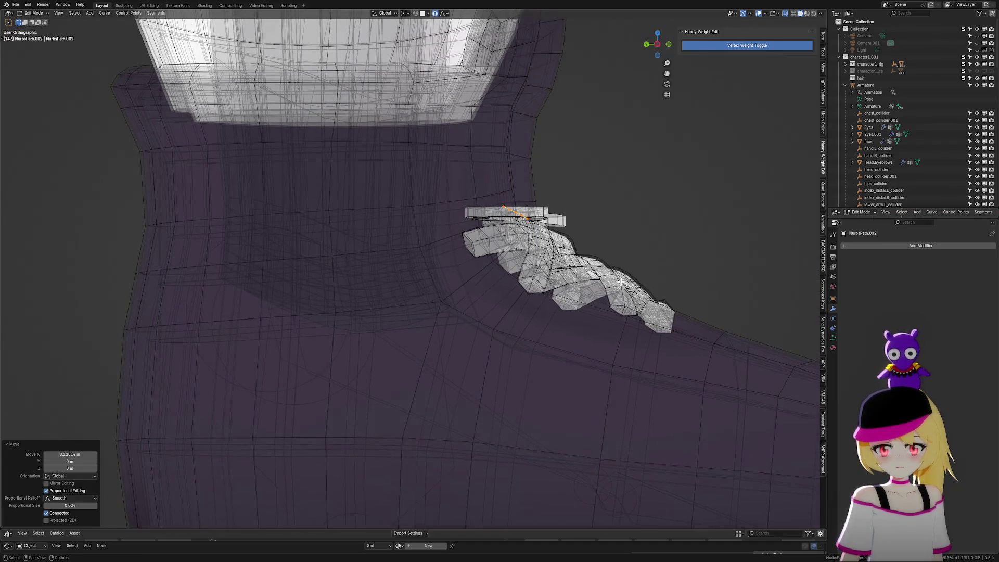
Twist the curve segment 58°, then nudge its points up and slightly down along Z
{"action": "key", "text": "ctrl+t"}
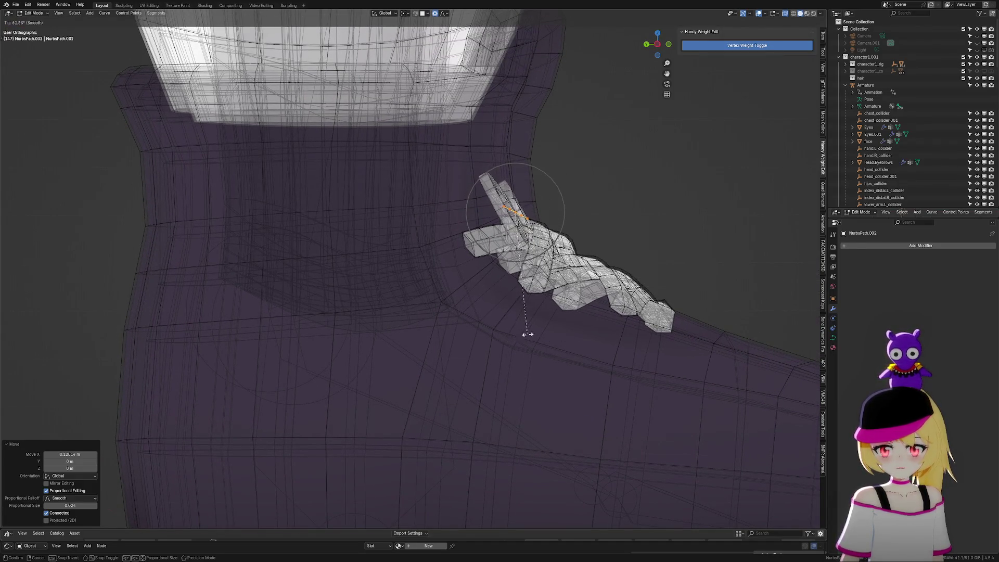
{"action": "left_click", "coordinate": [540, 328]}
{"action": "mouse_move", "coordinate": [540, 328]}
{"action": "middle_mouse_down"}
{"action": "mouse_move", "coordinate": [560, 319]}
{"action": "mouse_move", "coordinate": [536, 319]}
{"action": "middle_mouse_up"}
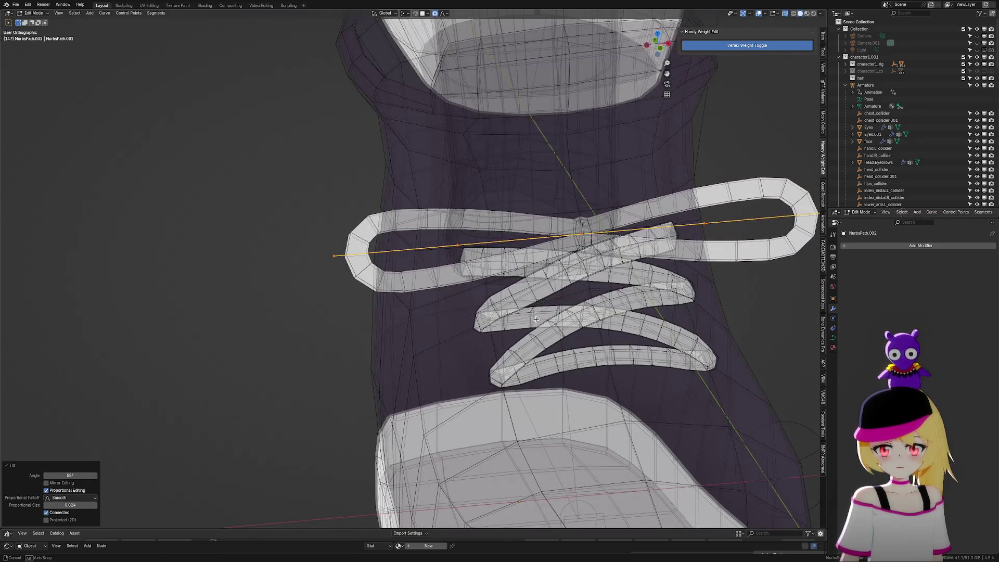
{"action": "key", "text": "g"}
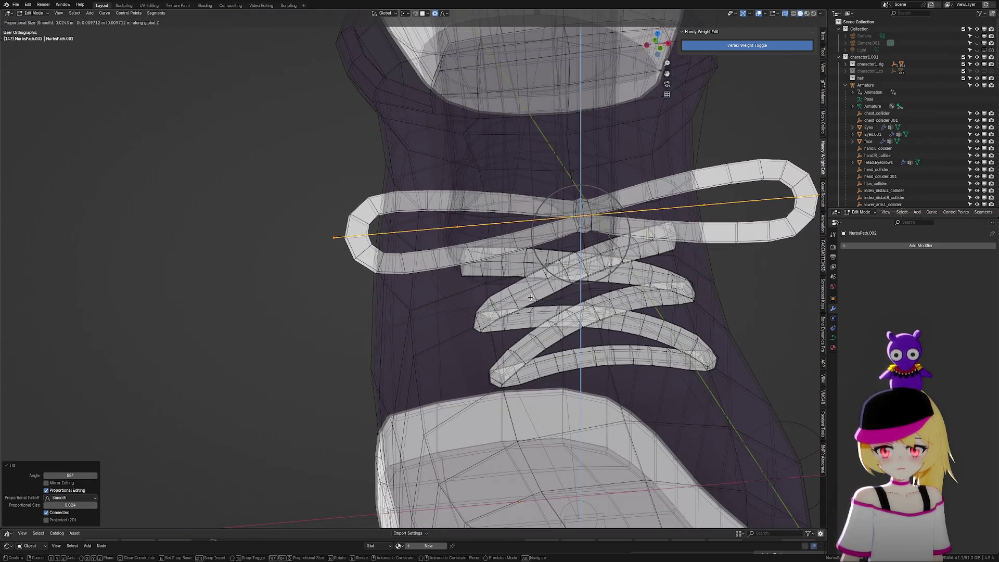
{"action": "left_click", "coordinate": [529, 295]}
{"action": "mouse_move", "coordinate": [529, 295]}
{"action": "middle_mouse_down"}
{"action": "mouse_move", "coordinate": [585, 303]}
{"action": "mouse_move", "coordinate": [551, 296]}
{"action": "mouse_move", "coordinate": [585, 303]}
{"action": "mouse_move", "coordinate": [566, 304]}
{"action": "middle_mouse_up"}
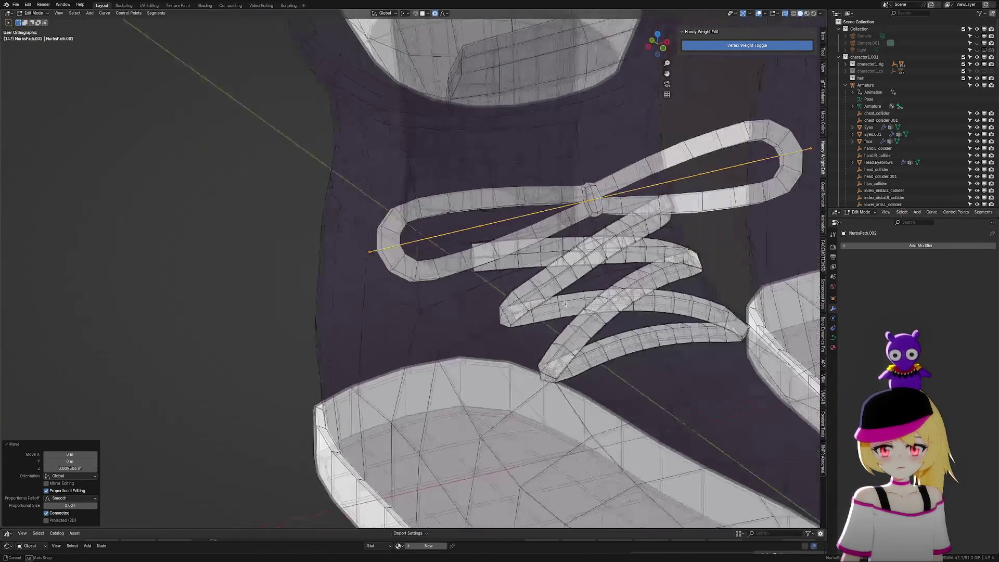
{"action": "key", "text": "g"}
{"action": "key", "text": "z"}
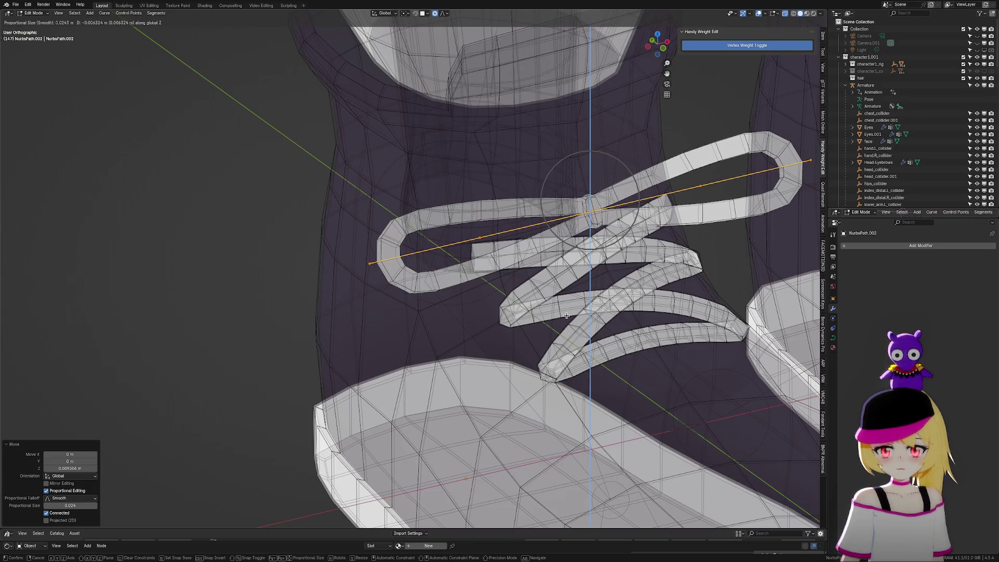
{"action": "left_click", "coordinate": [566, 315]}
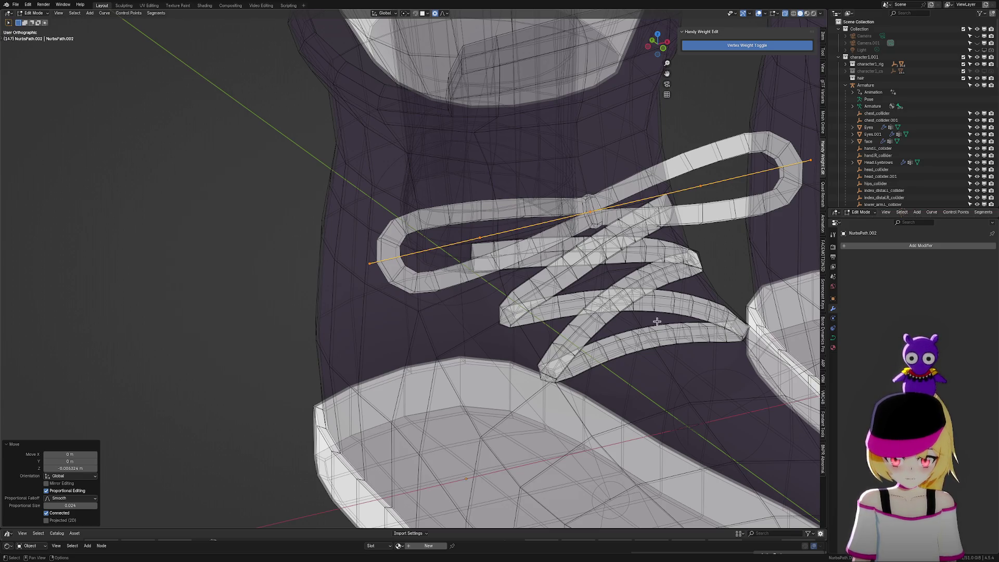
Select only the curve's left endpoint and switch to side view
{"action": "left_click_drag", "start_coordinate": [390, 292], "coordinate": [391, 292]}
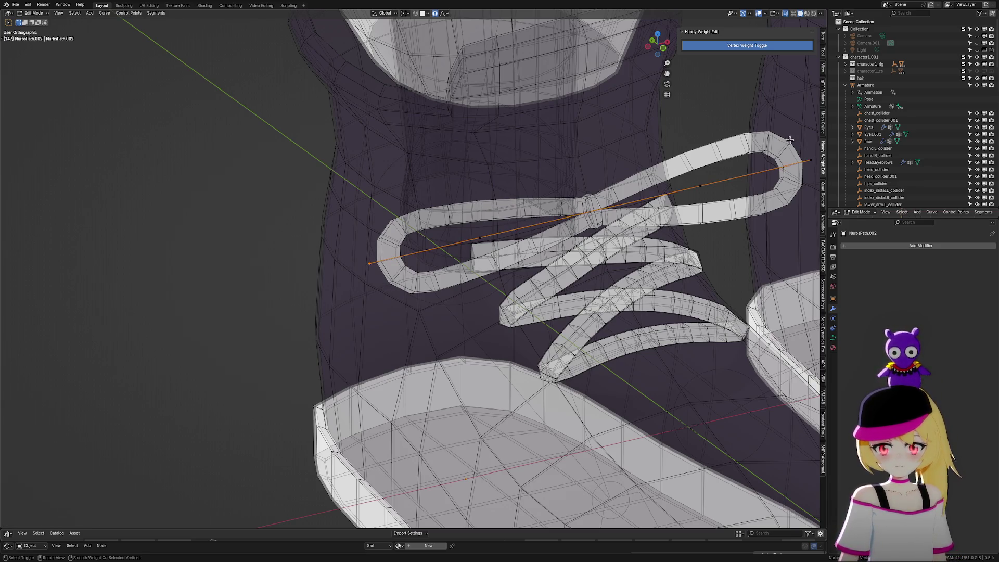
{"action": "middle_click_drag", "start_coordinate": [767, 191], "coordinate": [714, 200]}
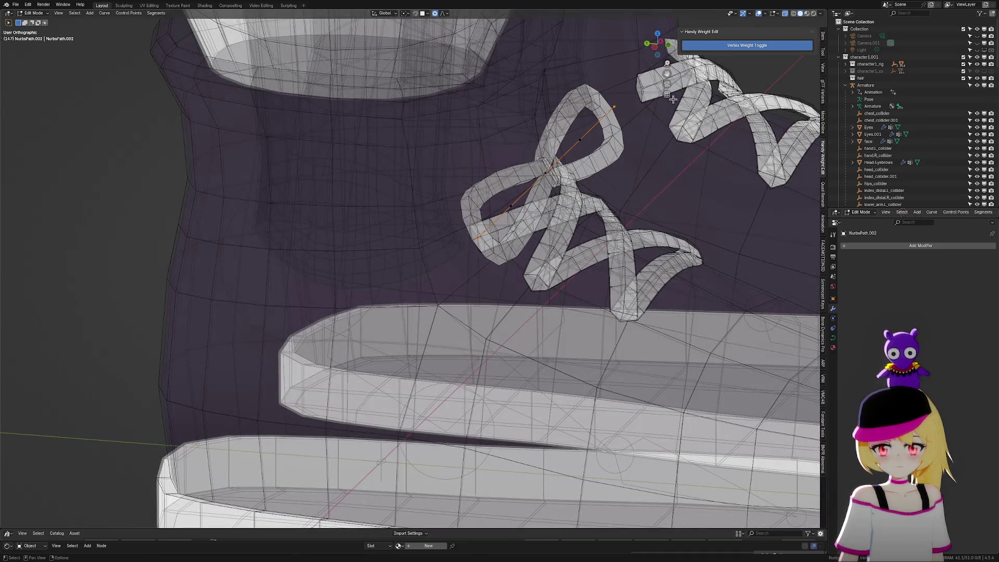
{"action": "left_click", "coordinate": [657, 52]}
{"action": "scroll", "coordinate": [555, 198], "scroll_direction": "up", "scroll_amount": 3}
Bend the lace end down with proportional editing and reposition a control point
{"action": "key", "text": "g"}
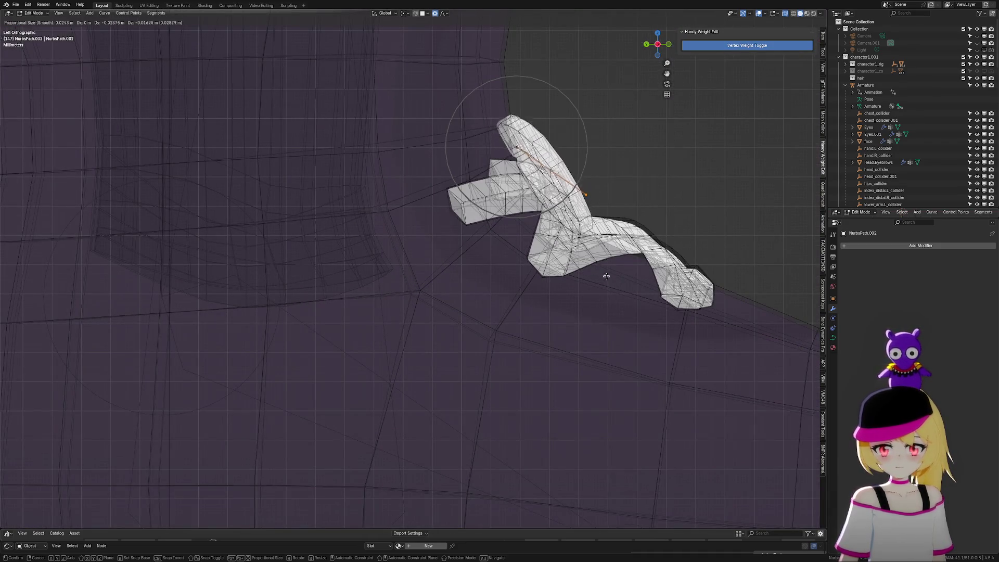
{"action": "left_click", "coordinate": [675, 366]}
{"action": "mouse_move", "coordinate": [676, 363]}
{"action": "middle_mouse_down"}
{"action": "mouse_move", "coordinate": [660, 359]}
{"action": "mouse_move", "coordinate": [624, 379]}
{"action": "middle_mouse_up"}
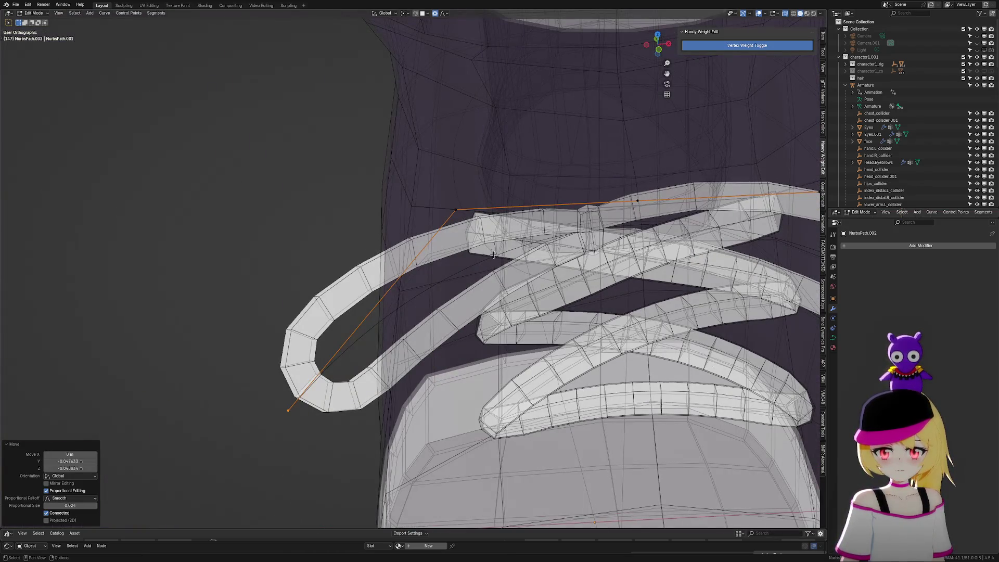
{"action": "key", "text": "g"}
{"action": "scroll", "coordinate": [489, 263], "scroll_direction": "up", "scroll_amount": 8}
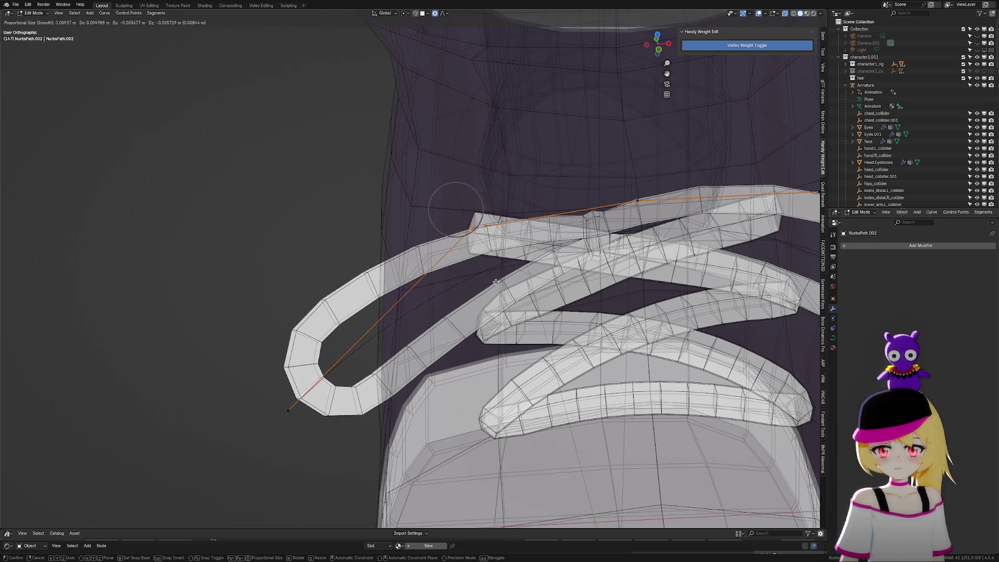
{"action": "left_click", "coordinate": [482, 265]}
{"action": "scroll", "coordinate": [584, 247], "scroll_direction": "down", "scroll_amount": 5, "text": "ctrl"}
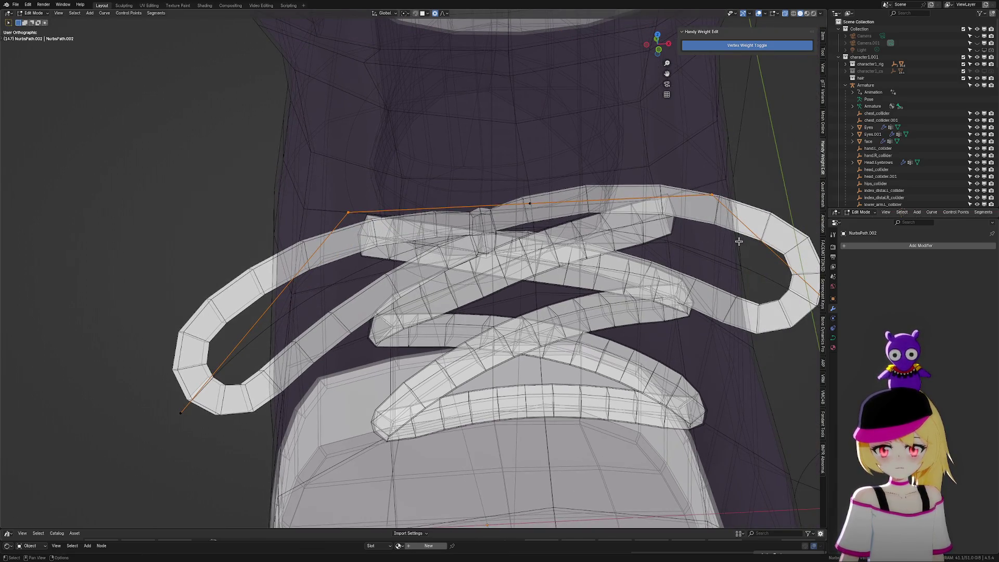
{"action": "key", "text": "g"}
{"action": "key", "text": "z"}
{"action": "key", "text": "Escape"}
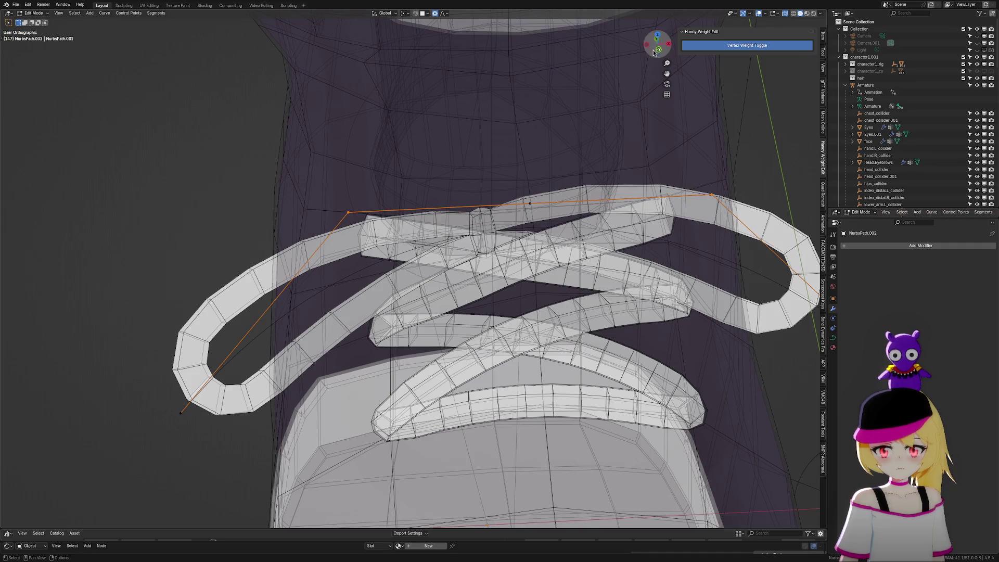
In side view, reshape the curve and move its selected end point
{"action": "left_click", "coordinate": [654, 53]}
{"action": "key", "text": "g"}
{"action": "scroll", "coordinate": [501, 294], "scroll_direction": "up", "scroll_amount": 20}
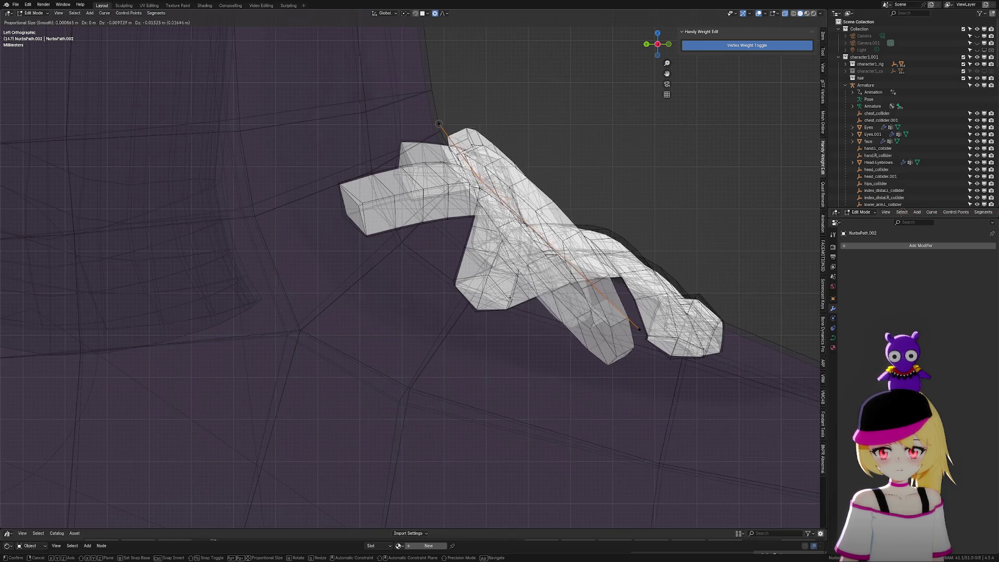
{"action": "left_click", "coordinate": [515, 292]}
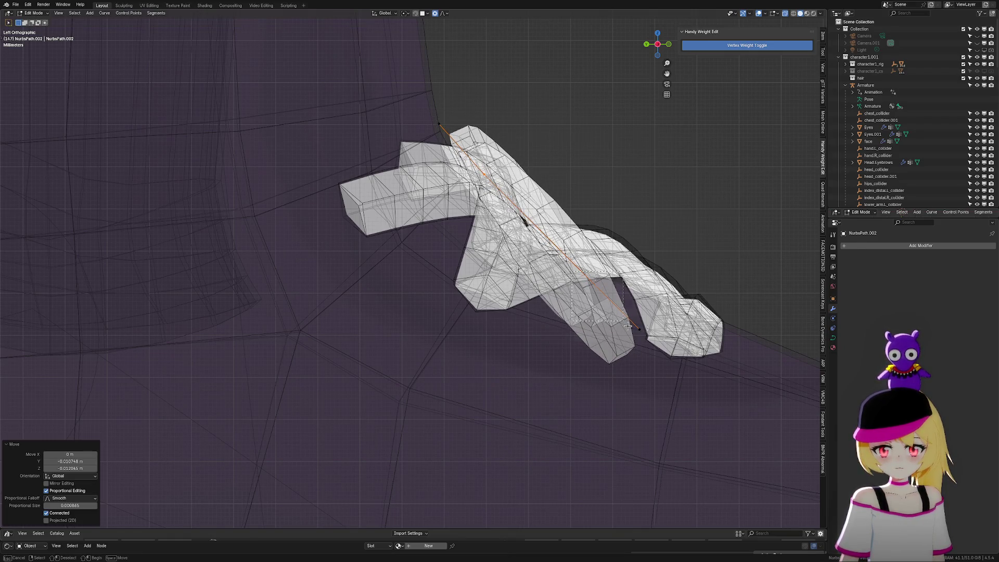
{"action": "left_click_drag", "start_coordinate": [628, 326], "coordinate": [628, 326]}
{"action": "key", "text": "g"}
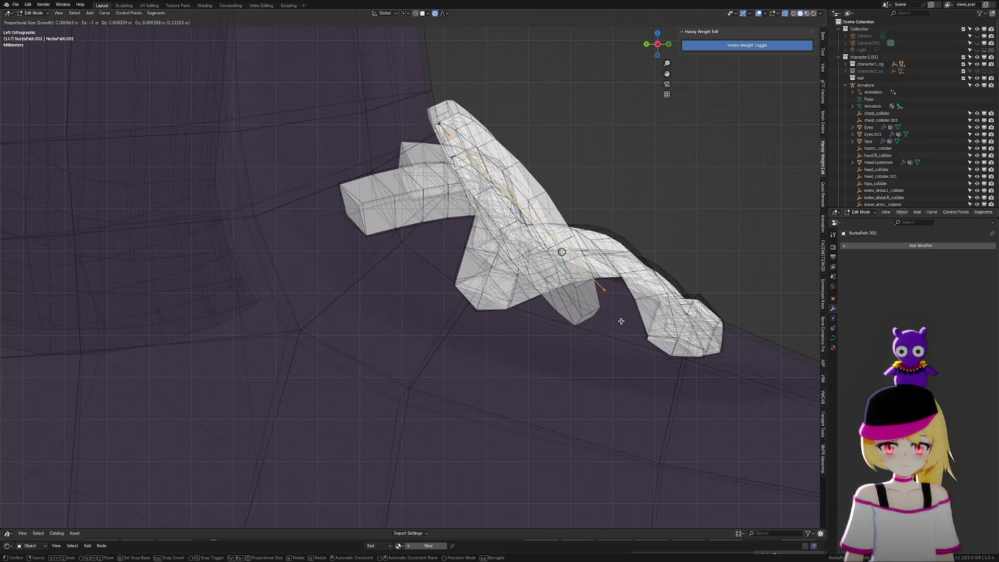
{"action": "left_click", "coordinate": [619, 319]}
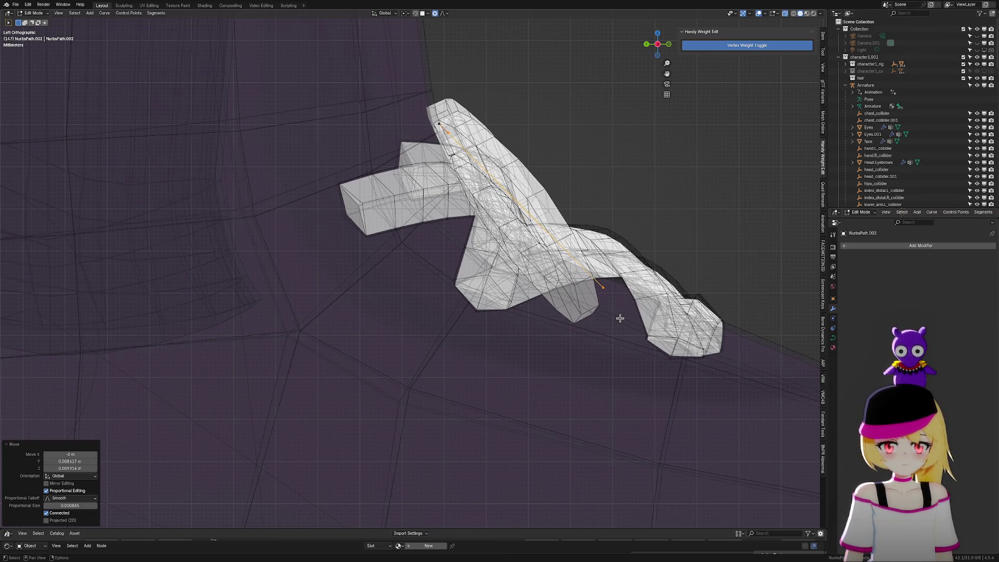
{"action": "scroll", "coordinate": [624, 316], "scroll_direction": "down", "scroll_amount": 3}
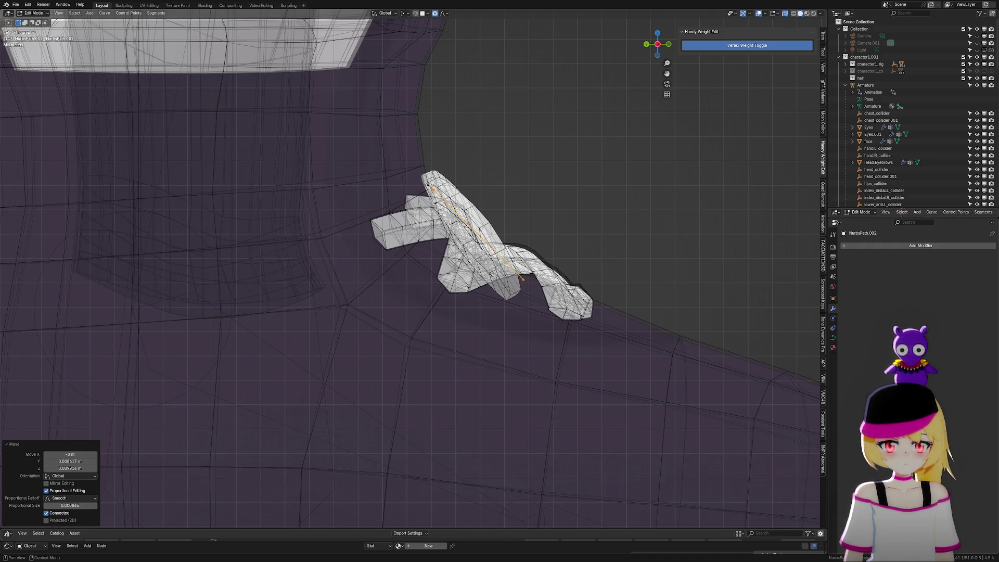
Select the left part of the bow and scale its loop down uniformly
{"action": "middle_click_drag", "start_coordinate": [655, 251], "coordinate": [538, 281]}
{"action": "scroll", "coordinate": [625, 300], "scroll_direction": "down", "scroll_amount": 2}
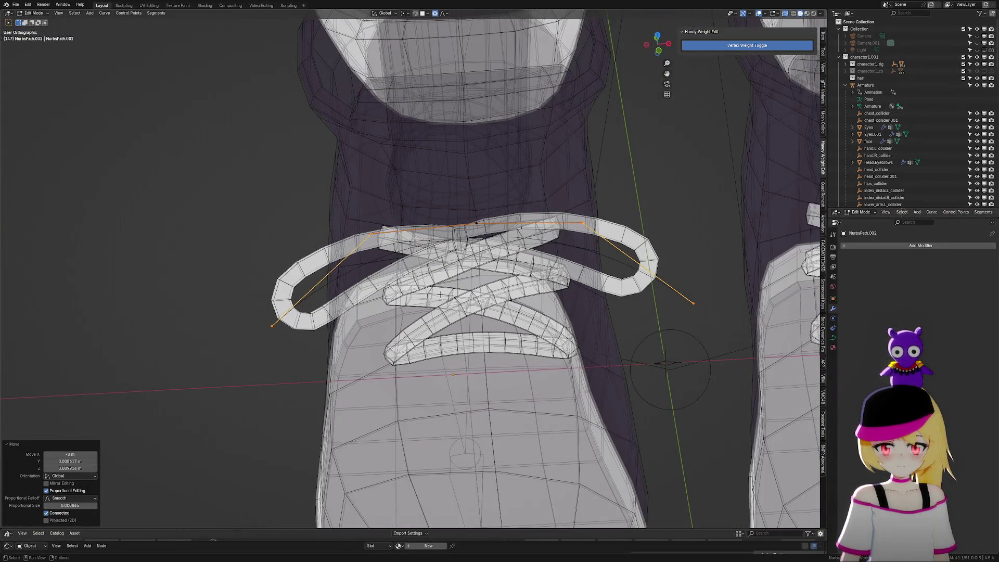
{"action": "left_click_drag", "start_coordinate": [250, 306], "coordinate": [773, 361]}
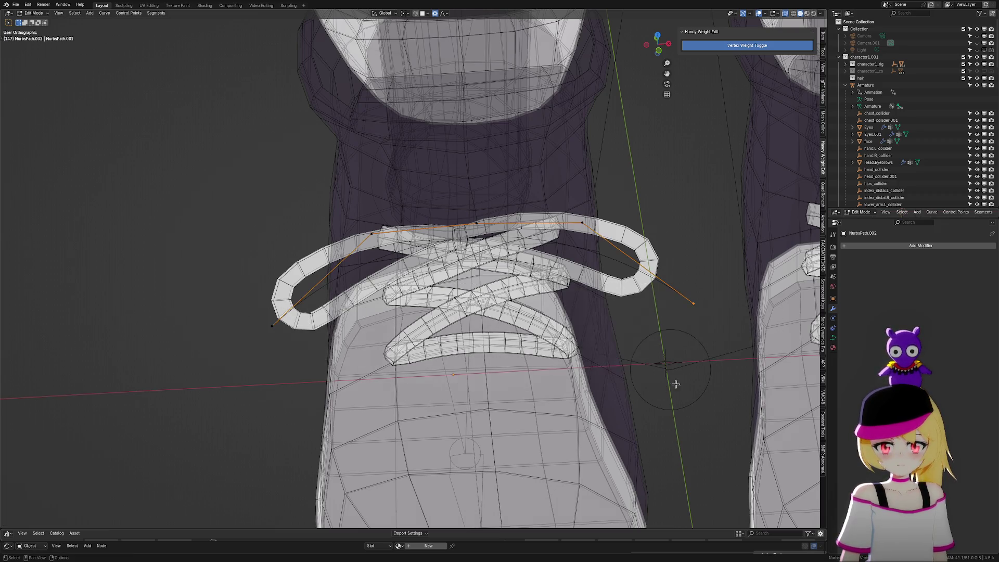
{"action": "left_click_drag", "start_coordinate": [269, 327], "coordinate": [760, 457]}
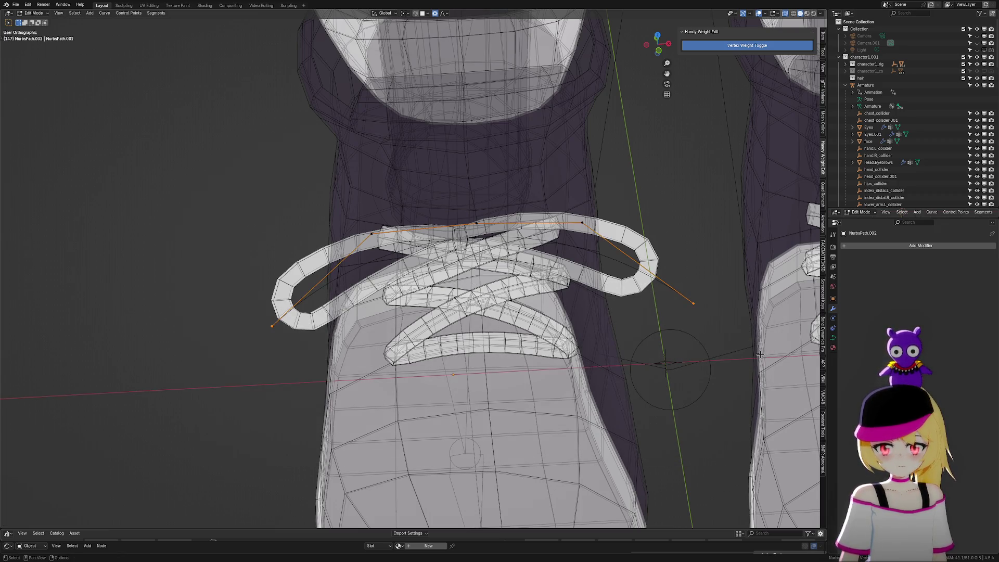
{"action": "key", "text": "s"}
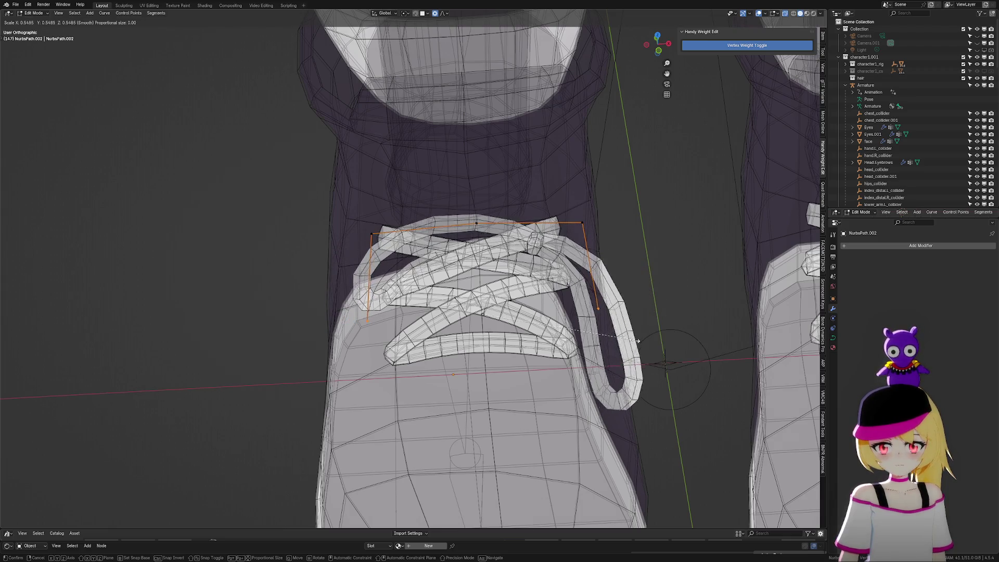
{"action": "key", "text": "x"}
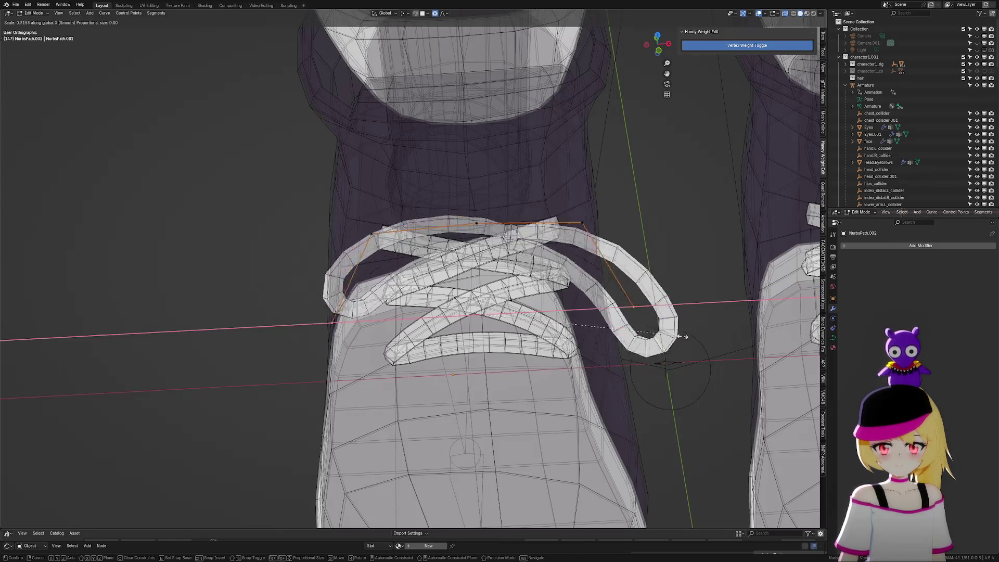
{"action": "key", "text": "Escape"}
{"action": "key", "text": "s"}
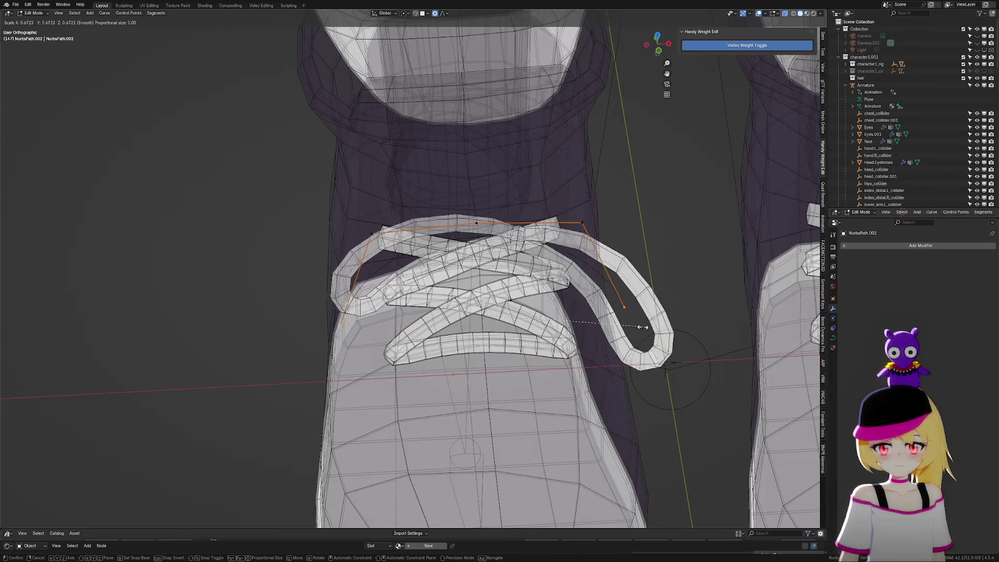
{"action": "left_click", "coordinate": [615, 317]}
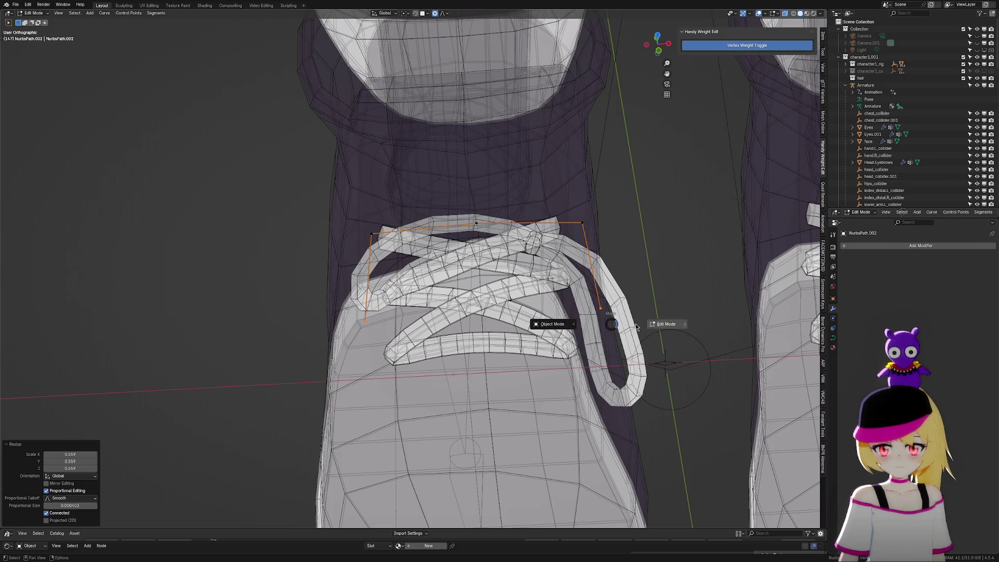
Shift the whole bow along X, then move the selected points left along X
{"action": "left_click", "coordinate": [586, 325]}
{"action": "key", "text": "g"}
{"action": "key", "text": "x"}
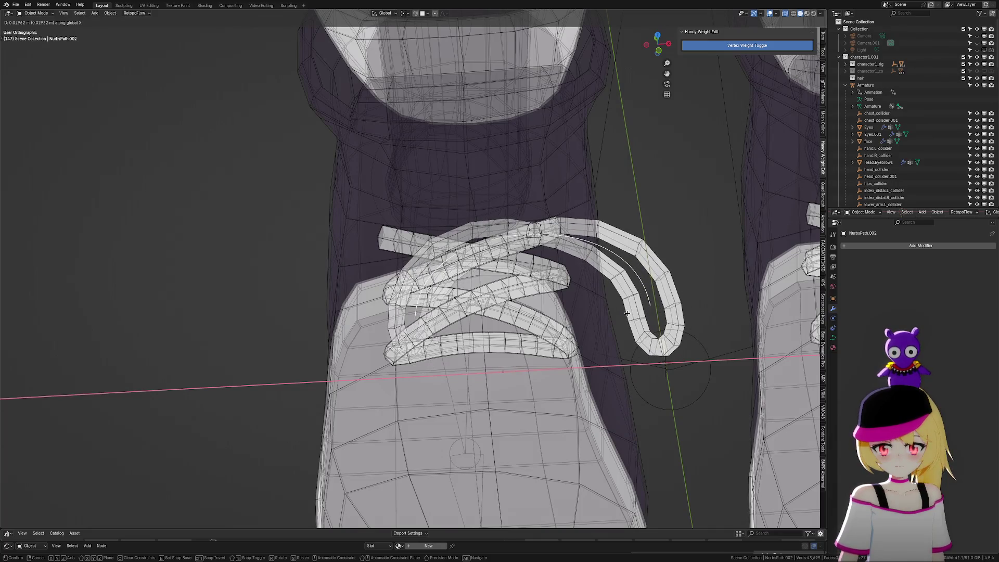
{"action": "left_click", "coordinate": [626, 319]}
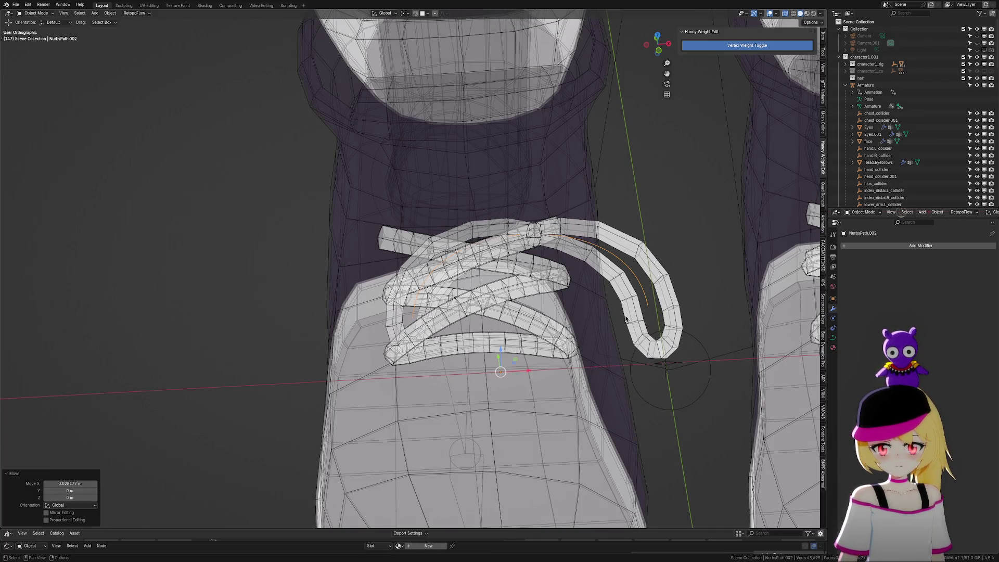
{"action": "key", "text": "Tab"}
{"action": "key", "text": "g"}
{"action": "key", "text": "x"}
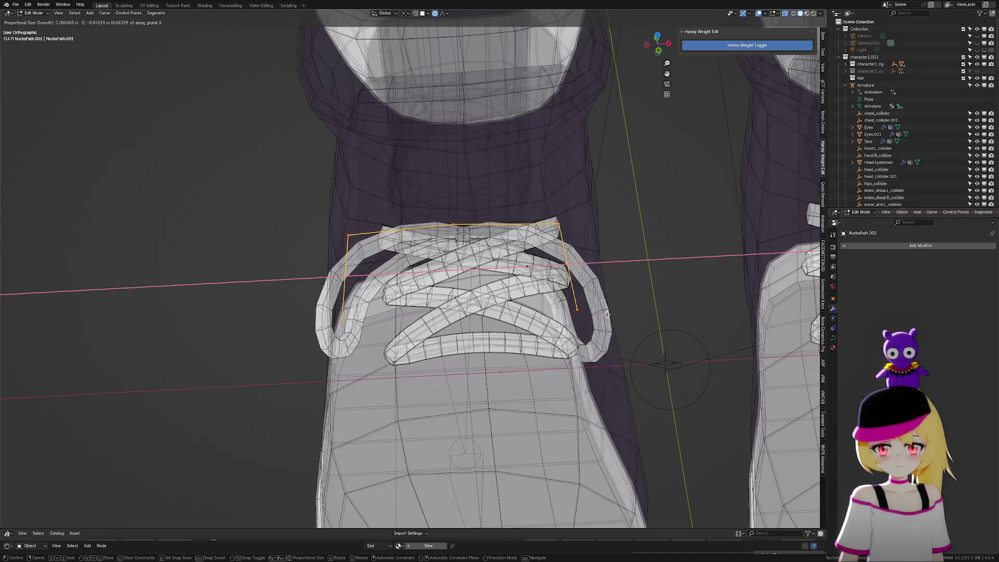
{"action": "left_click", "coordinate": [617, 312]}
Scale down the selected control points and move them along Y
{"action": "scroll", "coordinate": [617, 313], "scroll_direction": "up", "scroll_amount": 3}
{"action": "mouse_move", "coordinate": [617, 312]}
{"action": "middle_mouse_down"}
{"action": "mouse_move", "coordinate": [636, 326]}
{"action": "mouse_move", "coordinate": [658, 196]}
{"action": "middle_mouse_up"}
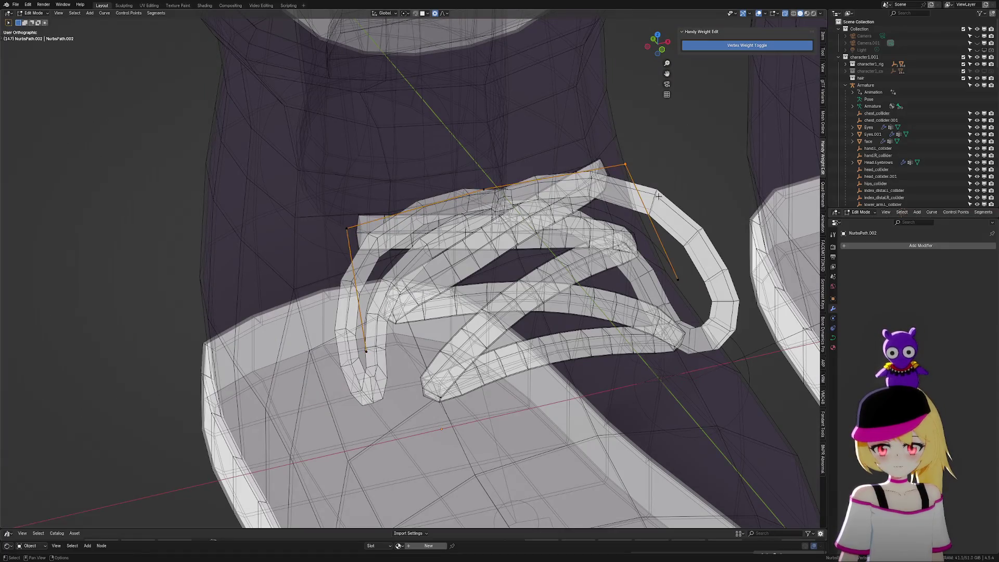
{"action": "key", "text": "s"}
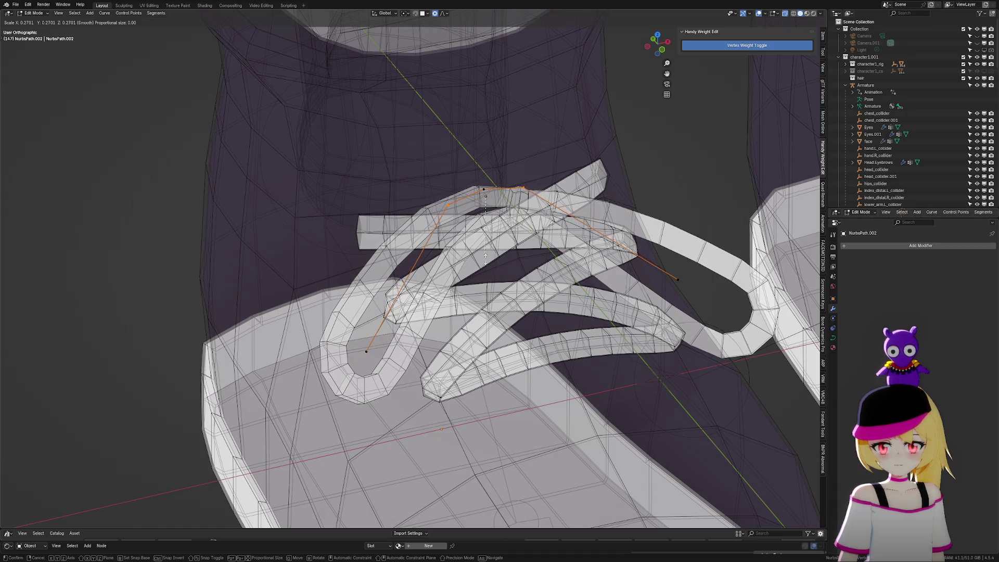
{"action": "left_click", "coordinate": [520, 264]}
{"action": "middle_click_drag", "start_coordinate": [521, 264], "coordinate": [564, 273]}
{"action": "key", "text": "g"}
{"action": "key", "text": "y"}
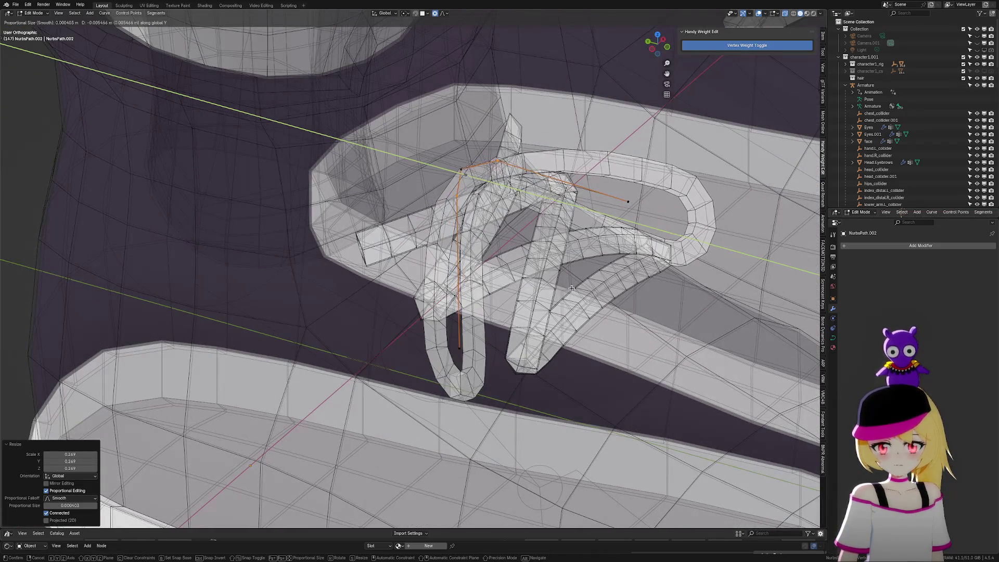
{"action": "left_click", "coordinate": [564, 273]}
Lower the bottom end of the bow loop along Z and return to Object Mode
{"action": "key", "text": "g"}
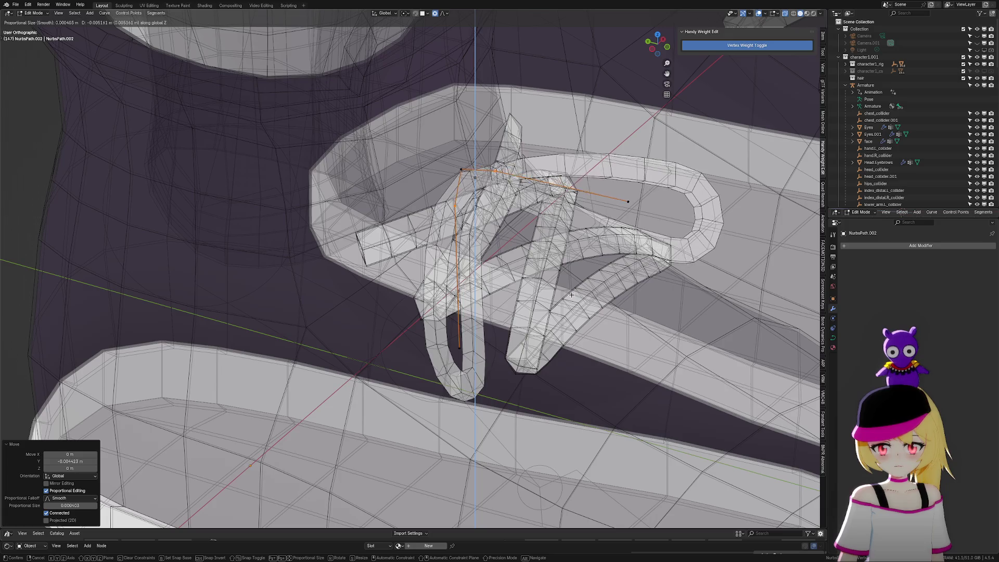
{"action": "right_click", "coordinate": [625, 274]}
{"action": "key", "text": "ctrl+z"}
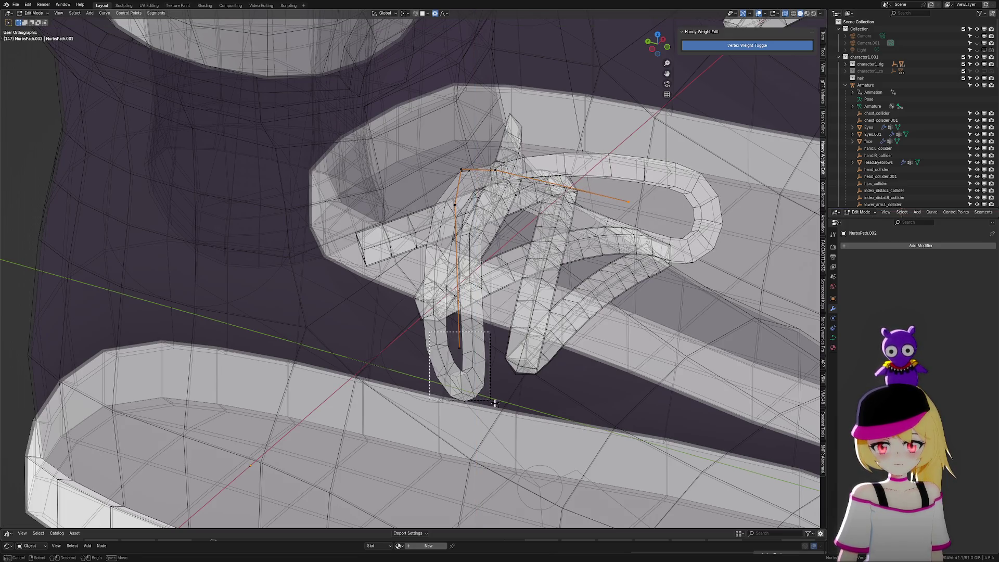
{"action": "left_click_drag", "start_coordinate": [495, 404], "coordinate": [495, 404]}
{"action": "key", "text": "g"}
{"action": "key", "text": "z"}
{"action": "left_click", "coordinate": [508, 443]}
{"action": "mouse_move", "coordinate": [508, 443]}
{"action": "middle_mouse_down"}
{"action": "mouse_move", "coordinate": [557, 390]}
{"action": "mouse_move", "coordinate": [521, 391]}
{"action": "middle_mouse_up"}
{"action": "key", "text": "Tab"}
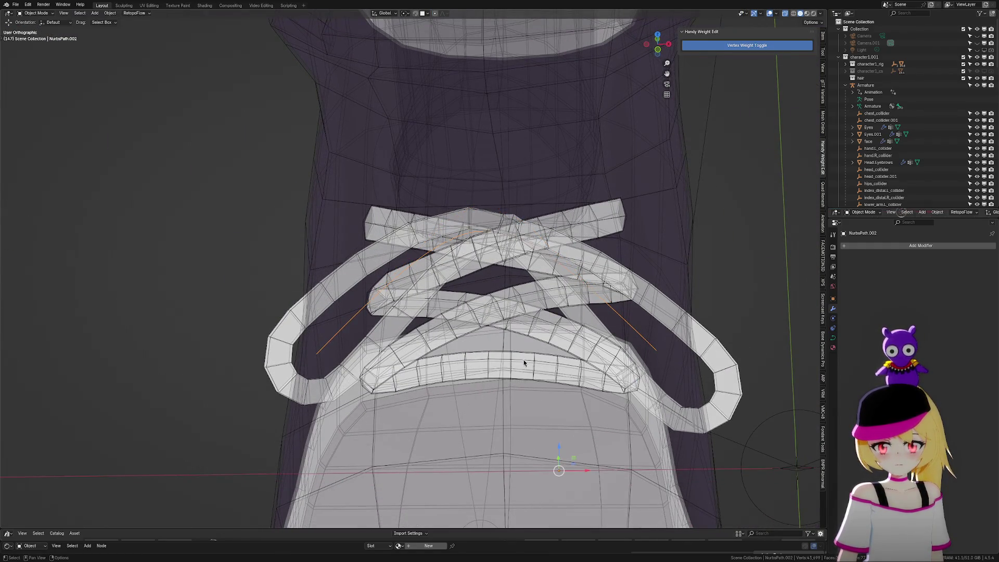
Shift the lace curve slightly along X, then move its control points along X and up along Z
{"action": "key", "text": "g"}
{"action": "key", "text": "x"}
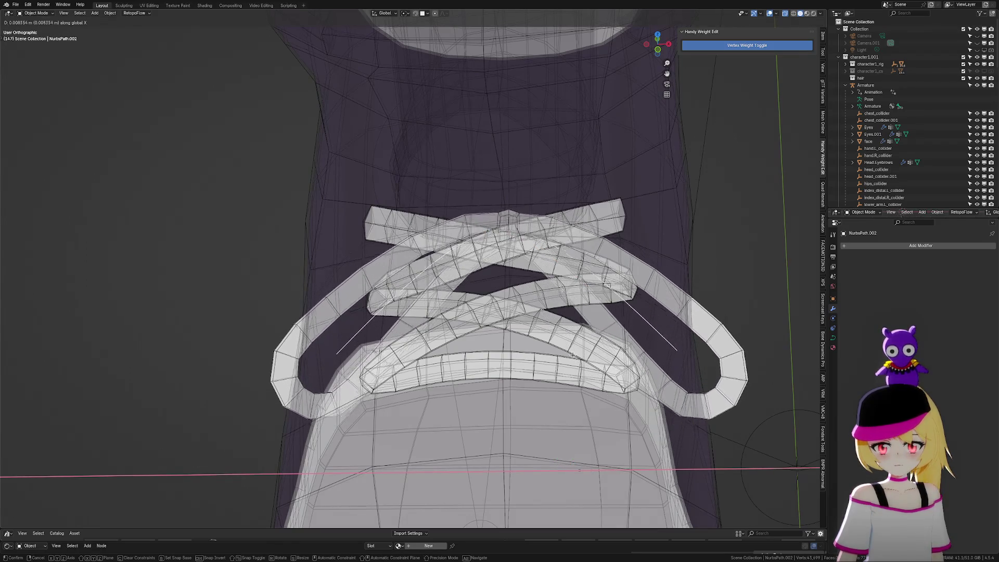
{"action": "left_click", "coordinate": [575, 356]}
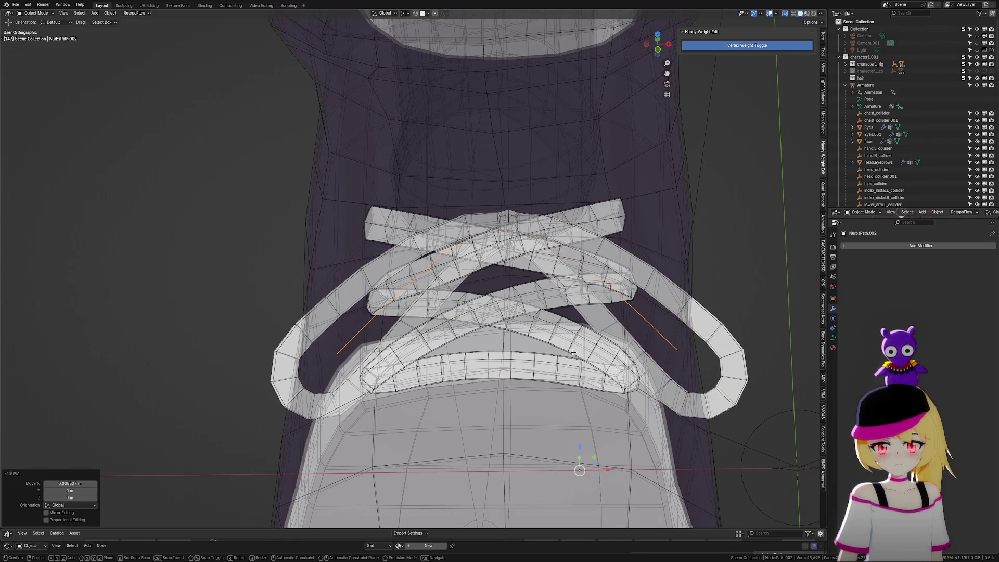
{"action": "key", "text": "Tab"}
{"action": "left_click", "coordinate": [634, 351]}
{"action": "key", "text": "g"}
{"action": "key", "text": "x"}
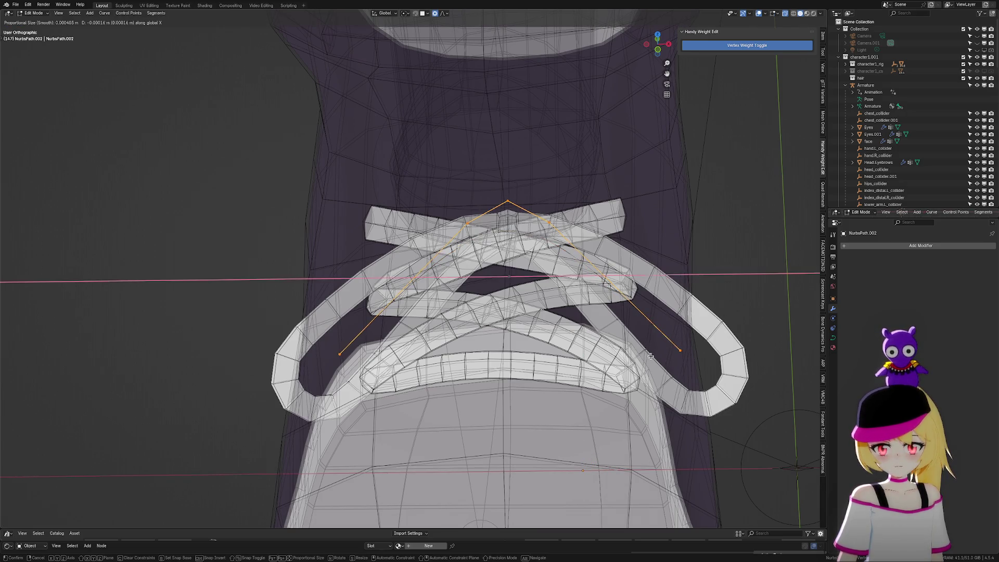
{"action": "left_click", "coordinate": [640, 356]}
{"action": "key", "text": "g"}
{"action": "key", "text": "z"}
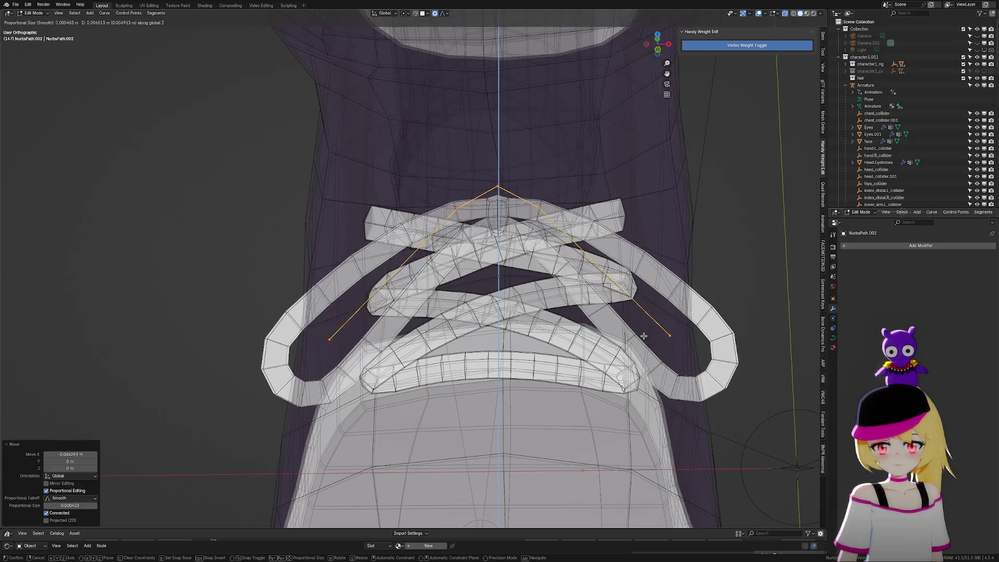
{"action": "left_click", "coordinate": [643, 335]}
{"action": "mouse_move", "coordinate": [644, 335]}
{"action": "middle_mouse_down"}
{"action": "mouse_move", "coordinate": [617, 350]}
{"action": "mouse_move", "coordinate": [647, 336]}
{"action": "mouse_move", "coordinate": [686, 346]}
{"action": "mouse_move", "coordinate": [640, 348]}
{"action": "middle_mouse_up"}
Tilt the curve's control points twice so the strip follows the shoe's surface
{"action": "key", "text": "Tab"}
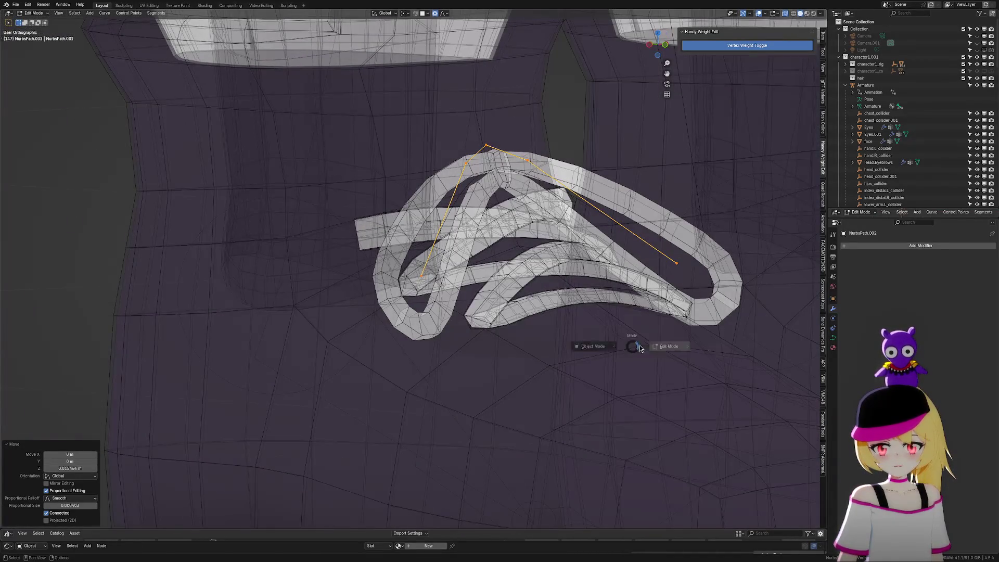
{"action": "key", "text": "Tab"}
{"action": "key", "text": "Tab"}
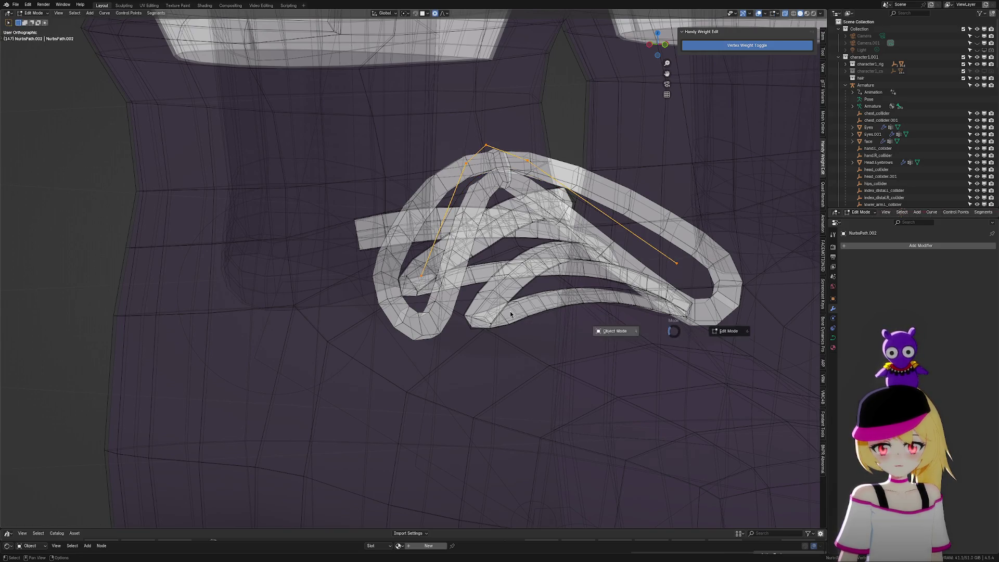
{"action": "left_click", "coordinate": [717, 339]}
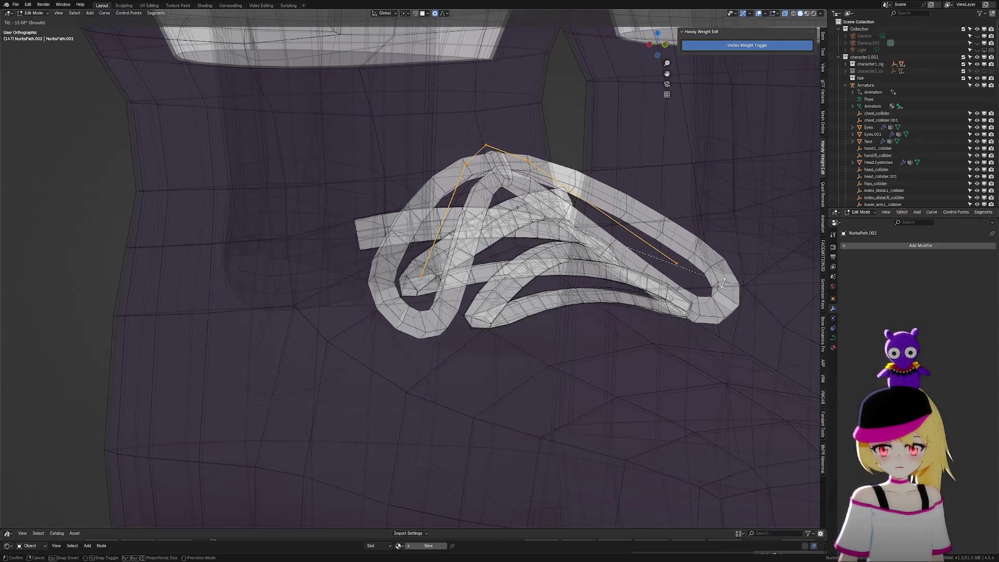
{"action": "left_click", "coordinate": [563, 318]}
{"action": "middle_click_drag", "start_coordinate": [563, 317], "coordinate": [603, 319]}
{"action": "key", "text": "ctrl+t"}
{"action": "left_click", "coordinate": [687, 208]}
{"action": "mouse_move", "coordinate": [727, 276]}
{"action": "middle_mouse_down"}
{"action": "mouse_move", "coordinate": [640, 286]}
{"action": "mouse_move", "coordinate": [436, 164]}
{"action": "middle_mouse_up"}
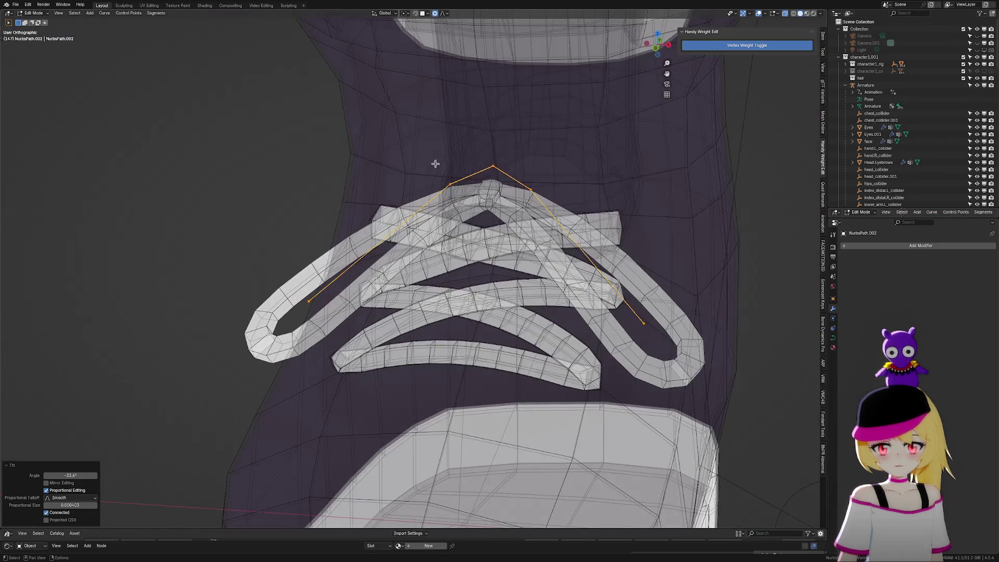
Select the three top control points and tilt them 46.3°
{"action": "left_click_drag", "start_coordinate": [553, 217], "coordinate": [552, 217]}
{"action": "key", "text": "ctrl+t"}
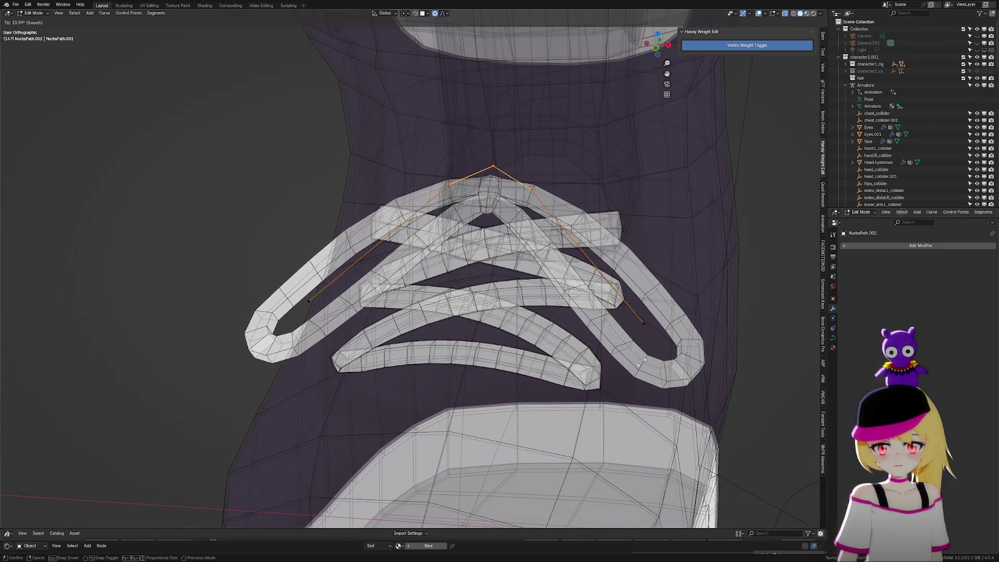
{"action": "left_click", "coordinate": [601, 399]}
{"action": "mouse_move", "coordinate": [602, 397]}
{"action": "middle_mouse_down"}
{"action": "mouse_move", "coordinate": [711, 387]}
{"action": "mouse_move", "coordinate": [629, 398]}
{"action": "mouse_move", "coordinate": [620, 391]}
{"action": "mouse_move", "coordinate": [636, 348]}
{"action": "middle_mouse_up"}
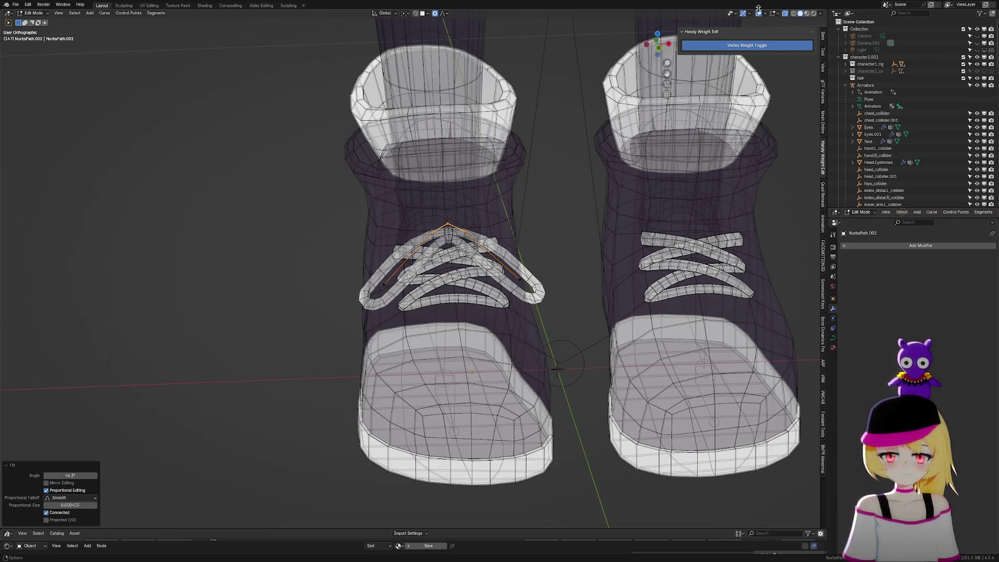
Turn off X-ray so the shoes display solid, with viewport overlays back on
{"action": "left_click", "coordinate": [759, 13]}
{"action": "scroll", "coordinate": [673, 109], "scroll_direction": "down", "scroll_amount": 3}
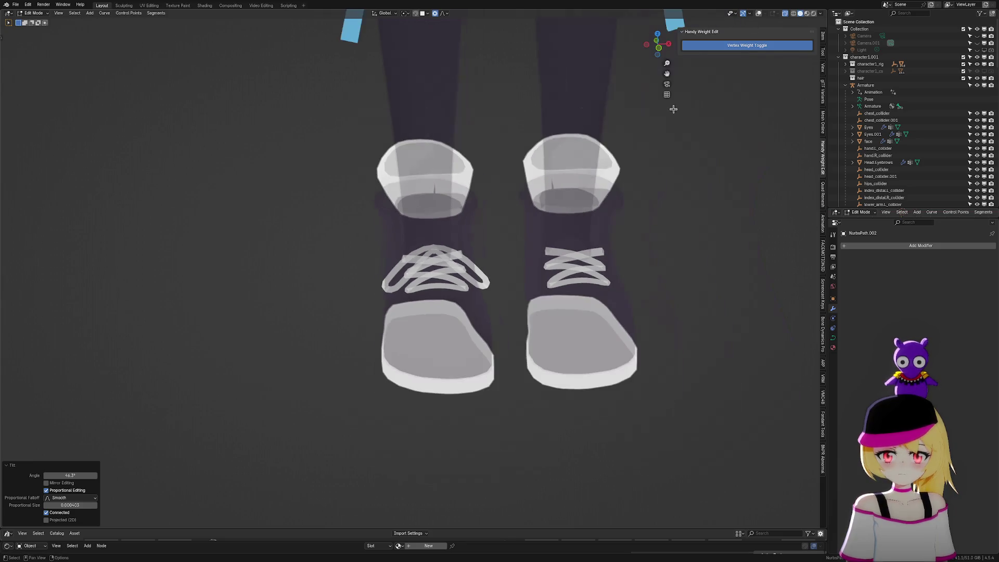
{"action": "left_click", "coordinate": [786, 16]}
{"action": "mouse_move", "coordinate": [720, 94]}
{"action": "middle_mouse_down"}
{"action": "mouse_move", "coordinate": [658, 169]}
{"action": "mouse_move", "coordinate": [669, 143]}
{"action": "mouse_move", "coordinate": [691, 149]}
{"action": "mouse_move", "coordinate": [661, 172]}
{"action": "mouse_move", "coordinate": [656, 165]}
{"action": "middle_mouse_up"}
{"action": "scroll", "coordinate": [559, 243], "scroll_direction": "up", "scroll_amount": 1}
{"action": "scroll", "coordinate": [559, 244], "scroll_direction": "up", "scroll_amount": 3}
{"action": "left_click", "coordinate": [557, 304]}
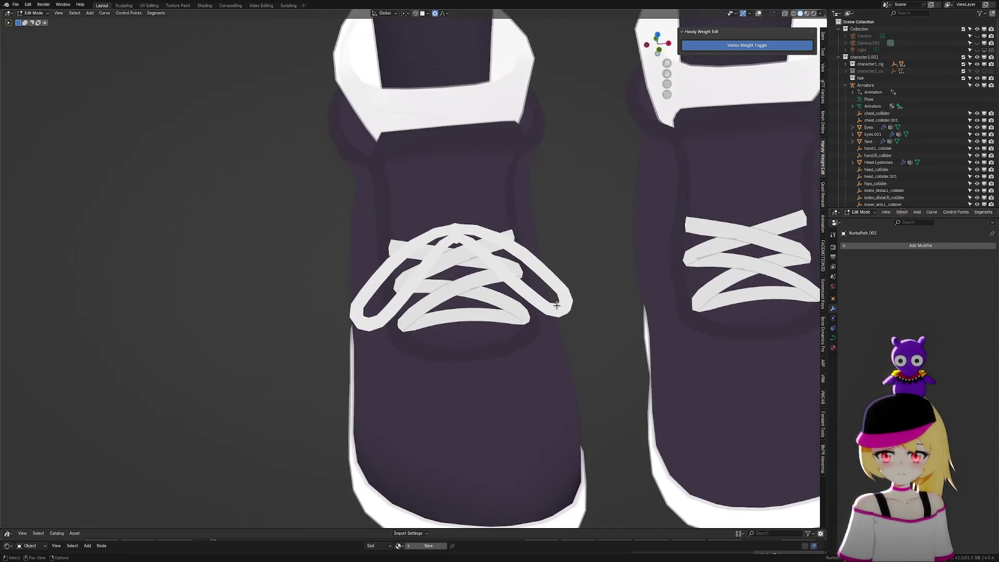
{"action": "left_click", "coordinate": [759, 14]}
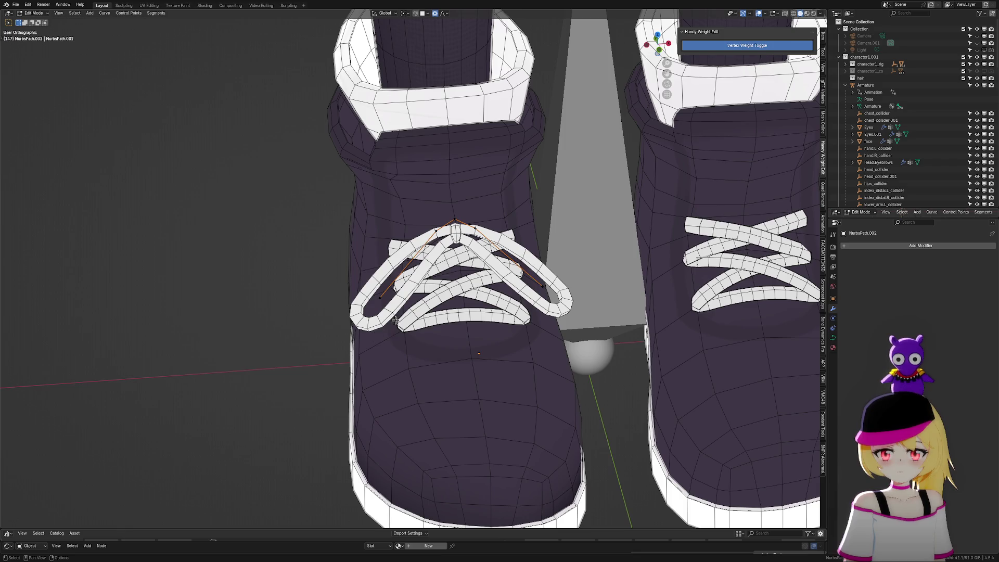
Select the lace mesh Plane.005 and switch it into Edit Mode
{"action": "left_click", "coordinate": [321, 319]}
{"action": "left_click", "coordinate": [380, 314]}
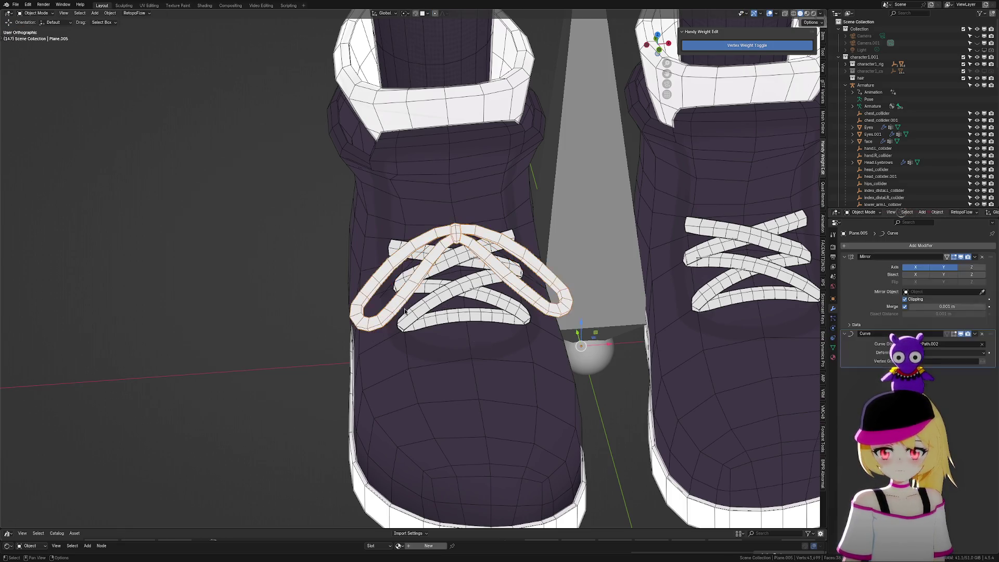
{"action": "key", "text": "KP_Decimal"}
{"action": "key", "text": "ctrl+Tab"}
{"action": "left_click", "coordinate": [488, 306]}
{"action": "scroll", "coordinate": [530, 286], "scroll_direction": "down", "scroll_amount": 5}
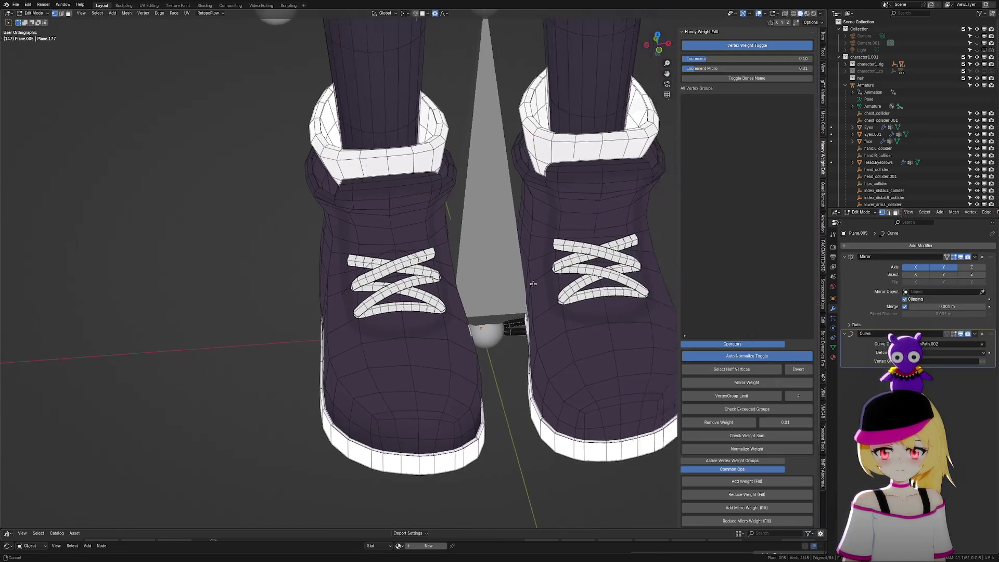
Apply a Shift+S snap to the selected lace loop, then hide and reveal it
{"action": "middle_click_drag", "start_coordinate": [519, 321], "coordinate": [548, 253]}
{"action": "scroll", "coordinate": [549, 252], "scroll_direction": "up", "scroll_amount": 3}
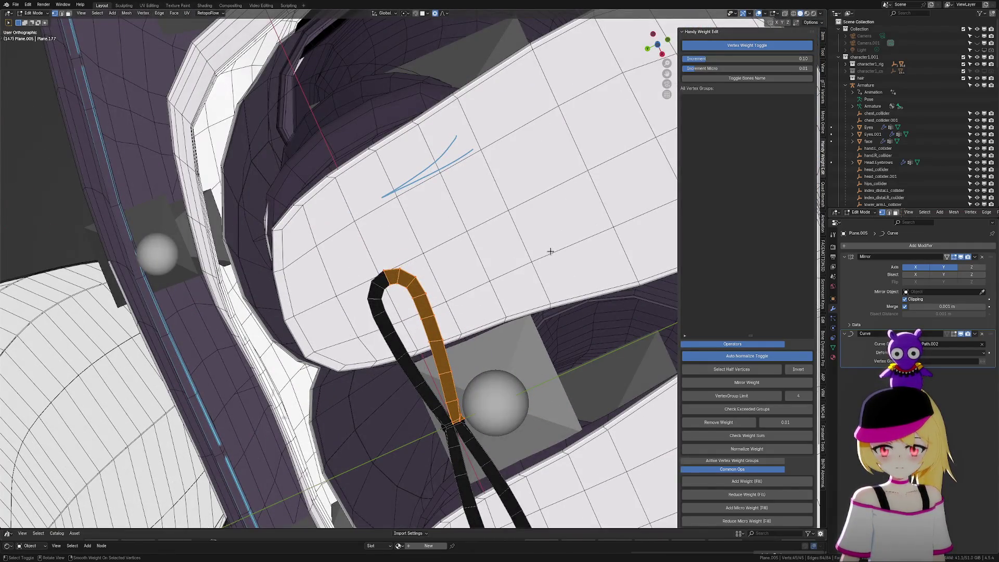
{"action": "scroll", "coordinate": [516, 323], "scroll_direction": "up", "scroll_amount": 2}
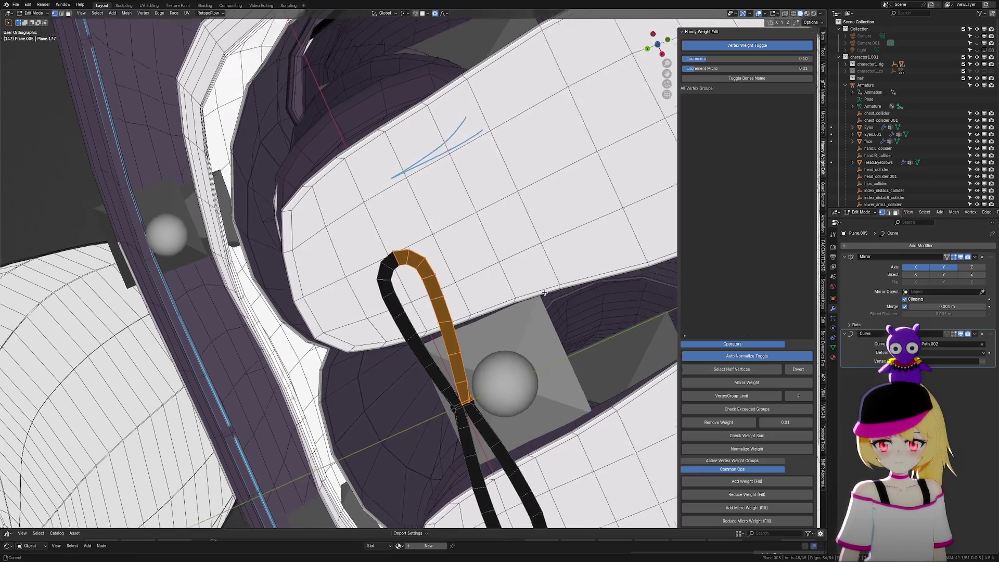
{"action": "key", "text": "shift+s"}
{"action": "left_click", "coordinate": [615, 380]}
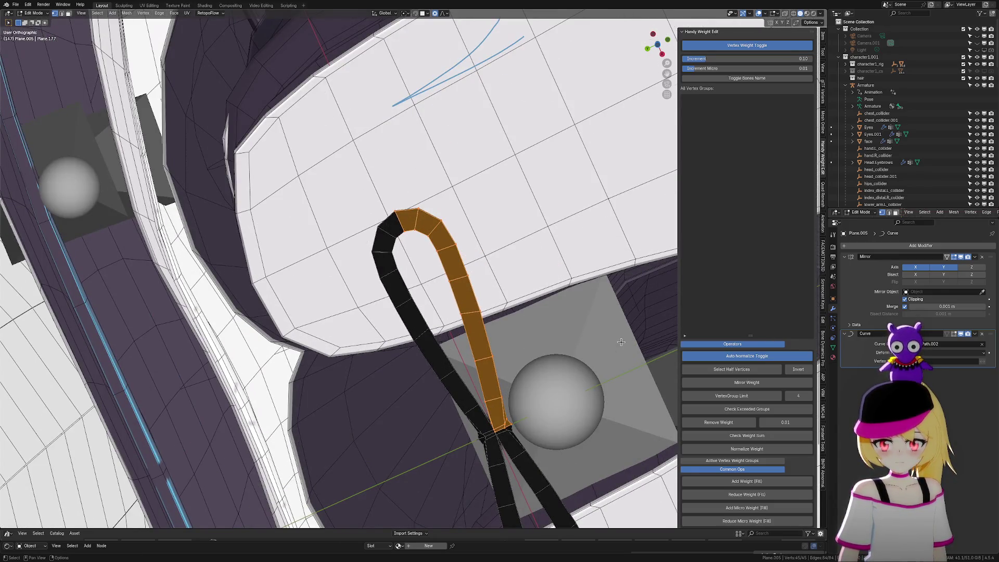
{"action": "scroll", "coordinate": [621, 341], "scroll_direction": "up", "scroll_amount": 2}
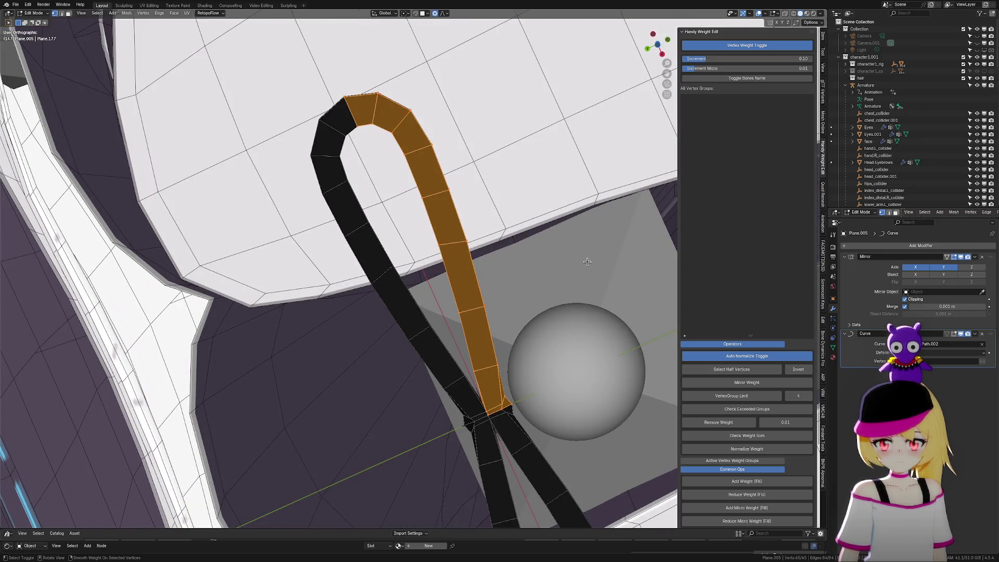
{"action": "key", "text": "h"}
{"action": "scroll", "coordinate": [608, 288], "scroll_direction": "down", "scroll_amount": 5}
{"action": "mouse_move", "coordinate": [608, 288]}
{"action": "middle_mouse_down"}
{"action": "mouse_move", "coordinate": [535, 330]}
{"action": "mouse_move", "coordinate": [593, 330]}
{"action": "mouse_move", "coordinate": [569, 299]}
{"action": "middle_mouse_up"}
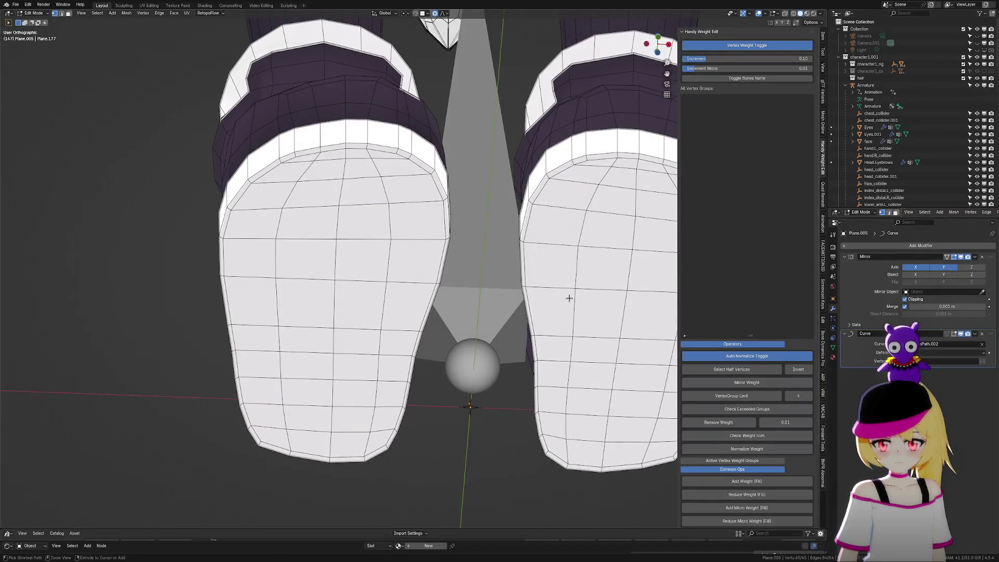
{"action": "key", "text": "alt+h"}
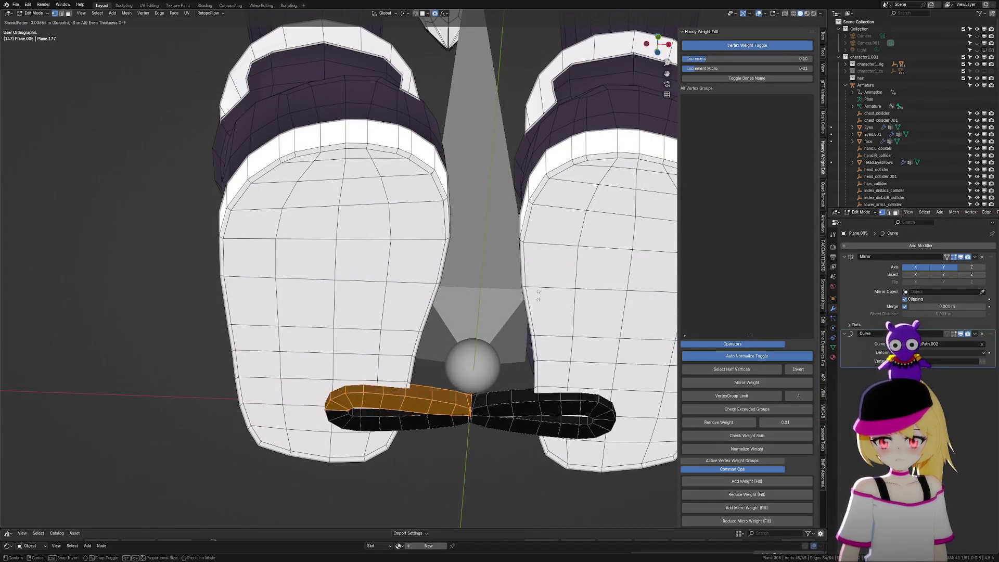
Switch to top view and isolate the lace strip in local view
{"action": "scroll", "coordinate": [524, 300], "scroll_direction": "up", "scroll_amount": 2}
{"action": "middle_click_drag", "start_coordinate": [572, 223], "coordinate": [529, 254]}
{"action": "right_click", "coordinate": [576, 227]}
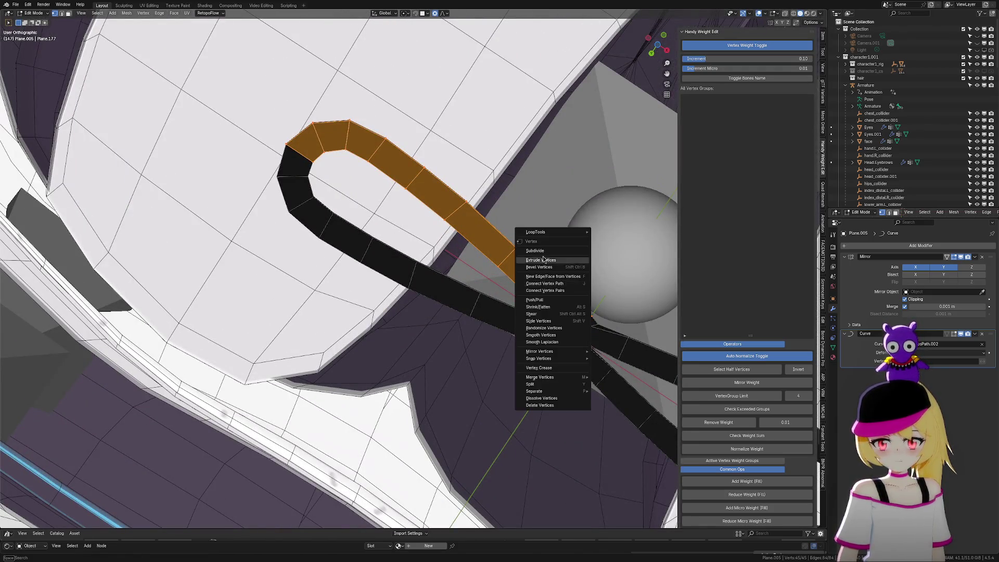
{"action": "left_click_drag", "start_coordinate": [661, 50], "coordinate": [659, 48]}
{"action": "left_click", "coordinate": [660, 48]}
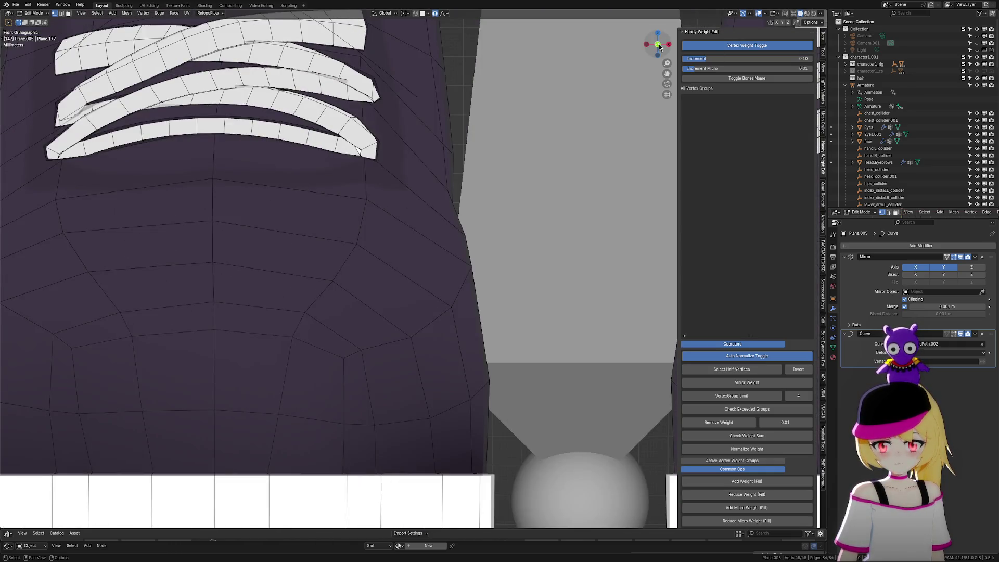
{"action": "left_click", "coordinate": [660, 34]}
{"action": "key", "text": "KP_Divide"}
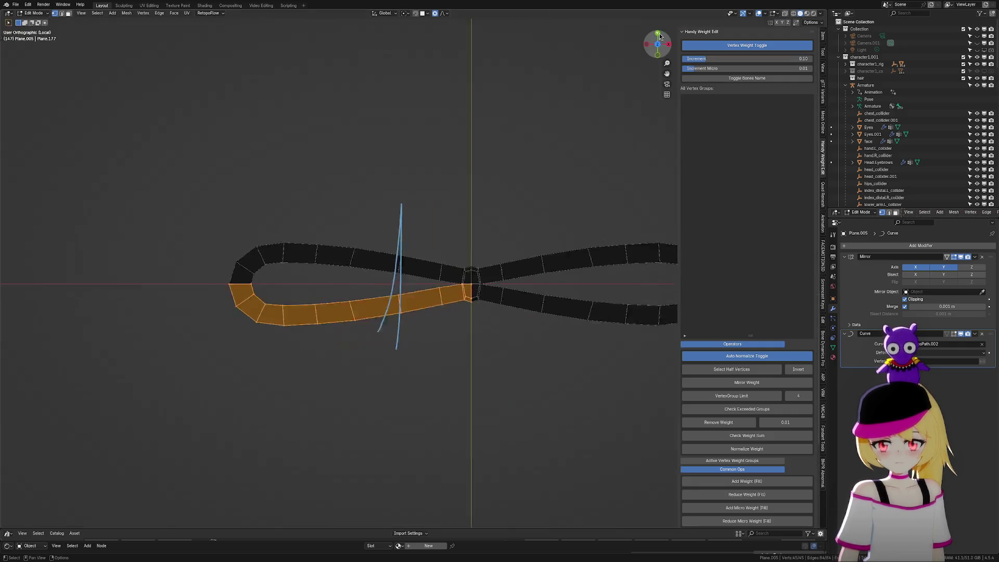
{"action": "scroll", "coordinate": [364, 271], "scroll_direction": "up", "scroll_amount": 3}
Push the loop's two lower faces outward along Y with smooth proportional falloff
{"action": "middle_click_drag", "start_coordinate": [216, 279], "coordinate": [319, 243], "text": "shift"}
{"action": "left_click_drag", "start_coordinate": [269, 239], "coordinate": [400, 328]}
{"action": "key", "text": "g"}
{"action": "key", "text": "x"}
{"action": "key", "text": "Escape"}
{"action": "key", "text": "g"}
{"action": "key", "text": "y"}
{"action": "key", "text": "Escape"}
{"action": "left_click_drag", "start_coordinate": [259, 240], "coordinate": [392, 312]}
{"action": "key", "text": "g"}
{"action": "key", "text": "y"}
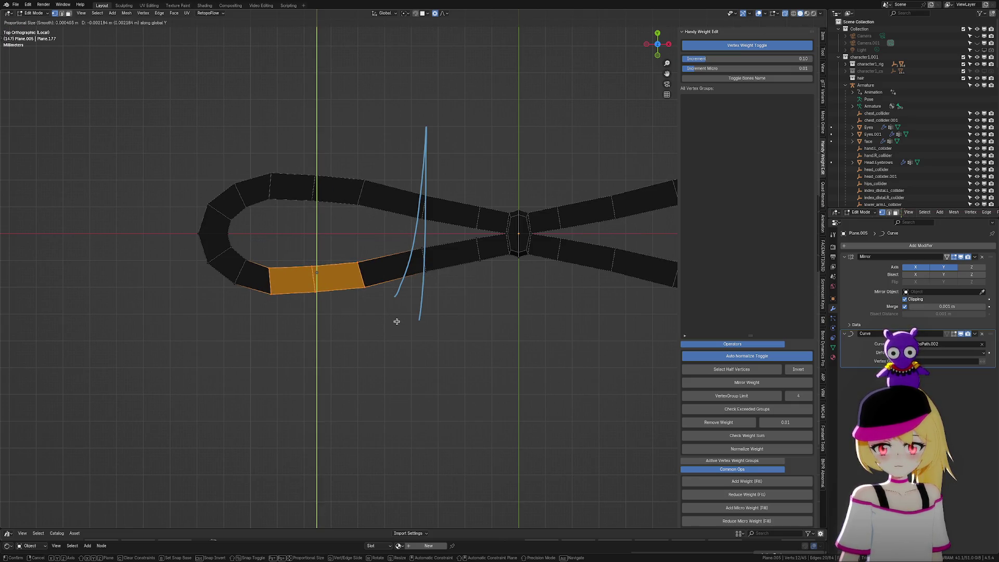
{"action": "scroll", "coordinate": [397, 324], "scroll_direction": "down", "scroll_amount": 20}
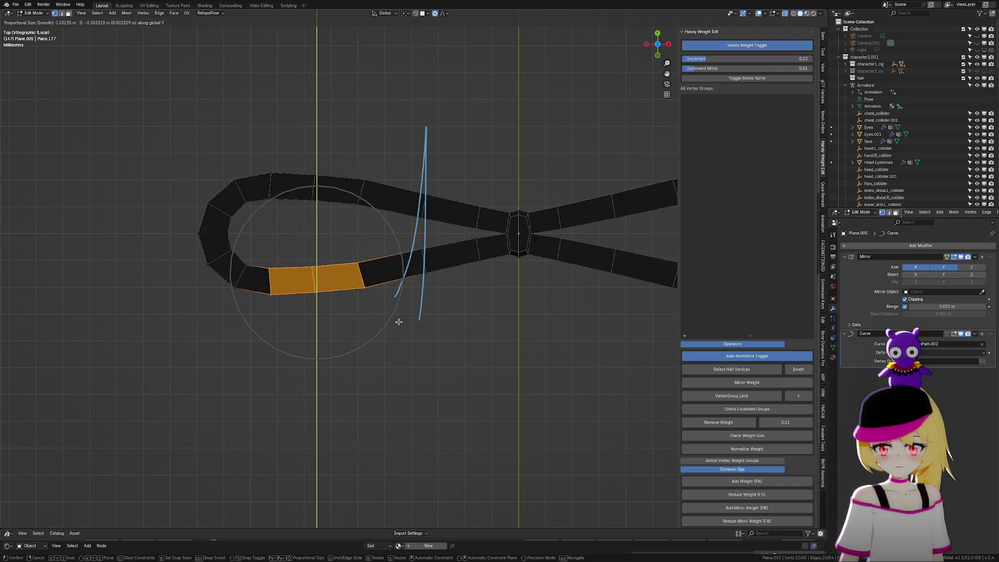
{"action": "left_click", "coordinate": [399, 326]}
Thicken the loop's lower band by 0.0032 m with Alt+S
{"action": "left_click", "coordinate": [424, 270]}
{"action": "key", "text": "g"}
{"action": "key", "text": "y"}
{"action": "key", "text": "Escape"}
{"action": "key", "text": "ctrl+z"}
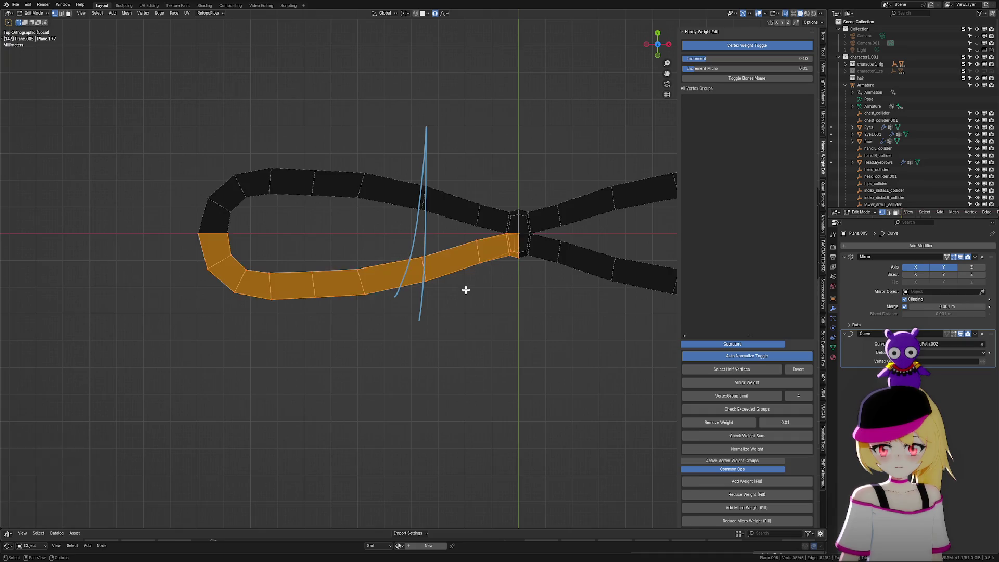
{"action": "key", "text": "alt+s"}
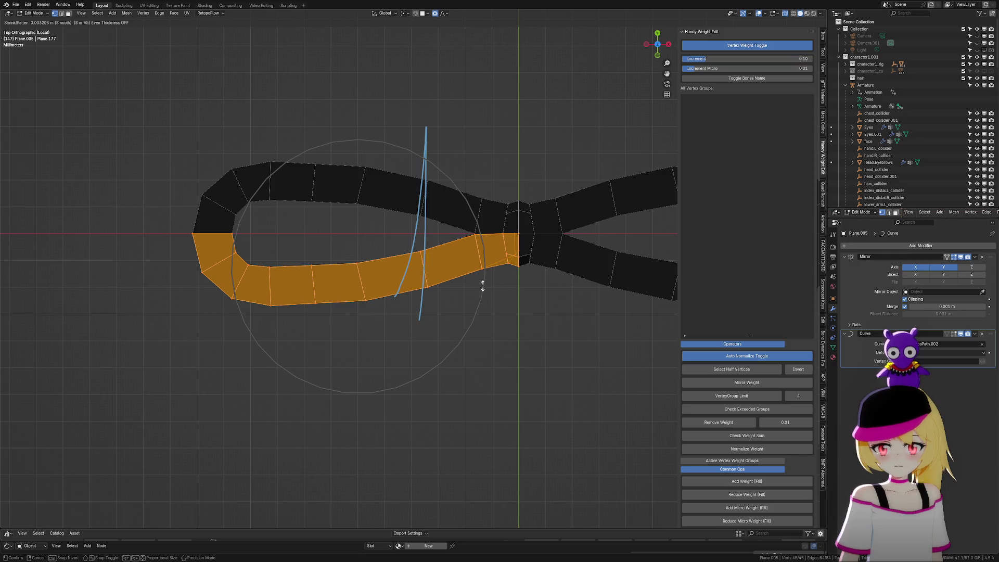
{"action": "left_click", "coordinate": [482, 285]}
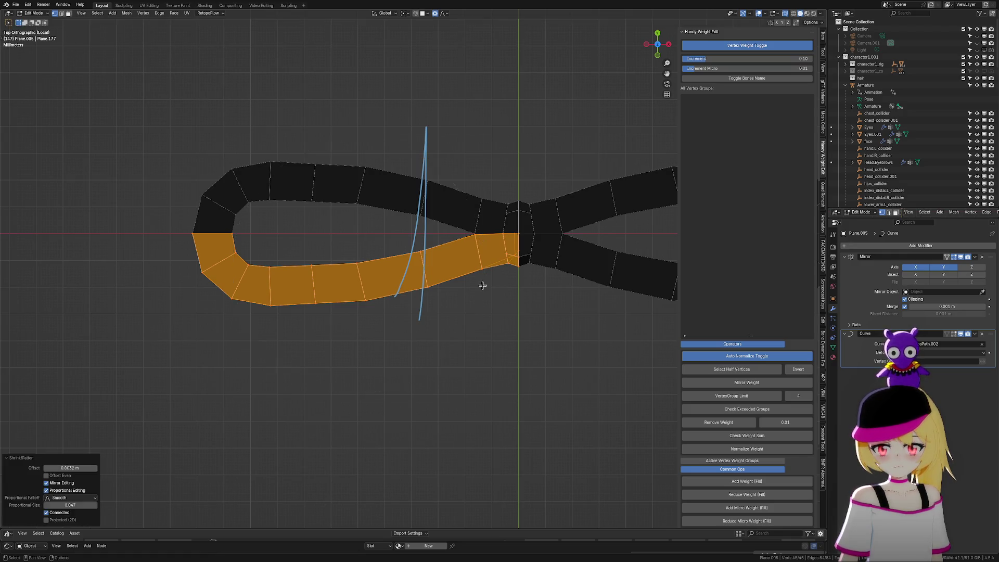
Return to Object Mode and exit local view to see the whole scene
{"action": "key", "text": "Tab"}
{"action": "scroll", "coordinate": [502, 305], "scroll_direction": "down", "scroll_amount": 5}
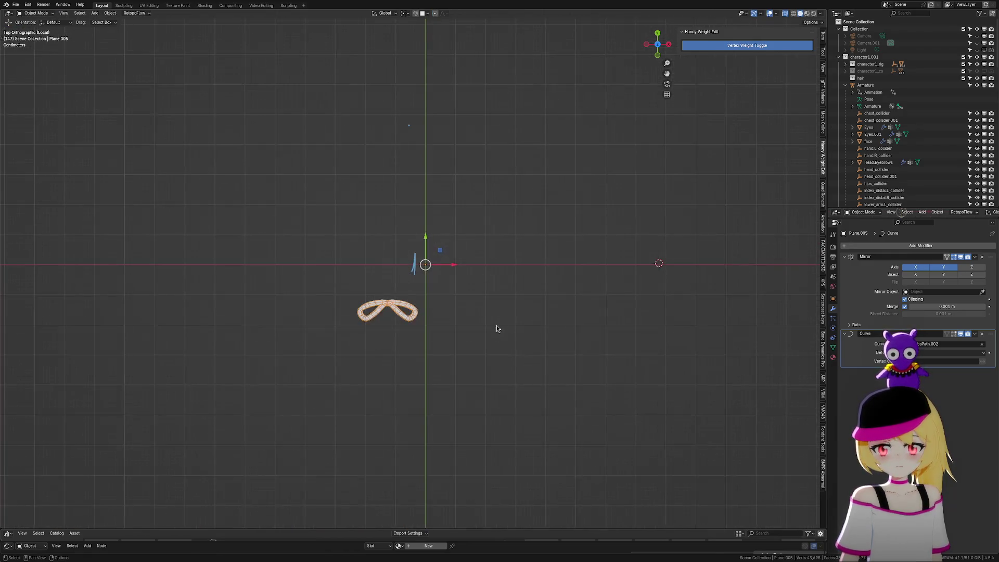
{"action": "scroll", "coordinate": [496, 326], "scroll_direction": "up", "scroll_amount": 2}
{"action": "key", "text": "KP_Divide"}
{"action": "middle_click_drag", "start_coordinate": [550, 274], "coordinate": [462, 373]}
{"action": "scroll", "coordinate": [462, 373], "scroll_direction": "up", "scroll_amount": 5}
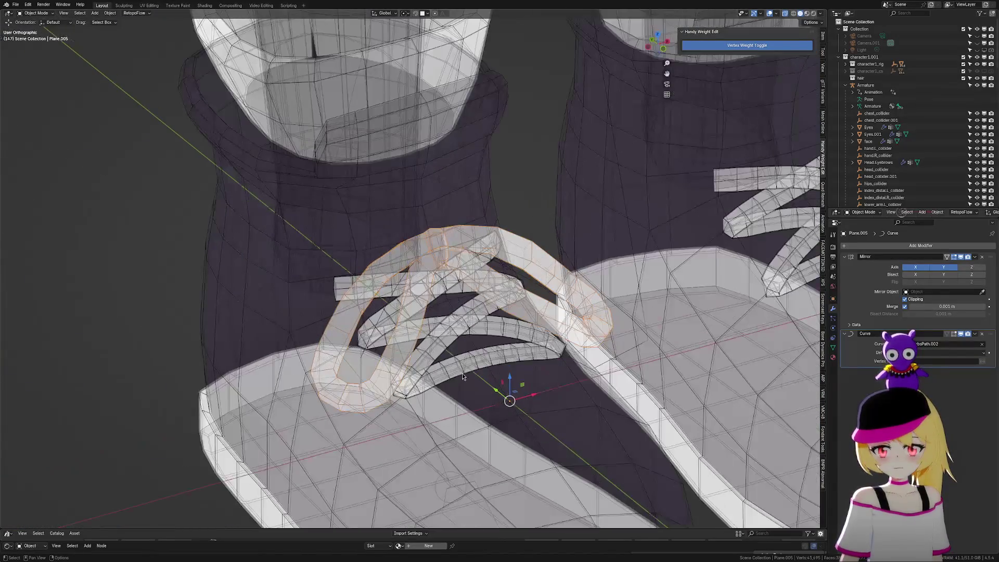
Fatten the whole lace bow mesh slightly with Alt+S and go back to Object Mode
{"action": "key", "text": "Tab"}
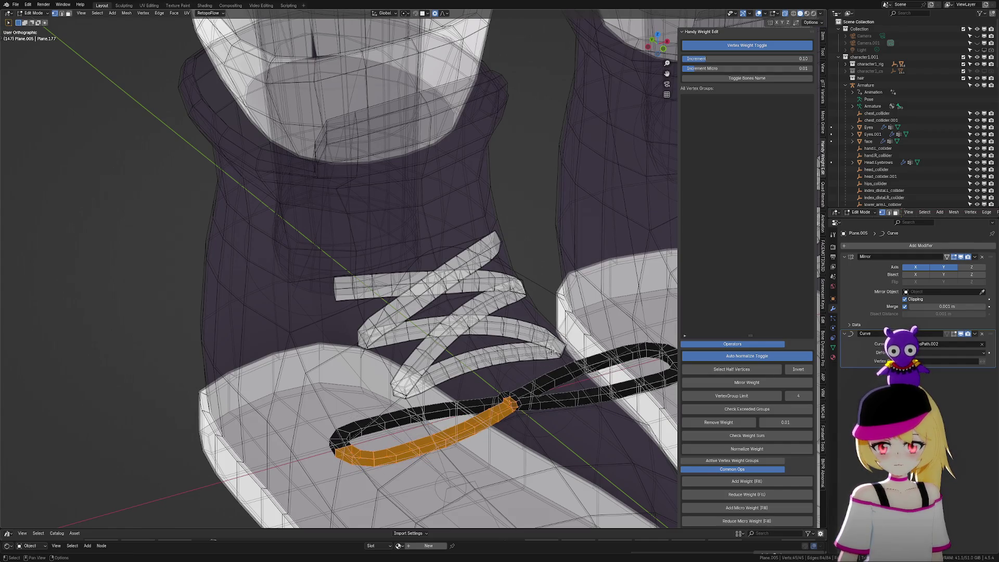
{"action": "key", "text": "g"}
{"action": "key", "text": "Escape"}
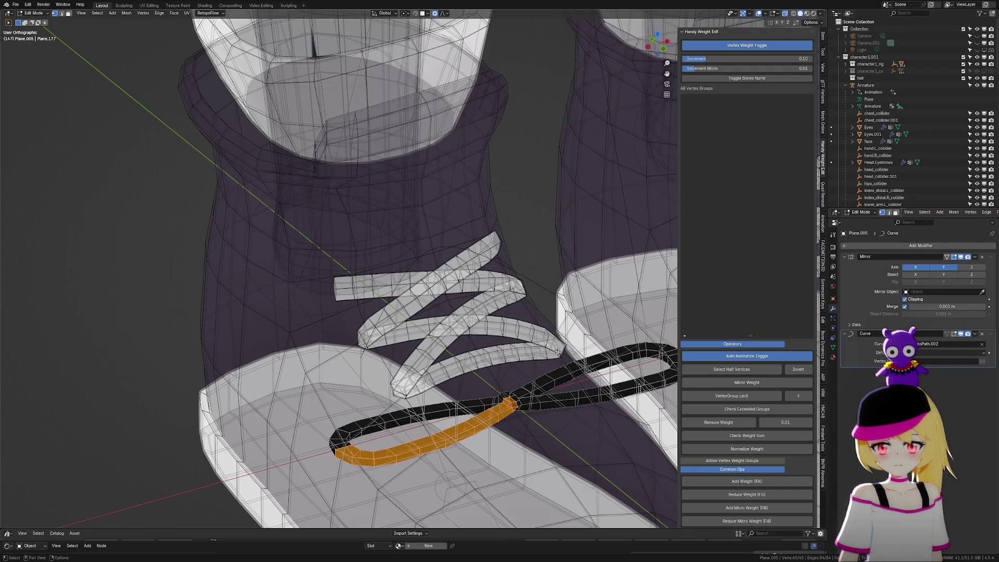
{"action": "key", "text": "alt+s"}
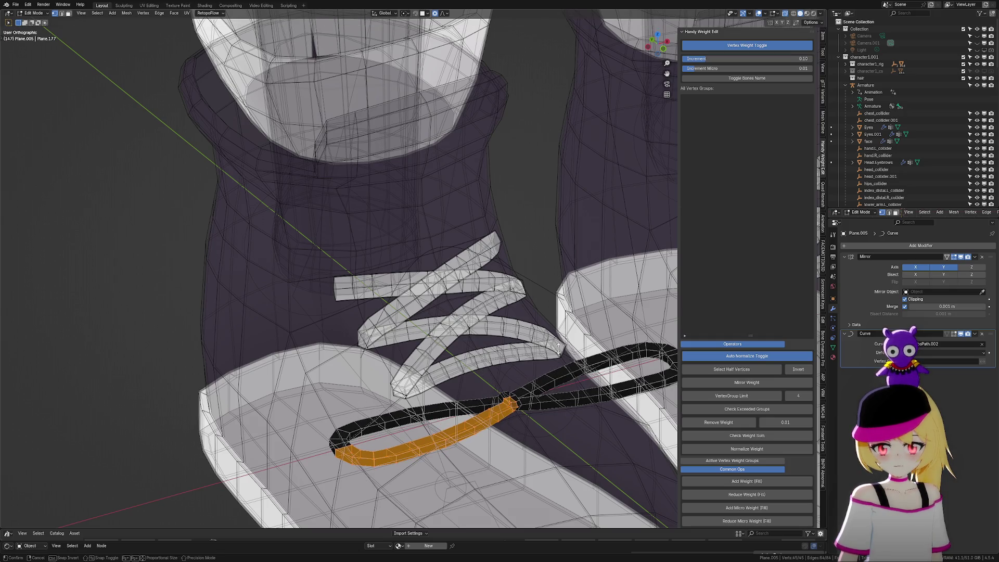
{"action": "left_click", "coordinate": [554, 347]}
{"action": "key", "text": "ctrl+Tab"}
{"action": "left_click", "coordinate": [439, 344]}
{"action": "scroll", "coordinate": [639, 126], "scroll_direction": "down", "scroll_amount": 8}
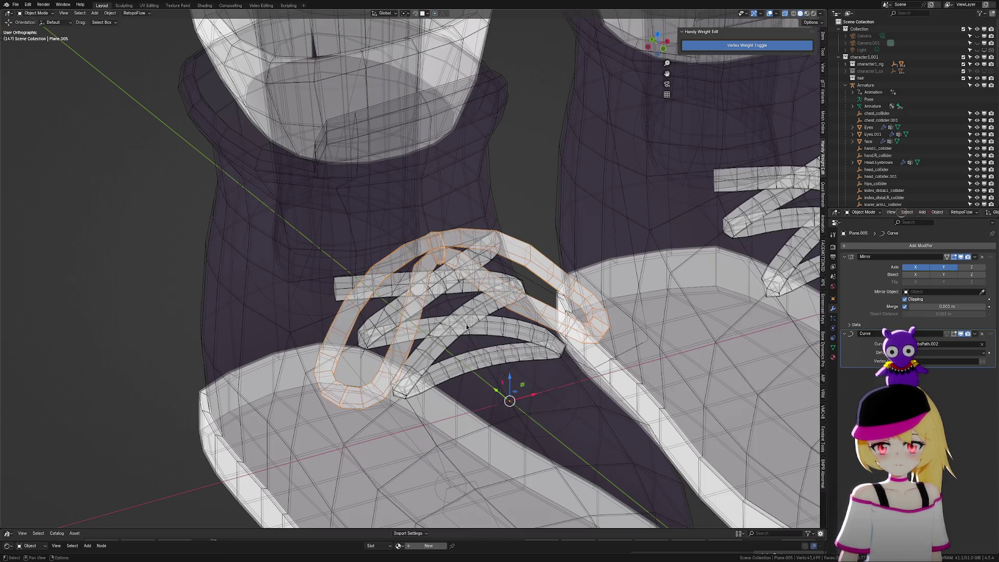
Hide viewport overlays and turn off X-ray for a solid preview of the shoes
{"action": "left_click", "coordinate": [770, 14]}
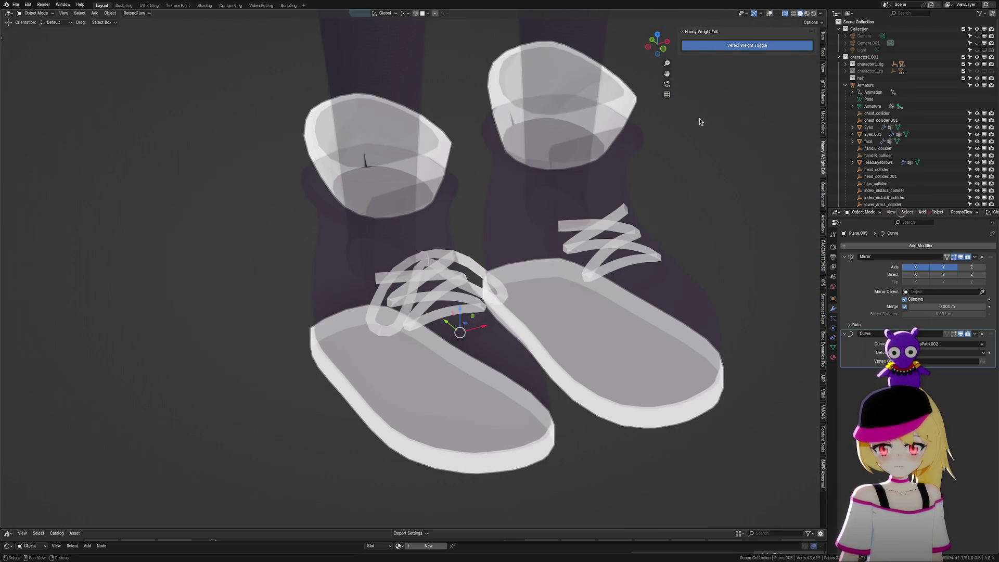
{"action": "left_click", "coordinate": [786, 17]}
{"action": "mouse_move", "coordinate": [664, 208]}
{"action": "middle_mouse_down"}
{"action": "mouse_move", "coordinate": [633, 174]}
{"action": "mouse_move", "coordinate": [650, 234]}
{"action": "mouse_move", "coordinate": [658, 223]}
{"action": "mouse_move", "coordinate": [660, 235]}
{"action": "mouse_move", "coordinate": [662, 196]}
{"action": "mouse_move", "coordinate": [691, 190]}
{"action": "middle_mouse_up"}
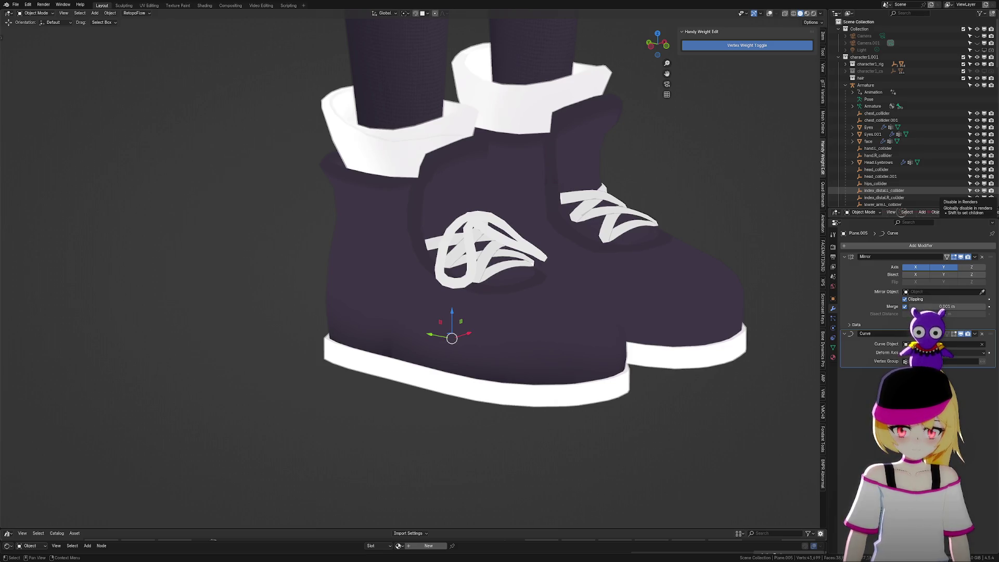
Inspect the bow up close, restore overlays and select the guide curve NurbsPath.002
{"action": "mouse_move", "coordinate": [692, 354]}
{"action": "middle_mouse_down"}
{"action": "mouse_move", "coordinate": [661, 361]}
{"action": "mouse_move", "coordinate": [660, 350]}
{"action": "middle_mouse_up"}
{"action": "scroll", "coordinate": [557, 316], "scroll_direction": "up", "scroll_amount": 5}
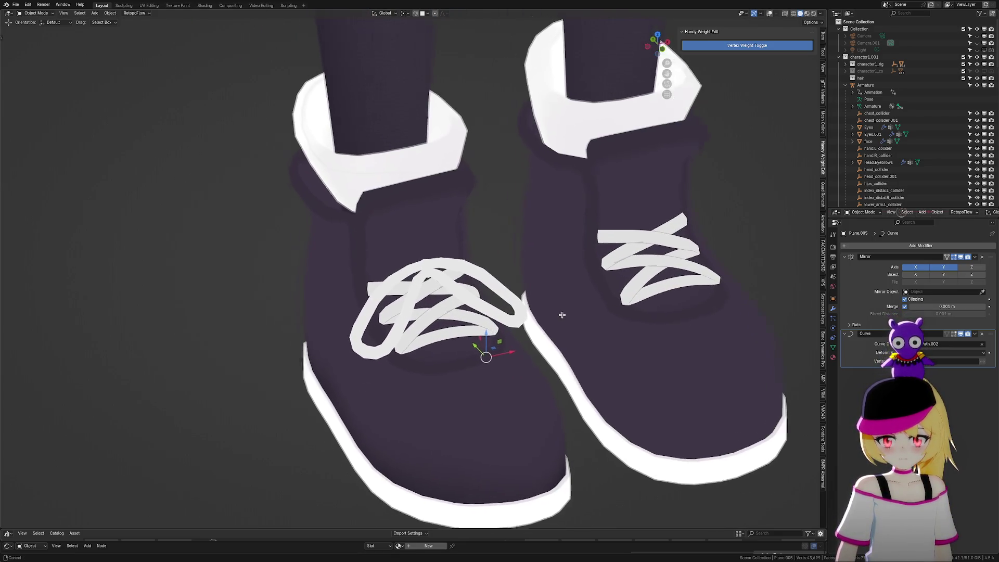
{"action": "left_click", "coordinate": [770, 14]}
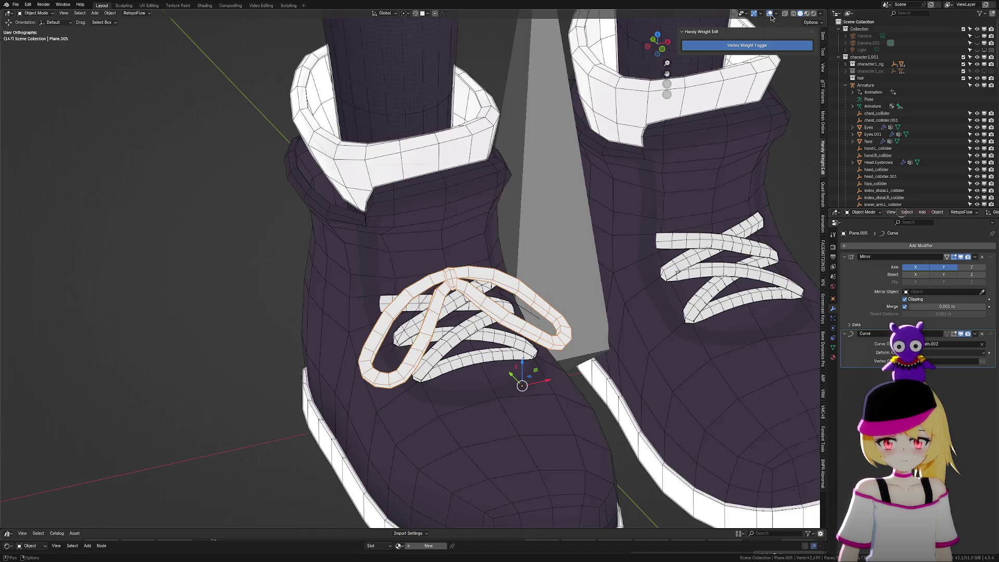
{"action": "left_click", "coordinate": [534, 317]}
Box-select the bow curve's control points, raise them along Z, then shift them along Y
{"action": "key", "text": "Tab"}
{"action": "scroll", "coordinate": [534, 318], "scroll_direction": "up", "scroll_amount": 2}
{"action": "key", "text": "b"}
{"action": "mouse_move", "coordinate": [356, 349]}
{"action": "left_mouse_down"}
{"action": "mouse_move", "coordinate": [588, 407]}
{"action": "mouse_move", "coordinate": [578, 399]}
{"action": "left_mouse_up"}
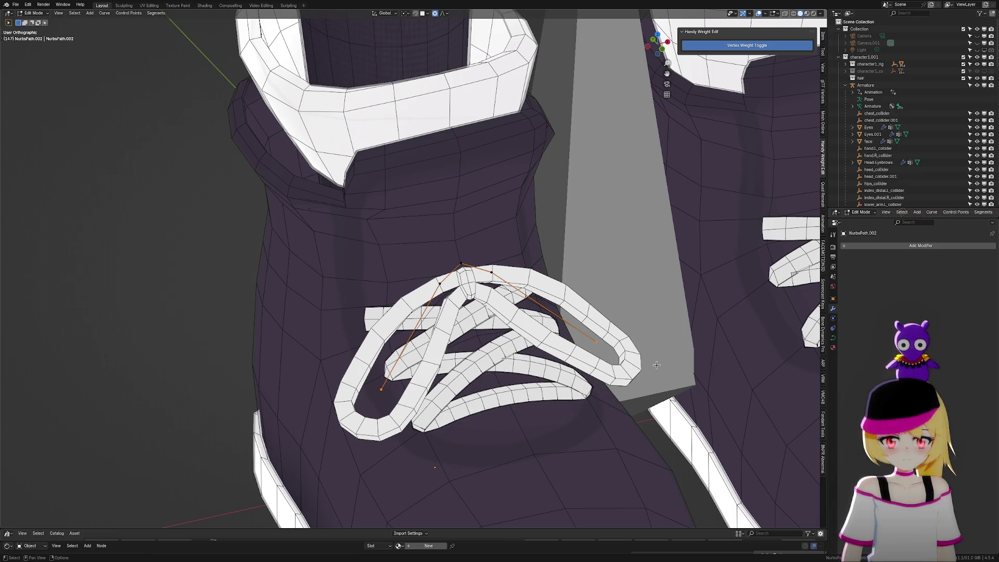
{"action": "key", "text": "g"}
{"action": "key", "text": "z"}
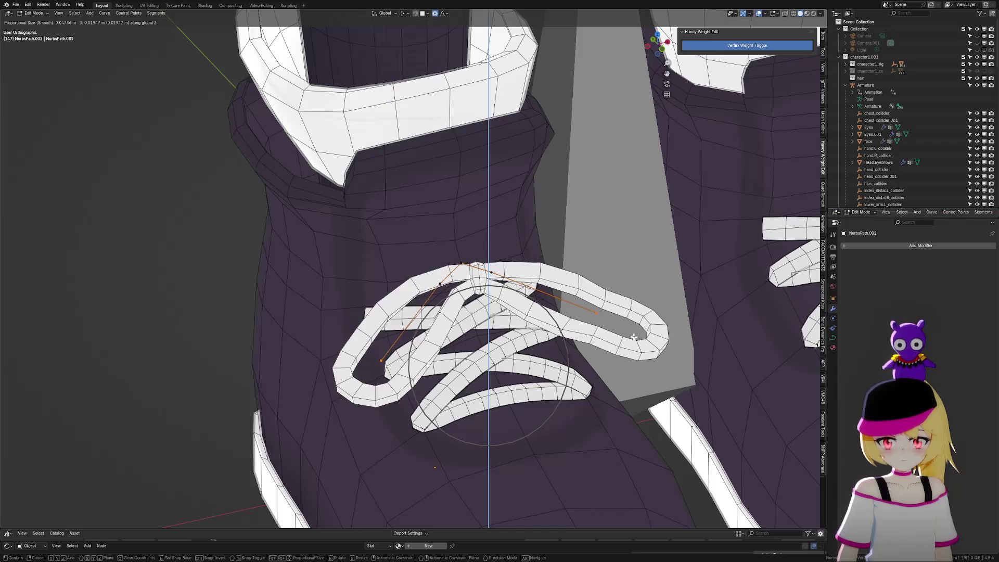
{"action": "left_click", "coordinate": [619, 310]}
{"action": "mouse_move", "coordinate": [620, 310]}
{"action": "middle_mouse_down"}
{"action": "mouse_move", "coordinate": [714, 308]}
{"action": "mouse_move", "coordinate": [632, 383]}
{"action": "middle_mouse_up"}
{"action": "key", "text": "g"}
{"action": "key", "text": "y"}
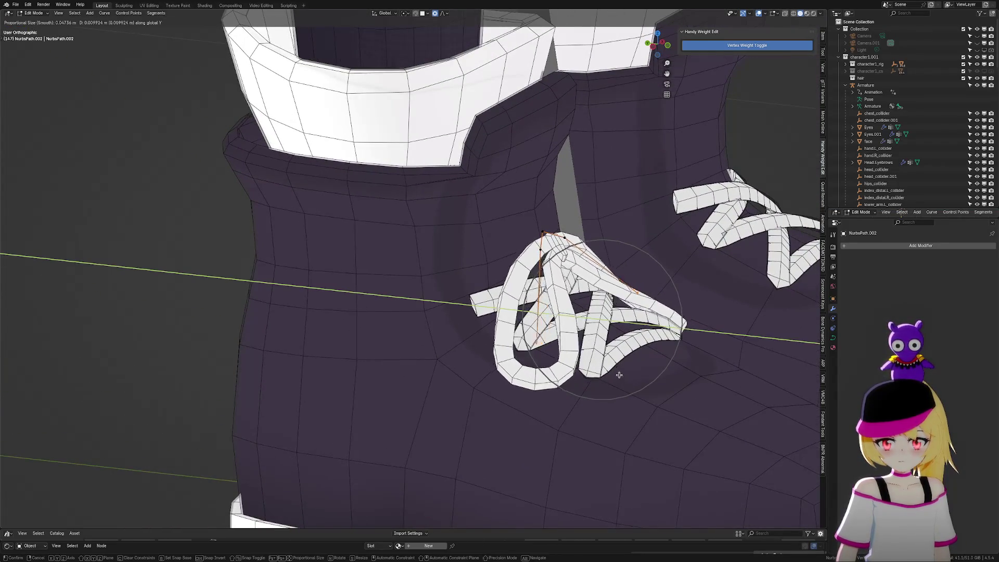
{"action": "left_click", "coordinate": [585, 357]}
Fine-tune the points vertically, then shift the whole bow curve sideways along X
{"action": "key", "text": "g"}
{"action": "key", "text": "z"}
{"action": "left_click", "coordinate": [614, 328]}
{"action": "mouse_move", "coordinate": [614, 328]}
{"action": "middle_mouse_down"}
{"action": "mouse_move", "coordinate": [627, 319]}
{"action": "mouse_move", "coordinate": [566, 304]}
{"action": "middle_mouse_up"}
{"action": "scroll", "coordinate": [566, 304], "scroll_direction": "up", "scroll_amount": 2}
{"action": "left_click", "coordinate": [448, 278]}
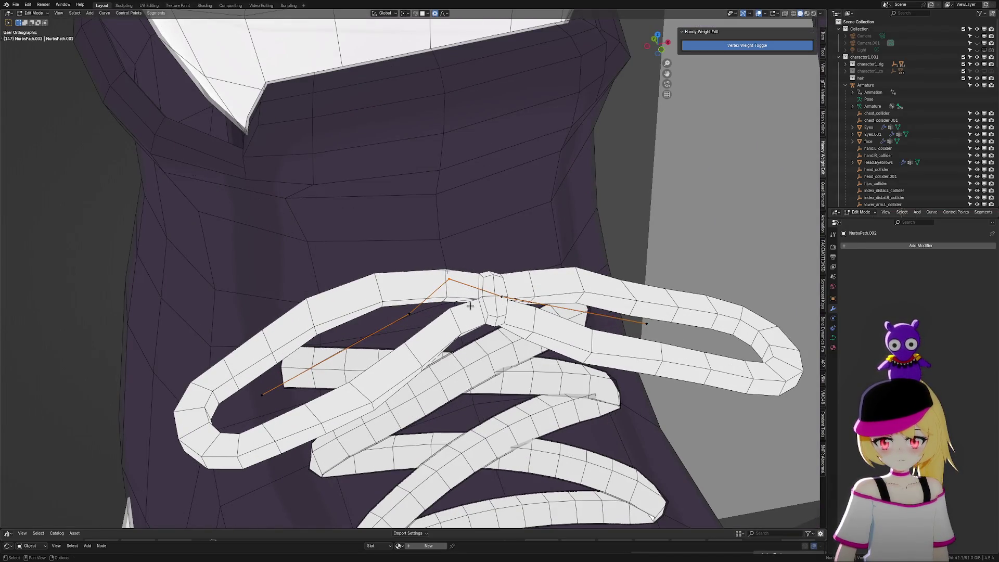
{"action": "key", "text": "Tab"}
{"action": "key", "text": "g"}
{"action": "key", "text": "x"}
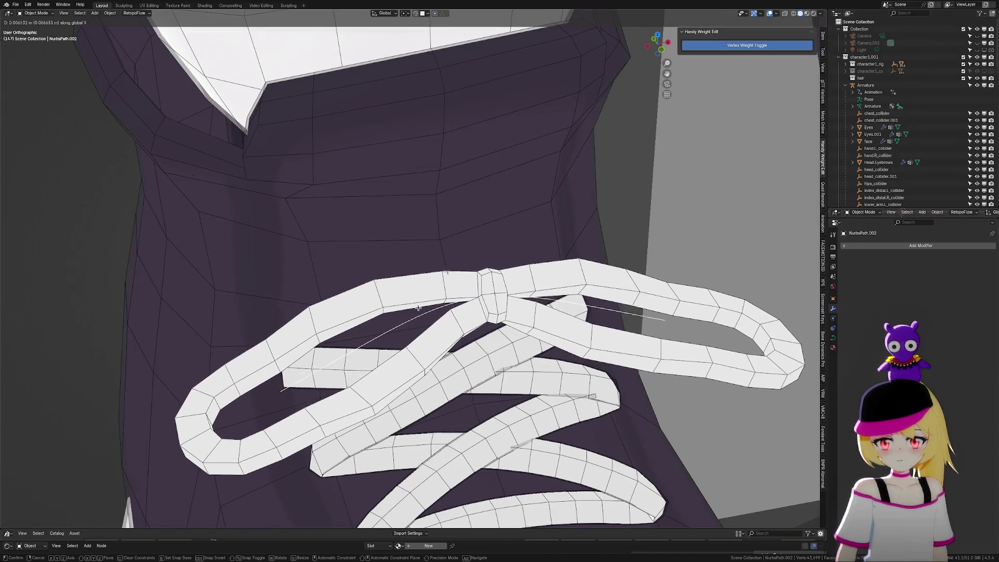
{"action": "left_click", "coordinate": [445, 312]}
{"action": "mouse_move", "coordinate": [444, 312]}
{"action": "middle_mouse_down"}
{"action": "mouse_move", "coordinate": [601, 320]}
{"action": "mouse_move", "coordinate": [601, 304]}
{"action": "middle_mouse_up"}
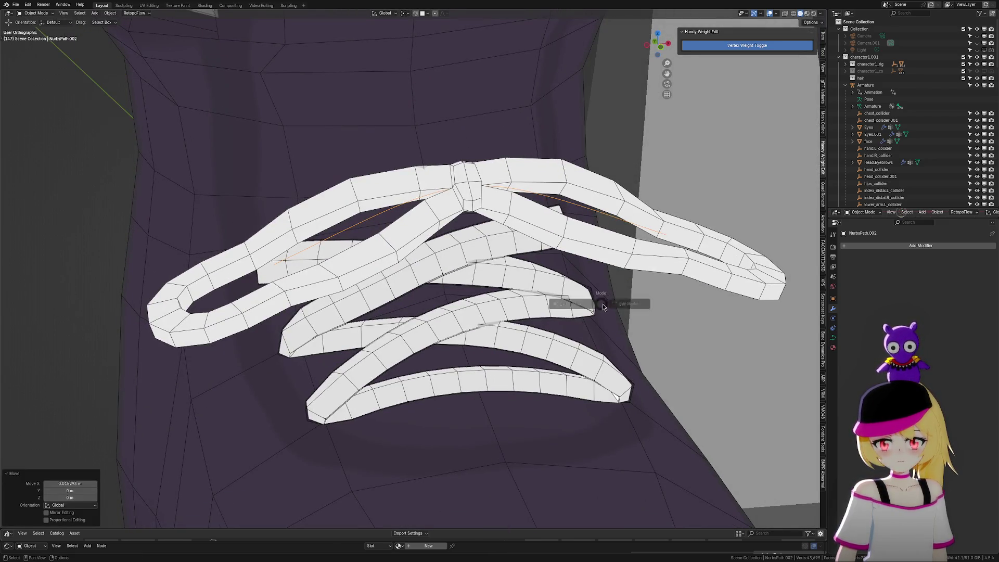
Lower the curve's top point onto the laces and tilt the points to twist the bow
{"action": "left_click", "coordinate": [630, 304]}
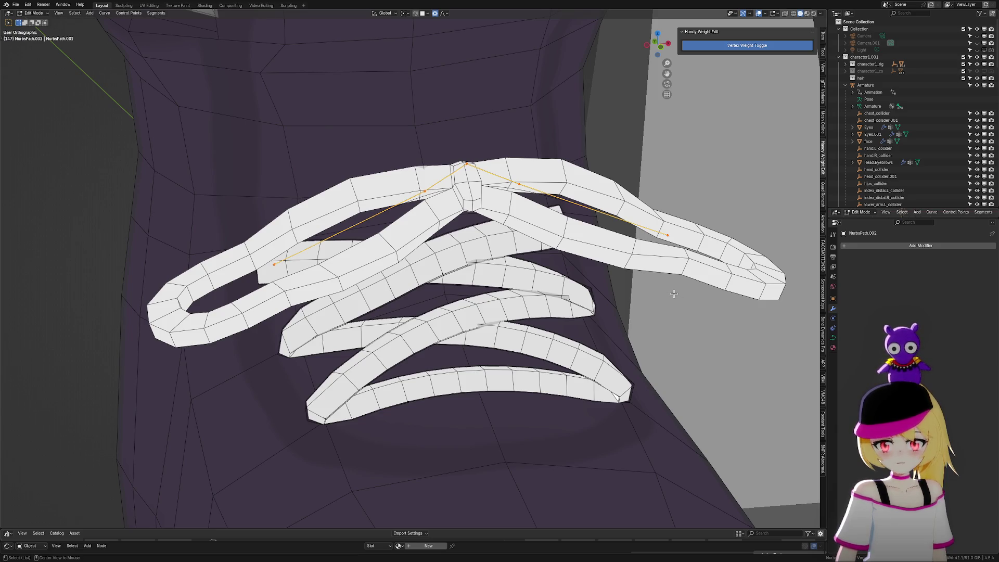
{"action": "left_click", "coordinate": [467, 165]}
{"action": "key", "text": "g"}
{"action": "key", "text": "z"}
{"action": "scroll", "coordinate": [469, 198], "scroll_direction": "up", "scroll_amount": 4}
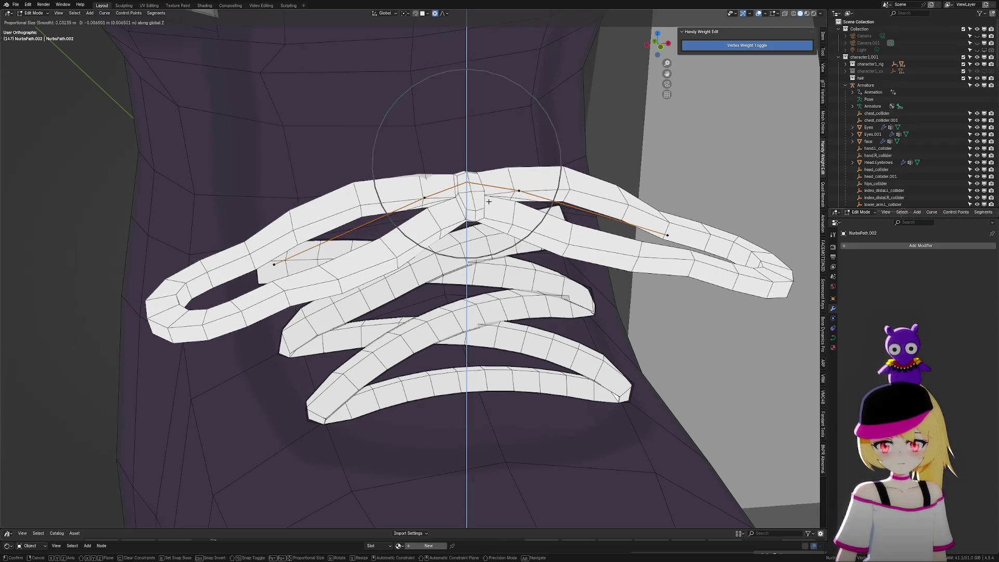
{"action": "left_click", "coordinate": [491, 202]}
{"action": "middle_click_drag", "start_coordinate": [572, 294], "coordinate": [582, 303]}
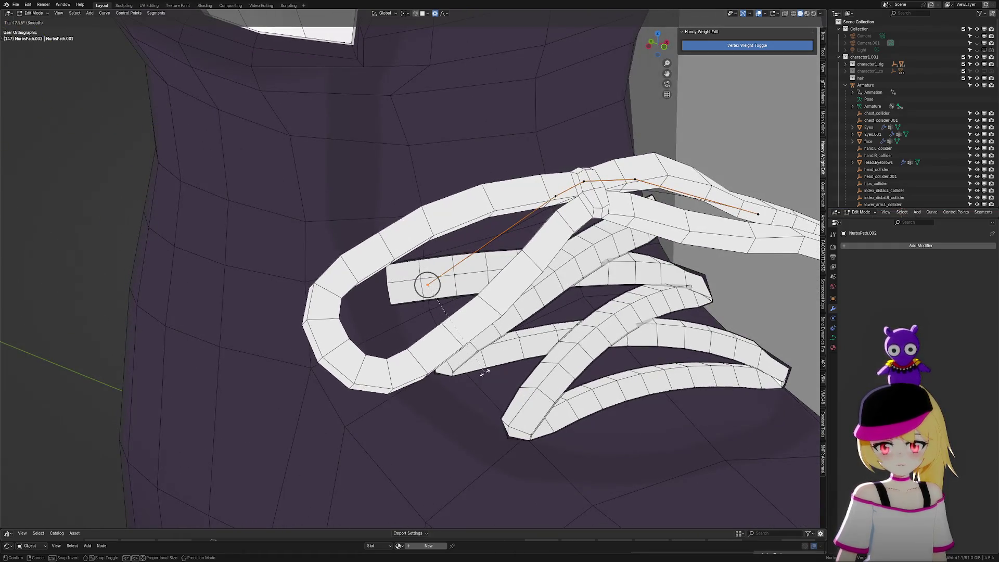
{"action": "key", "text": "ctrl+t"}
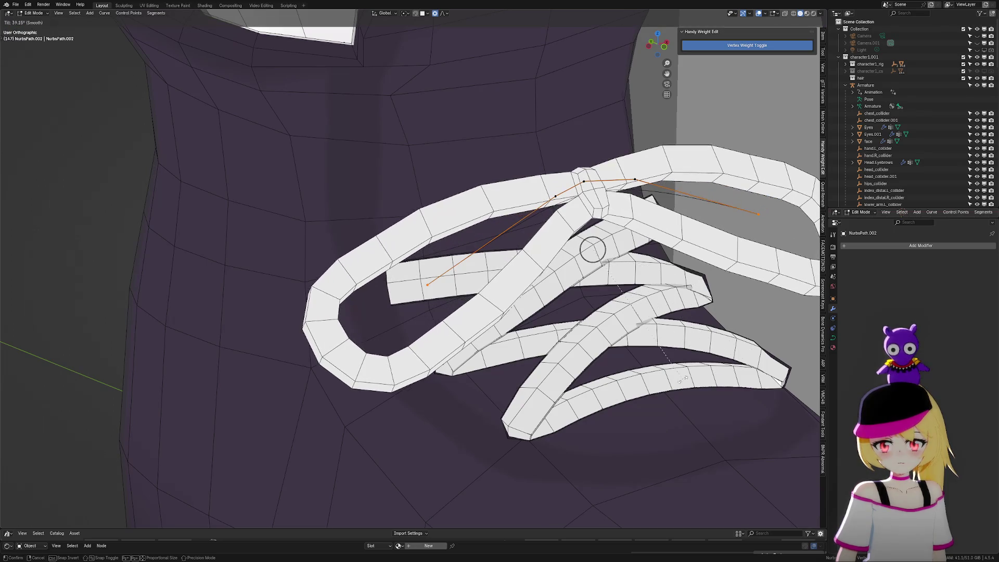
{"action": "left_click", "coordinate": [668, 380]}
{"action": "mouse_move", "coordinate": [668, 381]}
{"action": "middle_mouse_down"}
{"action": "mouse_move", "coordinate": [620, 384]}
{"action": "mouse_move", "coordinate": [609, 370]}
{"action": "middle_mouse_up"}
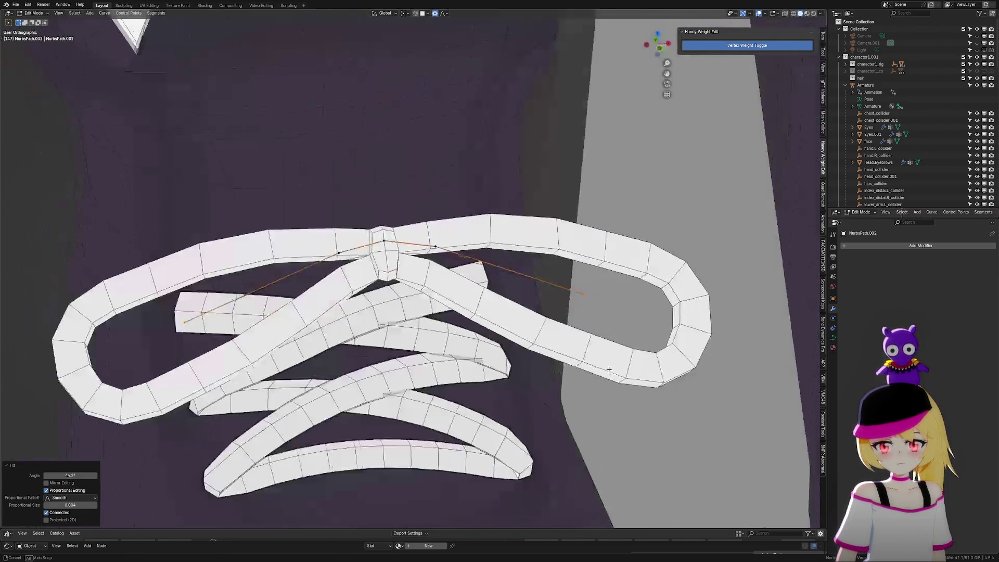
Pull the curve's end point inward along X, then return to Object Mode with the bow selected
{"action": "left_click", "coordinate": [583, 287]}
{"action": "scroll", "coordinate": [617, 307], "scroll_direction": "down", "scroll_amount": 4}
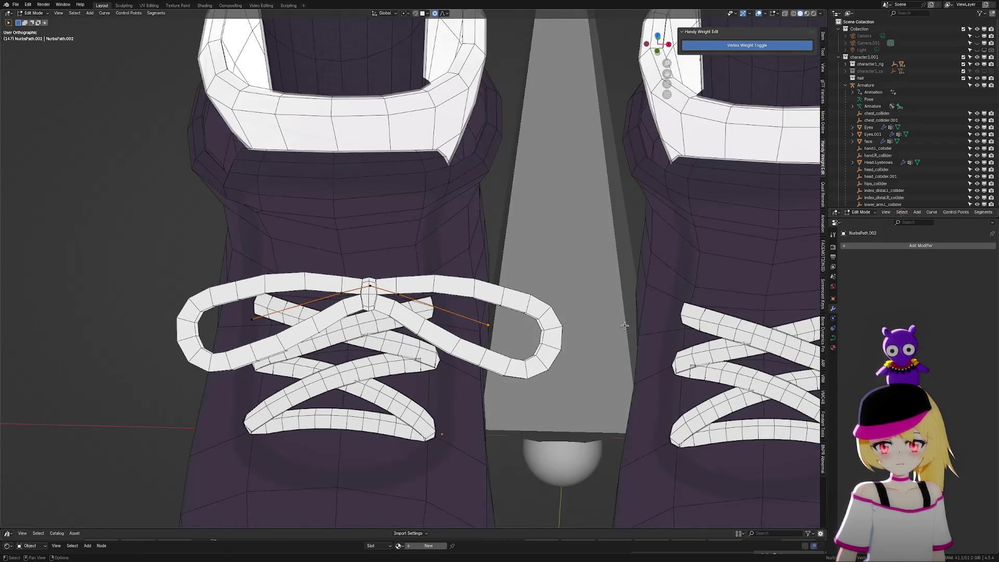
{"action": "middle_click_drag", "start_coordinate": [613, 324], "coordinate": [631, 334], "text": "shift"}
{"action": "key", "text": "g"}
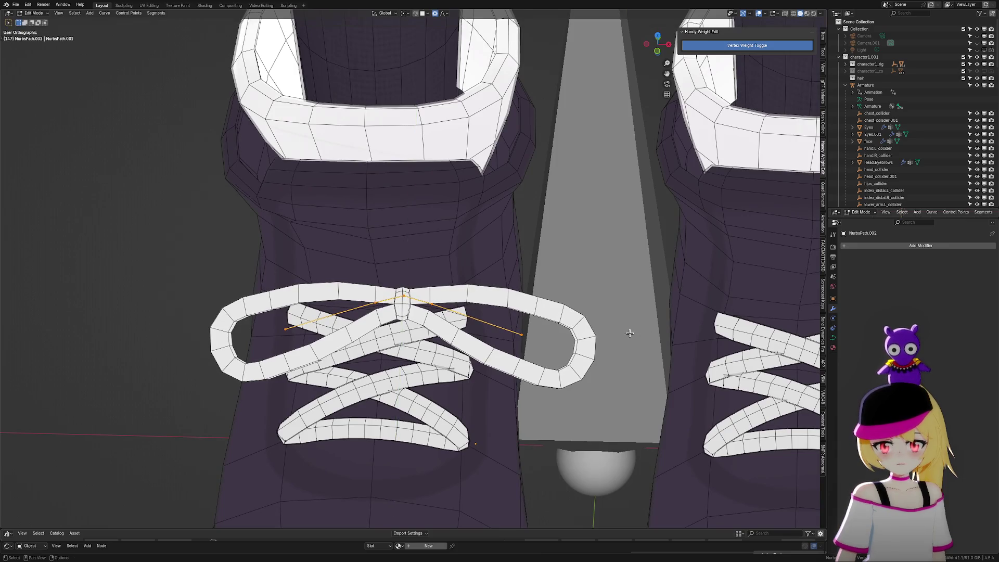
{"action": "key", "text": "x"}
{"action": "left_click", "coordinate": [598, 334]}
{"action": "mouse_move", "coordinate": [598, 334]}
{"action": "middle_mouse_down"}
{"action": "mouse_move", "coordinate": [683, 298]}
{"action": "mouse_move", "coordinate": [623, 338]}
{"action": "middle_mouse_up"}
{"action": "scroll", "coordinate": [623, 337], "scroll_direction": "down", "scroll_amount": 3}
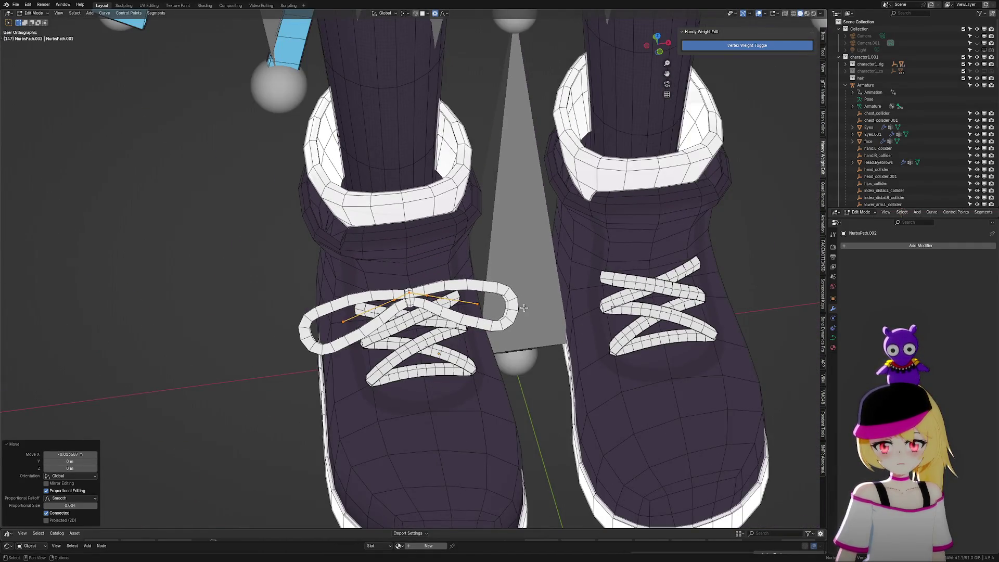
{"action": "key", "text": "Tab"}
{"action": "left_click", "coordinate": [521, 310]}
Cancel the bow resize, then isolate the bow mesh in Edit Mode from the top view
{"action": "key", "text": "s"}
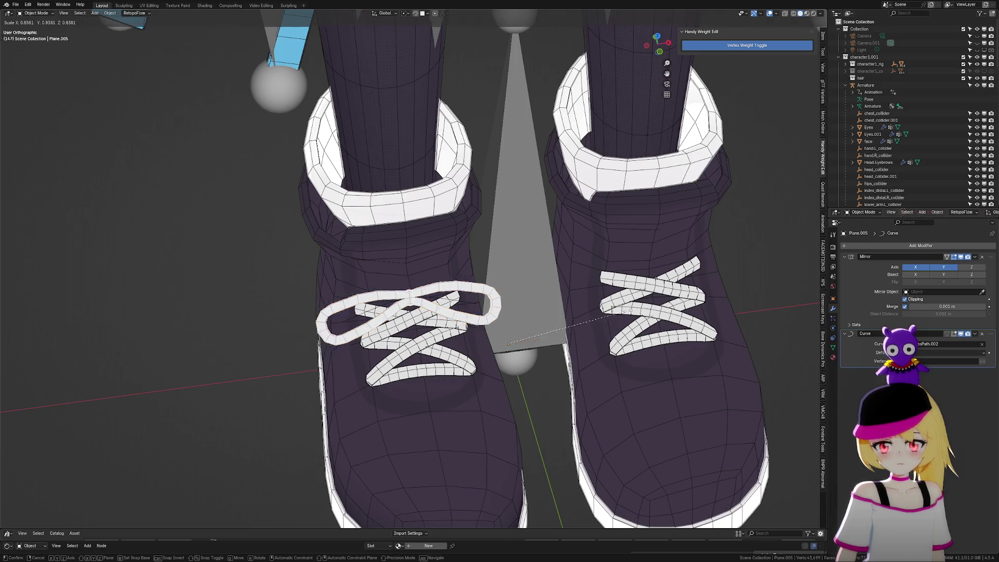
{"action": "right_click", "coordinate": [618, 315]}
{"action": "key", "text": "ctrl+Tab"}
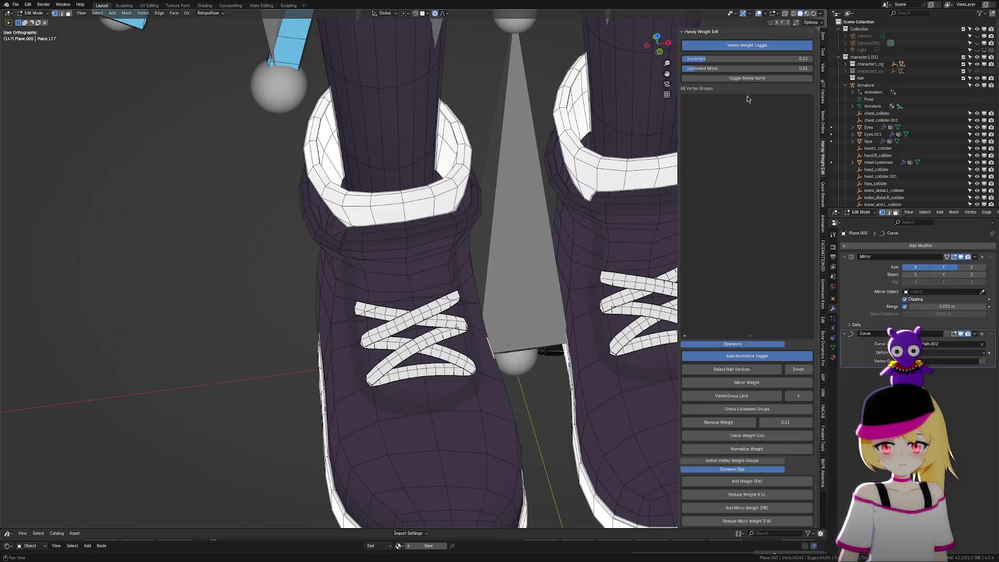
{"action": "scroll", "coordinate": [500, 250], "scroll_direction": "down", "scroll_amount": 3}
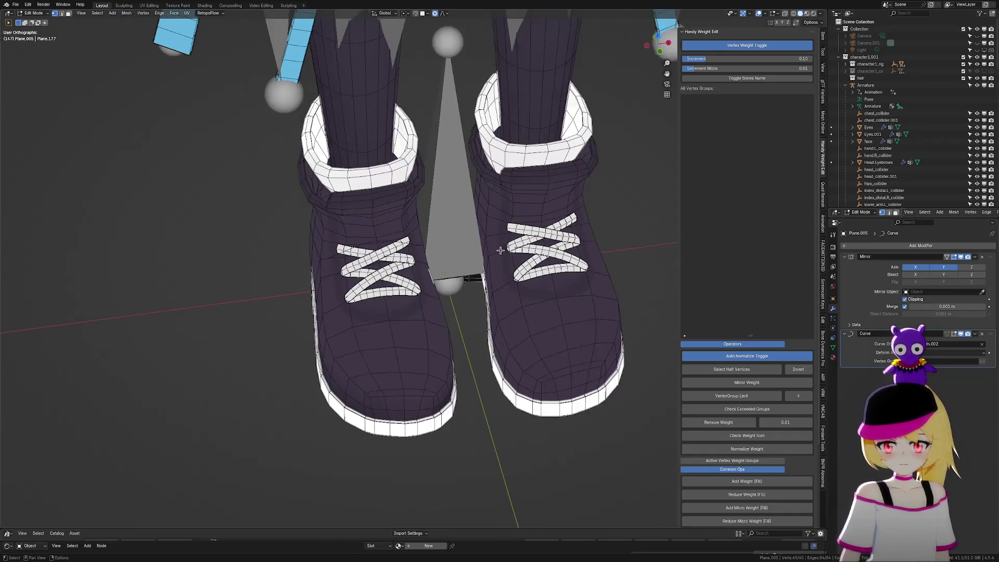
{"action": "key", "text": "KP_Divide"}
{"action": "middle_click_drag", "start_coordinate": [586, 183], "coordinate": [575, 231]}
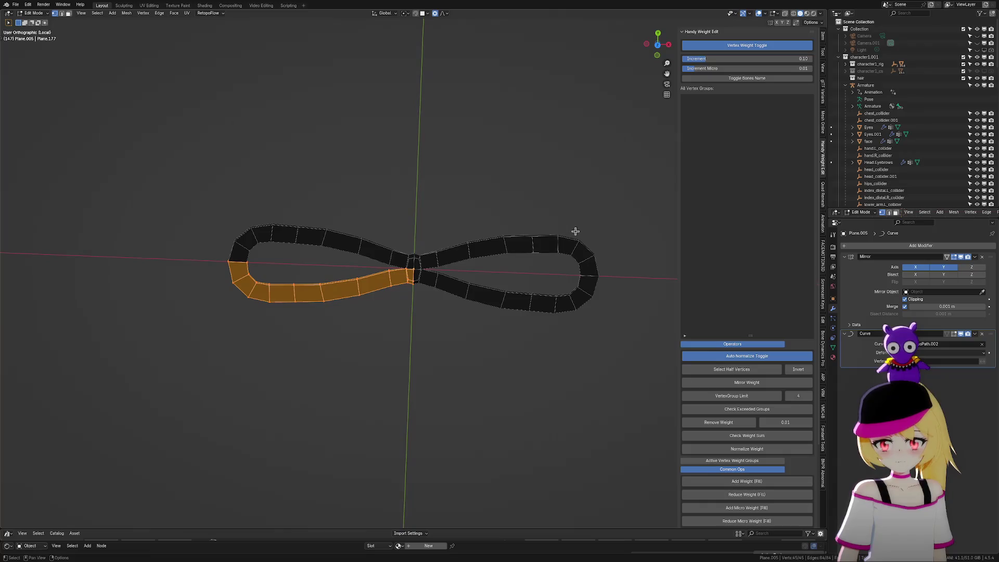
{"action": "middle_click_drag", "start_coordinate": [335, 241], "coordinate": [412, 228], "text": "shift"}
{"action": "left_click", "coordinate": [658, 47]}
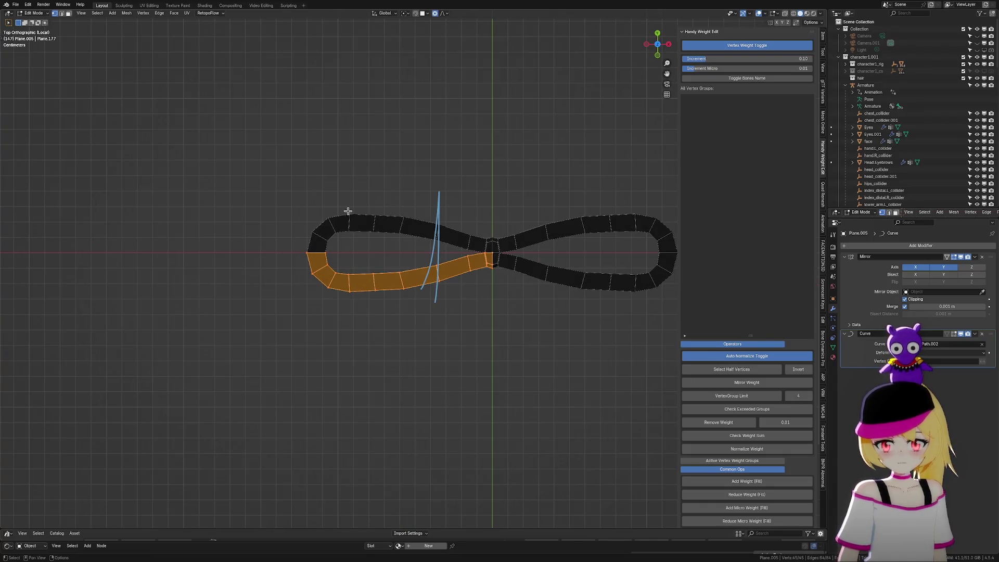
{"action": "scroll", "coordinate": [183, 136], "scroll_direction": "up", "scroll_amount": 3}
Select the lower edges of the left loop and soft-move them inward with proportional editing
{"action": "left_click_drag", "start_coordinate": [197, 138], "coordinate": [375, 383], "text": "ctrl+shift"}
{"action": "key", "text": "g"}
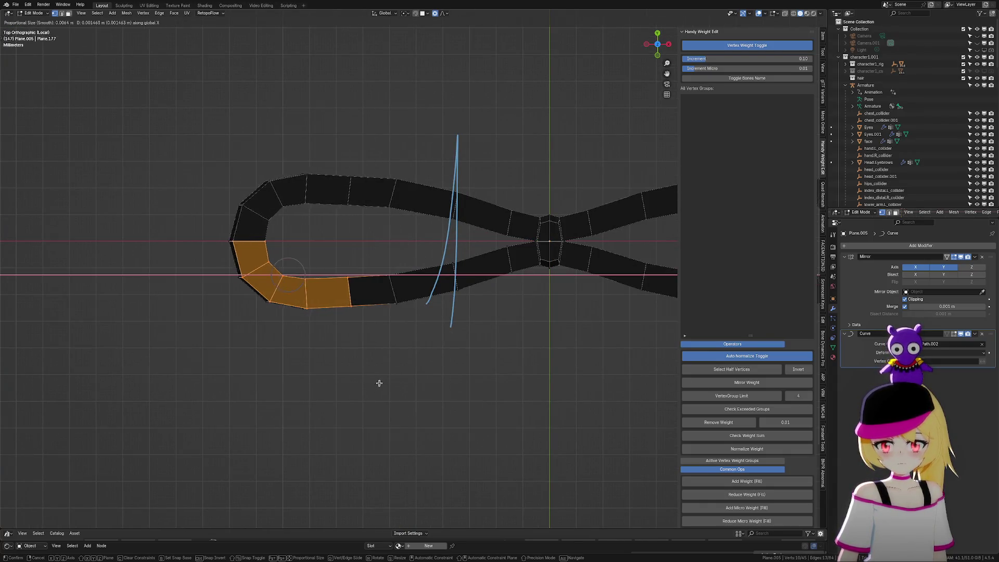
{"action": "right_click", "coordinate": [390, 378]}
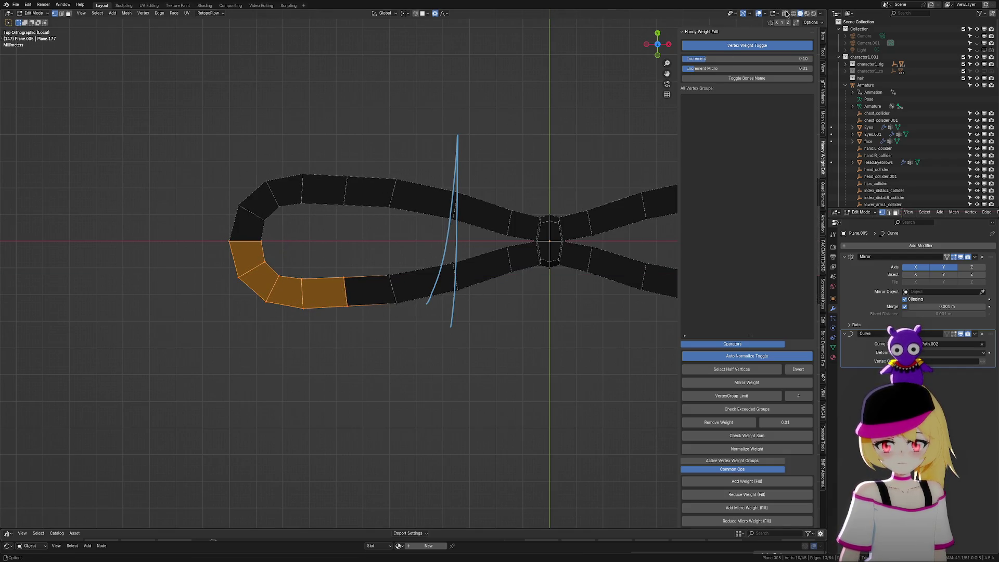
{"action": "mouse_move", "coordinate": [385, 161]}
{"action": "left_mouse_down"}
{"action": "mouse_move", "coordinate": [428, 328]}
{"action": "mouse_move", "coordinate": [449, 350]}
{"action": "left_mouse_up"}
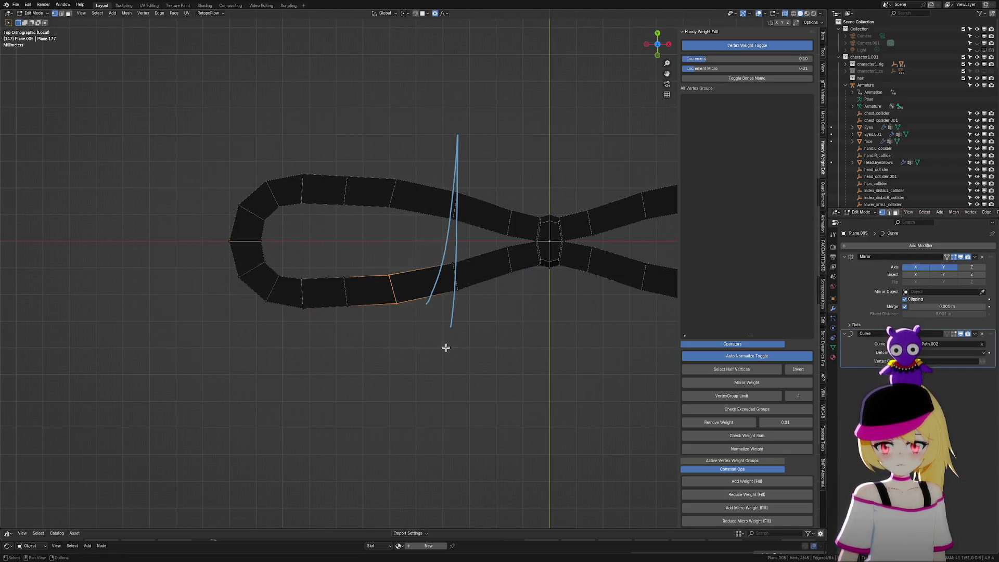
{"action": "key", "text": "g"}
{"action": "right_click", "coordinate": [440, 293]}
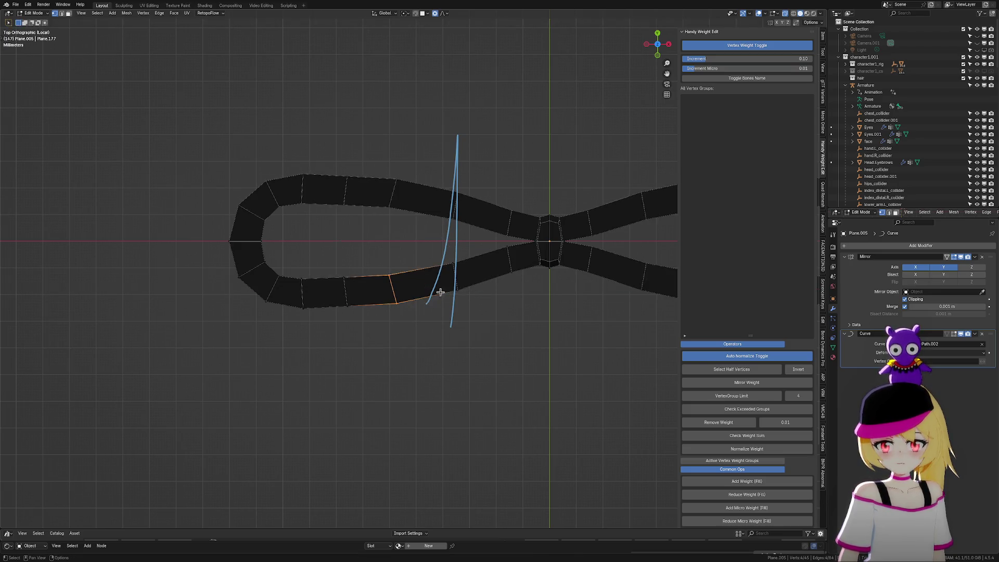
{"action": "key", "text": "g"}
{"action": "left_click", "coordinate": [458, 315]}
{"action": "key", "text": "g"}
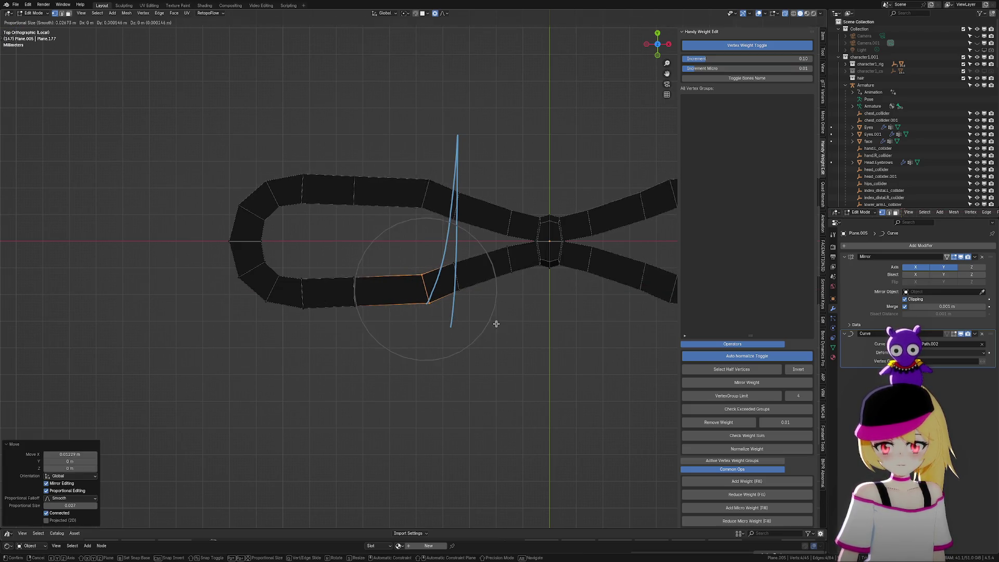
{"action": "left_click", "coordinate": [495, 310]}
Shift the faces at the left loop's end to the right along the X axis
{"action": "left_click_drag", "start_coordinate": [158, 117], "coordinate": [326, 343]}
{"action": "key", "text": "g"}
{"action": "key", "text": "x"}
{"action": "scroll", "coordinate": [328, 339], "scroll_direction": "down", "scroll_amount": 12}
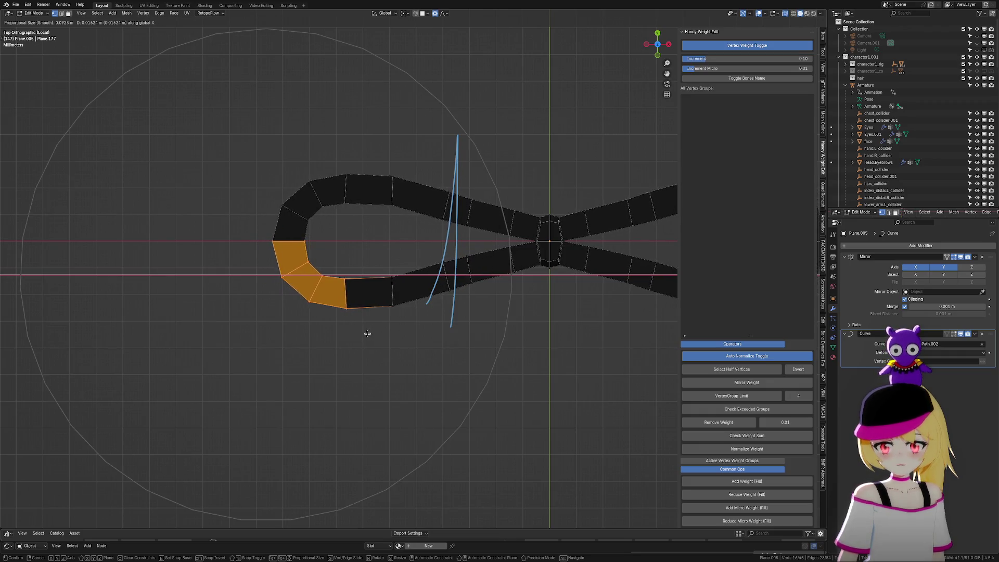
{"action": "left_click", "coordinate": [368, 334]}
Soft-move the single face beside the blue curve, then return to Object Mode with the shoes shown
{"action": "left_click_drag", "start_coordinate": [453, 243], "coordinate": [491, 314]}
{"action": "left_click_drag", "start_coordinate": [419, 235], "coordinate": [498, 320]}
{"action": "key", "text": "g"}
{"action": "scroll", "coordinate": [494, 321], "scroll_direction": "up", "scroll_amount": 9}
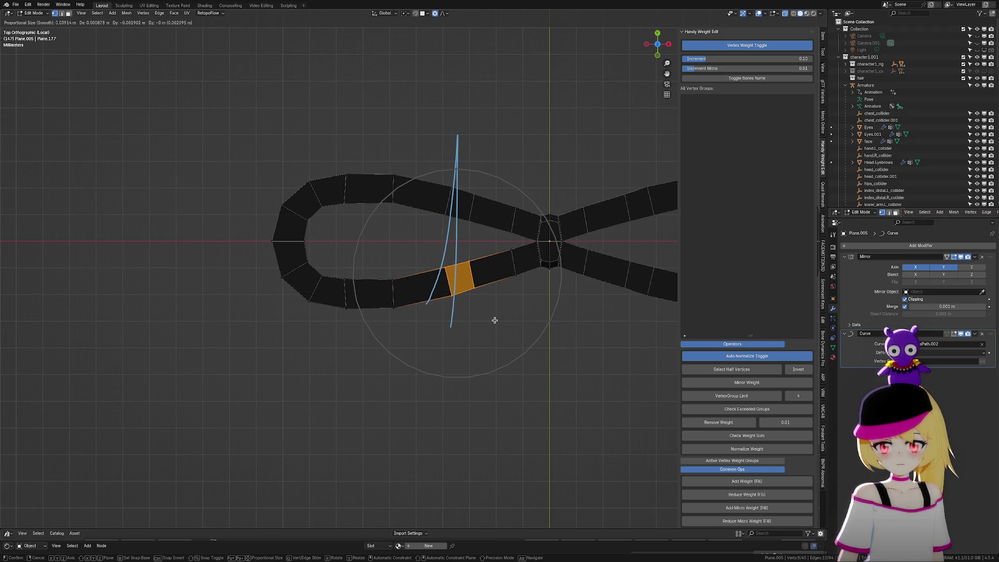
{"action": "left_click", "coordinate": [486, 302]}
{"action": "key", "text": "Tab"}
{"action": "scroll", "coordinate": [460, 341], "scroll_direction": "down", "scroll_amount": 4}
{"action": "key", "text": "KP_Divide"}
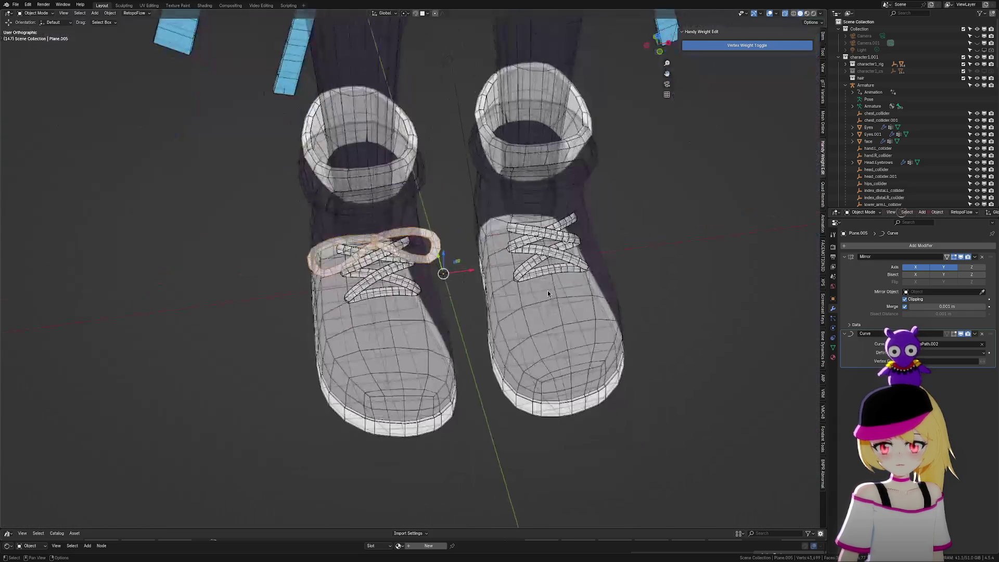
Turn off X-ray so the shoes render solid and view them front-on
{"action": "mouse_move", "coordinate": [501, 333]}
{"action": "middle_mouse_down"}
{"action": "mouse_move", "coordinate": [499, 239]}
{"action": "mouse_move", "coordinate": [501, 316]}
{"action": "middle_mouse_up"}
{"action": "scroll", "coordinate": [592, 215], "scroll_direction": "down", "scroll_amount": 2}
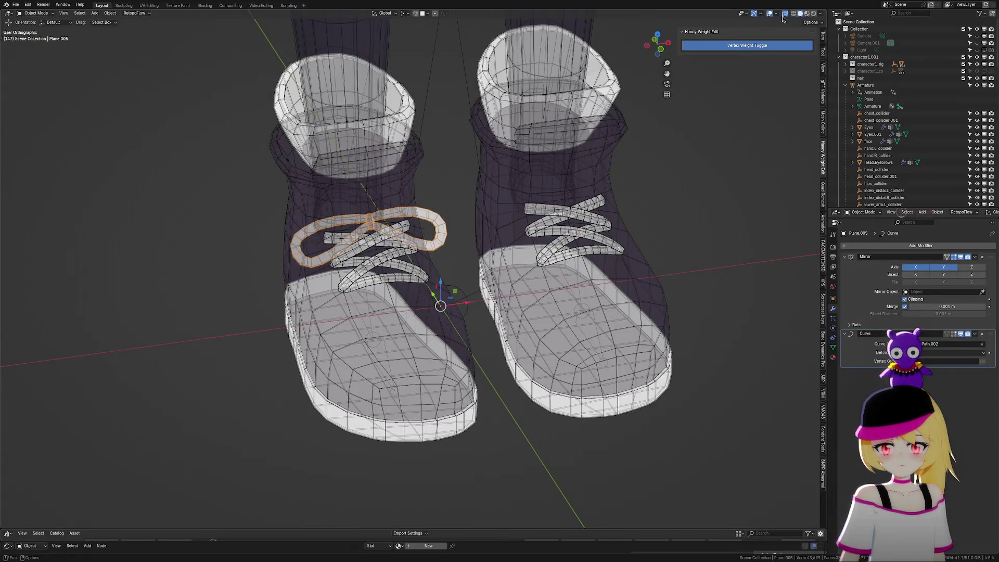
{"action": "left_click", "coordinate": [785, 16]}
{"action": "scroll", "coordinate": [564, 209], "scroll_direction": "down", "scroll_amount": 3}
{"action": "scroll", "coordinate": [638, 257], "scroll_direction": "up", "scroll_amount": 3}
{"action": "middle_click_drag", "start_coordinate": [638, 258], "coordinate": [650, 274]}
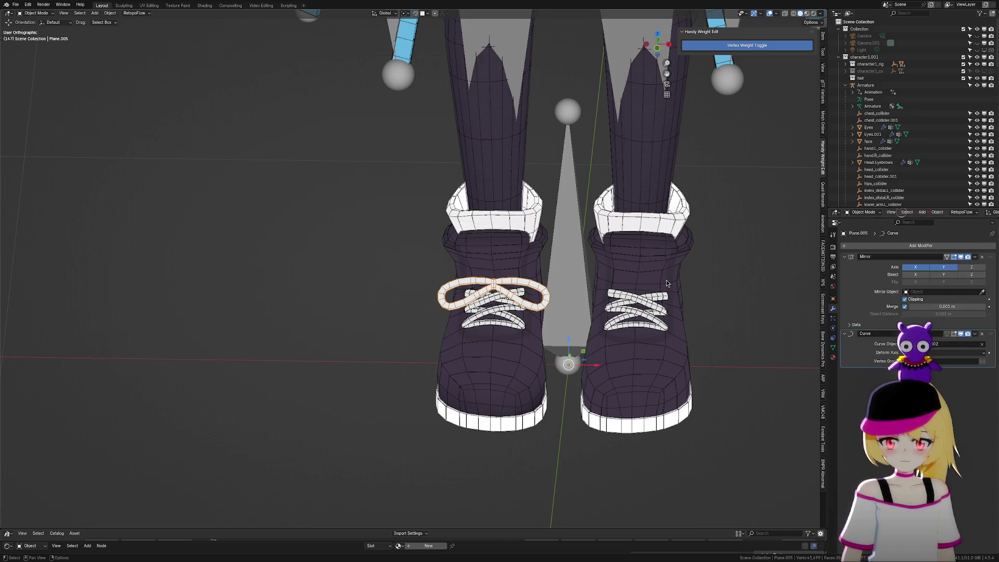
Isolate the bow in Local view, enter Edit Mode and look down from the top
{"action": "key", "text": "KP_Divide"}
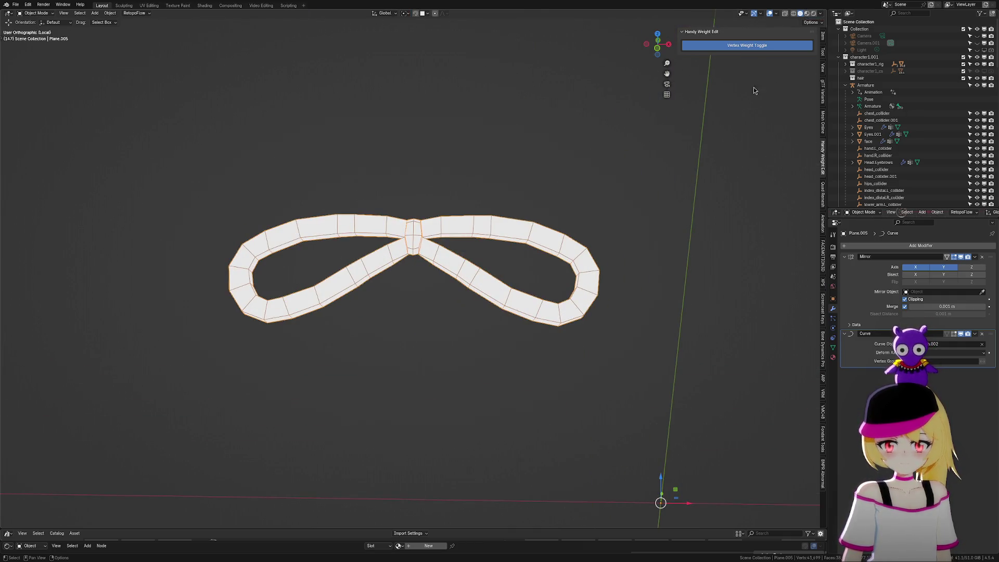
{"action": "scroll", "coordinate": [667, 188], "scroll_direction": "down", "scroll_amount": 4}
{"action": "middle_click_drag", "start_coordinate": [595, 207], "coordinate": [679, 241]}
{"action": "key", "text": "Tab"}
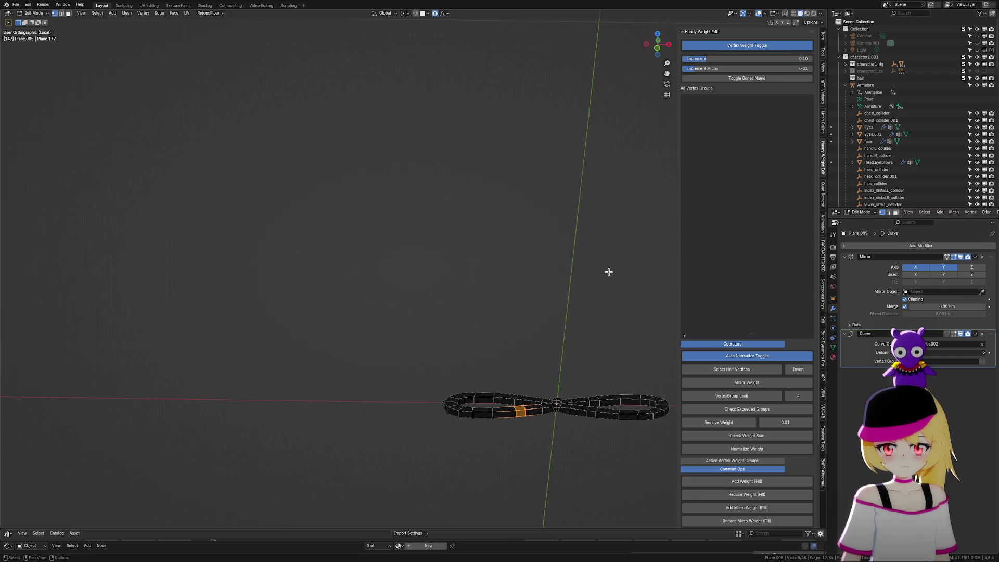
{"action": "mouse_move", "coordinate": [543, 234]}
{"action": "middle_mouse_down"}
{"action": "mouse_move", "coordinate": [571, 319]}
{"action": "mouse_move", "coordinate": [486, 241]}
{"action": "middle_mouse_up"}
{"action": "scroll", "coordinate": [486, 241], "scroll_direction": "up", "scroll_amount": 3}
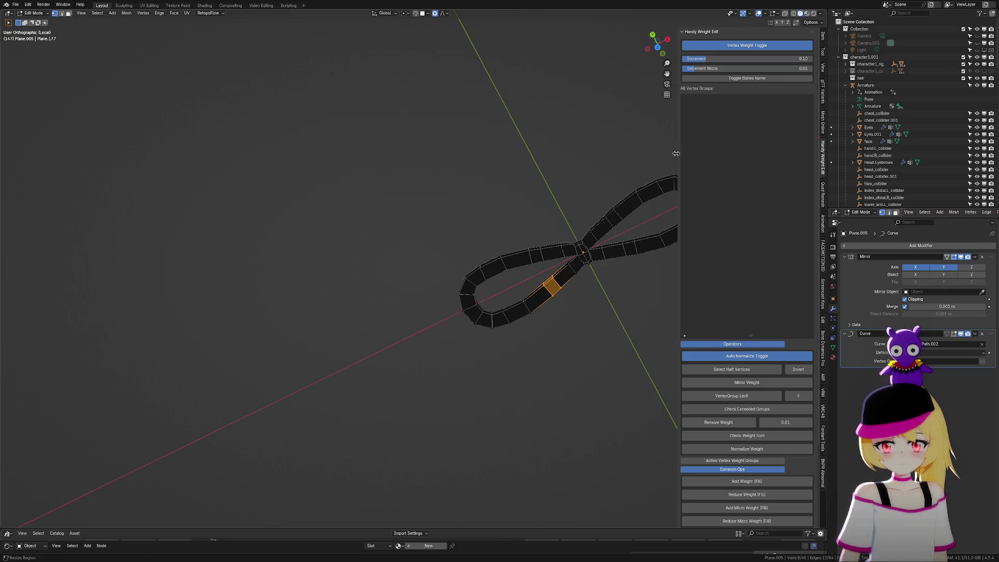
{"action": "left_click", "coordinate": [658, 49]}
{"action": "scroll", "coordinate": [504, 229], "scroll_direction": "up", "scroll_amount": 7}
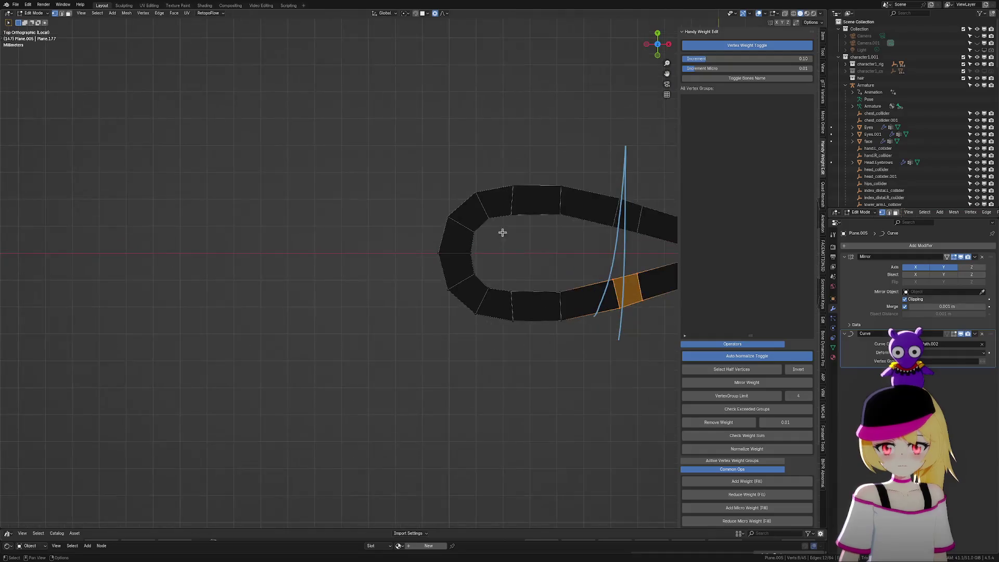
{"action": "scroll", "coordinate": [465, 249], "scroll_direction": "up", "scroll_amount": 1}
Pull the left loop's leftmost tip face inward with proportional editing, then select the tip edge
{"action": "left_click_drag", "start_coordinate": [279, 205], "coordinate": [439, 333]}
{"action": "key", "text": "g"}
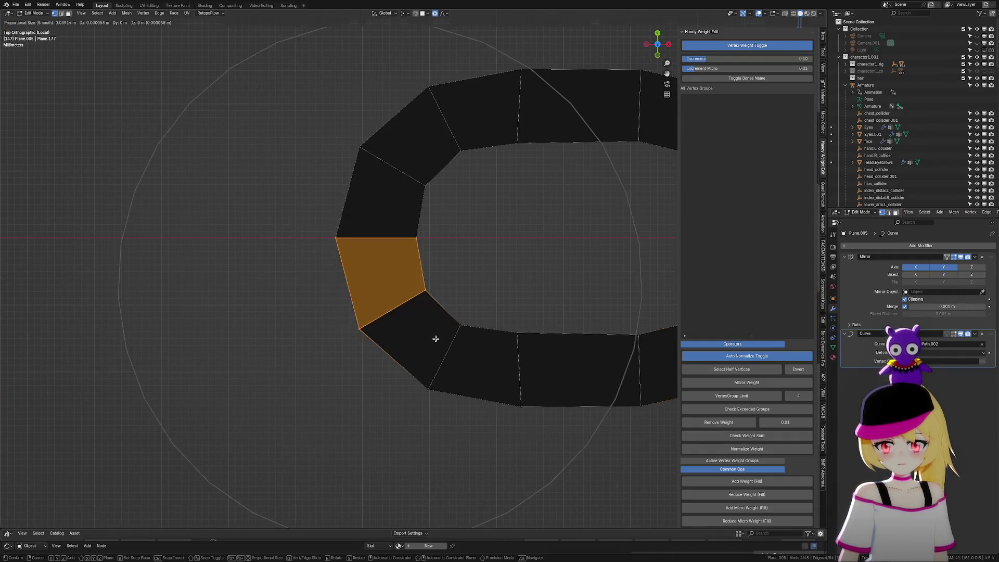
{"action": "right_click", "coordinate": [459, 330]}
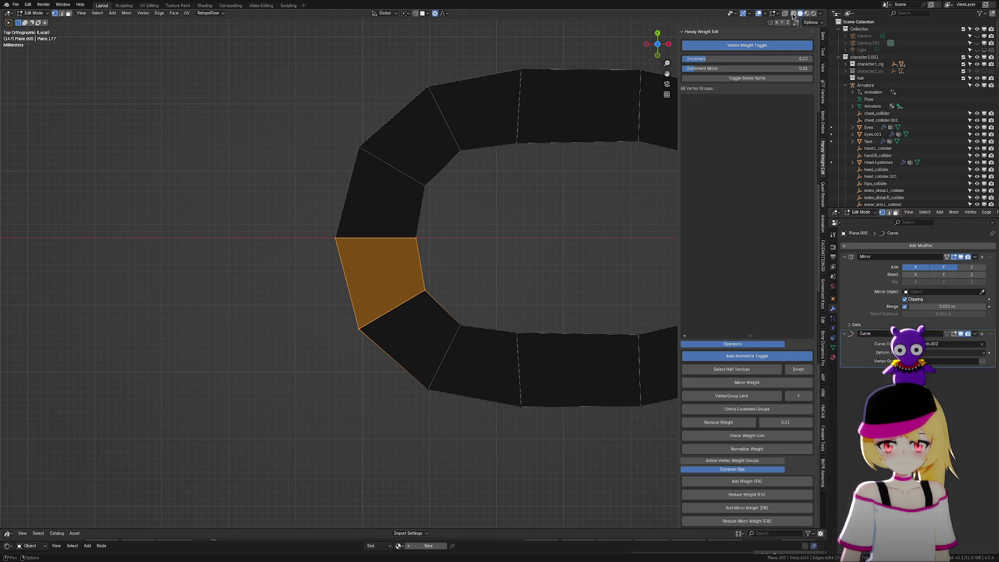
{"action": "left_click_drag", "start_coordinate": [288, 214], "coordinate": [440, 351]}
{"action": "key", "text": "g"}
{"action": "scroll", "coordinate": [457, 347], "scroll_direction": "up", "scroll_amount": 4}
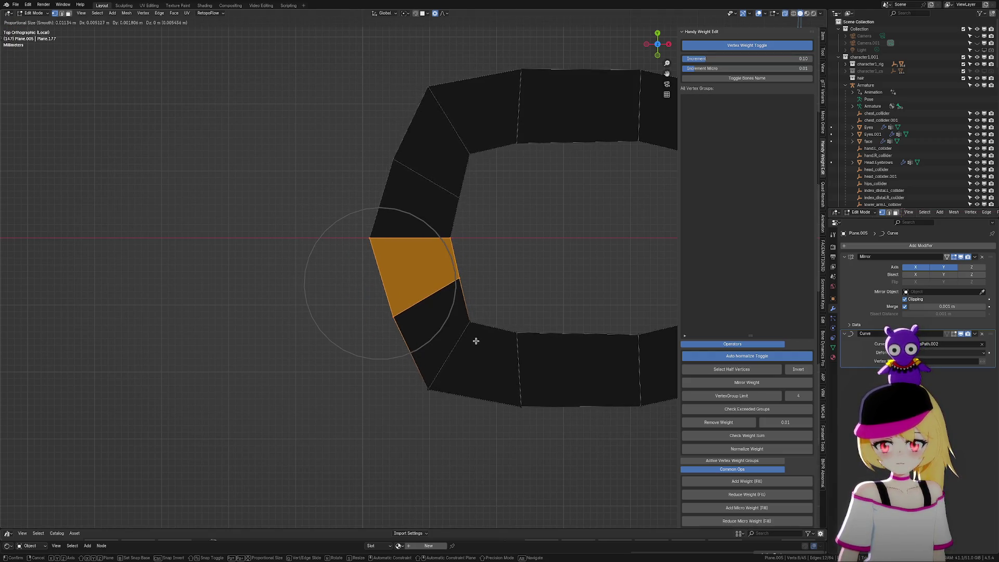
{"action": "left_click", "coordinate": [475, 341]}
{"action": "left_click_drag", "start_coordinate": [346, 211], "coordinate": [481, 260]}
Soft-move the left loop's tip edge and leftmost vertex to round the tip
{"action": "key", "text": "g"}
{"action": "scroll", "coordinate": [490, 257], "scroll_direction": "up", "scroll_amount": 3}
{"action": "left_click", "coordinate": [490, 257]}
{"action": "left_click_drag", "start_coordinate": [342, 216], "coordinate": [415, 250]}
{"action": "key", "text": "g"}
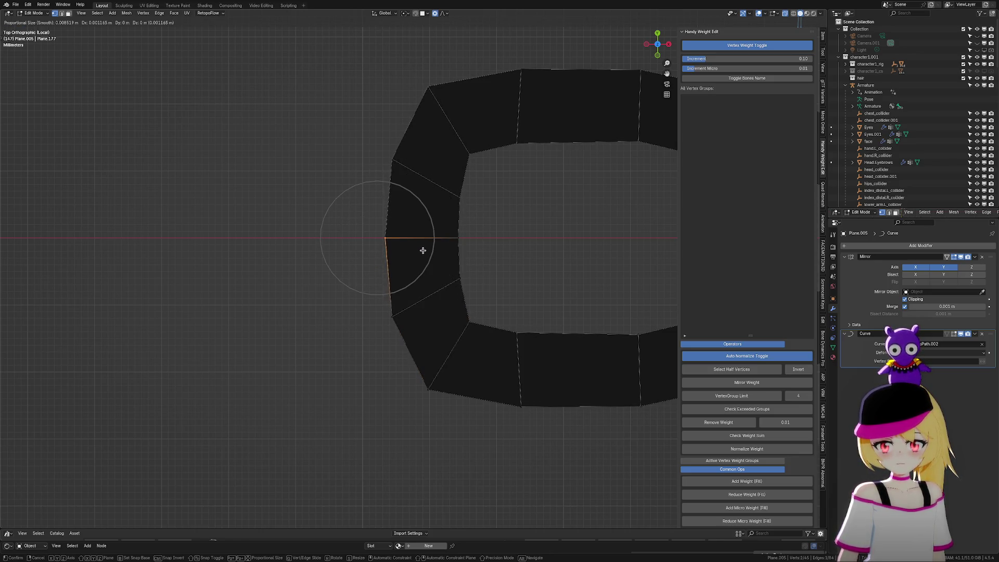
{"action": "left_click", "coordinate": [465, 292]}
Move the loop's lower-left corner vertices to round that corner
{"action": "middle_click_drag", "start_coordinate": [536, 294], "coordinate": [461, 307], "text": "shift"}
{"action": "left_click_drag", "start_coordinate": [368, 279], "coordinate": [416, 360]}
{"action": "key", "text": "g"}
{"action": "left_click", "coordinate": [424, 355]}
Slide the lower edge near the blue curve under smooth proportional falloff
{"action": "left_click_drag", "start_coordinate": [424, 323], "coordinate": [509, 352]}
{"action": "scroll", "coordinate": [512, 353], "scroll_direction": "down", "scroll_amount": 3}
{"action": "key", "text": "ctrl+Tab"}
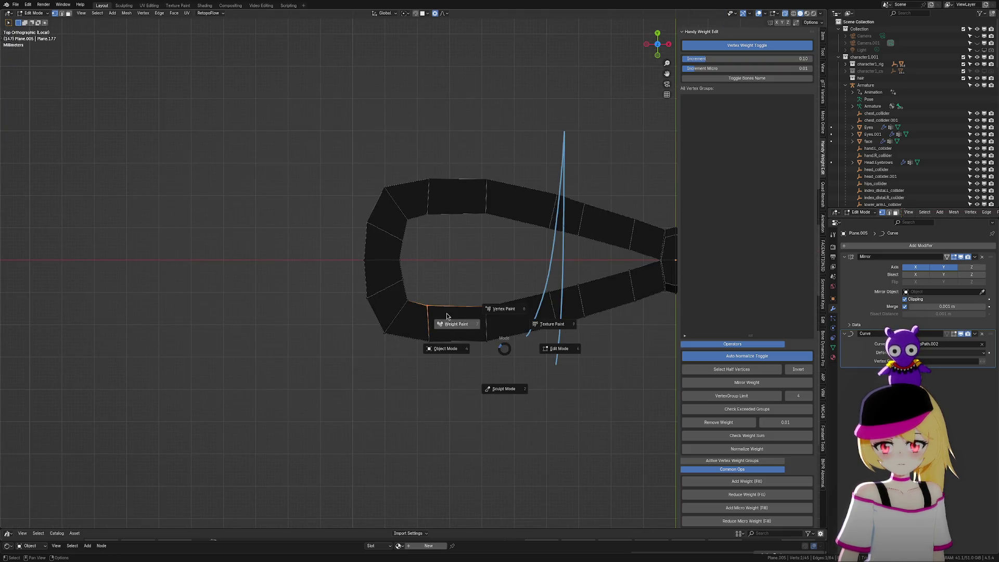
{"action": "key", "text": "Escape"}
{"action": "left_click_drag", "start_coordinate": [517, 389], "coordinate": [522, 379]}
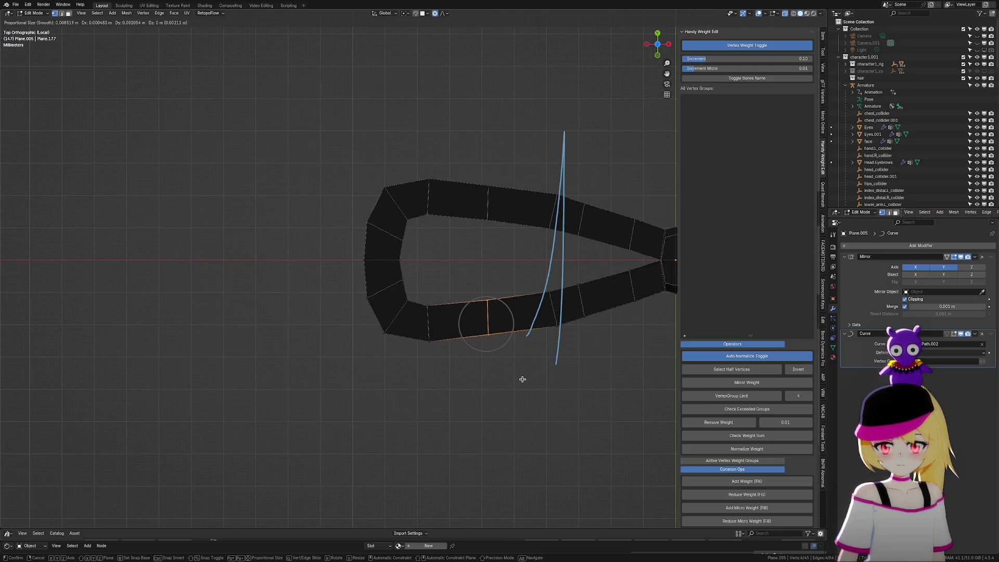
{"action": "key", "text": "g"}
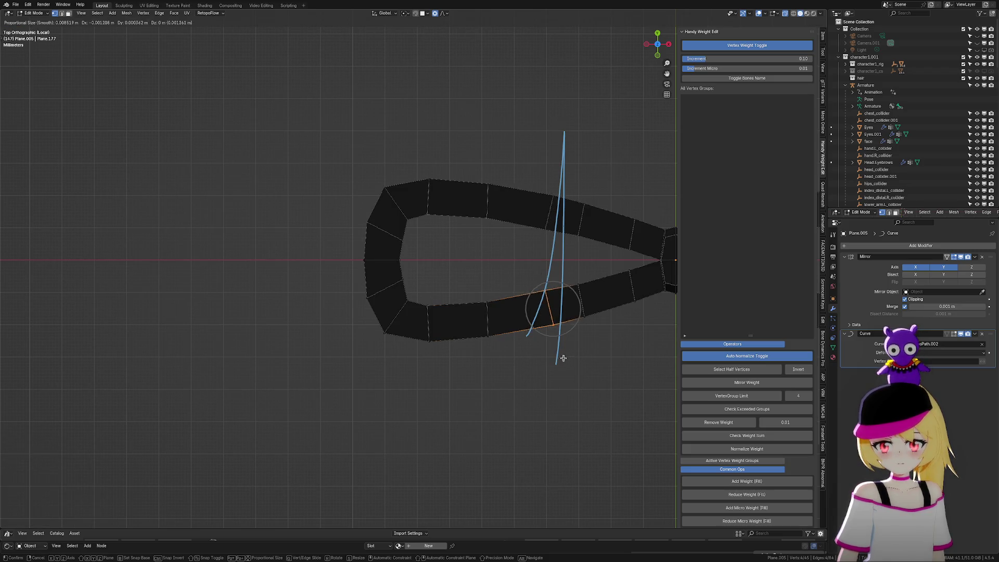
{"action": "left_click", "coordinate": [563, 358]}
Adjust the neighbouring lower edges beside the curve, then return to Object Mode
{"action": "scroll", "coordinate": [644, 330], "scroll_direction": "up", "scroll_amount": 1}
{"action": "middle_click_drag", "start_coordinate": [645, 330], "coordinate": [504, 368], "text": "shift"}
{"action": "scroll", "coordinate": [504, 368], "scroll_direction": "up", "scroll_amount": 1}
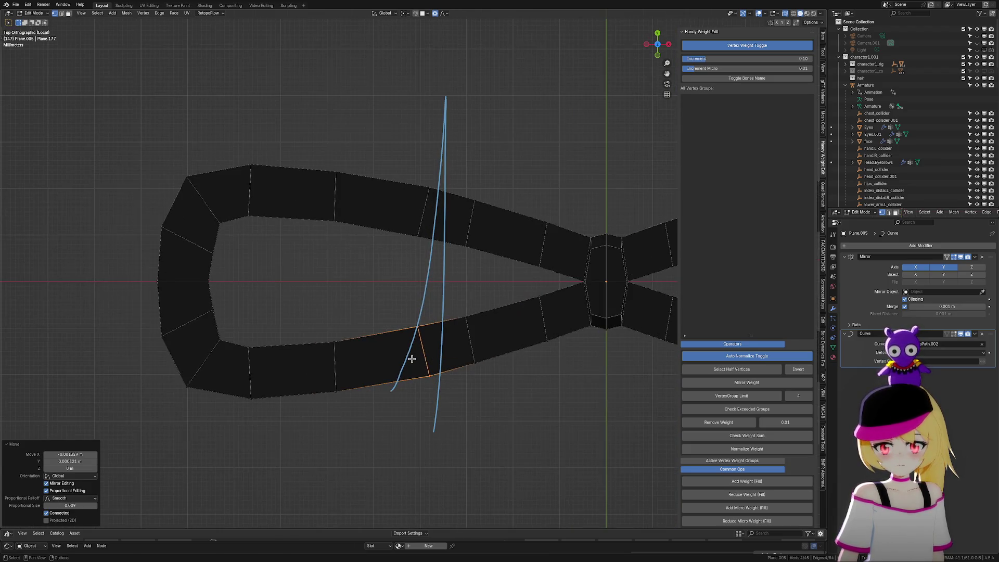
{"action": "key", "text": "g"}
{"action": "left_click", "coordinate": [447, 395]}
{"action": "left_click", "coordinate": [466, 320]}
{"action": "key", "text": "g"}
{"action": "left_click", "coordinate": [513, 390]}
{"action": "key", "text": "Tab"}
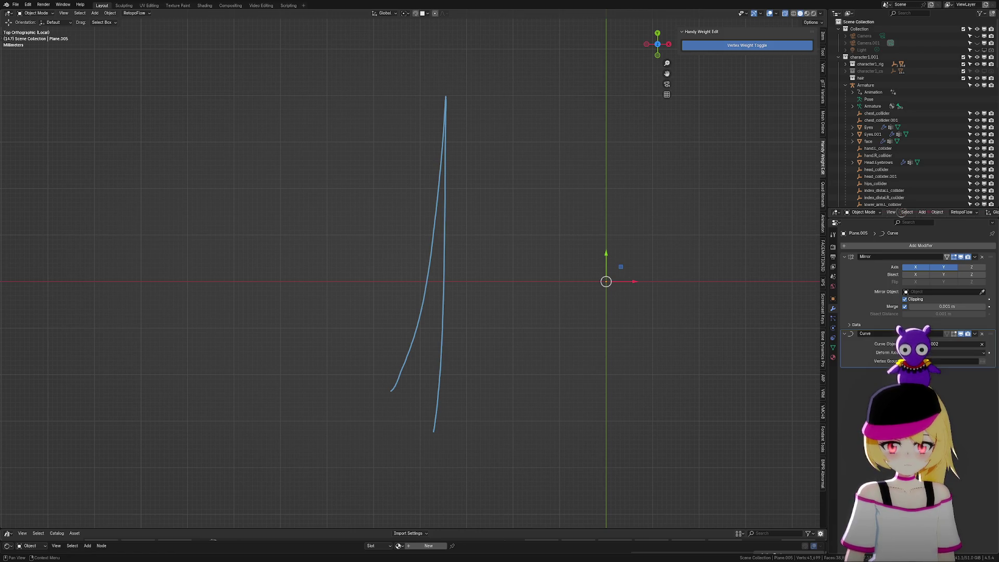
Exit Local view and inspect the bow on the shoes from the side, overlays off and shading opaque
{"action": "scroll", "coordinate": [370, 294], "scroll_direction": "down", "scroll_amount": 1}
{"action": "mouse_move", "coordinate": [369, 294]}
{"action": "middle_mouse_down"}
{"action": "mouse_move", "coordinate": [245, 305]}
{"action": "mouse_move", "coordinate": [207, 361]}
{"action": "mouse_move", "coordinate": [351, 301]}
{"action": "mouse_move", "coordinate": [370, 258]}
{"action": "mouse_move", "coordinate": [363, 224]}
{"action": "middle_mouse_up"}
{"action": "key", "text": "KP_Divide"}
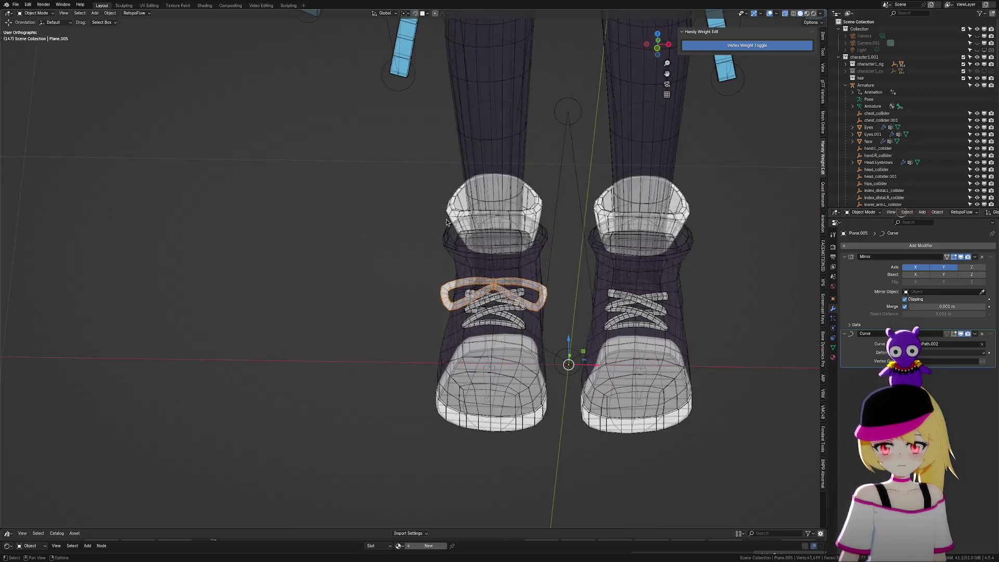
{"action": "scroll", "coordinate": [573, 304], "scroll_direction": "up", "scroll_amount": 4}
{"action": "scroll", "coordinate": [616, 313], "scroll_direction": "up", "scroll_amount": 2}
{"action": "scroll", "coordinate": [617, 312], "scroll_direction": "down", "scroll_amount": 6}
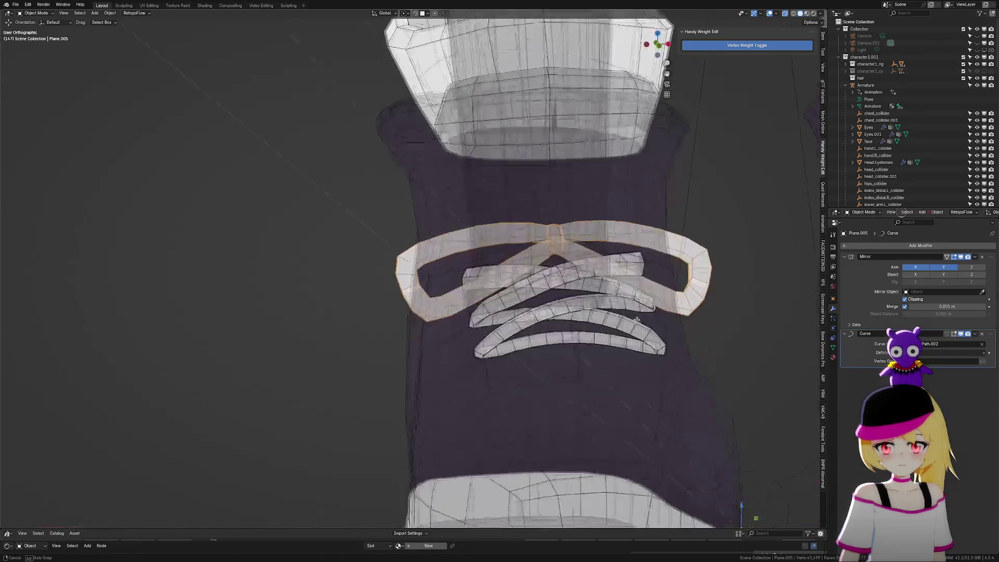
{"action": "left_click", "coordinate": [771, 14]}
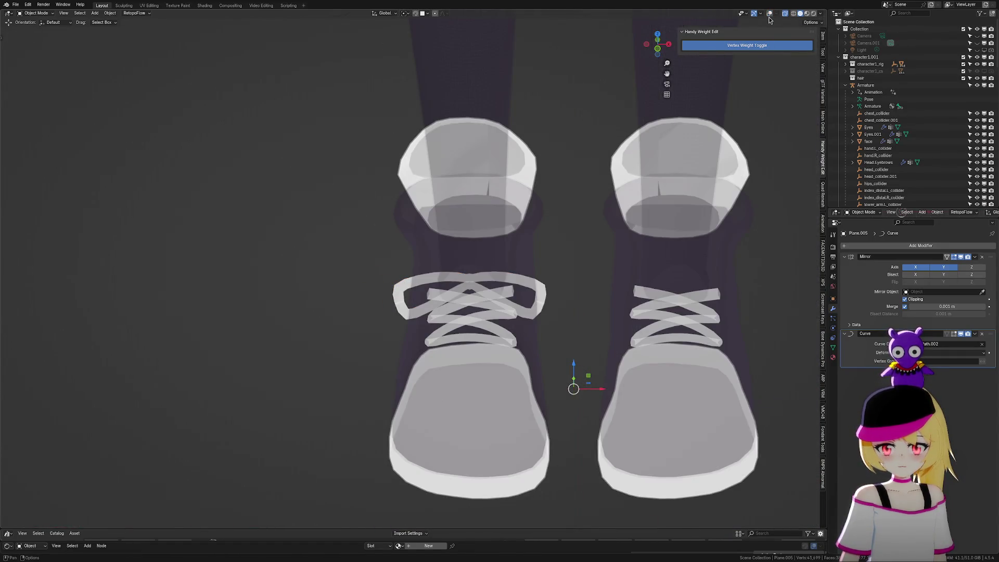
{"action": "left_click", "coordinate": [785, 14]}
{"action": "scroll", "coordinate": [523, 264], "scroll_direction": "down", "scroll_amount": 3}
{"action": "mouse_move", "coordinate": [523, 264]}
{"action": "middle_mouse_down"}
{"action": "mouse_move", "coordinate": [559, 263]}
{"action": "mouse_move", "coordinate": [537, 290]}
{"action": "mouse_move", "coordinate": [502, 297]}
{"action": "mouse_move", "coordinate": [511, 283]}
{"action": "mouse_move", "coordinate": [515, 295]}
{"action": "middle_mouse_up"}
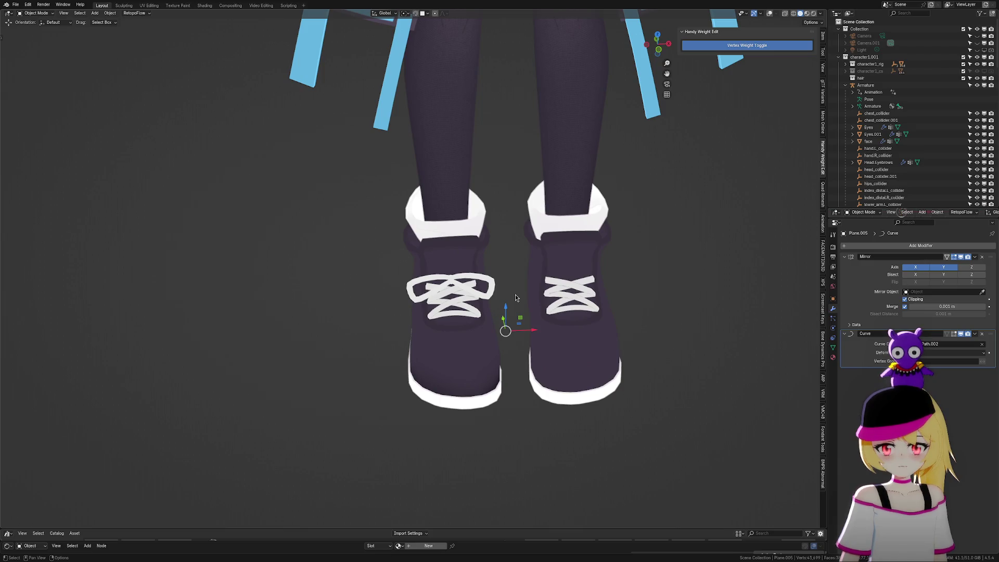
Restore overlays and X-ray, then isolate the bow and reopen it in Edit Mode
{"action": "left_click", "coordinate": [769, 14]}
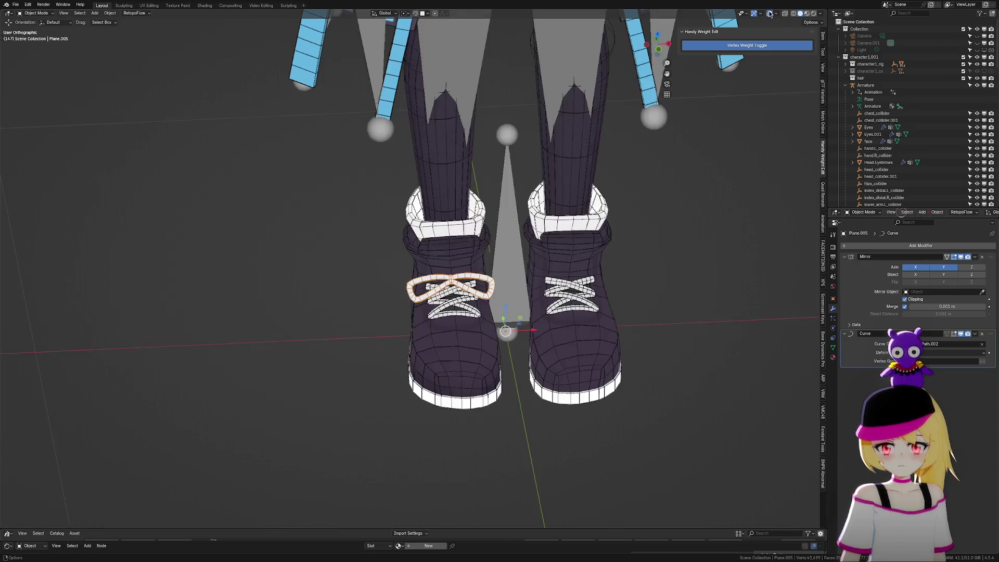
{"action": "left_click", "coordinate": [785, 14]}
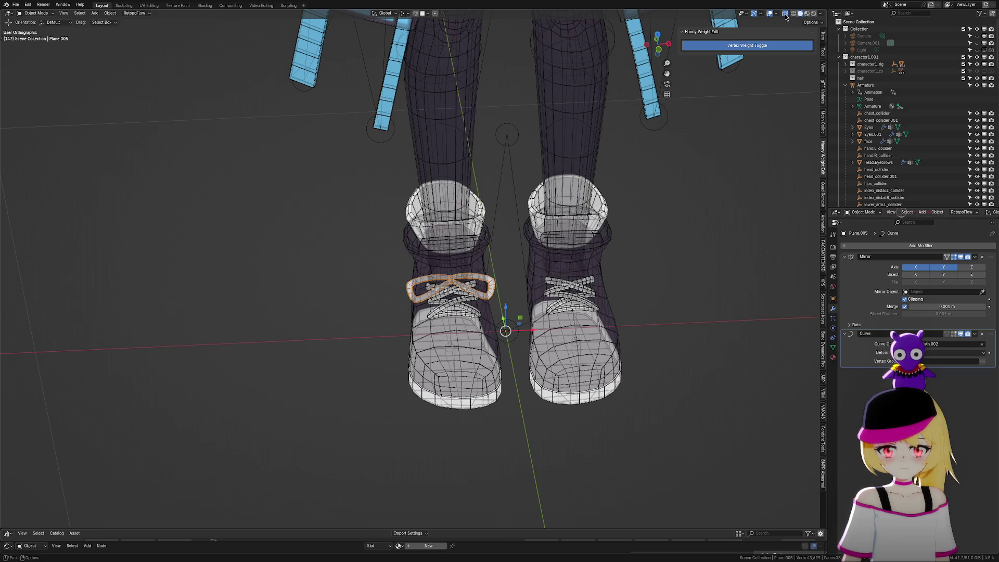
{"action": "left_click", "coordinate": [770, 16]}
{"action": "left_click", "coordinate": [770, 16]}
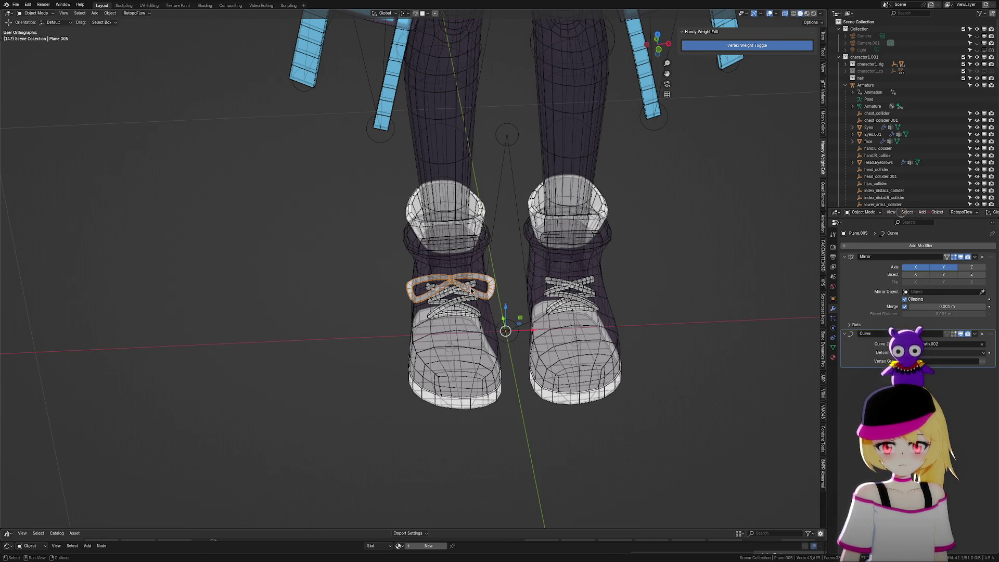
{"action": "key", "text": "KP_Divide"}
{"action": "key", "text": "Tab"}
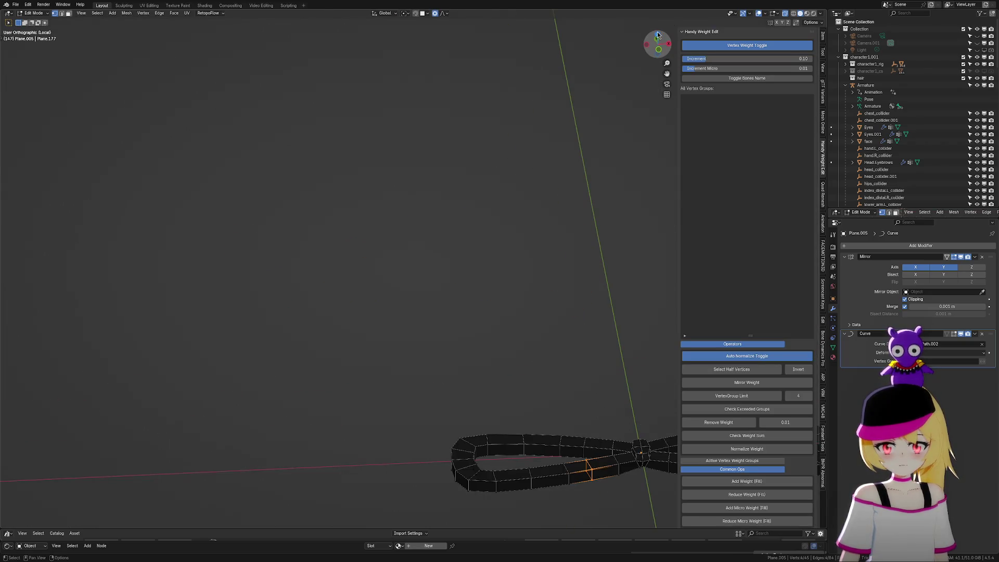
In top view, box-select the left loop's lower-left part and shift it along X
{"action": "key", "text": "KP_7"}
{"action": "scroll", "coordinate": [613, 120], "scroll_direction": "up", "scroll_amount": 4}
{"action": "key", "text": "b"}
{"action": "left_click_drag", "start_coordinate": [284, 129], "coordinate": [431, 402]}
{"action": "key", "text": "g"}
{"action": "key", "text": "x"}
{"action": "scroll", "coordinate": [462, 398], "scroll_direction": "down", "scroll_amount": 14}
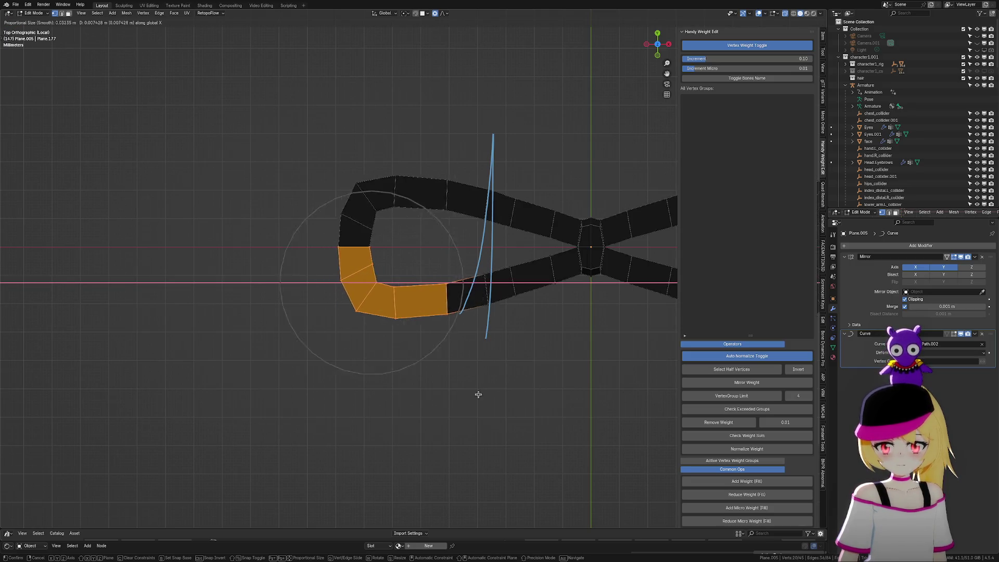
{"action": "scroll", "coordinate": [504, 388], "scroll_direction": "down", "scroll_amount": 1}
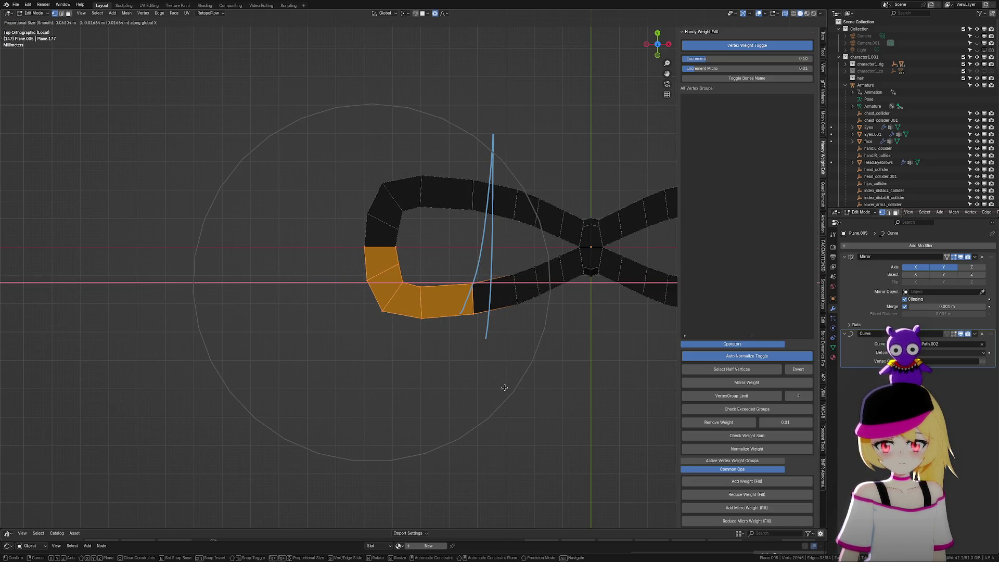
{"action": "left_click", "coordinate": [504, 387]}
Dissolve the surplus edge loop on the bow's lower strand, undoing an accidental vertex deletion
{"action": "scroll", "coordinate": [527, 353], "scroll_direction": "up", "scroll_amount": 3}
{"action": "left_click_drag", "start_coordinate": [509, 273], "coordinate": [539, 427]}
{"action": "key", "text": "x"}
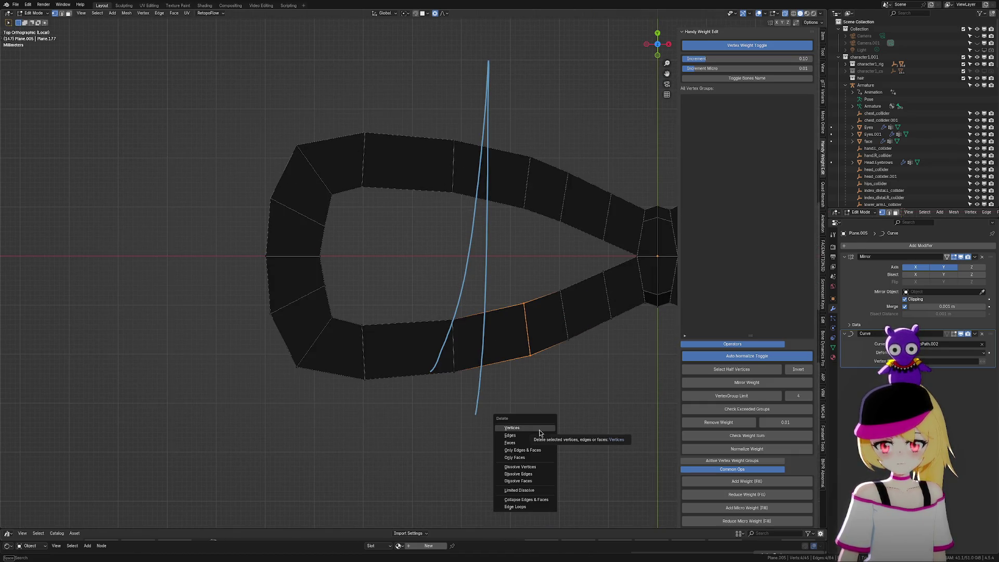
{"action": "left_click", "coordinate": [539, 429]}
{"action": "key", "text": "ctrl+z"}
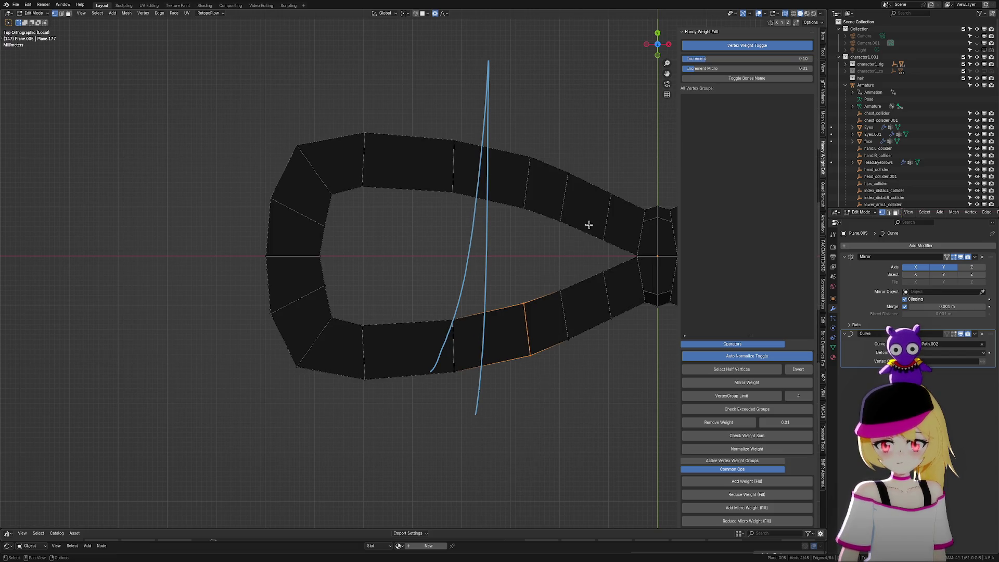
{"action": "left_click_drag", "start_coordinate": [504, 265], "coordinate": [543, 417]}
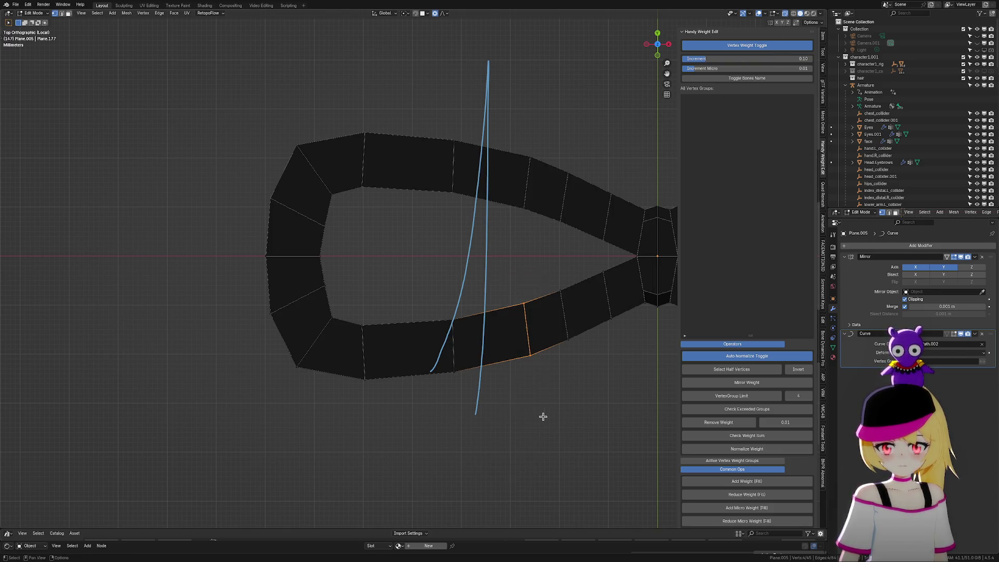
{"action": "key", "text": "x"}
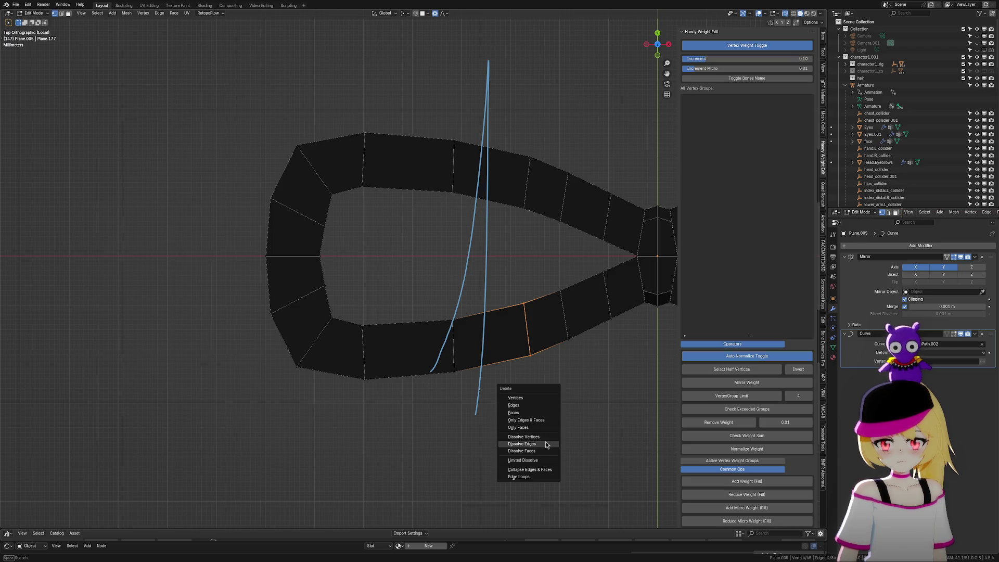
{"action": "left_click", "coordinate": [546, 444]}
Soft-move the lower right part of the strand to smooth its shape
{"action": "left_click_drag", "start_coordinate": [545, 279], "coordinate": [586, 387]}
{"action": "key", "text": "g"}
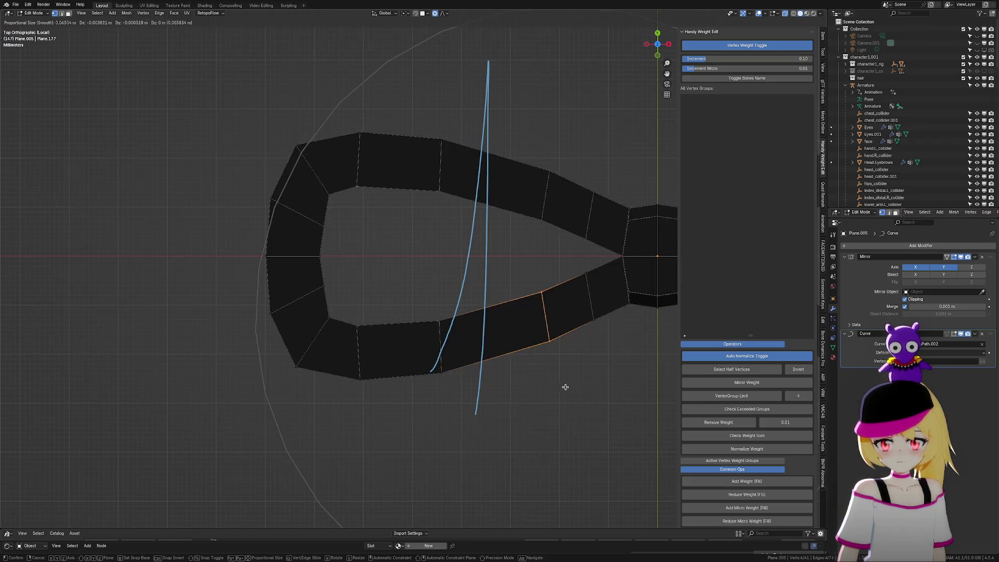
{"action": "scroll", "coordinate": [565, 387], "scroll_direction": "up", "scroll_amount": 10}
{"action": "scroll", "coordinate": [565, 390], "scroll_direction": "up", "scroll_amount": 5}
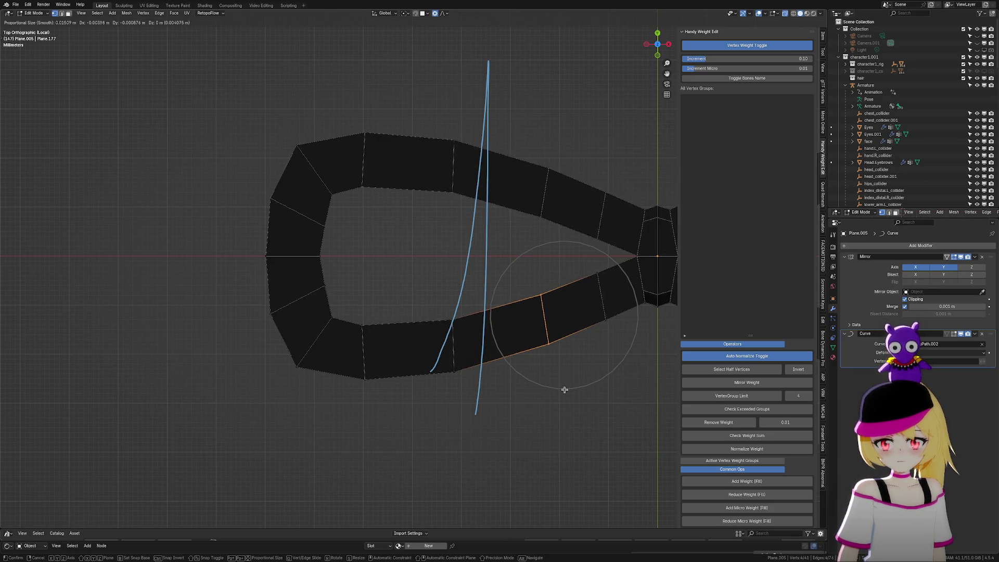
{"action": "left_click", "coordinate": [565, 390]}
Nudge a face at the loop's bottom to reshape its curve, then return to Object Mode
{"action": "scroll", "coordinate": [458, 358], "scroll_direction": "down", "scroll_amount": 2}
{"action": "left_click", "coordinate": [368, 293]}
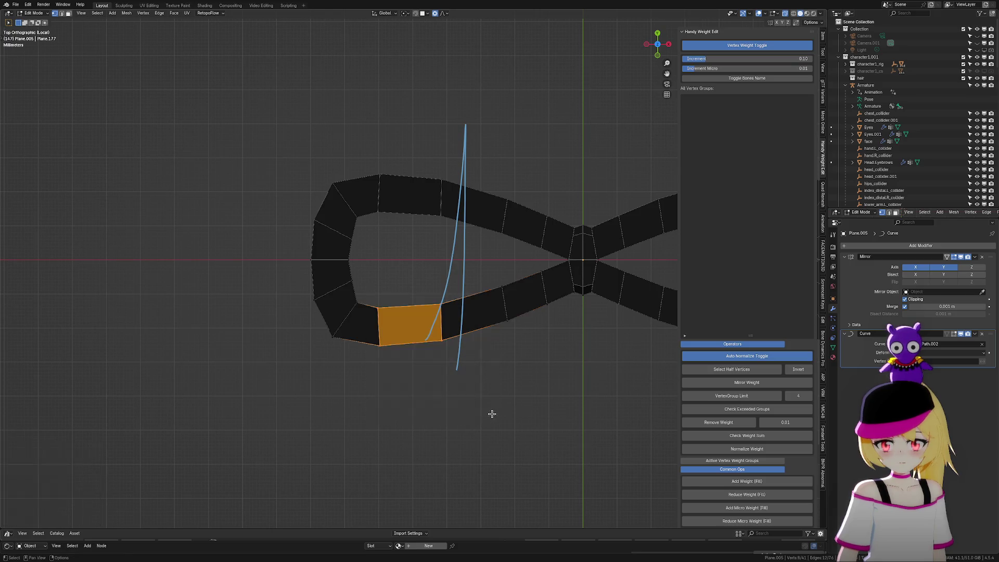
{"action": "key", "text": "g"}
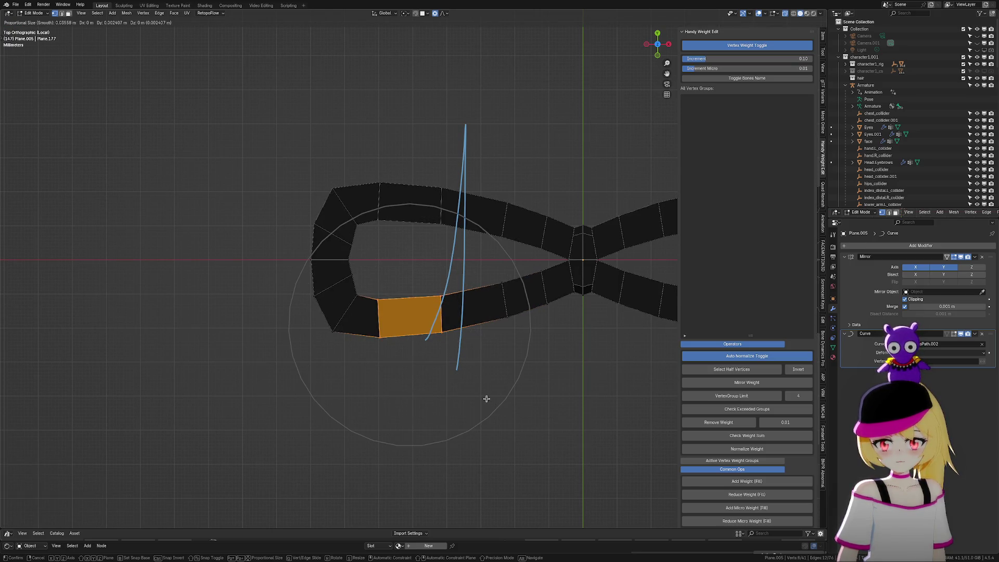
{"action": "left_click", "coordinate": [485, 392]}
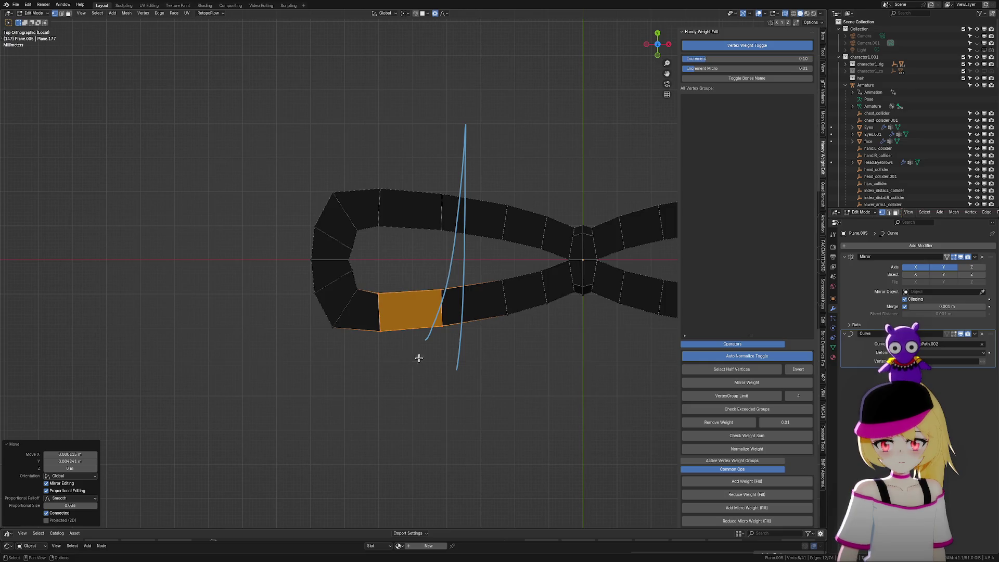
{"action": "key", "text": "Tab"}
{"action": "key", "text": "KP_Divide"}
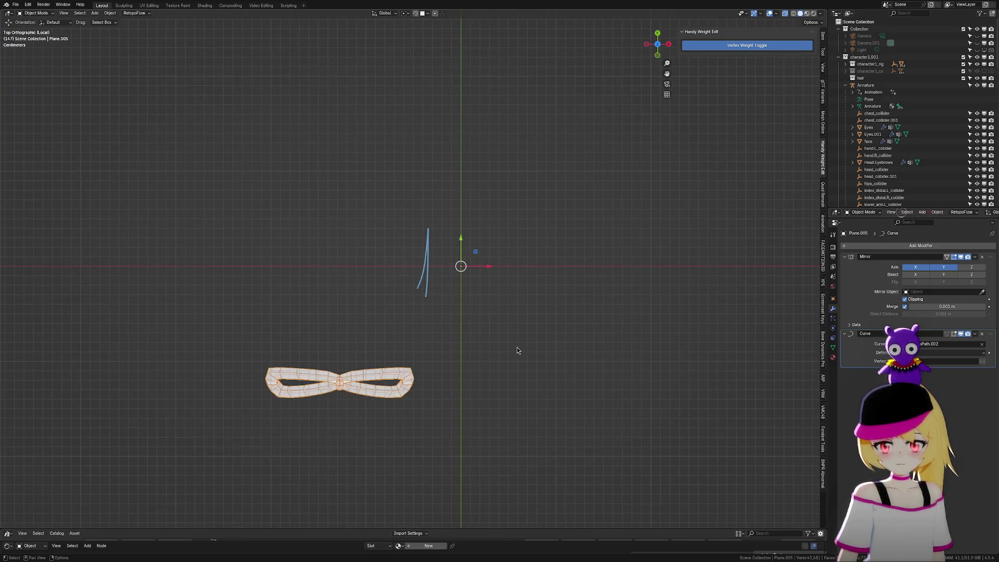
Isolate the bow, enter Edit Mode and view it edge-on in Front Ortho
{"action": "scroll", "coordinate": [517, 347], "scroll_direction": "up", "scroll_amount": 3}
{"action": "mouse_move", "coordinate": [517, 348]}
{"action": "middle_mouse_down"}
{"action": "mouse_move", "coordinate": [633, 311]}
{"action": "mouse_move", "coordinate": [591, 301]}
{"action": "mouse_move", "coordinate": [585, 319]}
{"action": "mouse_move", "coordinate": [634, 307]}
{"action": "mouse_move", "coordinate": [623, 317]}
{"action": "middle_mouse_up"}
{"action": "key", "text": "KP_Divide"}
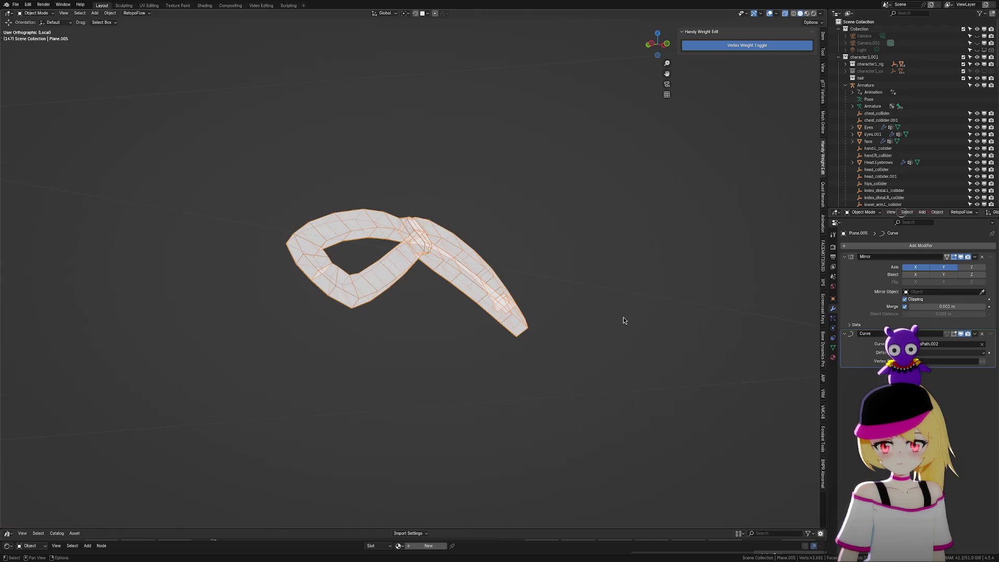
{"action": "key", "text": "Tab"}
{"action": "middle_click_drag", "start_coordinate": [691, 298], "coordinate": [573, 380]}
{"action": "left_click", "coordinate": [657, 53]}
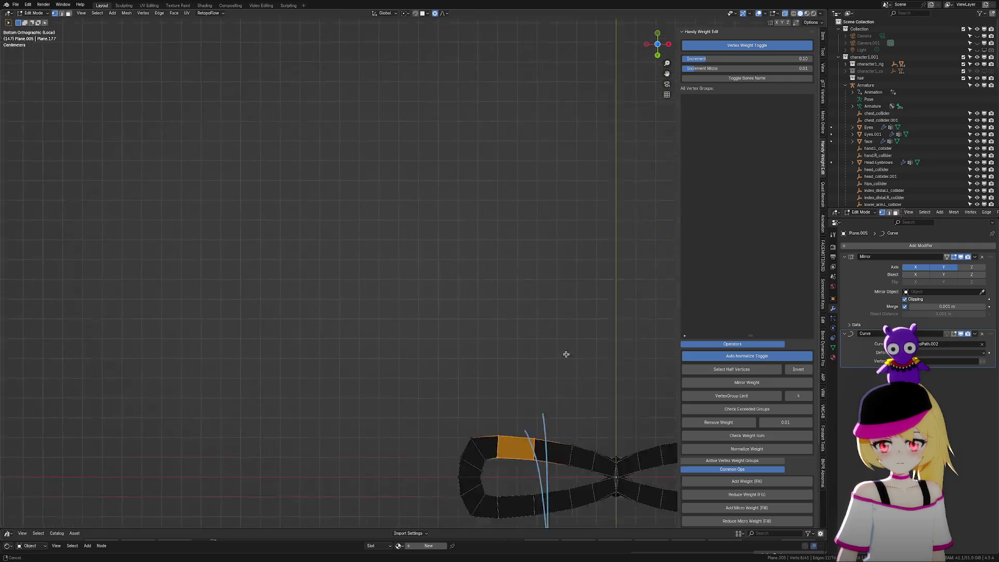
{"action": "scroll", "coordinate": [564, 350], "scroll_direction": "up", "scroll_amount": 4}
{"action": "left_click", "coordinate": [658, 33]}
{"action": "mouse_move", "coordinate": [475, 328]}
{"action": "middle_mouse_down", "text": "ctrl"}
{"action": "mouse_move", "coordinate": [510, 92]}
{"action": "mouse_move", "coordinate": [538, 370]}
{"action": "mouse_move", "coordinate": [410, 287]}
{"action": "middle_mouse_up", "text": "ctrl"}
Lower the bow ring's vertices about 0.0026 m along Z with smooth proportional falloff
{"action": "mouse_move", "coordinate": [197, 241]}
{"action": "left_mouse_down"}
{"action": "mouse_move", "coordinate": [402, 339]}
{"action": "mouse_move", "coordinate": [578, 359]}
{"action": "mouse_move", "coordinate": [580, 374]}
{"action": "left_mouse_up"}
{"action": "key", "text": "g"}
{"action": "key", "text": "z"}
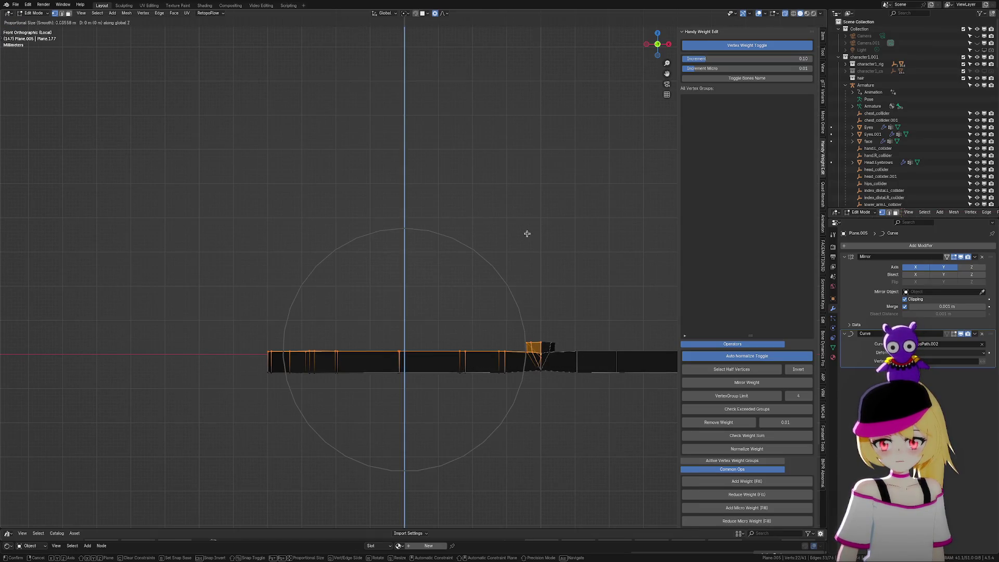
{"action": "scroll", "coordinate": [529, 240], "scroll_direction": "up", "scroll_amount": 12}
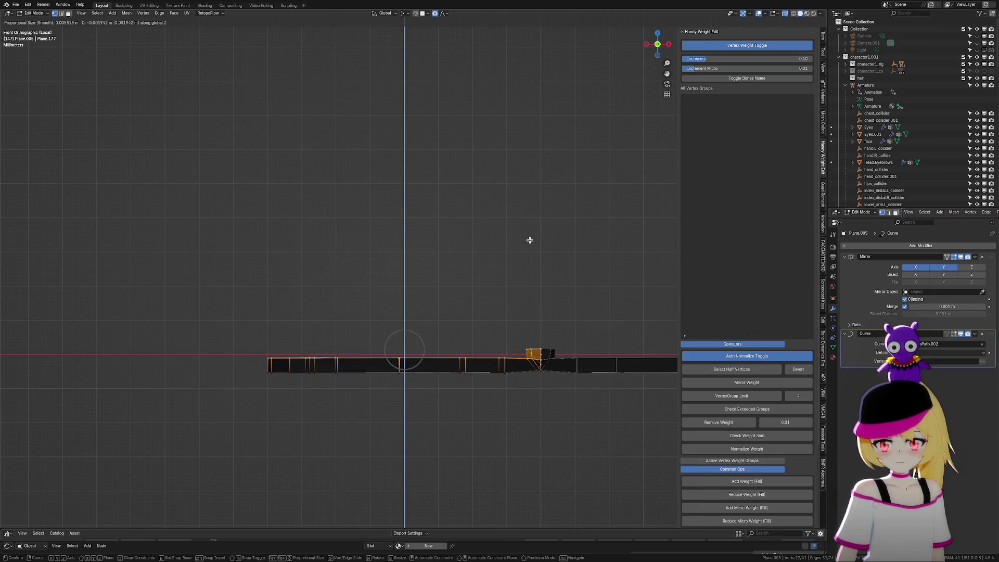
{"action": "scroll", "coordinate": [530, 240], "scroll_direction": "up", "scroll_amount": 7}
{"action": "scroll", "coordinate": [531, 240], "scroll_direction": "up", "scroll_amount": 4}
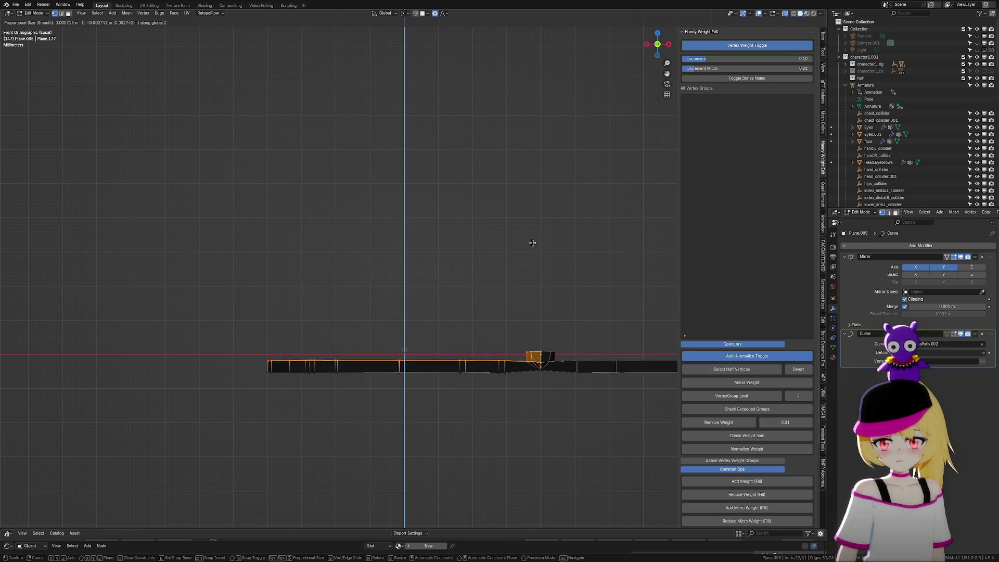
{"action": "left_click", "coordinate": [535, 243]}
Move the bow's right-end vertices along Z, then return to Object Mode
{"action": "left_click_drag", "start_coordinate": [497, 322], "coordinate": [560, 358]}
{"action": "key", "text": "g"}
{"action": "key", "text": "z"}
{"action": "left_click", "coordinate": [559, 358]}
{"action": "key", "text": "Tab"}
{"action": "middle_click_drag", "start_coordinate": [809, 83], "coordinate": [734, 35], "text": "shift"}
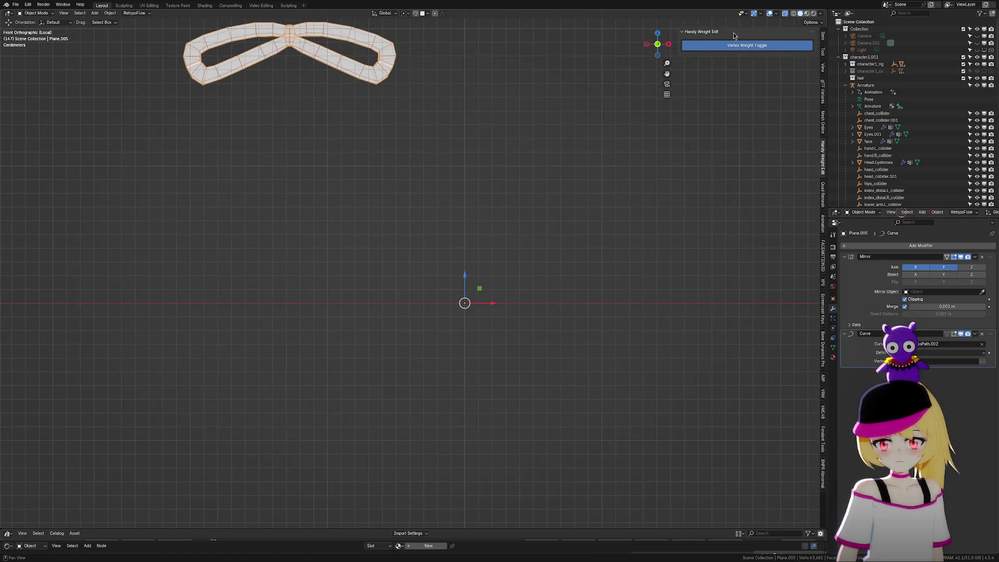
Exit local view to bring the full scene back around the bow
{"action": "left_click", "coordinate": [769, 15]}
{"action": "scroll", "coordinate": [504, 207], "scroll_direction": "down", "scroll_amount": 3}
{"action": "middle_click_drag", "start_coordinate": [501, 199], "coordinate": [501, 198]}
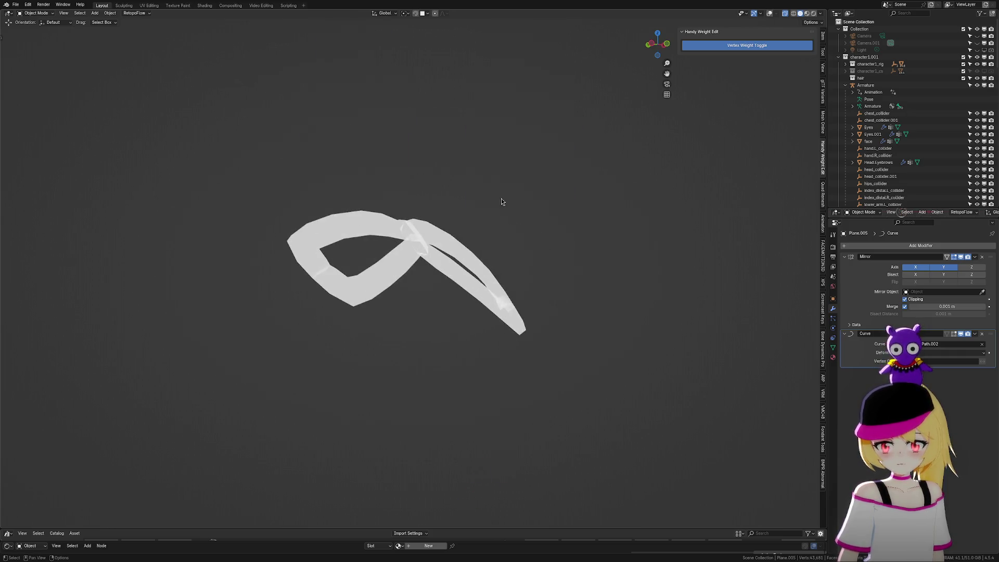
{"action": "scroll", "coordinate": [692, 132], "scroll_direction": "down", "scroll_amount": 3}
{"action": "left_click", "coordinate": [769, 15]}
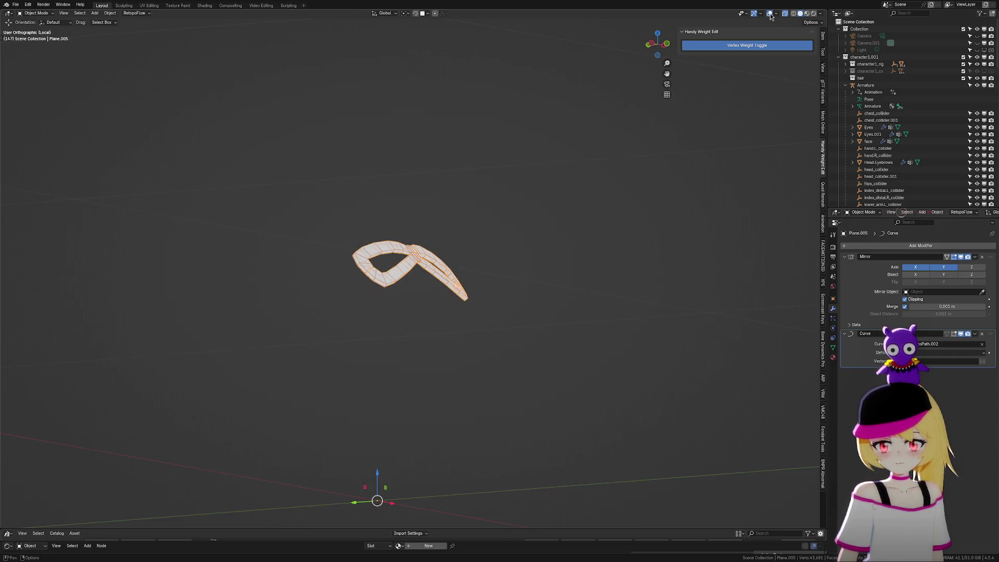
{"action": "key", "text": "slash"}
{"action": "mouse_move", "coordinate": [663, 176]}
{"action": "middle_mouse_down"}
{"action": "mouse_move", "coordinate": [629, 205]}
{"action": "mouse_move", "coordinate": [653, 172]}
{"action": "middle_mouse_up"}
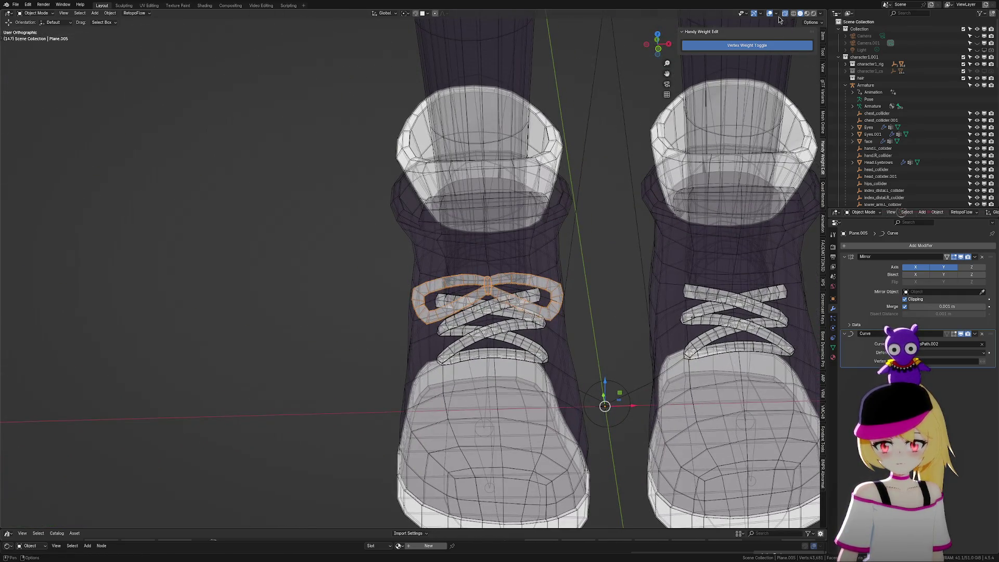
Turn off X-ray, hide overlays to view the bow on the laces, and select the laces
{"action": "left_click", "coordinate": [769, 14]}
{"action": "left_click", "coordinate": [770, 13]}
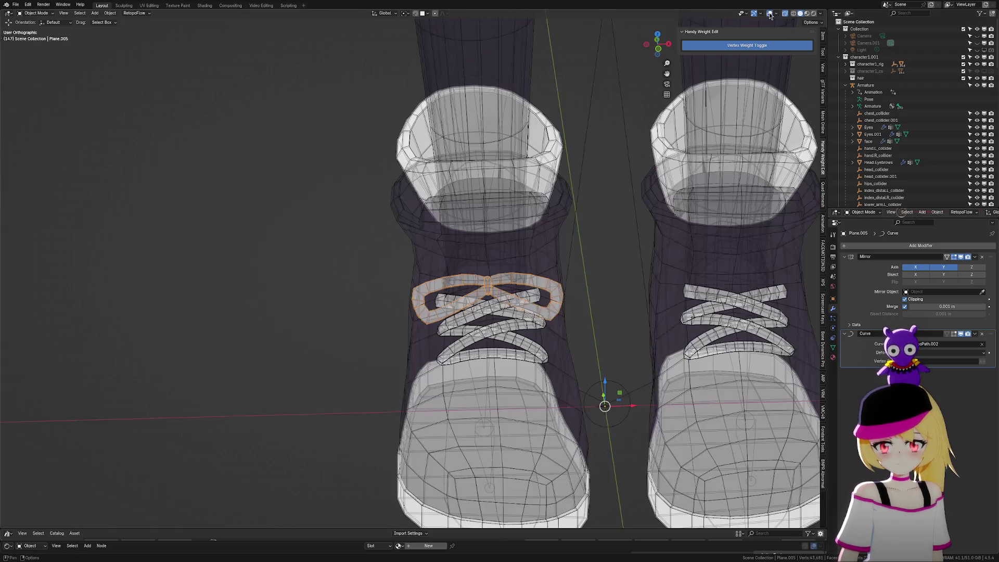
{"action": "left_click", "coordinate": [785, 14]}
{"action": "scroll", "coordinate": [583, 209], "scroll_direction": "down", "scroll_amount": 5}
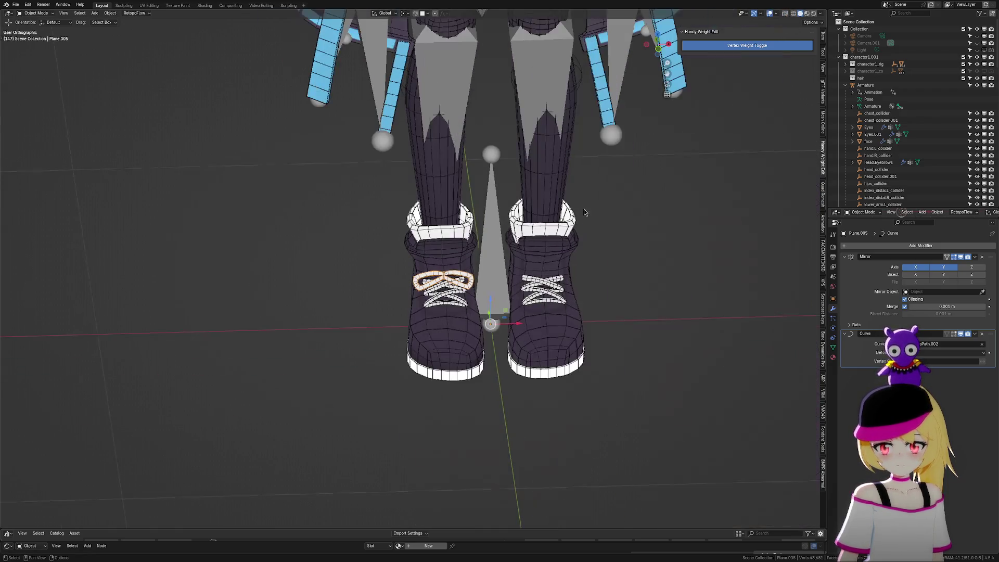
{"action": "middle_click_drag", "start_coordinate": [581, 264], "coordinate": [715, 101]}
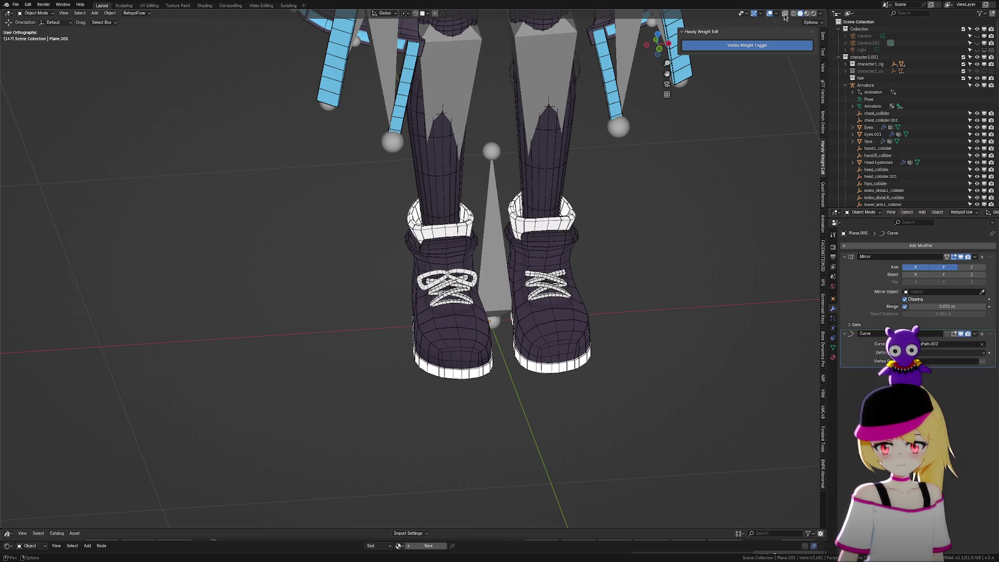
{"action": "left_click", "coordinate": [770, 13]}
{"action": "mouse_move", "coordinate": [645, 171]}
{"action": "middle_mouse_down", "text": "ctrl"}
{"action": "mouse_move", "coordinate": [624, 234]}
{"action": "mouse_move", "coordinate": [611, 217]}
{"action": "mouse_move", "coordinate": [629, 232]}
{"action": "middle_mouse_up", "text": "ctrl"}
{"action": "scroll", "coordinate": [535, 312], "scroll_direction": "up", "scroll_amount": 2}
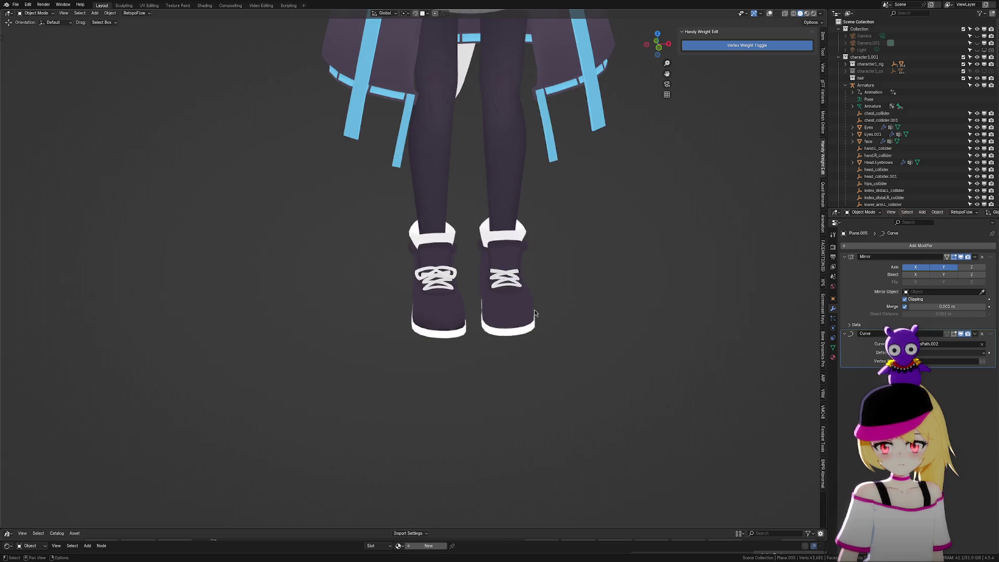
{"action": "scroll", "coordinate": [535, 312], "scroll_direction": "up", "scroll_amount": 8}
{"action": "left_click", "coordinate": [574, 364]}
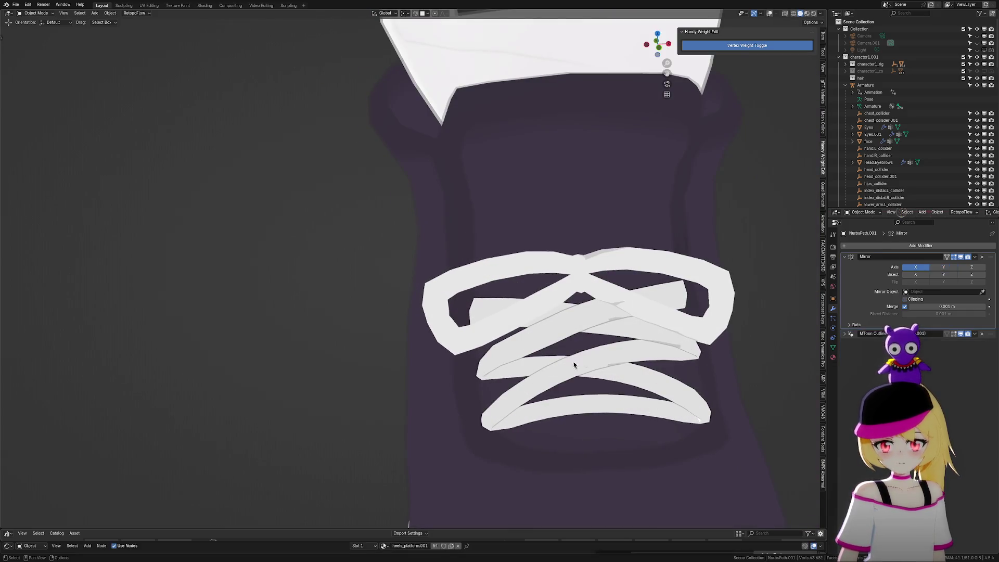
Assign the laces' heels_platform.001 material to the lace bow
{"action": "left_click", "coordinate": [835, 358]}
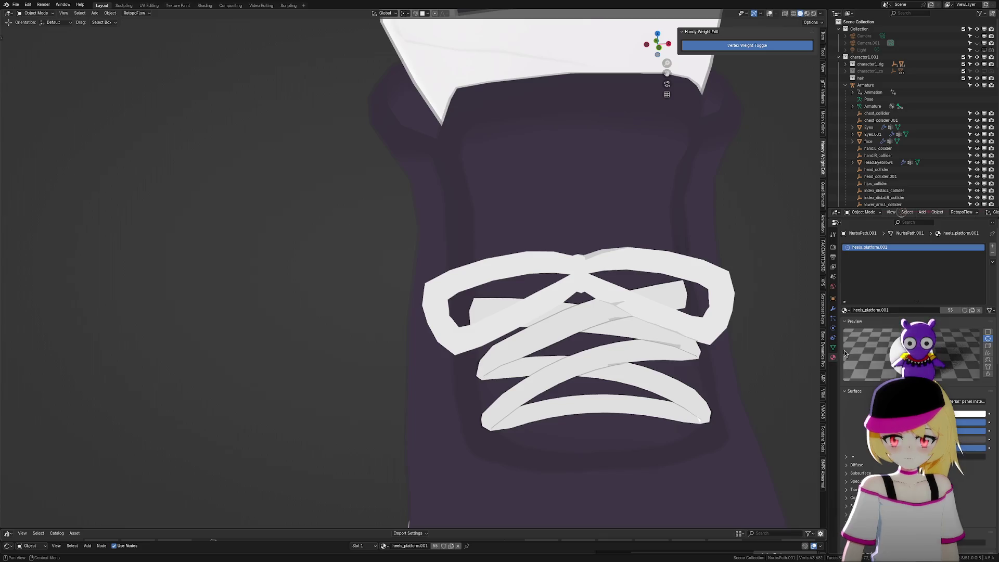
{"action": "left_click", "coordinate": [440, 317]}
{"action": "left_click", "coordinate": [846, 310]}
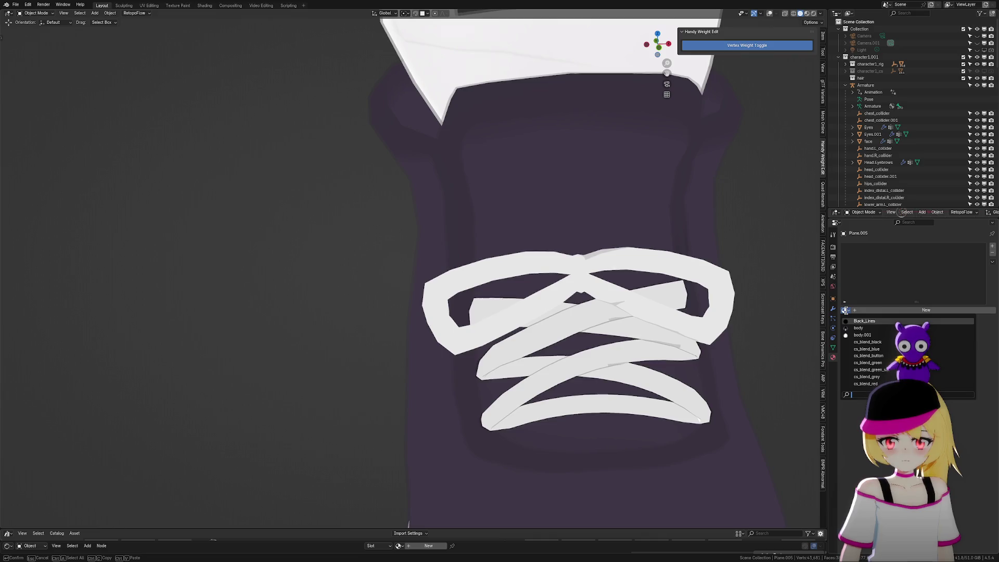
{"action": "type", "text": "hee"}
{"action": "key", "text": "Return"}
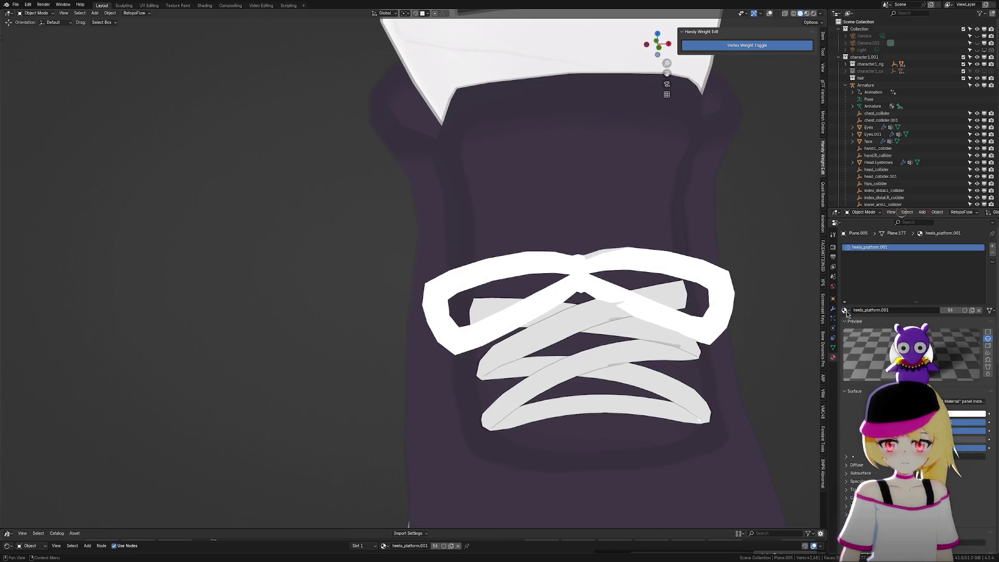
{"action": "scroll", "coordinate": [739, 323], "scroll_direction": "down", "scroll_amount": 4}
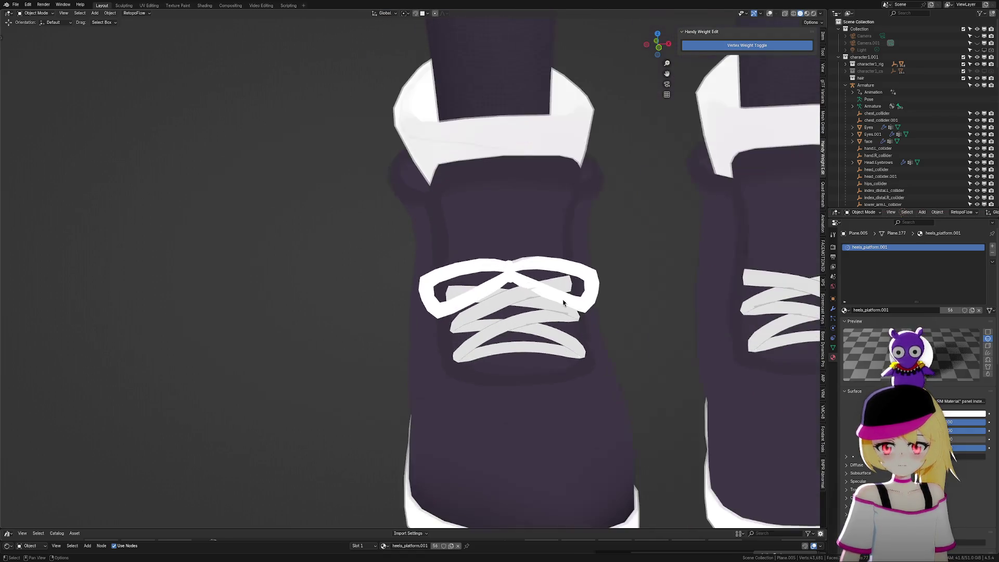
{"action": "scroll", "coordinate": [555, 302], "scroll_direction": "up", "scroll_amount": 3}
Compare with the laces, then enable Double Sided on the bow's VRM material
{"action": "left_click", "coordinate": [564, 323]}
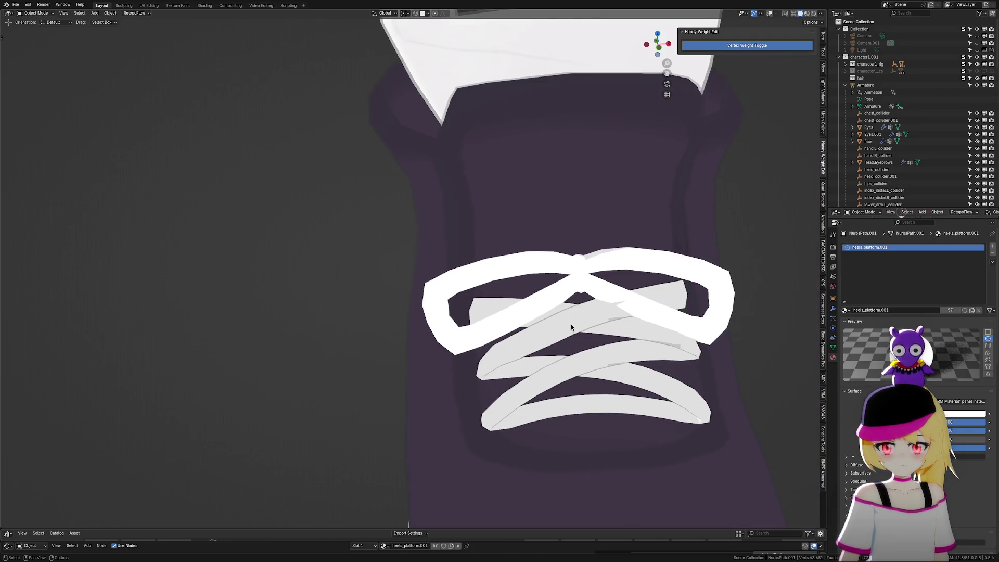
{"action": "left_click", "coordinate": [465, 342]}
{"action": "scroll", "coordinate": [916, 291], "scroll_direction": "down", "scroll_amount": 10}
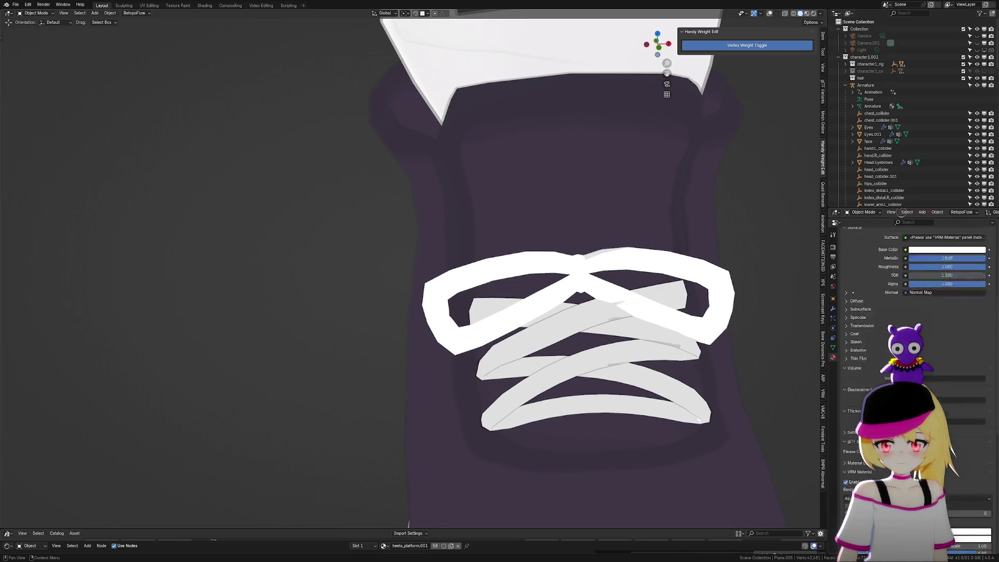
{"action": "left_click", "coordinate": [876, 370]}
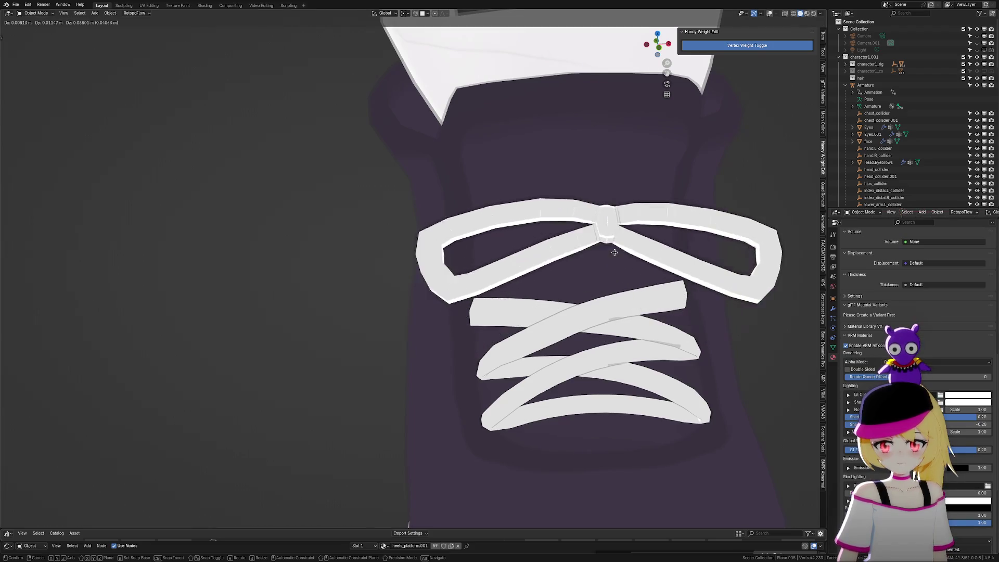
Orbit and zoom around both shoes to inspect the laces from several angles
{"action": "scroll", "coordinate": [604, 319], "scroll_direction": "down", "scroll_amount": 6}
{"action": "mouse_move", "coordinate": [579, 326]}
{"action": "middle_mouse_down"}
{"action": "mouse_move", "coordinate": [606, 350]}
{"action": "mouse_move", "coordinate": [625, 341]}
{"action": "mouse_move", "coordinate": [635, 376]}
{"action": "middle_mouse_up"}
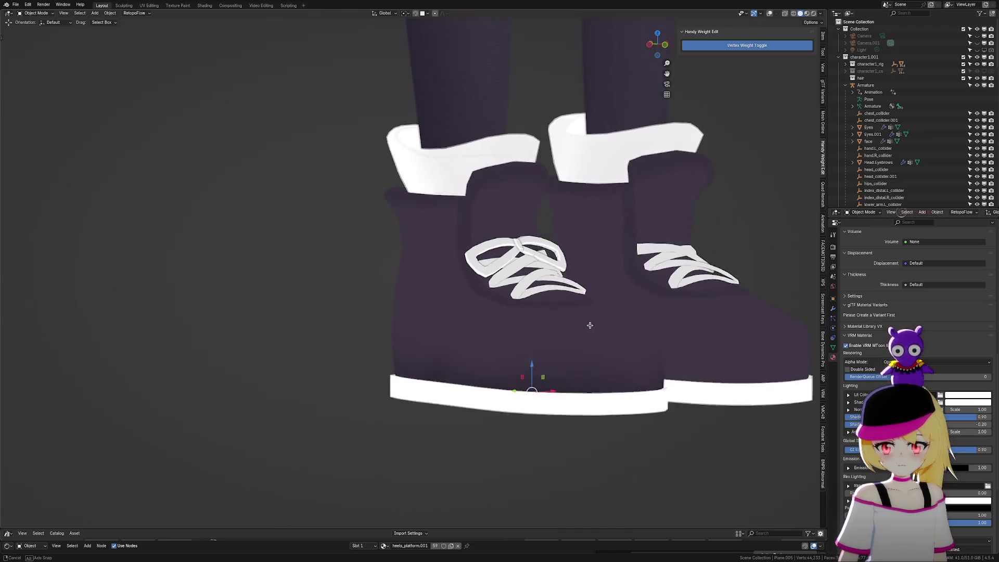
{"action": "scroll", "coordinate": [636, 377], "scroll_direction": "down", "scroll_amount": 3}
{"action": "scroll", "coordinate": [636, 379], "scroll_direction": "down", "scroll_amount": 4}
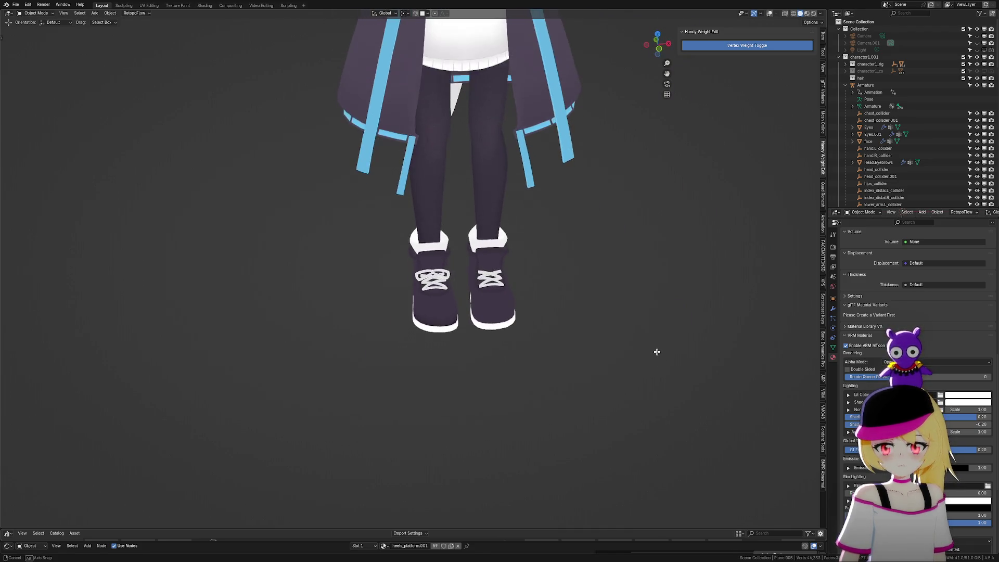
{"action": "scroll", "coordinate": [602, 318], "scroll_direction": "up", "scroll_amount": 10}
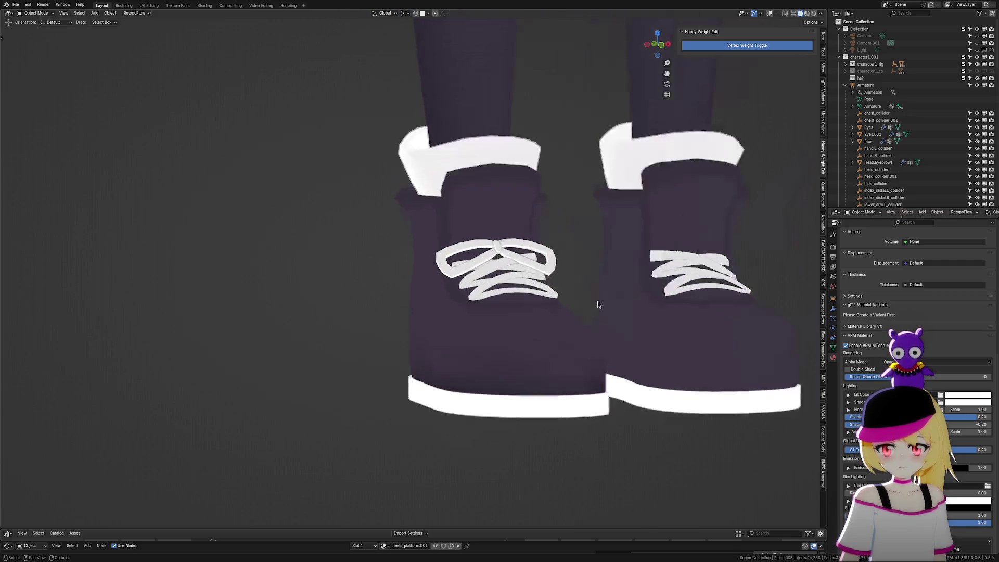
{"action": "middle_click_drag", "start_coordinate": [619, 328], "coordinate": [687, 345]}
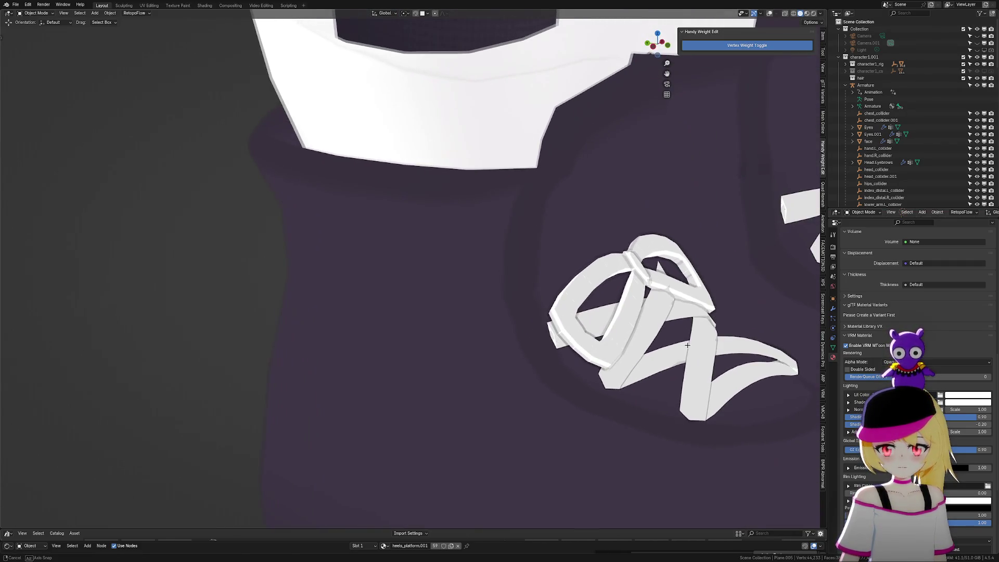
{"action": "right_click", "coordinate": [609, 336]}
{"action": "key", "text": "Escape"}
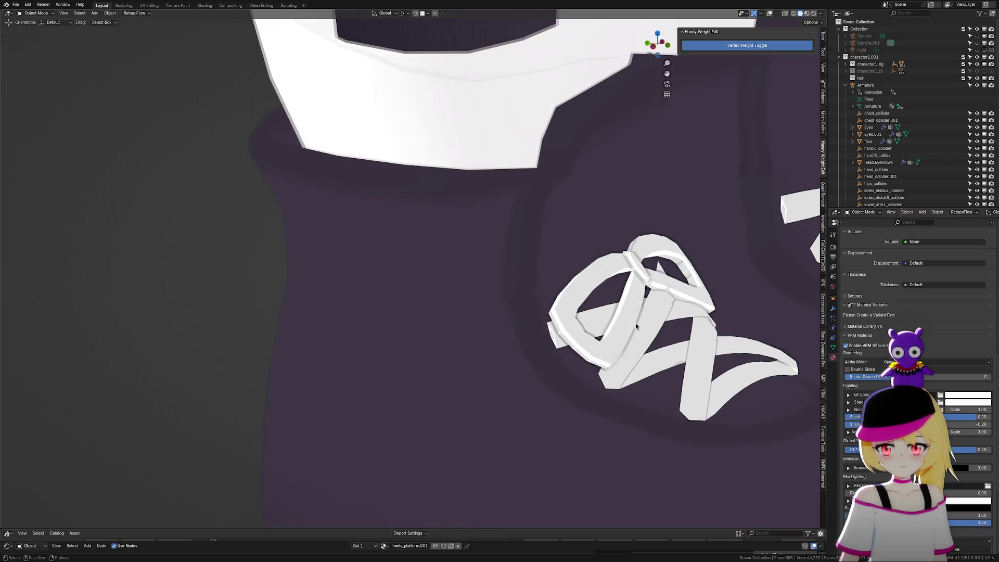
{"action": "scroll", "coordinate": [635, 323], "scroll_direction": "down", "scroll_amount": 10}
{"action": "mouse_move", "coordinate": [661, 365]}
{"action": "middle_mouse_down"}
{"action": "mouse_move", "coordinate": [682, 348]}
{"action": "mouse_move", "coordinate": [625, 360]}
{"action": "mouse_move", "coordinate": [631, 352]}
{"action": "mouse_move", "coordinate": [631, 363]}
{"action": "middle_mouse_up"}
{"action": "scroll", "coordinate": [678, 355], "scroll_direction": "down", "scroll_amount": 2}
{"action": "scroll", "coordinate": [546, 329], "scroll_direction": "up", "scroll_amount": 8}
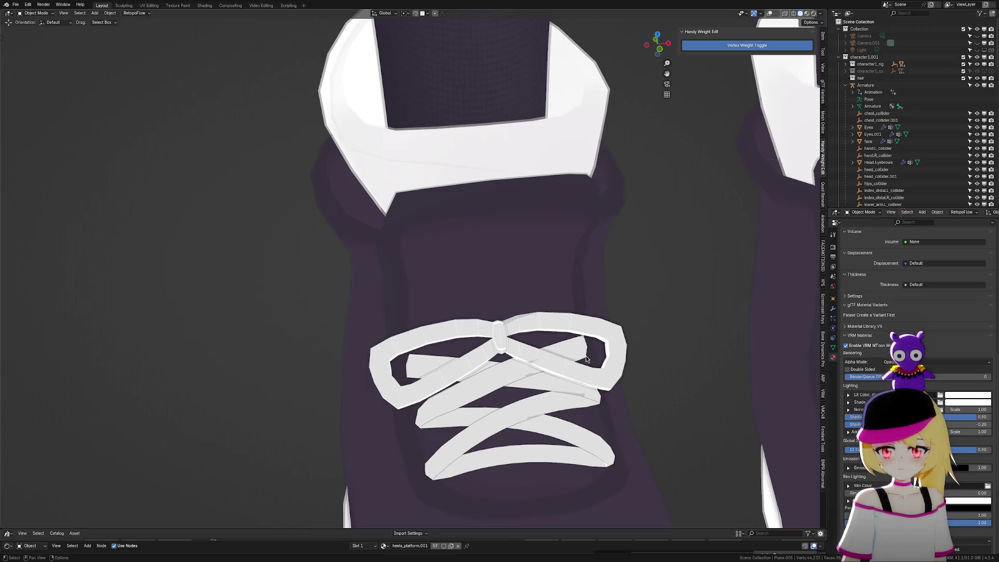
Select the bow lace and enable the wireframe overlay
{"action": "left_click", "coordinate": [499, 341]}
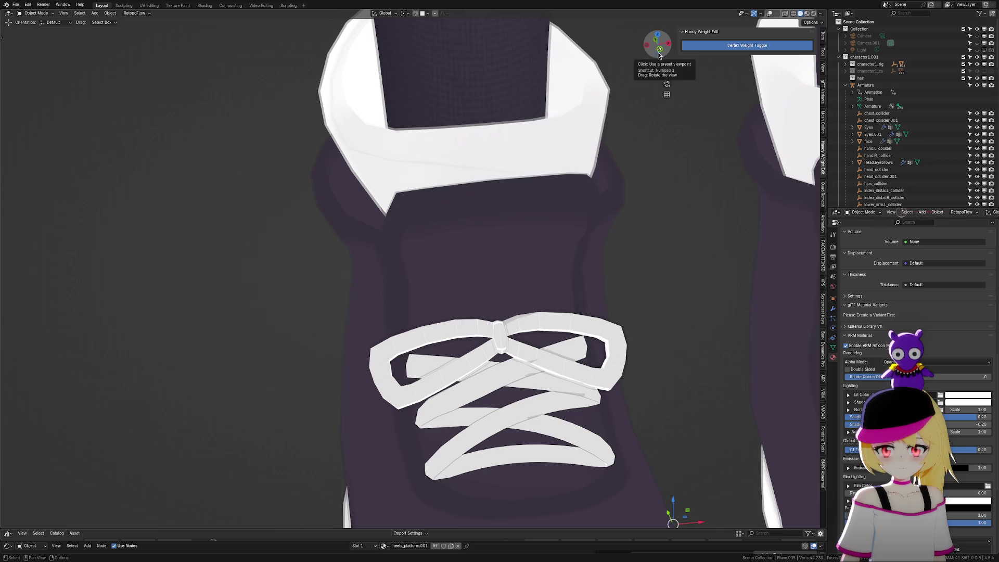
{"action": "left_click", "coordinate": [773, 13]}
{"action": "scroll", "coordinate": [573, 356], "scroll_direction": "up", "scroll_amount": 3}
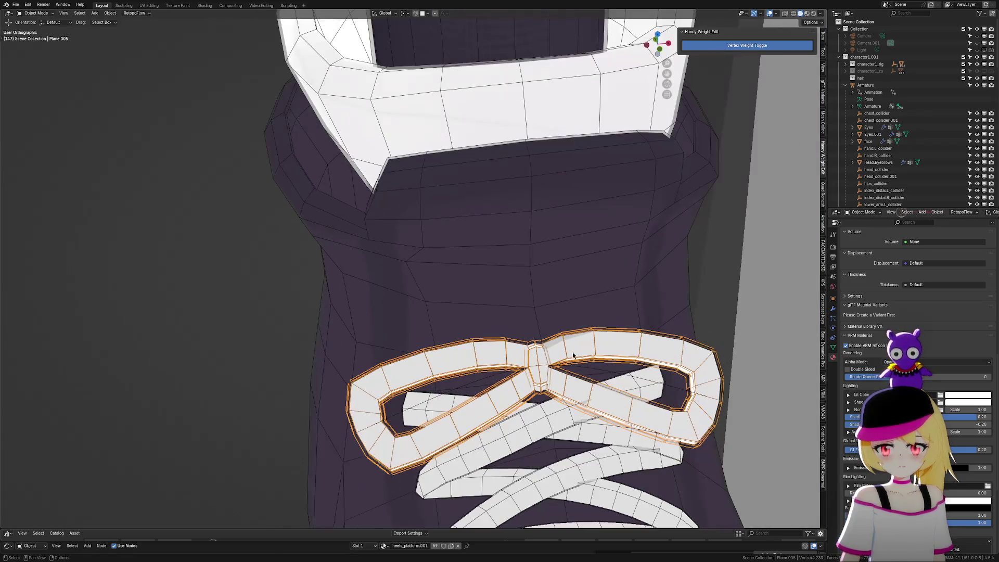
Edit the NurbsPath.002 guide curve and move its control points to bend the lace
{"action": "left_click", "coordinate": [440, 392]}
{"action": "left_click", "coordinate": [446, 393]}
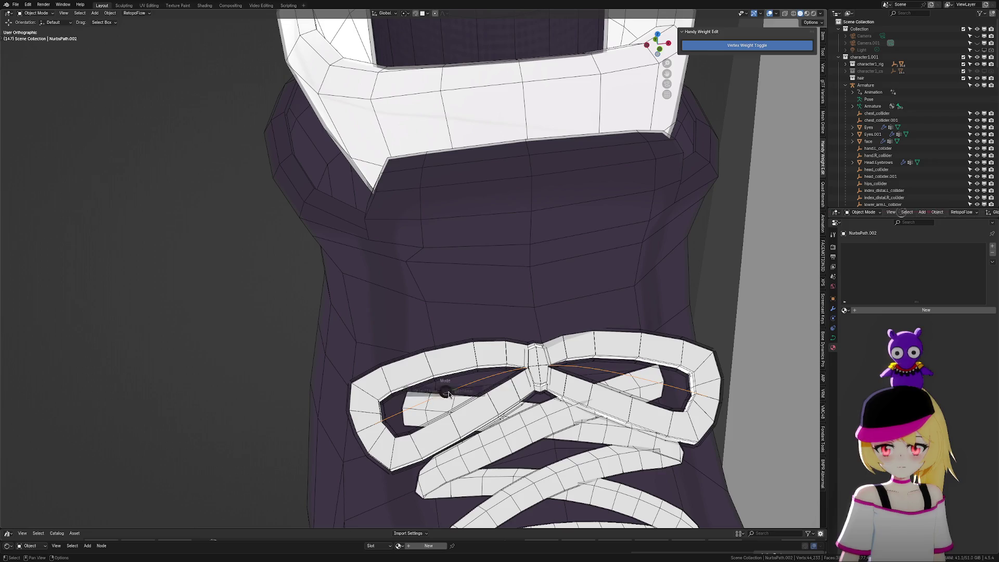
{"action": "key", "text": "Tab"}
{"action": "middle_click_drag", "start_coordinate": [683, 418], "coordinate": [646, 321]}
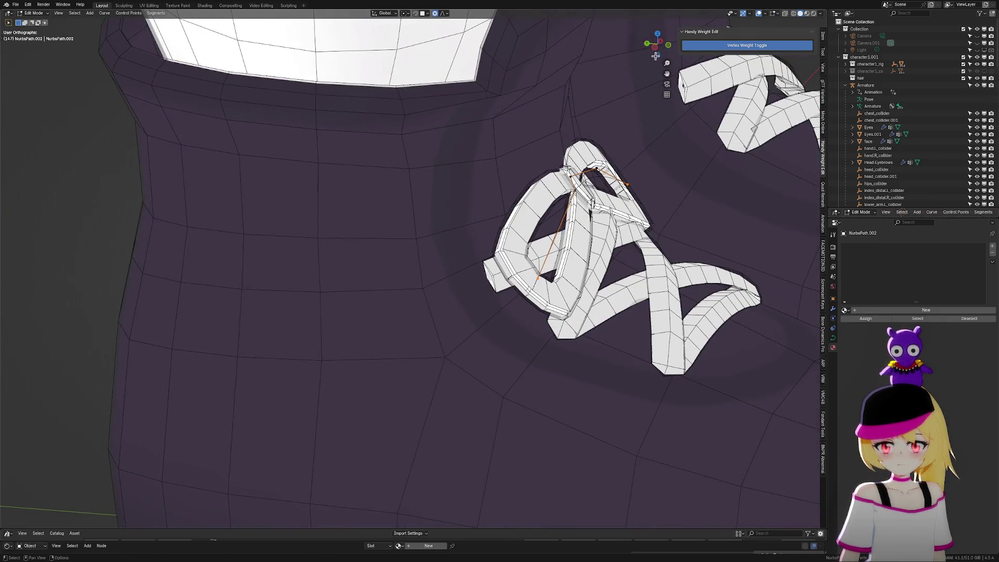
{"action": "left_click", "coordinate": [655, 47]}
{"action": "scroll", "coordinate": [484, 288], "scroll_direction": "up", "scroll_amount": 8}
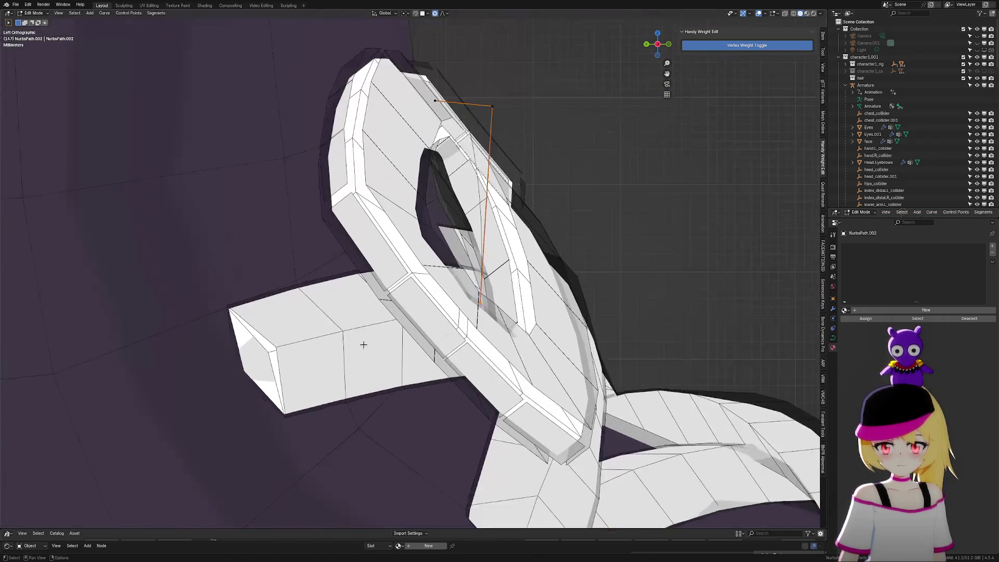
{"action": "scroll", "coordinate": [363, 345], "scroll_direction": "up", "scroll_amount": 2}
{"action": "key", "text": "g"}
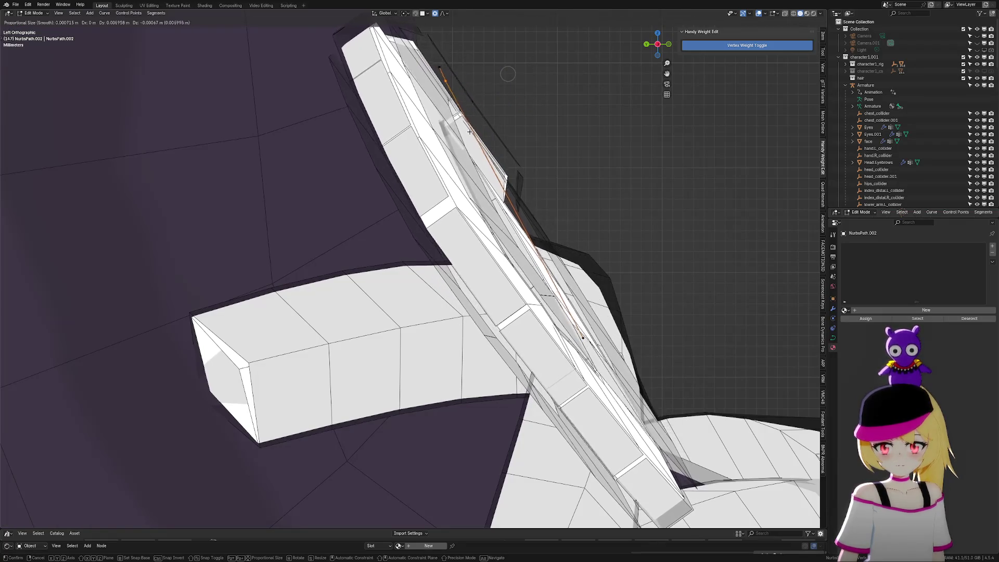
{"action": "left_click", "coordinate": [488, 125]}
{"action": "key", "text": "g"}
{"action": "left_click", "coordinate": [483, 93]}
Scale the bow's control points to 0.761 and shift them along Y
{"action": "middle_click_drag", "start_coordinate": [655, 389], "coordinate": [612, 385]}
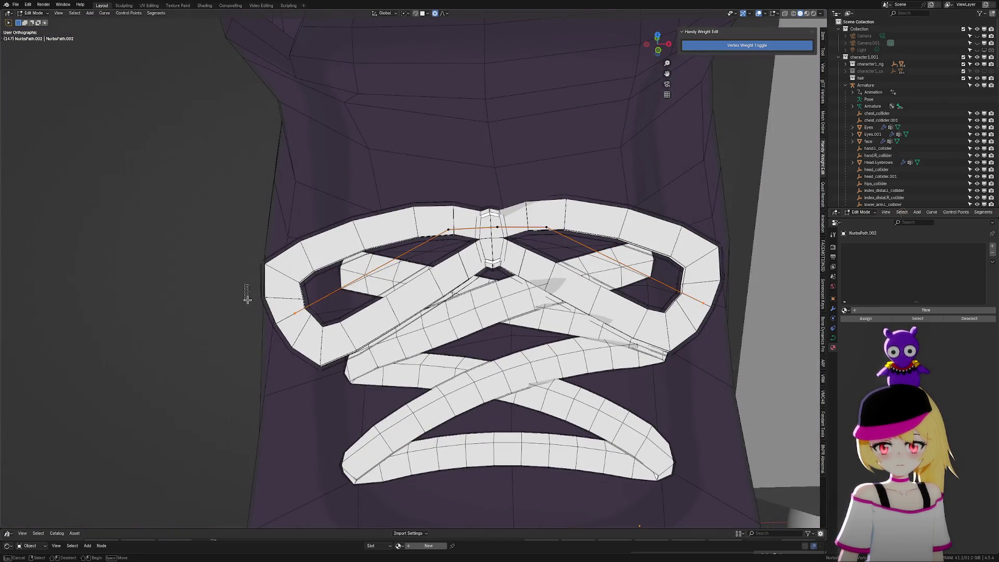
{"action": "key", "text": "g"}
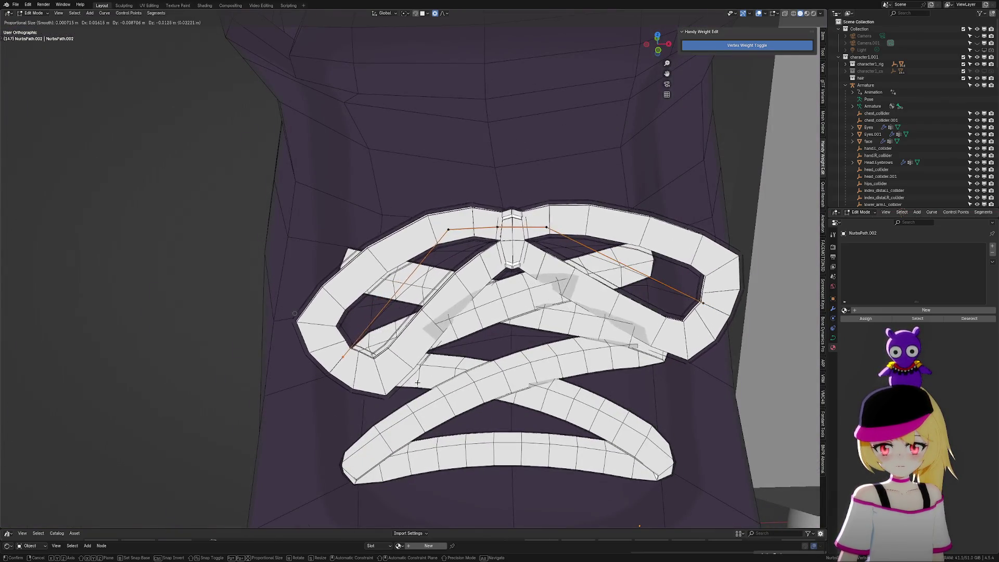
{"action": "key", "text": "Escape"}
{"action": "key", "text": "s"}
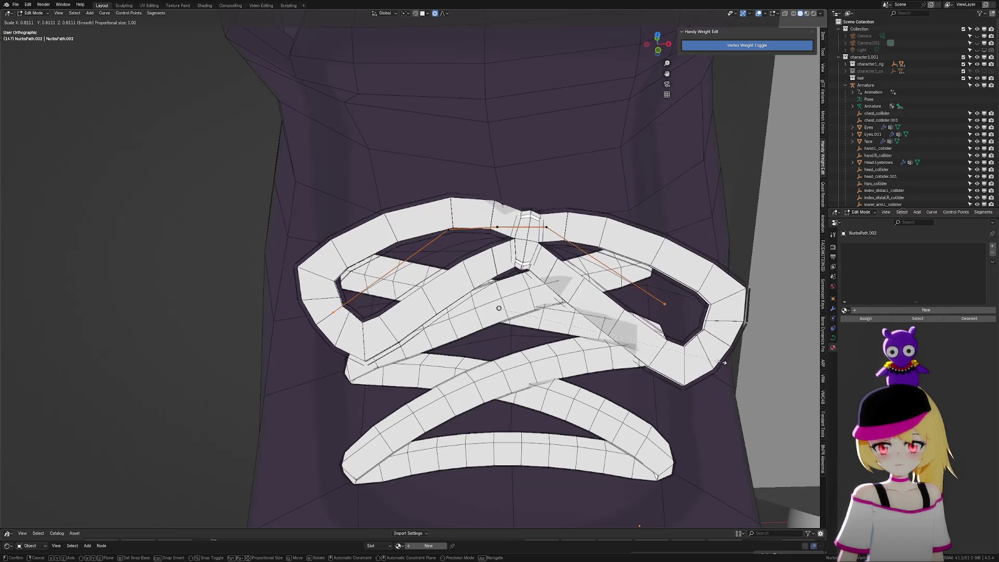
{"action": "left_click", "coordinate": [706, 363]}
{"action": "key", "text": "g"}
{"action": "key", "text": "y"}
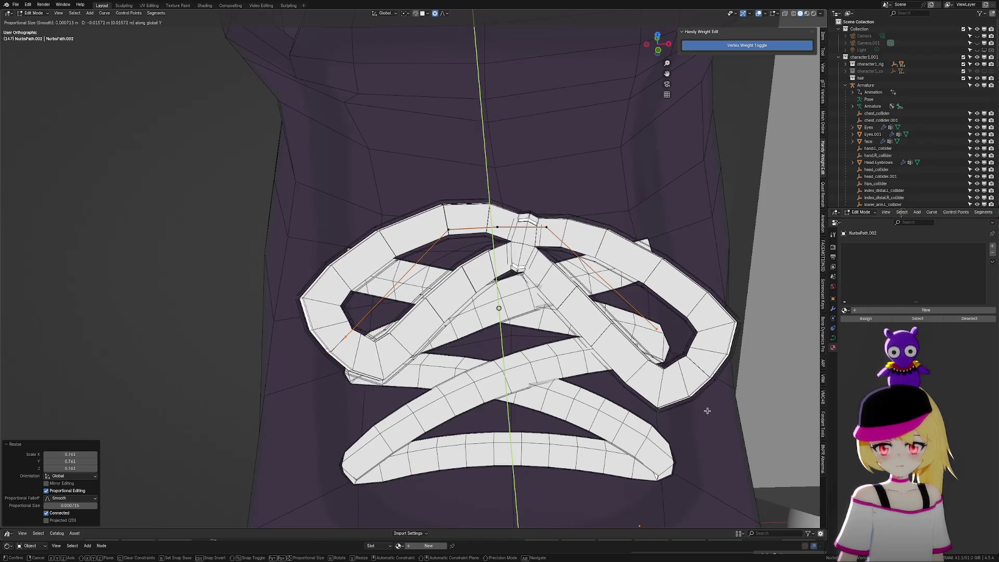
{"action": "left_click", "coordinate": [707, 410]}
Shift the whole curve along X, then nudge its control points along X
{"action": "key", "text": "Tab"}
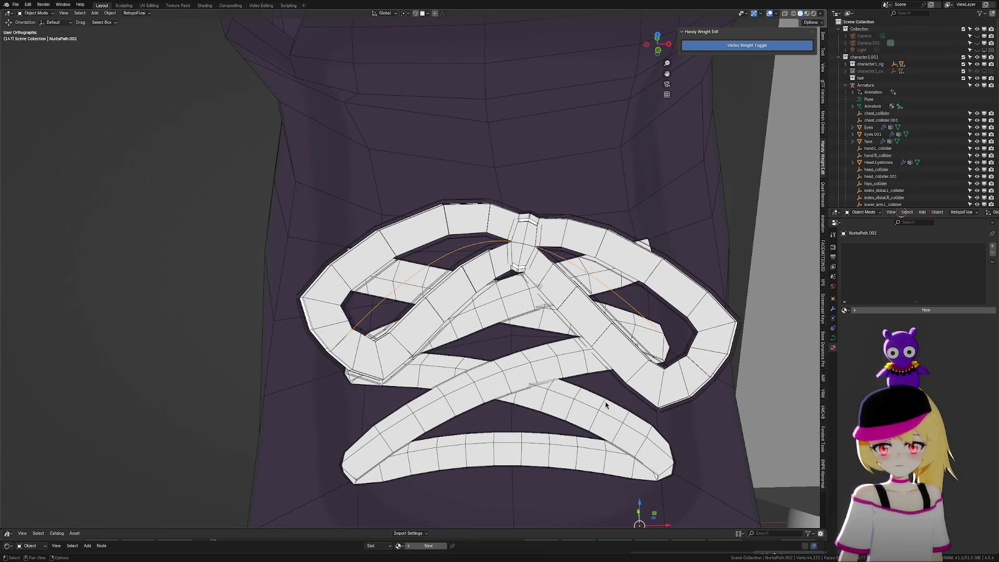
{"action": "key", "text": "g"}
{"action": "key", "text": "x"}
{"action": "left_click", "coordinate": [632, 401]}
{"action": "key", "text": "Tab"}
{"action": "key", "text": "g"}
{"action": "key", "text": "x"}
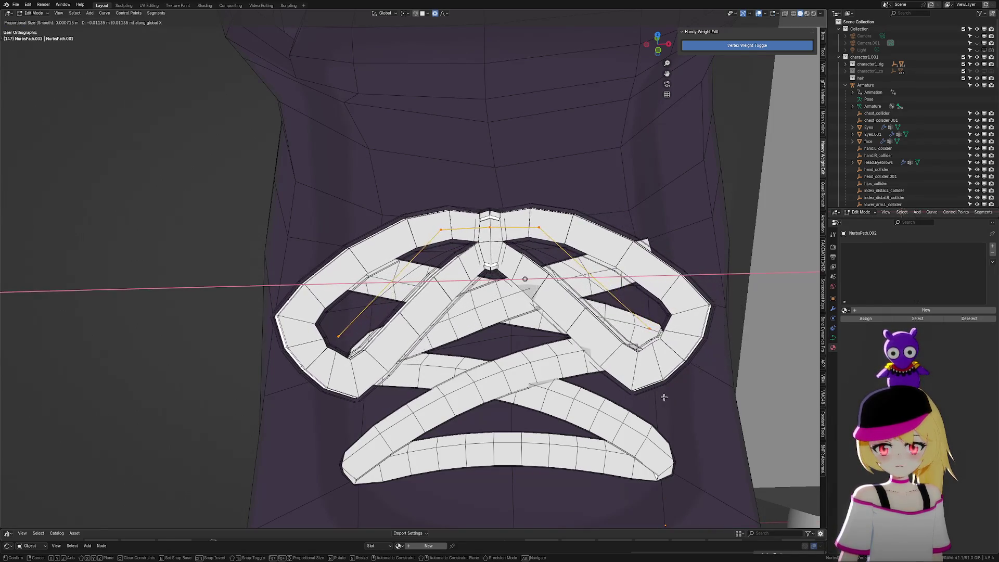
{"action": "left_click", "coordinate": [673, 394]}
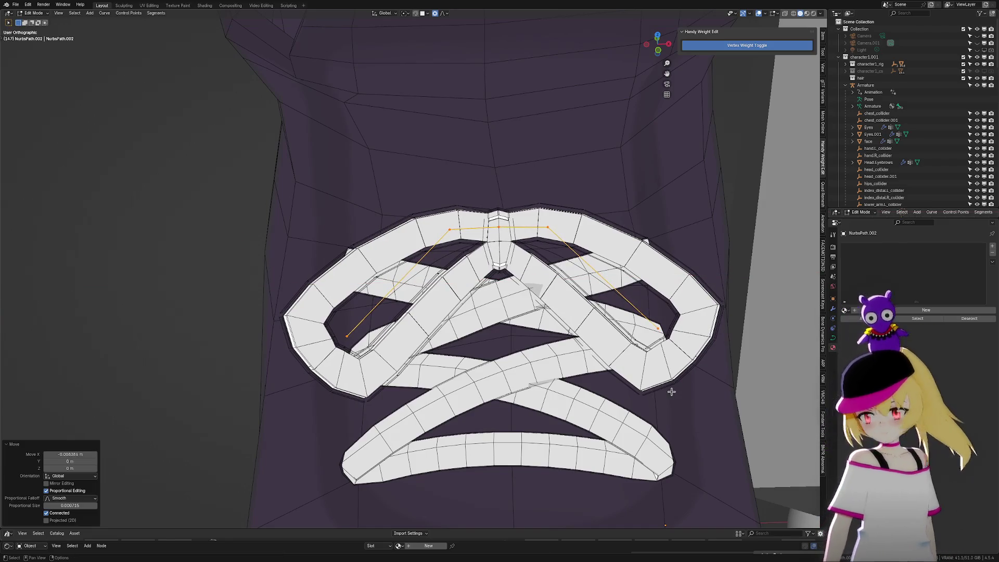
{"action": "scroll", "coordinate": [669, 379], "scroll_direction": "down", "scroll_amount": 4}
{"action": "scroll", "coordinate": [337, 389], "scroll_direction": "down", "scroll_amount": 3}
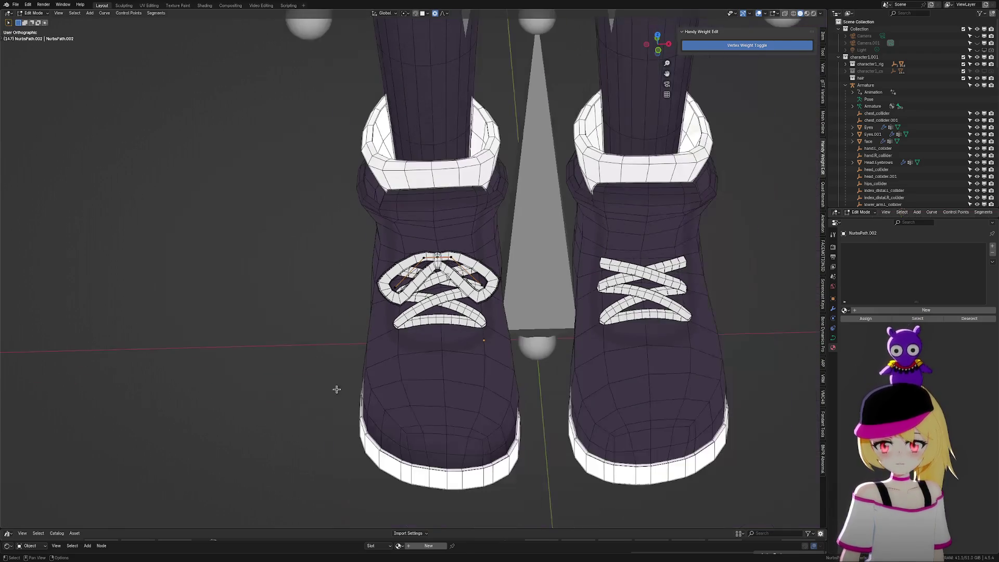
Preview the lace without wireframe, then box-select the bow's curve control points
{"action": "left_click", "coordinate": [758, 16]}
{"action": "scroll", "coordinate": [513, 197], "scroll_direction": "down", "scroll_amount": 3}
{"action": "mouse_move", "coordinate": [513, 196]}
{"action": "middle_mouse_down"}
{"action": "mouse_move", "coordinate": [537, 194]}
{"action": "mouse_move", "coordinate": [507, 210]}
{"action": "middle_mouse_up"}
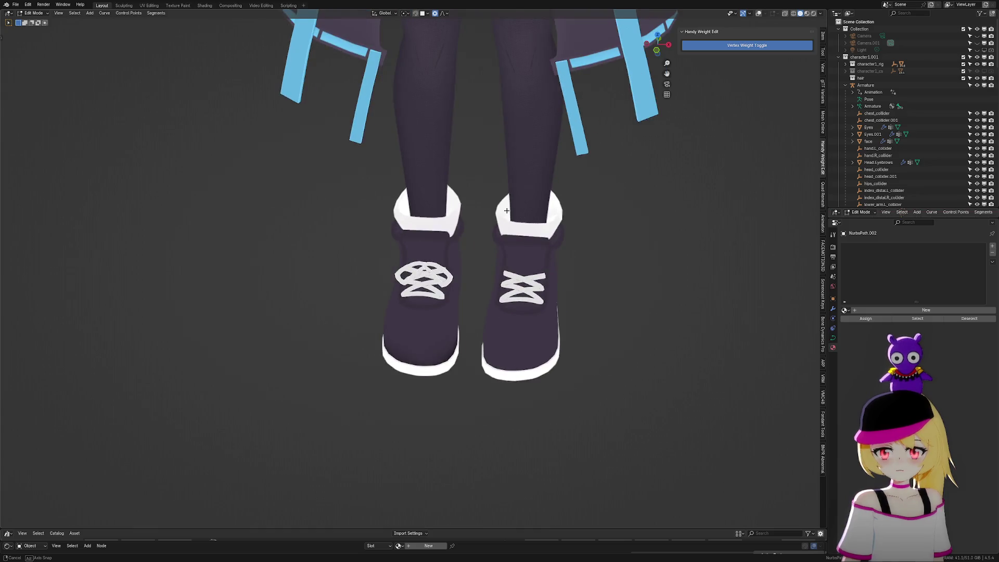
{"action": "scroll", "coordinate": [507, 210], "scroll_direction": "up", "scroll_amount": 6}
{"action": "left_click", "coordinate": [759, 16]}
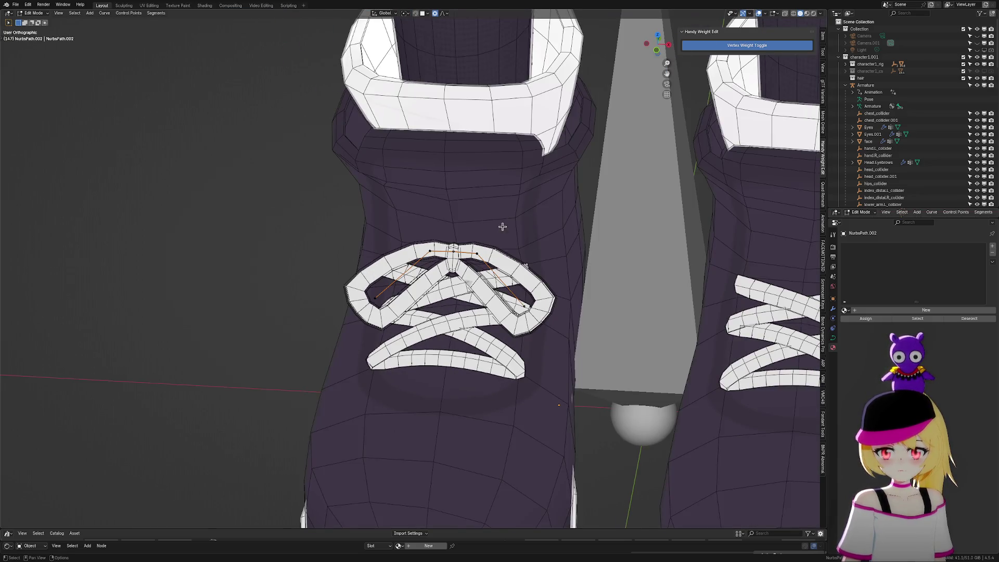
{"action": "key", "text": "KP_Decimal"}
{"action": "left_click_drag", "start_coordinate": [514, 316], "coordinate": [641, 343]}
{"action": "middle_click_drag", "start_coordinate": [641, 344], "coordinate": [685, 317]}
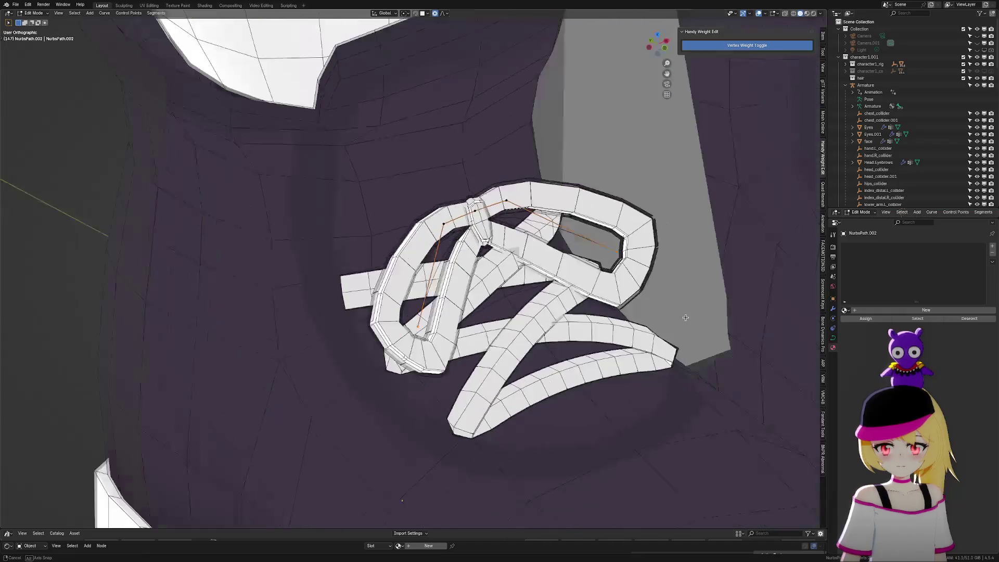
Raise the selected bow points along Z and shift them along Y with proportional editing
{"action": "key", "text": "g"}
{"action": "key", "text": "x"}
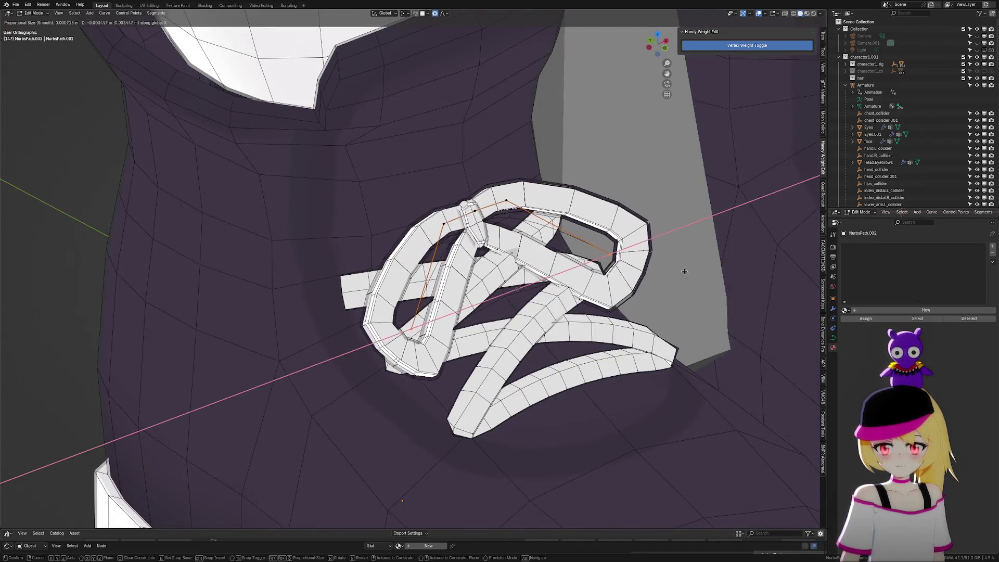
{"action": "key", "text": "z"}
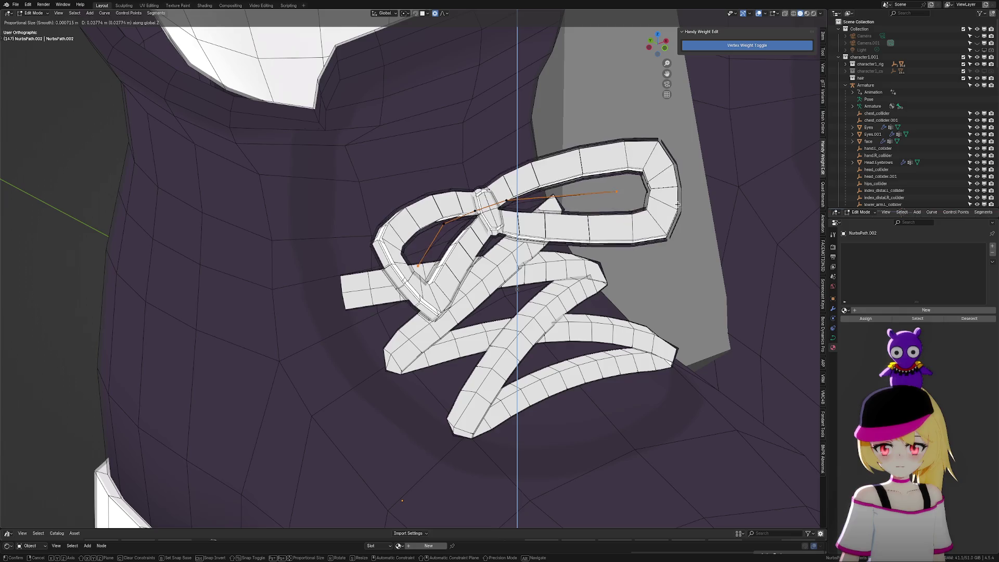
{"action": "left_click", "coordinate": [676, 249]}
{"action": "middle_click_drag", "start_coordinate": [677, 250], "coordinate": [656, 229]}
{"action": "key", "text": "g"}
{"action": "key", "text": "y"}
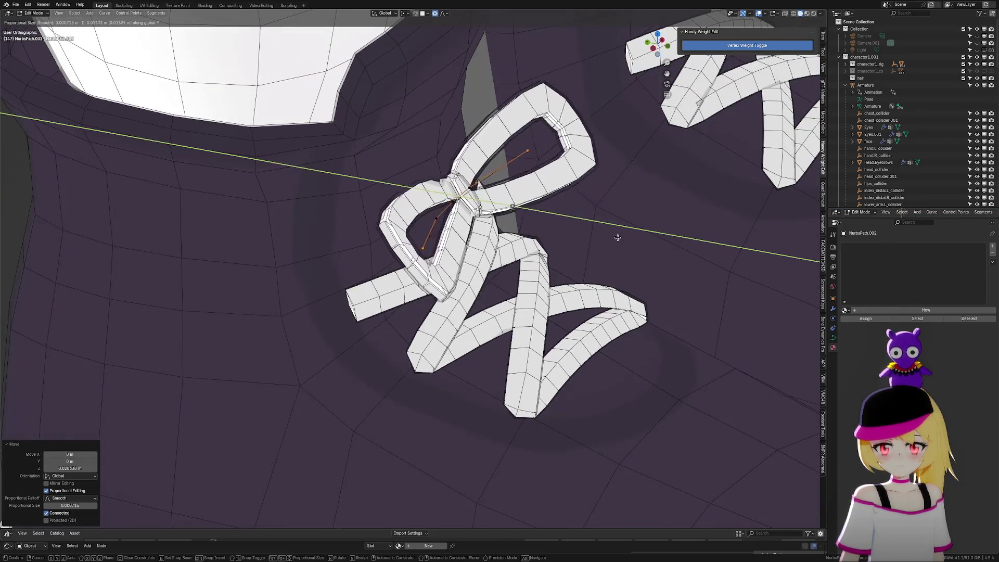
{"action": "left_click", "coordinate": [578, 239]}
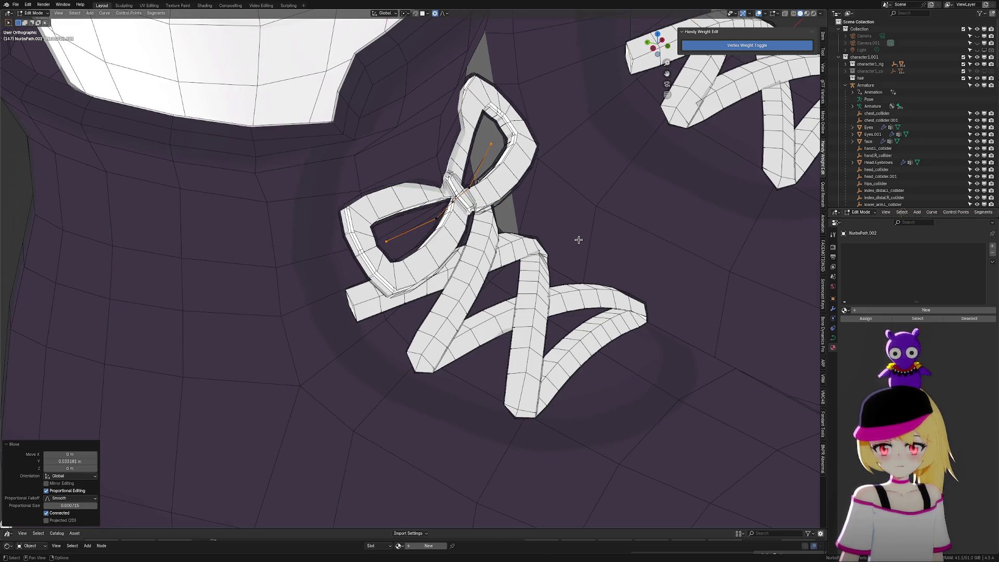
Fine-tune the bow points along Y, lower them slightly along Z, and return to Object Mode
{"action": "key", "text": "g"}
{"action": "key", "text": "y"}
{"action": "left_click", "coordinate": [510, 242]}
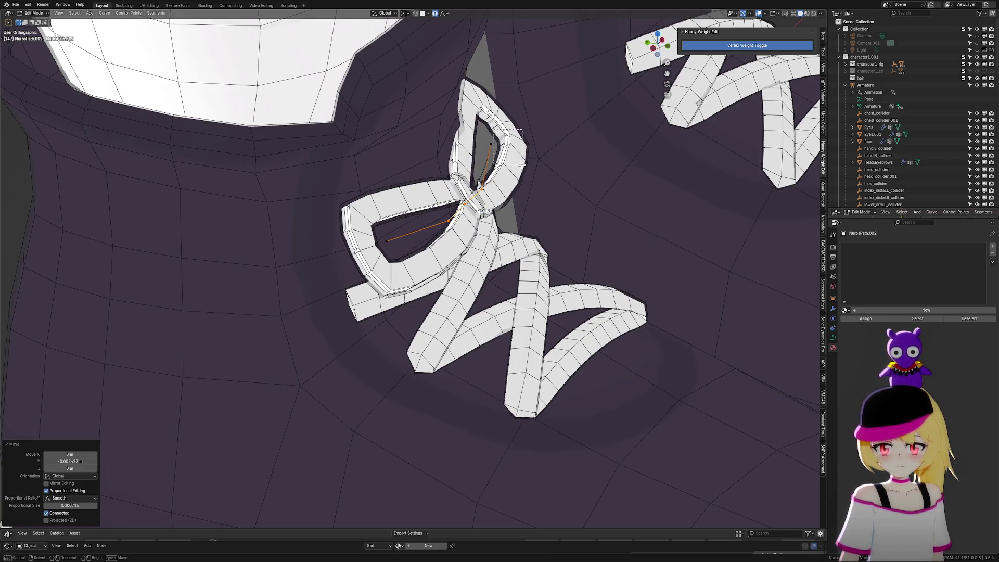
{"action": "middle_click_drag", "start_coordinate": [523, 166], "coordinate": [525, 197]}
{"action": "middle_click_drag", "start_coordinate": [422, 197], "coordinate": [572, 255]}
{"action": "key", "text": "g"}
{"action": "key", "text": "z"}
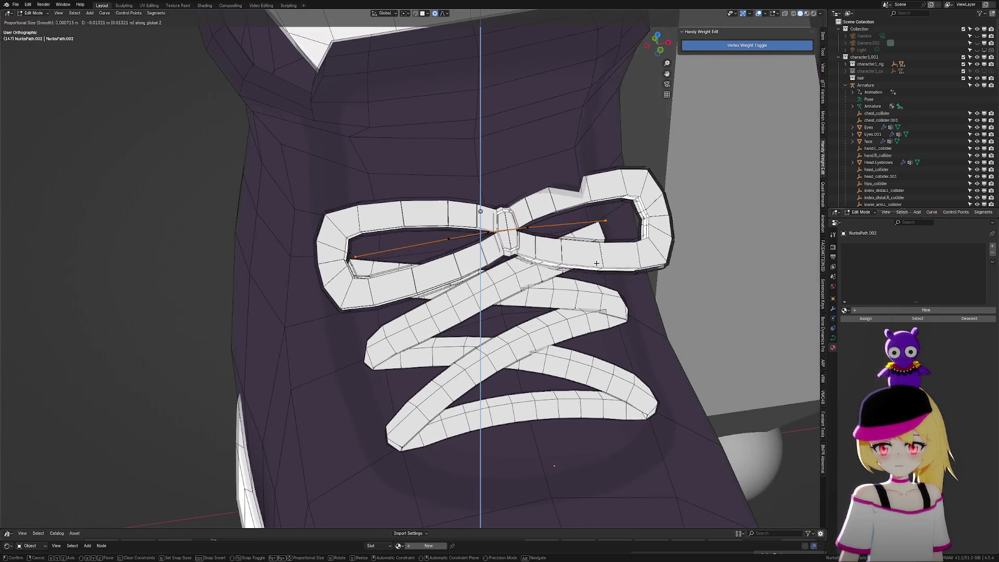
{"action": "left_click", "coordinate": [597, 264]}
{"action": "mouse_move", "coordinate": [559, 246]}
{"action": "middle_mouse_down"}
{"action": "mouse_move", "coordinate": [593, 223]}
{"action": "mouse_move", "coordinate": [583, 240]}
{"action": "mouse_move", "coordinate": [598, 252]}
{"action": "mouse_move", "coordinate": [578, 260]}
{"action": "middle_mouse_up"}
{"action": "key", "text": "Tab"}
Shift the whole bow sideways along X, then nudge its curve points slightly left along X
{"action": "key", "text": "g"}
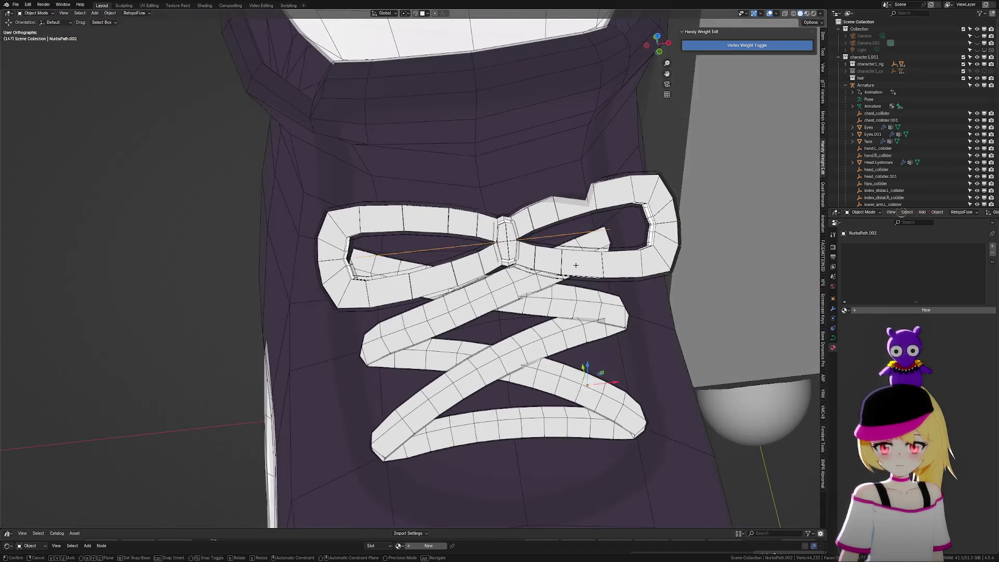
{"action": "key", "text": "x"}
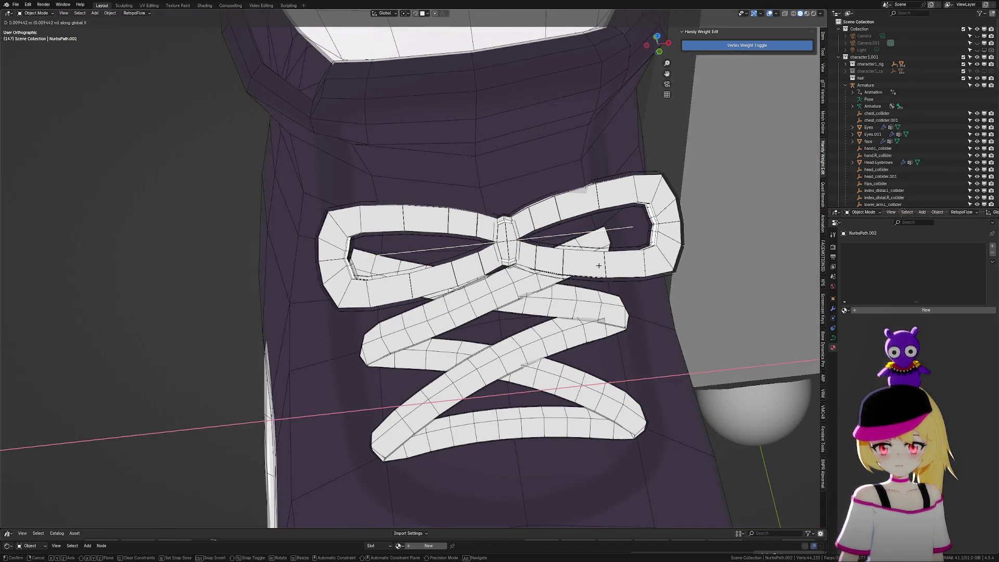
{"action": "left_click", "coordinate": [602, 265]}
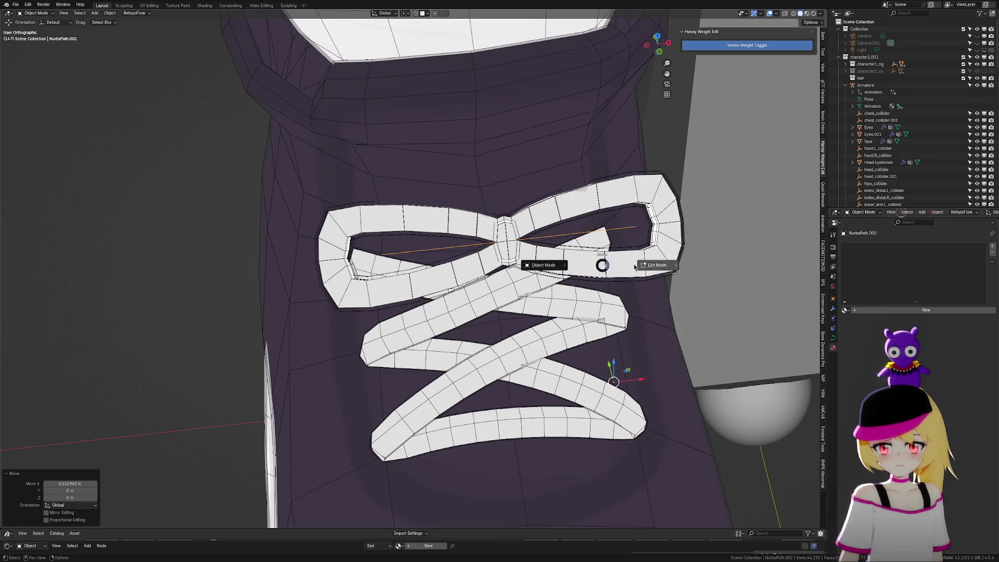
{"action": "key", "text": "Tab"}
{"action": "key", "text": "g"}
{"action": "key", "text": "x"}
{"action": "left_click", "coordinate": [638, 271]}
Reshape the bow loops by moving the middle points, the lace end and an upper loop point along Y
{"action": "mouse_move", "coordinate": [639, 271]}
{"action": "middle_mouse_down"}
{"action": "mouse_move", "coordinate": [698, 247]}
{"action": "mouse_move", "coordinate": [692, 261]}
{"action": "mouse_move", "coordinate": [582, 295]}
{"action": "mouse_move", "coordinate": [584, 276]}
{"action": "mouse_move", "coordinate": [504, 296]}
{"action": "mouse_move", "coordinate": [415, 293]}
{"action": "middle_mouse_up"}
{"action": "left_click_drag", "start_coordinate": [458, 341], "coordinate": [460, 338]}
{"action": "key", "text": "g"}
{"action": "key", "text": "y"}
{"action": "left_click", "coordinate": [430, 272]}
{"action": "left_click", "coordinate": [531, 395]}
{"action": "key", "text": "g"}
{"action": "key", "text": "y"}
{"action": "left_click", "coordinate": [572, 421]}
{"action": "left_click", "coordinate": [391, 217]}
{"action": "key", "text": "g"}
{"action": "key", "text": "y"}
{"action": "left_click", "coordinate": [425, 244]}
Lower the selected bow points along Z, then nudge the whole bow left along X in Object Mode
{"action": "middle_click_drag", "start_coordinate": [425, 244], "coordinate": [528, 286]}
{"action": "key", "text": "g"}
{"action": "key", "text": "z"}
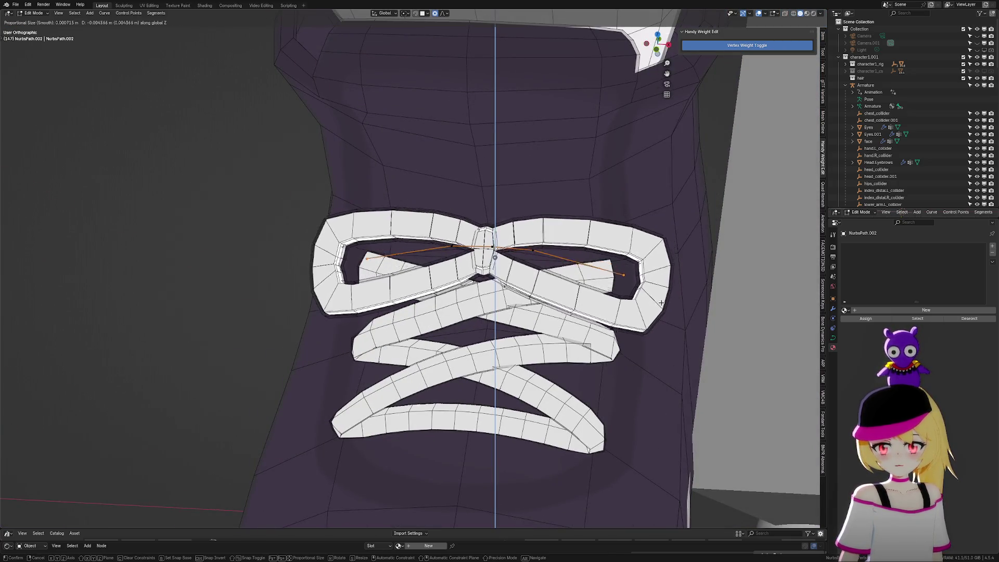
{"action": "left_click", "coordinate": [658, 313]}
{"action": "key", "text": "Tab"}
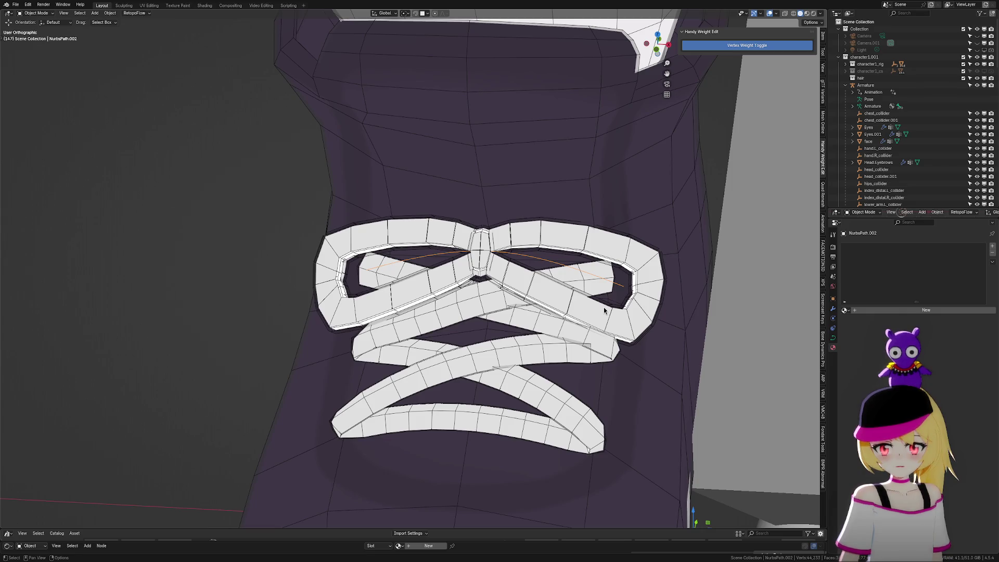
{"action": "key", "text": "g"}
{"action": "key", "text": "x"}
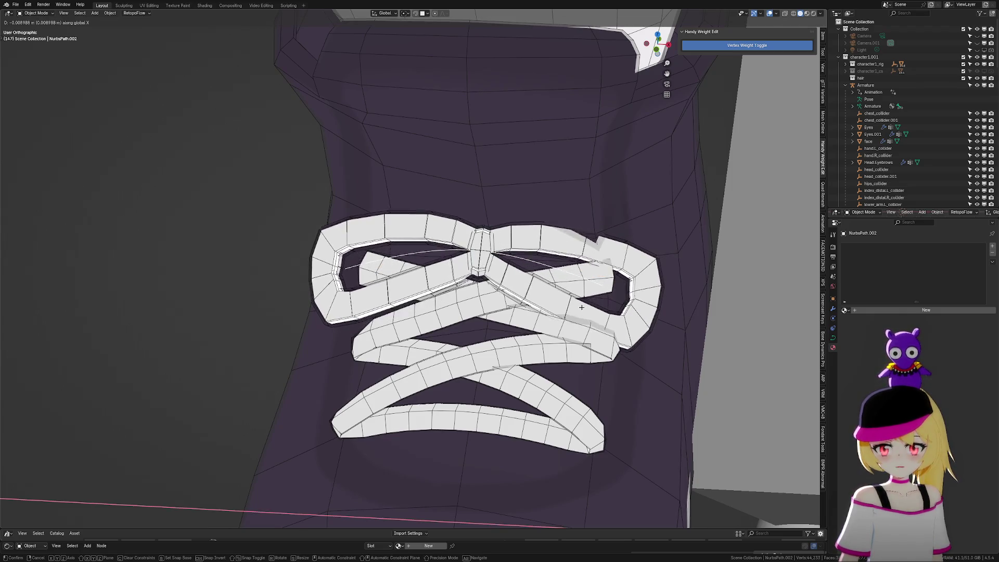
{"action": "left_click", "coordinate": [529, 300]}
Turn off overlays and orbit around both shoes to check the laces
{"action": "scroll", "coordinate": [529, 301], "scroll_direction": "down", "scroll_amount": 2}
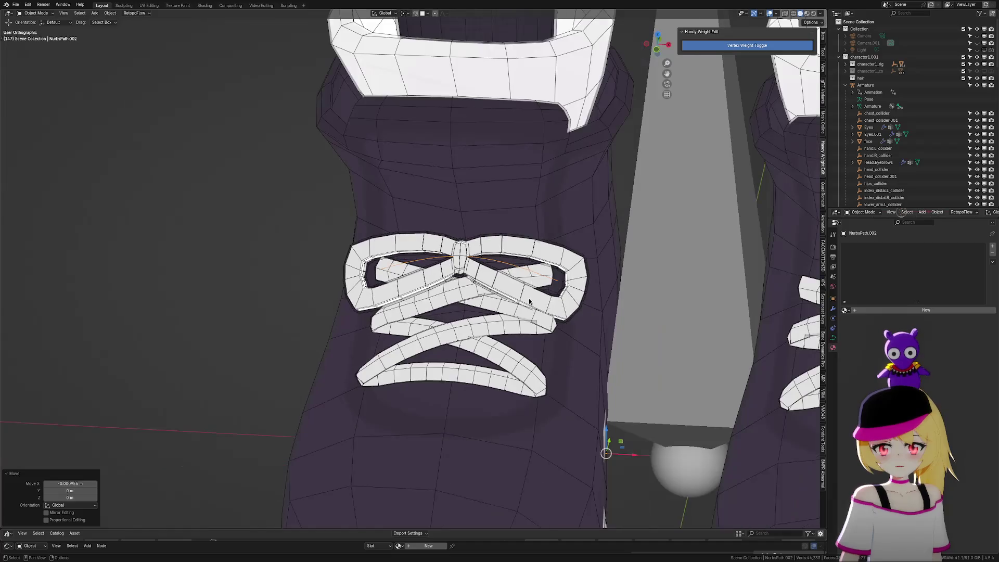
{"action": "scroll", "coordinate": [334, 314], "scroll_direction": "down", "scroll_amount": 3}
{"action": "scroll", "coordinate": [358, 314], "scroll_direction": "down", "scroll_amount": 3}
{"action": "middle_click_drag", "start_coordinate": [358, 314], "coordinate": [692, 120]}
{"action": "left_click", "coordinate": [771, 14]}
{"action": "mouse_move", "coordinate": [654, 194]}
{"action": "middle_mouse_down"}
{"action": "mouse_move", "coordinate": [570, 274]}
{"action": "mouse_move", "coordinate": [580, 270]}
{"action": "mouse_move", "coordinate": [531, 272]}
{"action": "mouse_move", "coordinate": [518, 258]}
{"action": "mouse_move", "coordinate": [555, 270]}
{"action": "mouse_move", "coordinate": [539, 296]}
{"action": "middle_mouse_up"}
{"action": "scroll", "coordinate": [535, 303], "scroll_direction": "up", "scroll_amount": 5}
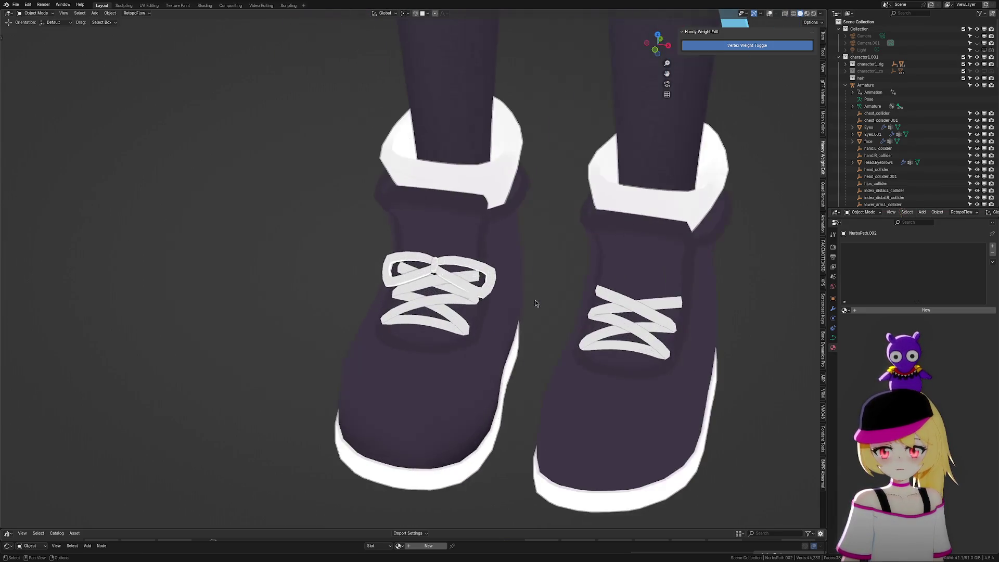
Save the project as justapeanuts2.009.blend
{"action": "scroll", "coordinate": [473, 298], "scroll_direction": "down", "scroll_amount": 5}
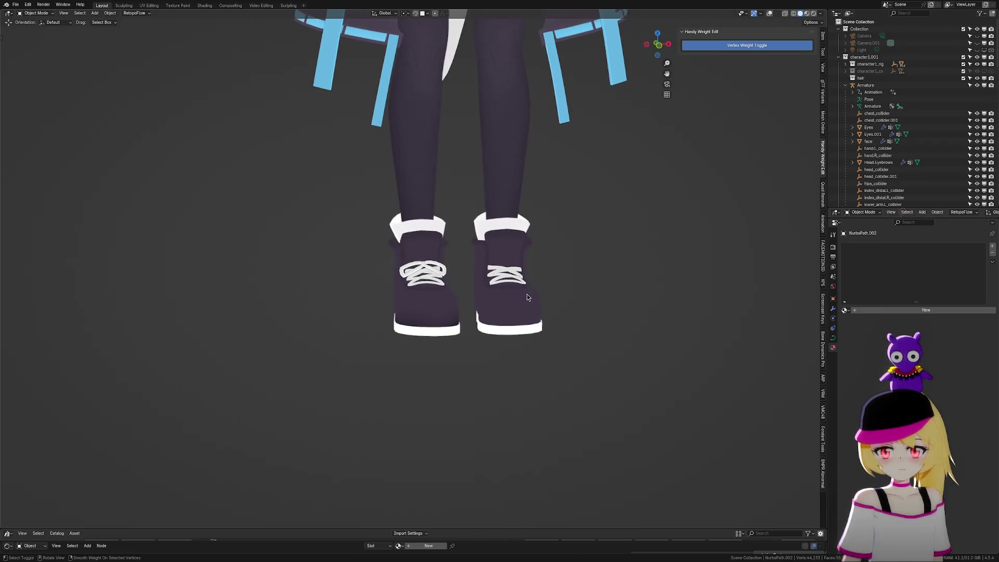
{"action": "key", "text": "ctrl+s"}
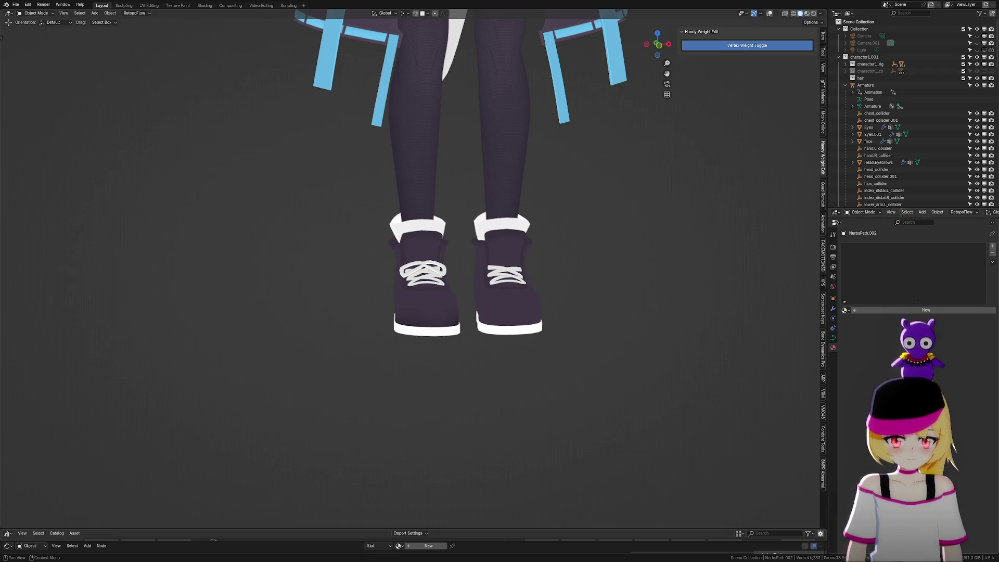
{"action": "key", "text": "ctrl+s"}
Zoom in on the shoes at an angle and select the bow lace object NurbsPath.001
{"action": "scroll", "coordinate": [601, 319], "scroll_direction": "up", "scroll_amount": 2}
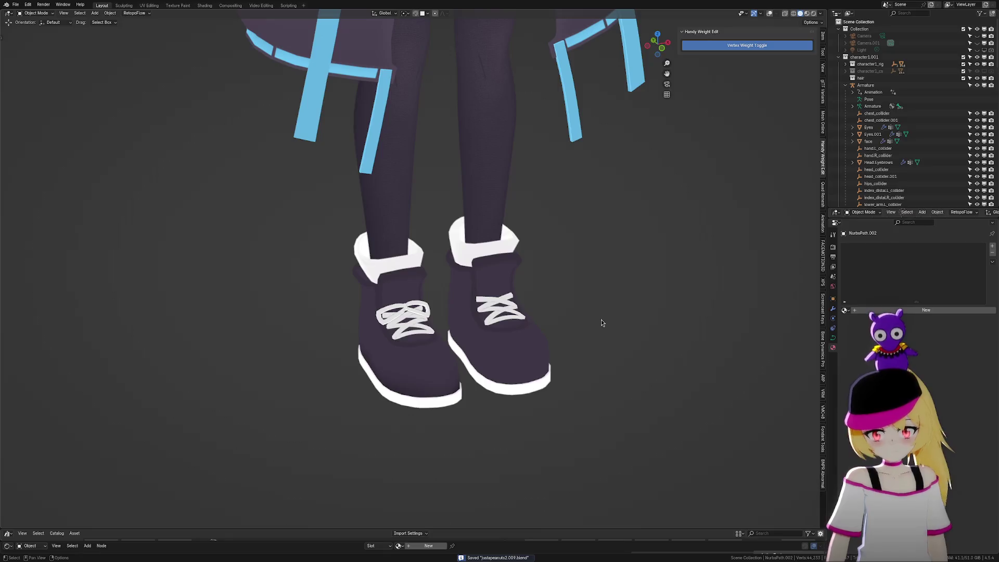
{"action": "mouse_move", "coordinate": [732, 314]}
{"action": "middle_mouse_down"}
{"action": "mouse_move", "coordinate": [685, 340]}
{"action": "mouse_move", "coordinate": [647, 310]}
{"action": "middle_mouse_up"}
{"action": "scroll", "coordinate": [773, 307], "scroll_direction": "up", "scroll_amount": 2}
{"action": "scroll", "coordinate": [568, 328], "scroll_direction": "up", "scroll_amount": 2}
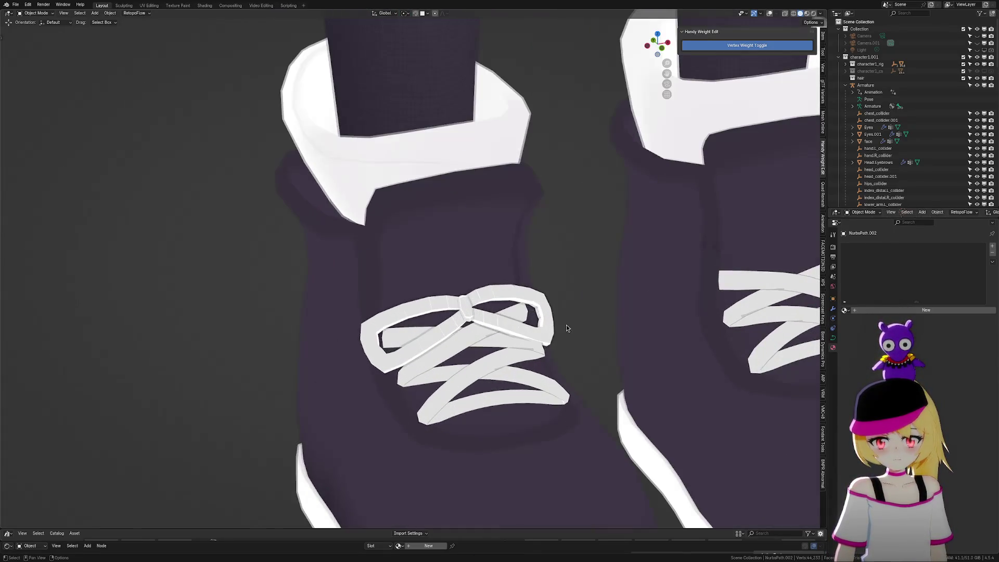
{"action": "left_click", "coordinate": [472, 341]}
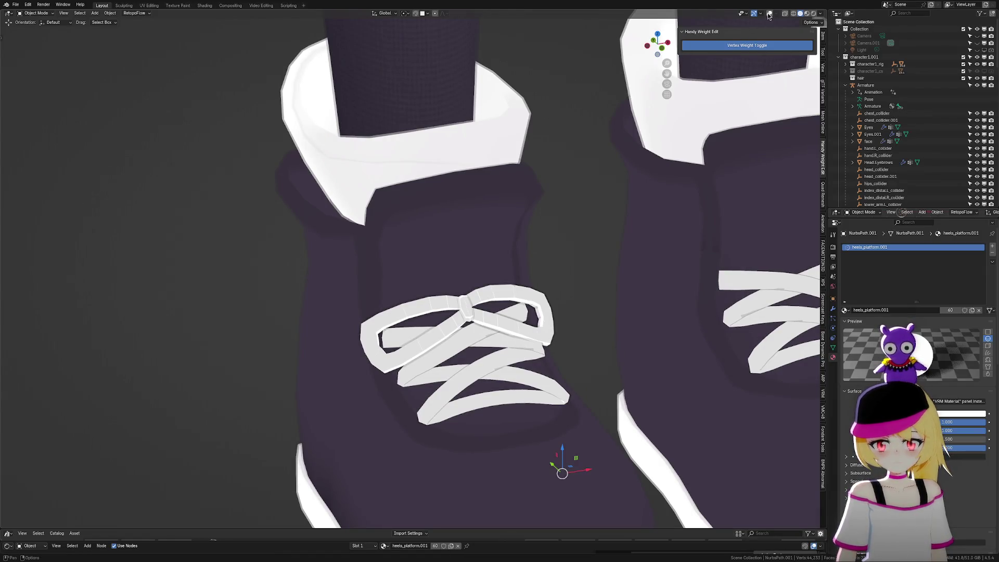
Pick NurbsPath.002 and NurbsPath.001 in the Outliner, toggle NurbsPath's visibility, and select NurbsPath
{"action": "scroll", "coordinate": [502, 331], "scroll_direction": "up", "scroll_amount": 3}
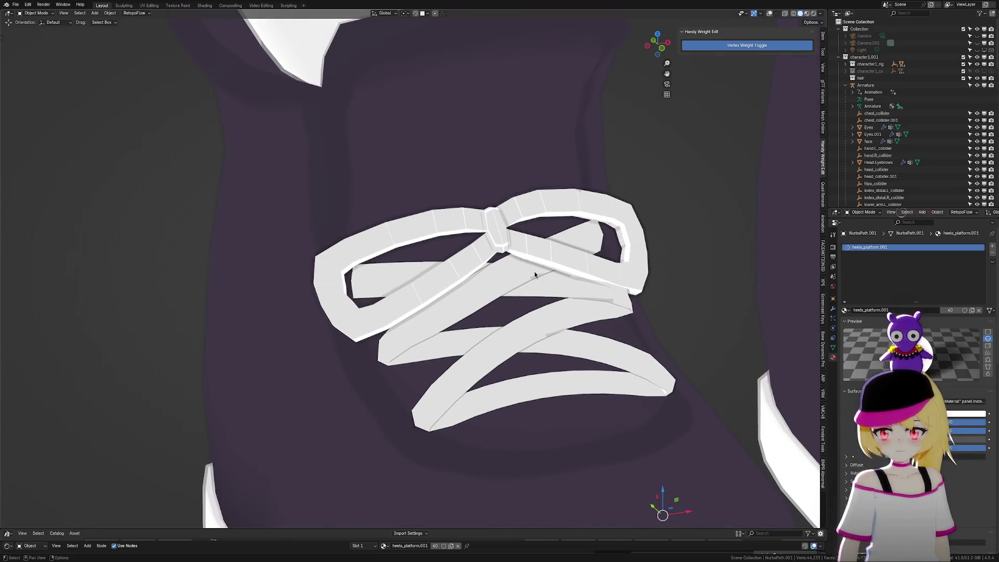
{"action": "scroll", "coordinate": [576, 289], "scroll_direction": "down", "scroll_amount": 1}
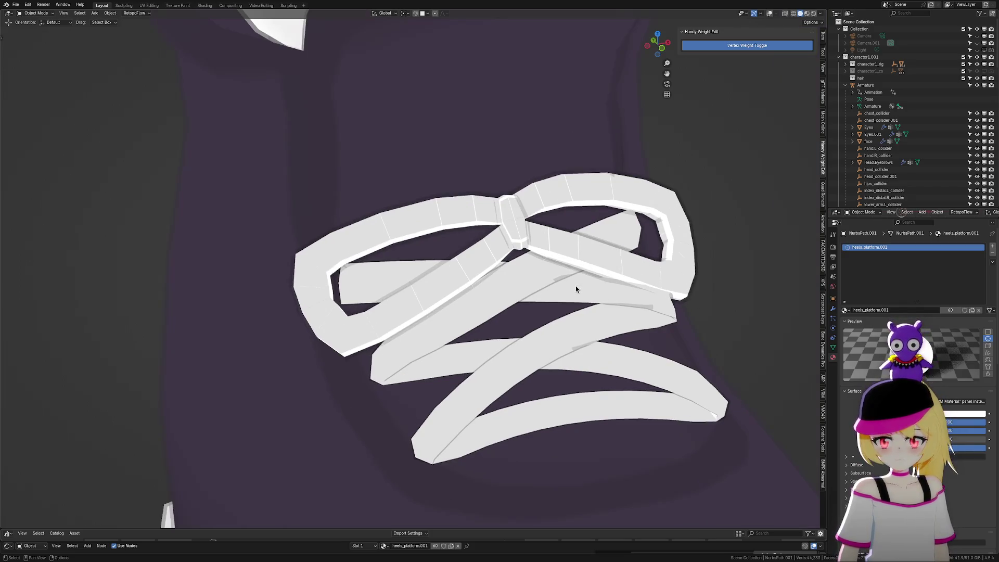
{"action": "scroll", "coordinate": [609, 273], "scroll_direction": "down", "scroll_amount": 4}
{"action": "scroll", "coordinate": [906, 156], "scroll_direction": "down", "scroll_amount": 5}
{"action": "scroll", "coordinate": [937, 141], "scroll_direction": "down", "scroll_amount": 3}
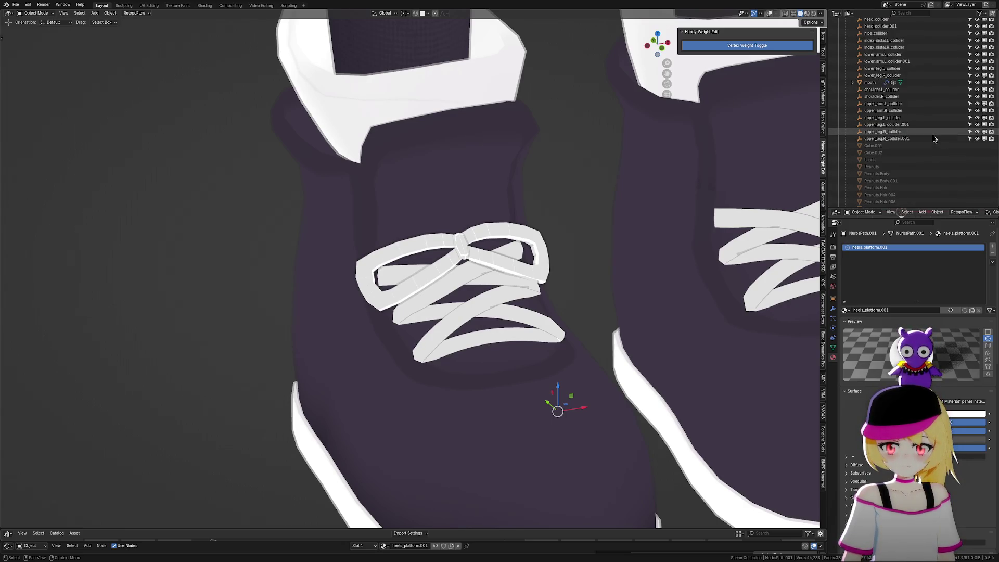
{"action": "scroll", "coordinate": [892, 152], "scroll_direction": "up", "scroll_amount": 5}
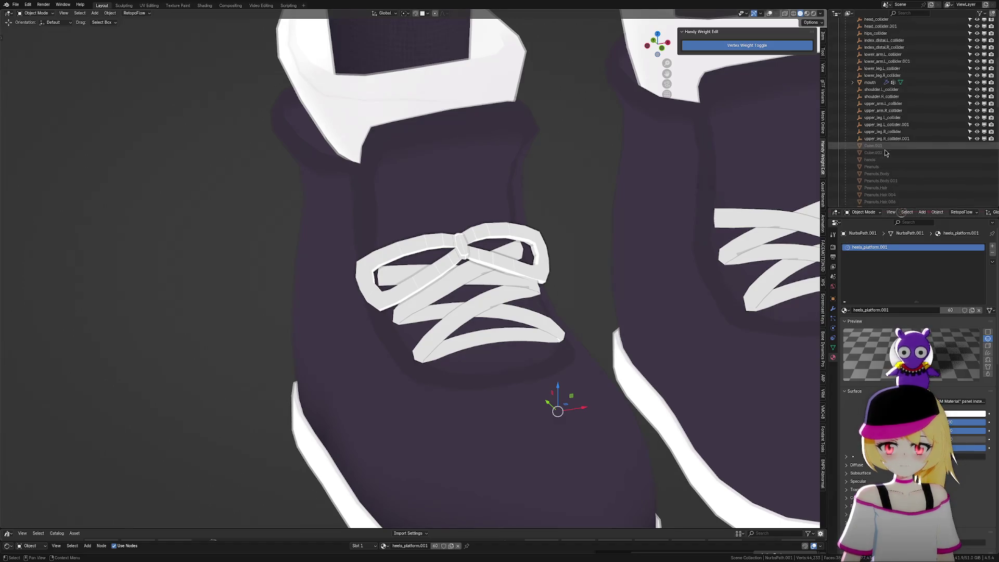
{"action": "scroll", "coordinate": [905, 149], "scroll_direction": "down", "scroll_amount": 15}
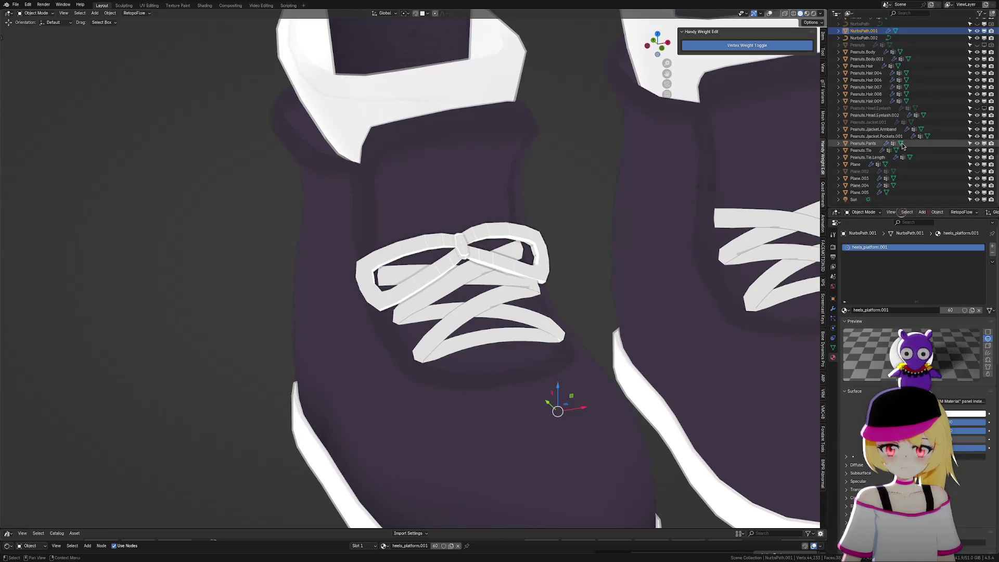
{"action": "scroll", "coordinate": [908, 145], "scroll_direction": "up", "scroll_amount": 3}
{"action": "left_click", "coordinate": [868, 79]}
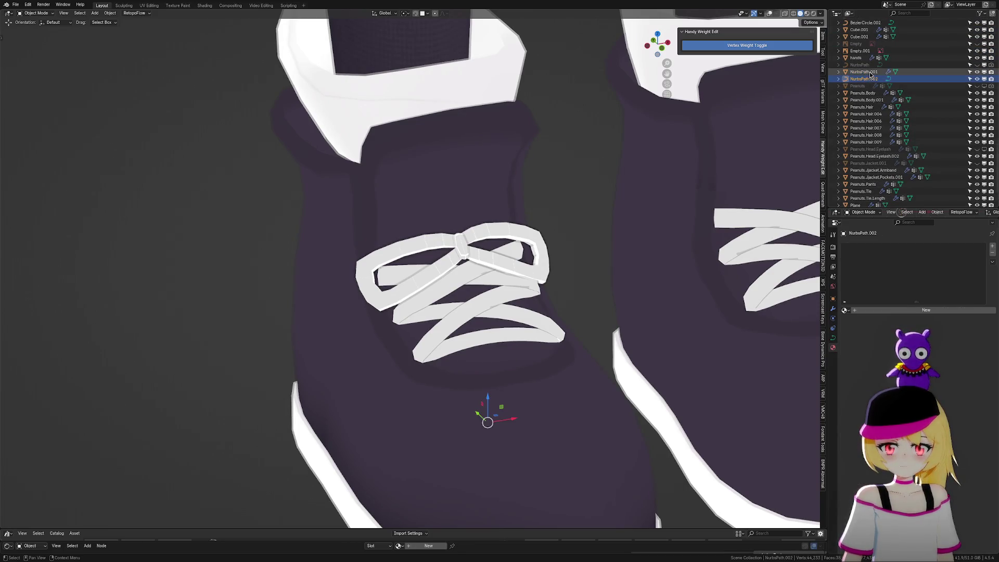
{"action": "left_click", "coordinate": [870, 72]}
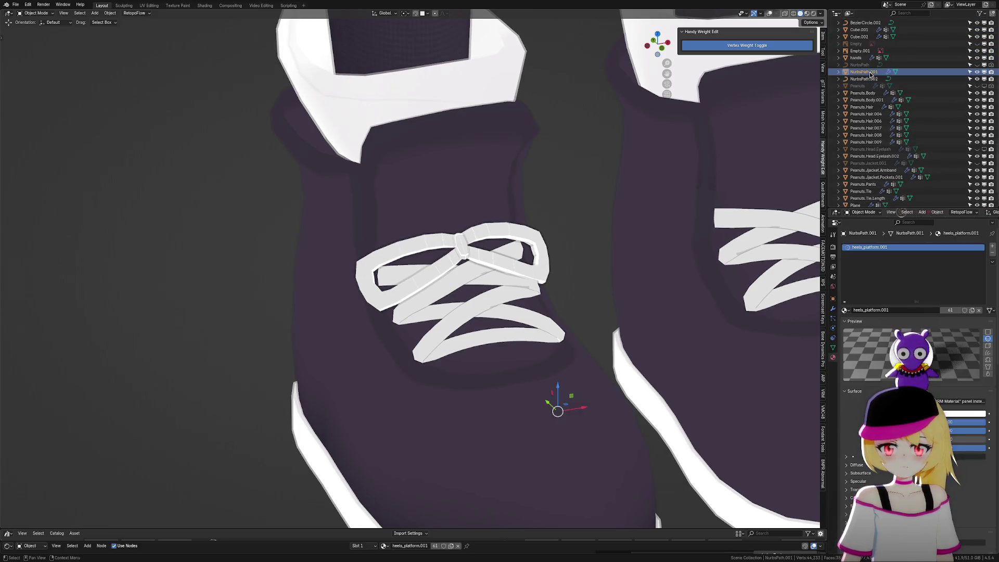
{"action": "left_click", "coordinate": [978, 64]}
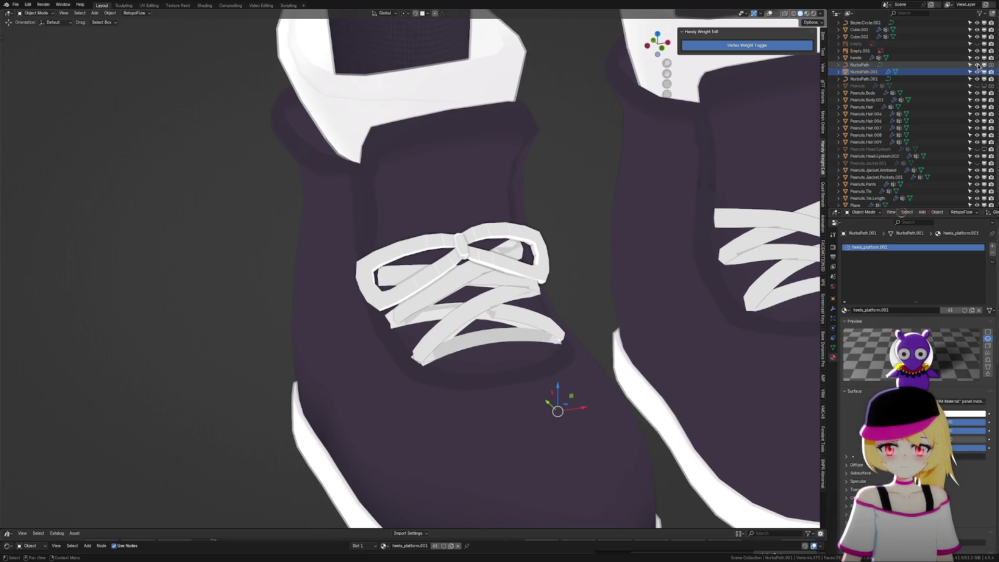
{"action": "left_click", "coordinate": [977, 65]}
{"action": "left_click", "coordinate": [978, 64]}
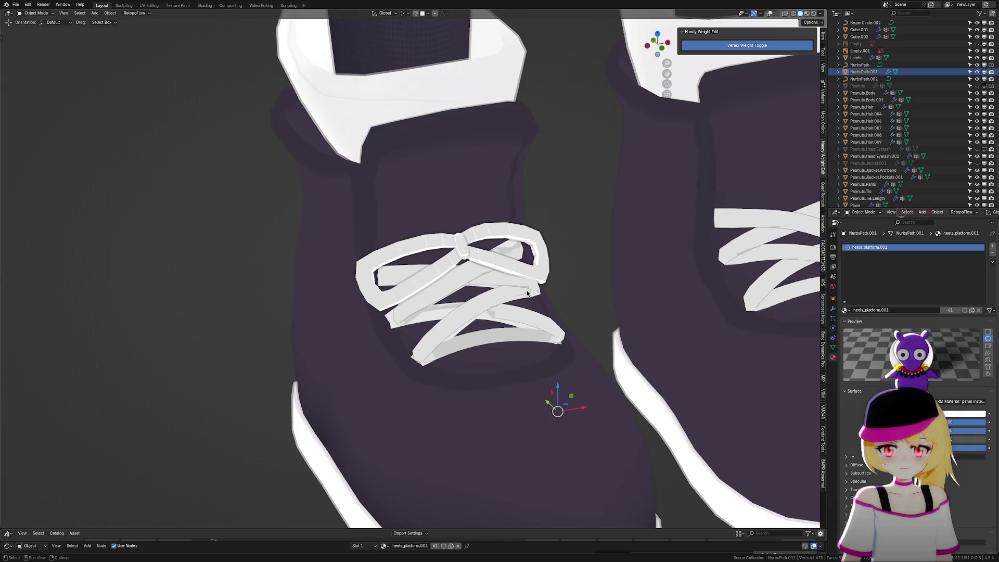
{"action": "scroll", "coordinate": [532, 333], "scroll_direction": "up", "scroll_amount": 2}
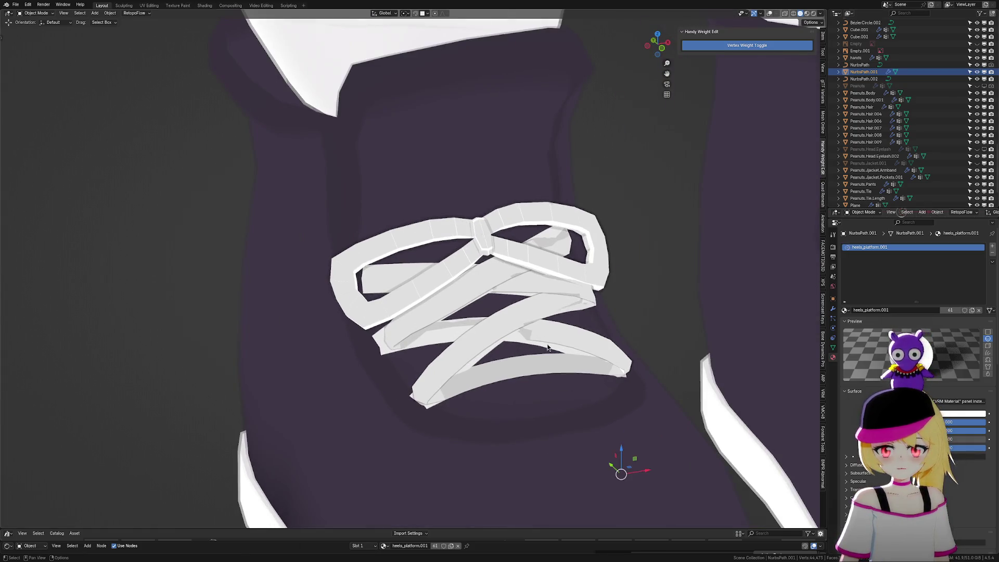
{"action": "left_click", "coordinate": [868, 66]}
Duplicate the NurbsPath lace, move the copy up along Z, and hide the original
{"action": "key", "text": "shift+d"}
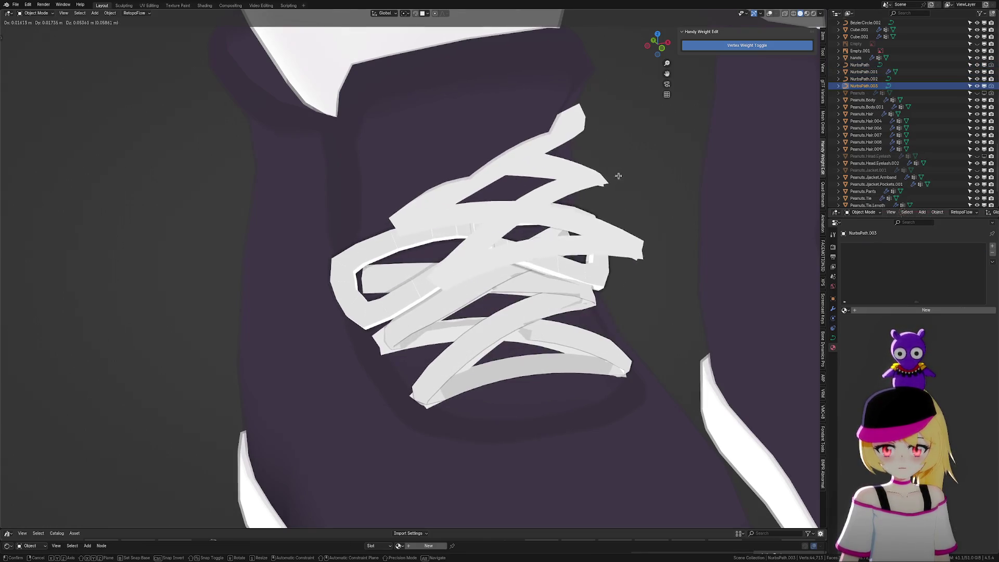
{"action": "key", "text": "z"}
{"action": "left_click", "coordinate": [689, 148]}
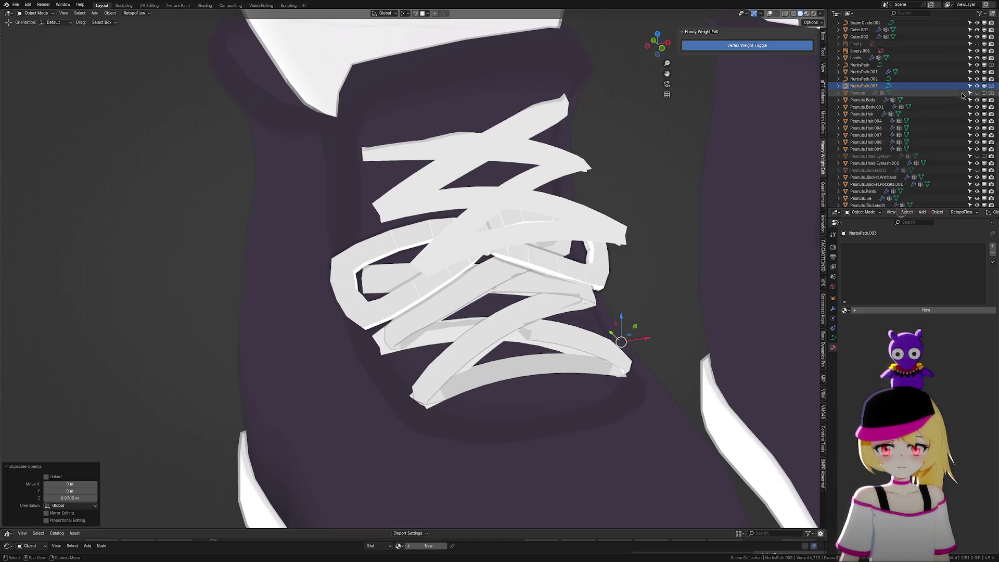
{"action": "left_click", "coordinate": [977, 64]}
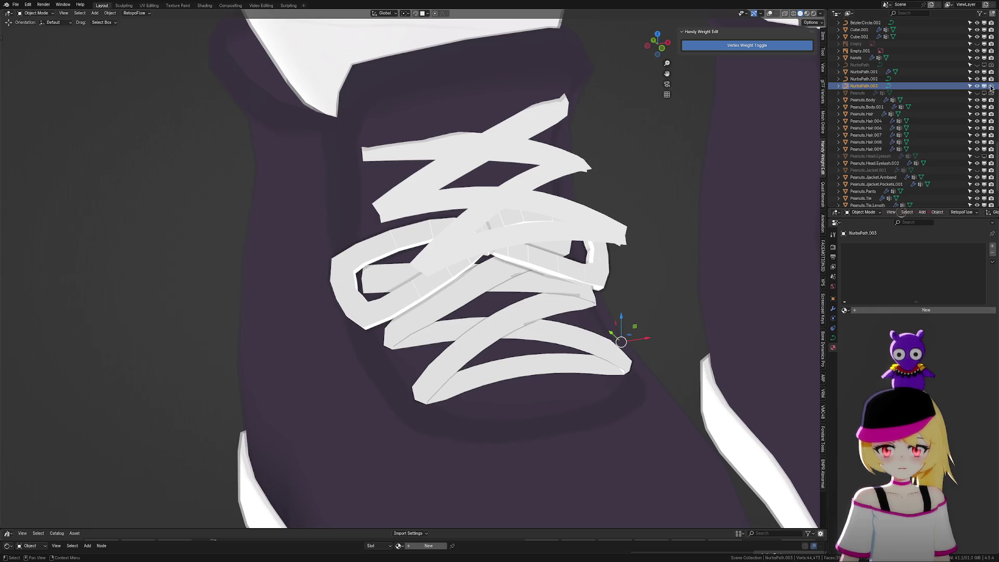
In Edit Mode with overlays on, select the extra lace curves' control points and delete them
{"action": "key", "text": "Tab"}
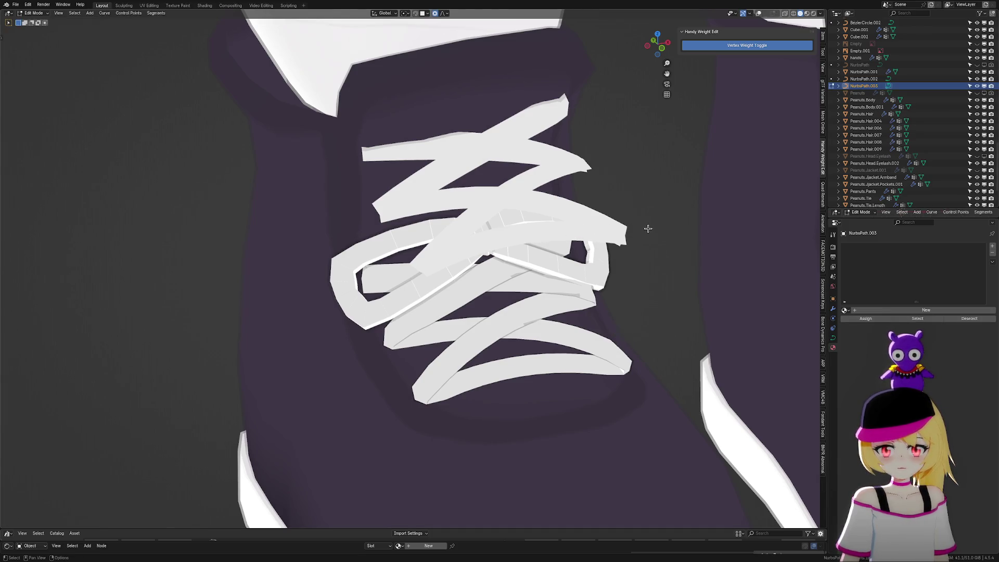
{"action": "left_click", "coordinate": [759, 13]}
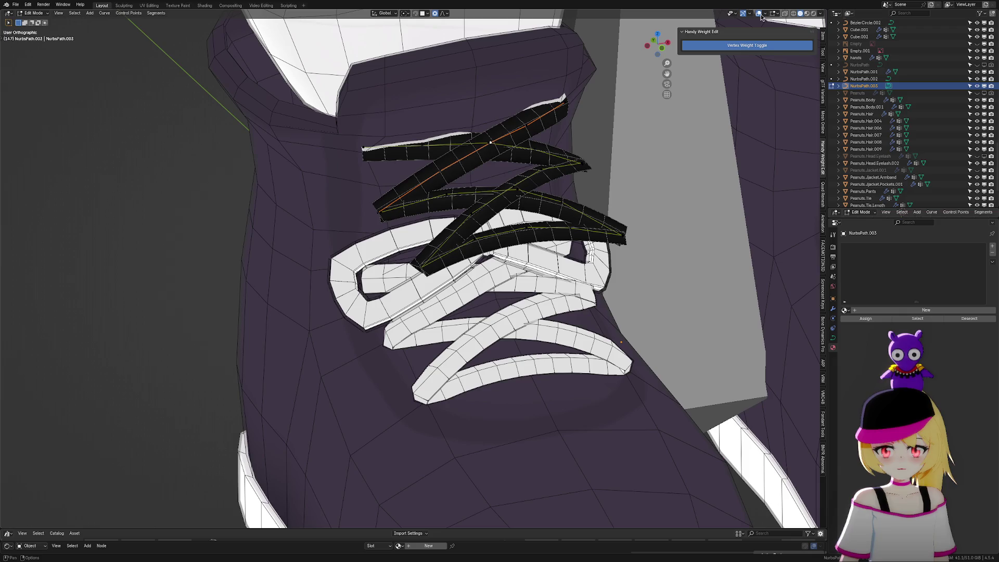
{"action": "scroll", "coordinate": [575, 172], "scroll_direction": "up", "scroll_amount": 2}
{"action": "left_click_drag", "start_coordinate": [521, 137], "coordinate": [580, 168]}
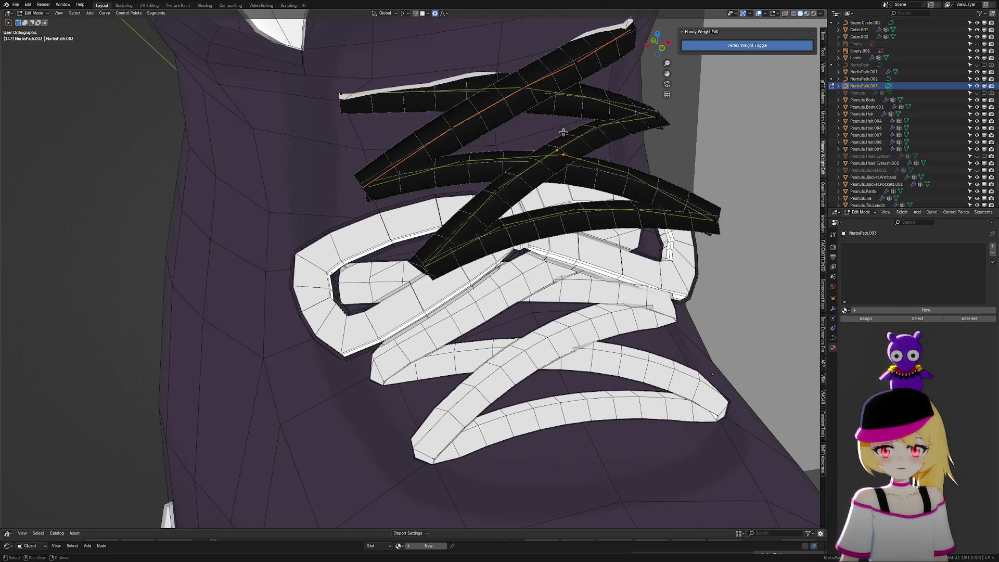
{"action": "left_click_drag", "start_coordinate": [548, 65], "coordinate": [580, 100], "text": "shift"}
{"action": "left_click_drag", "start_coordinate": [479, 61], "coordinate": [612, 112], "text": "shift"}
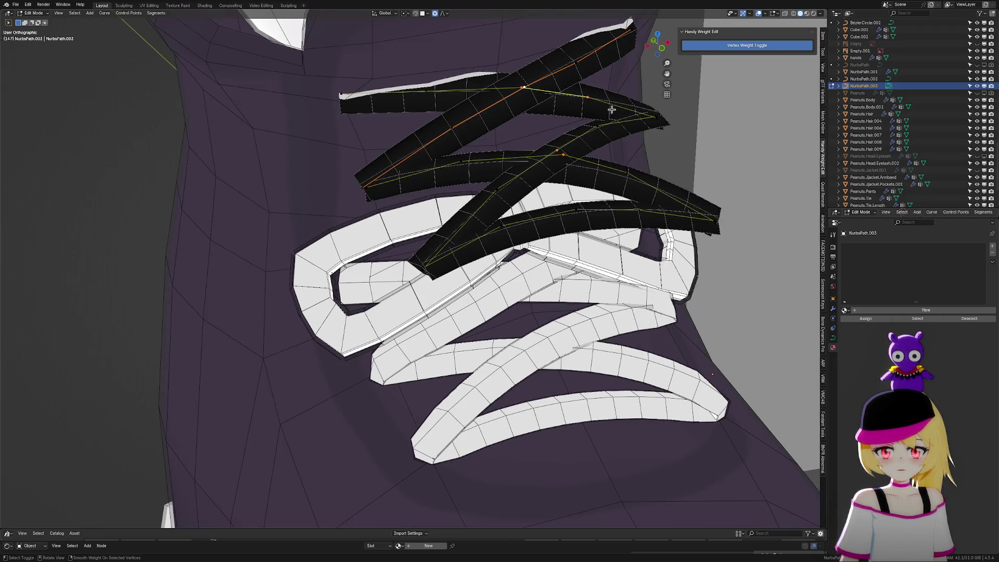
{"action": "key", "text": "x"}
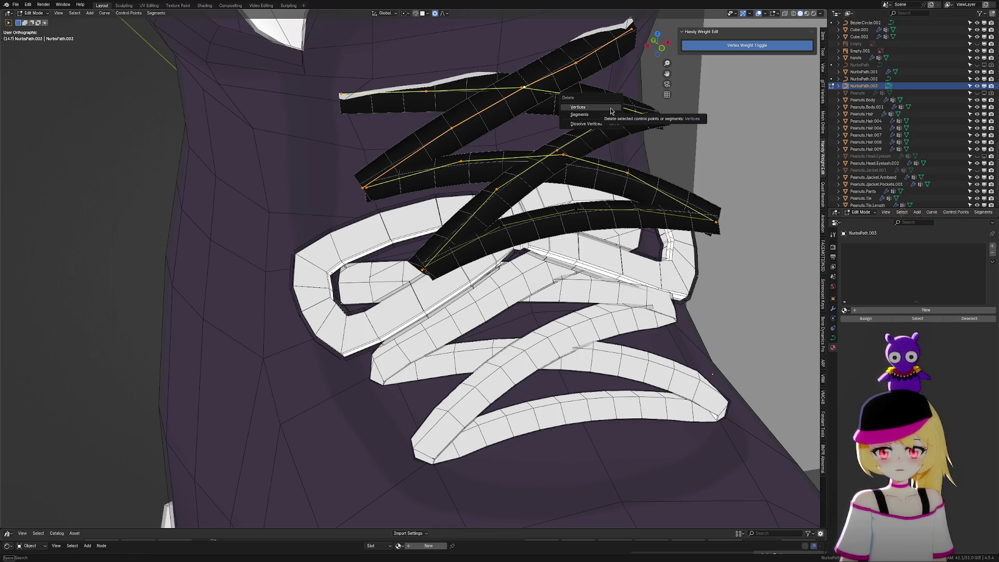
{"action": "left_click", "coordinate": [609, 107]}
Select the remaining curve, move it into the bow loop from the side view, and exit Edit Mode
{"action": "key", "text": "a"}
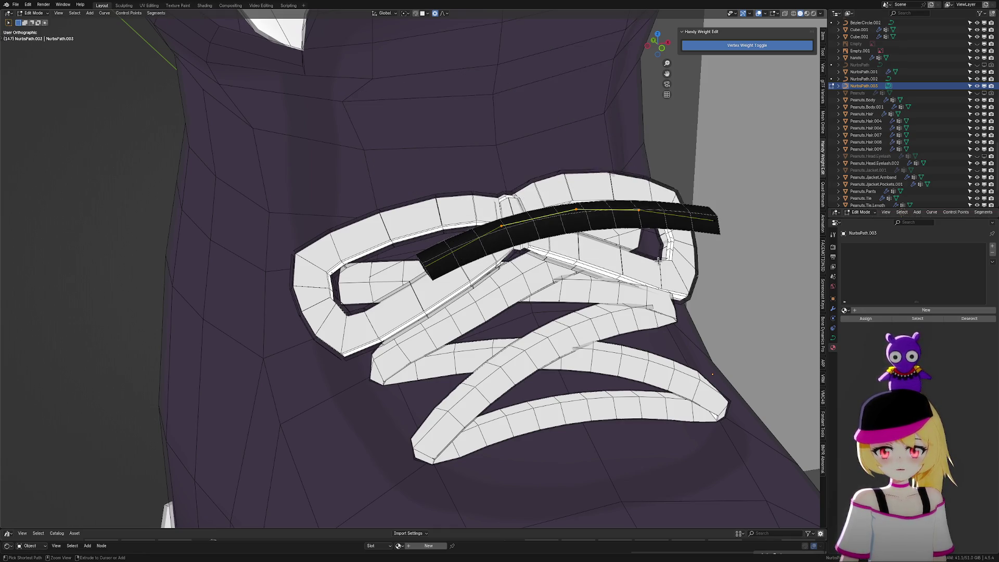
{"action": "left_click", "coordinate": [648, 47]}
{"action": "key", "text": "g"}
{"action": "left_click", "coordinate": [425, 271]}
{"action": "middle_click_drag", "start_coordinate": [570, 258], "coordinate": [498, 280]}
{"action": "key", "text": "Tab"}
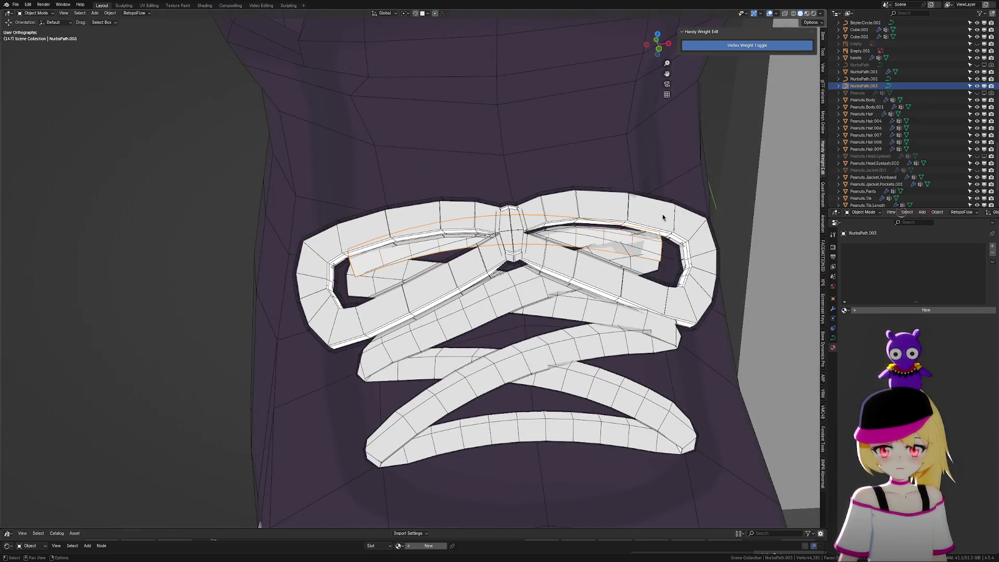
Hide the bow loop mesh Plane.005 and start editing the top lace strip NurbsPath.003
{"action": "left_click", "coordinate": [663, 215]}
{"action": "key", "text": "h"}
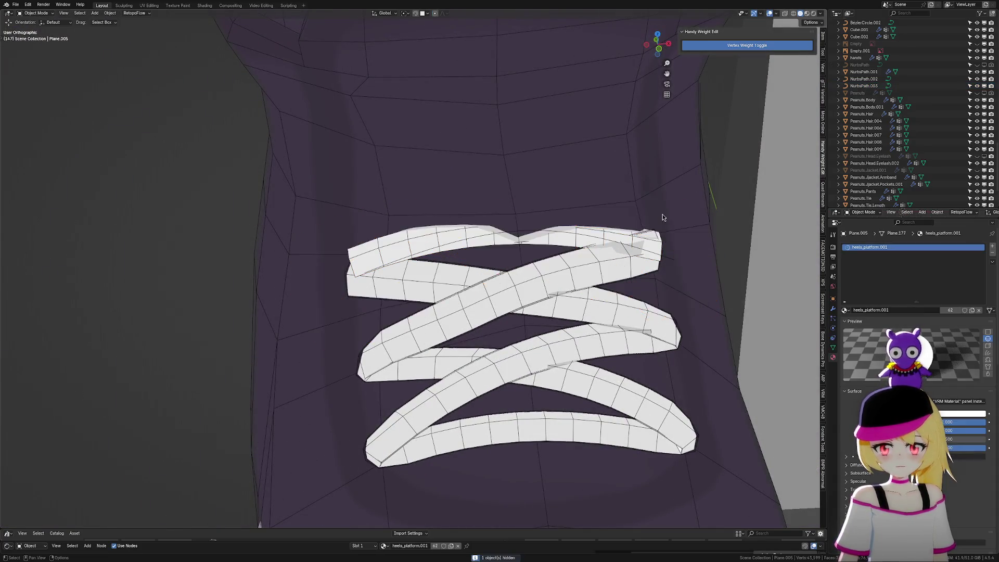
{"action": "scroll", "coordinate": [541, 226], "scroll_direction": "up", "scroll_amount": 3}
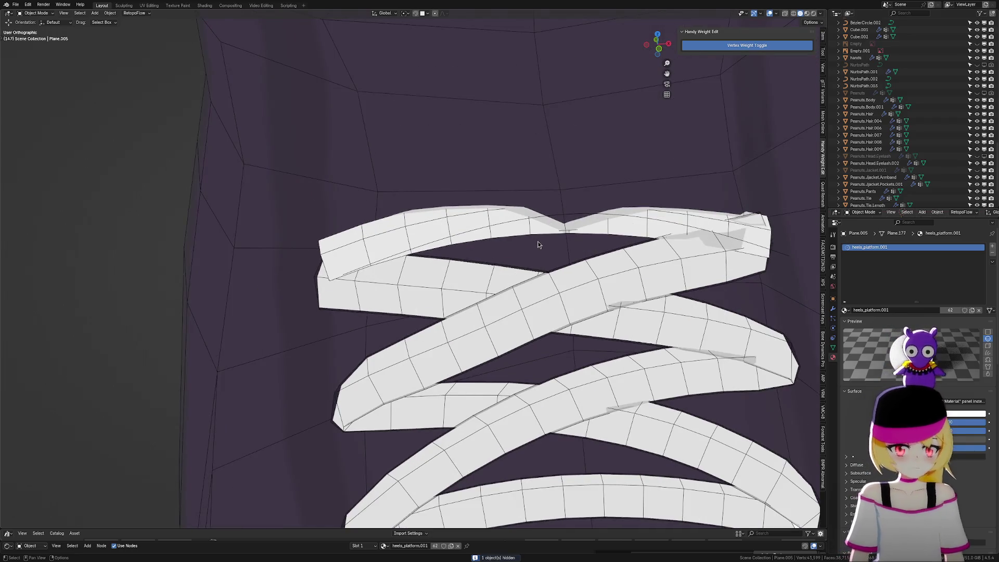
{"action": "scroll", "coordinate": [527, 263], "scroll_direction": "up", "scroll_amount": 1, "text": "shift"}
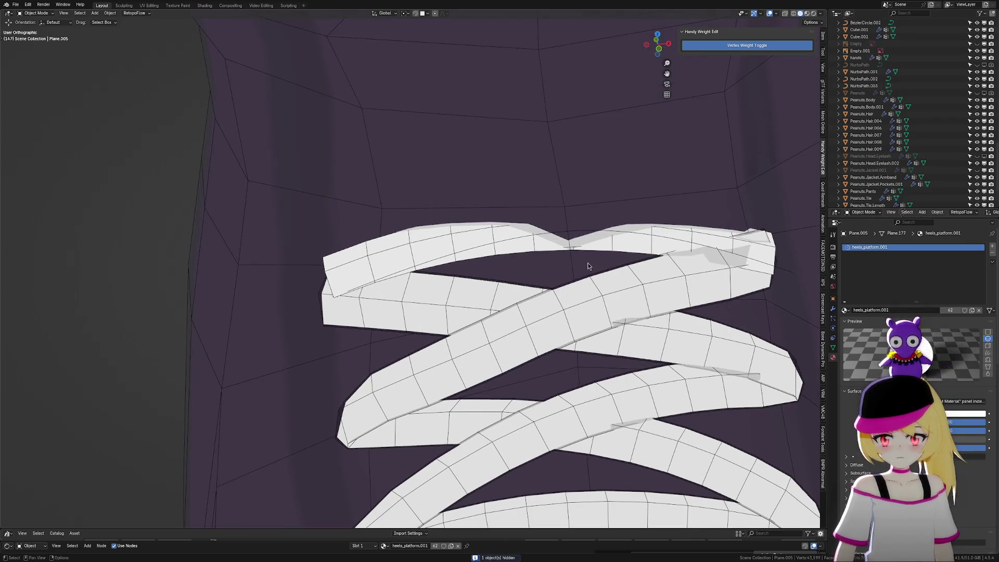
{"action": "left_click", "coordinate": [577, 225]}
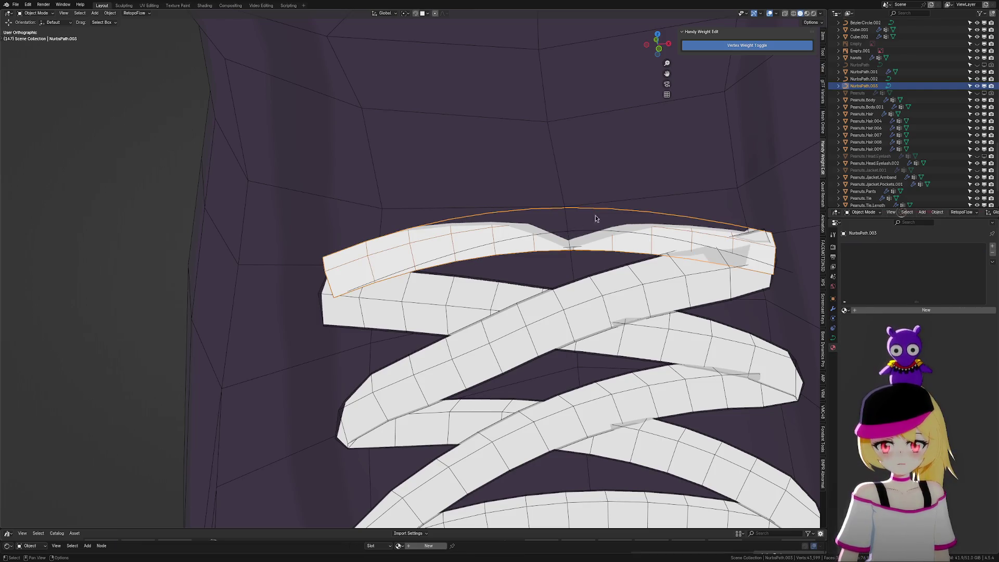
{"action": "key", "text": "Tab"}
Reshape the strip's left and right end points with proportional falloff
{"action": "mouse_move", "coordinate": [645, 229]}
{"action": "middle_mouse_down"}
{"action": "mouse_move", "coordinate": [656, 245]}
{"action": "mouse_move", "coordinate": [631, 254]}
{"action": "mouse_move", "coordinate": [699, 240]}
{"action": "mouse_move", "coordinate": [609, 245]}
{"action": "middle_mouse_up"}
{"action": "left_click", "coordinate": [364, 273]}
{"action": "key", "text": "g"}
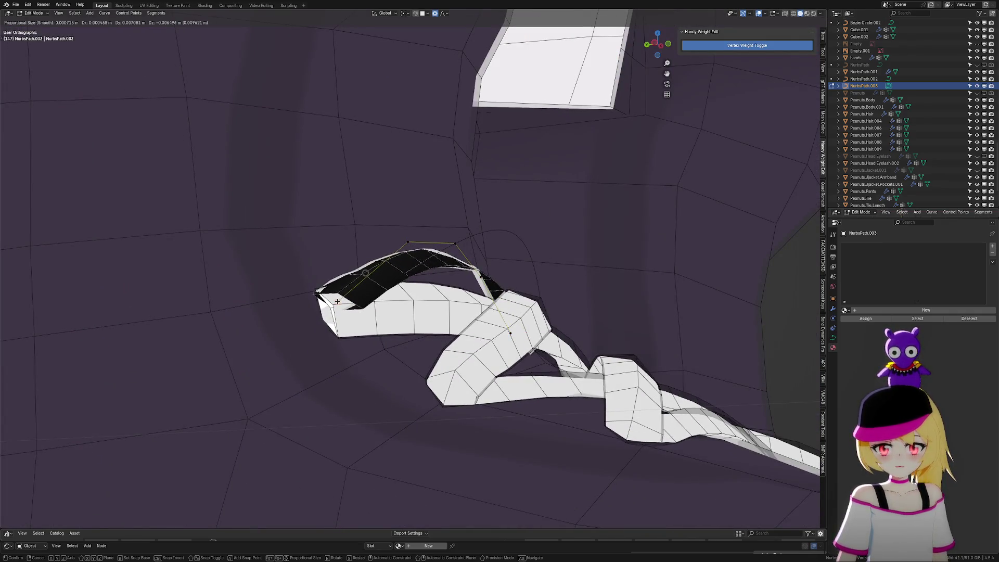
{"action": "left_click", "coordinate": [359, 301]}
{"action": "mouse_move", "coordinate": [536, 279]}
{"action": "middle_mouse_down"}
{"action": "mouse_move", "coordinate": [446, 290]}
{"action": "mouse_move", "coordinate": [585, 303]}
{"action": "middle_mouse_up"}
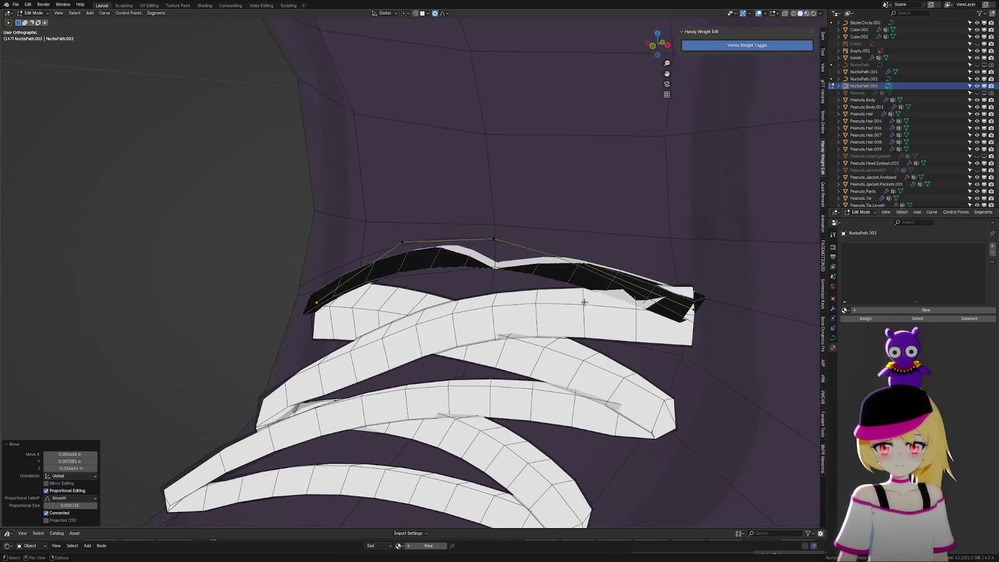
{"action": "left_click", "coordinate": [696, 306]}
{"action": "middle_click_drag", "start_coordinate": [727, 339], "coordinate": [582, 367]}
{"action": "key", "text": "g"}
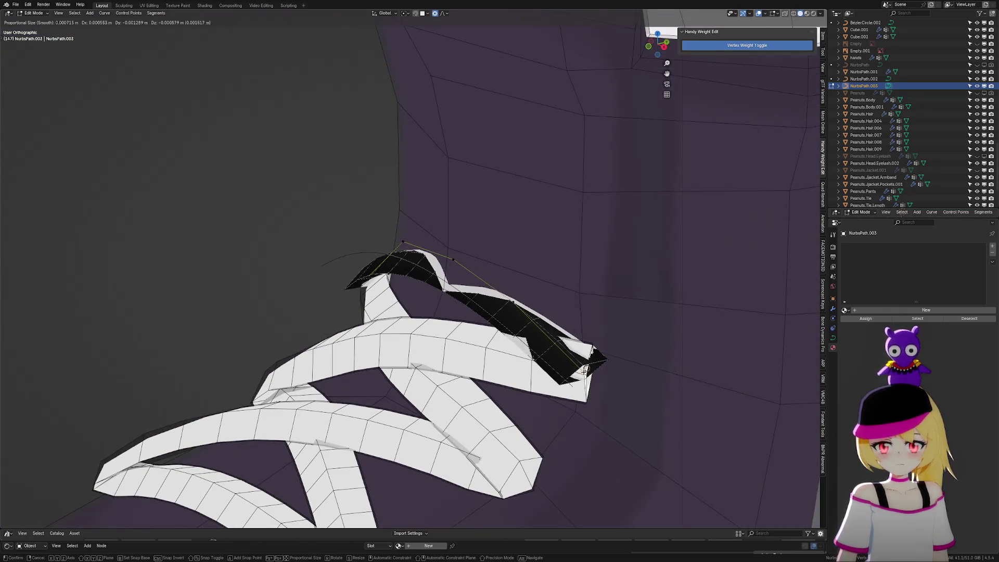
{"action": "left_click", "coordinate": [584, 363]}
Shift the three upper control points along Y, then twist the strip section by 32°
{"action": "mouse_move", "coordinate": [379, 217]}
{"action": "left_mouse_down"}
{"action": "mouse_move", "coordinate": [506, 312]}
{"action": "mouse_move", "coordinate": [548, 326]}
{"action": "left_mouse_up"}
{"action": "middle_click_drag", "start_coordinate": [602, 311], "coordinate": [615, 310]}
{"action": "key", "text": "g"}
{"action": "key", "text": "y"}
{"action": "left_click", "coordinate": [599, 307]}
{"action": "key", "text": "ctrl+z"}
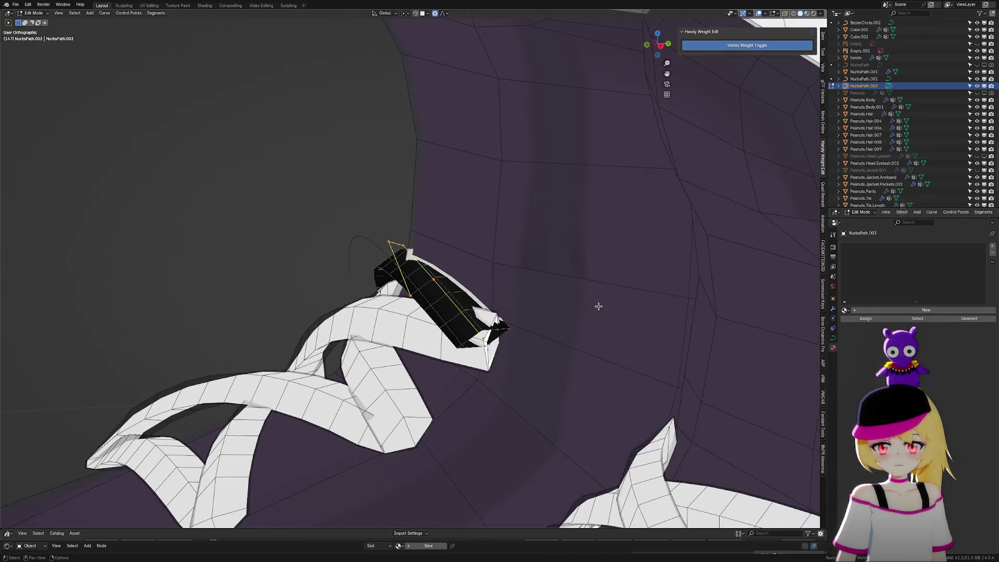
{"action": "key", "text": "ctrl+t"}
{"action": "left_click", "coordinate": [569, 390]}
Twist a single strip control point to 61.7°, then nudge it along Y and raise it along Z
{"action": "middle_click_drag", "start_coordinate": [569, 390], "coordinate": [427, 300]}
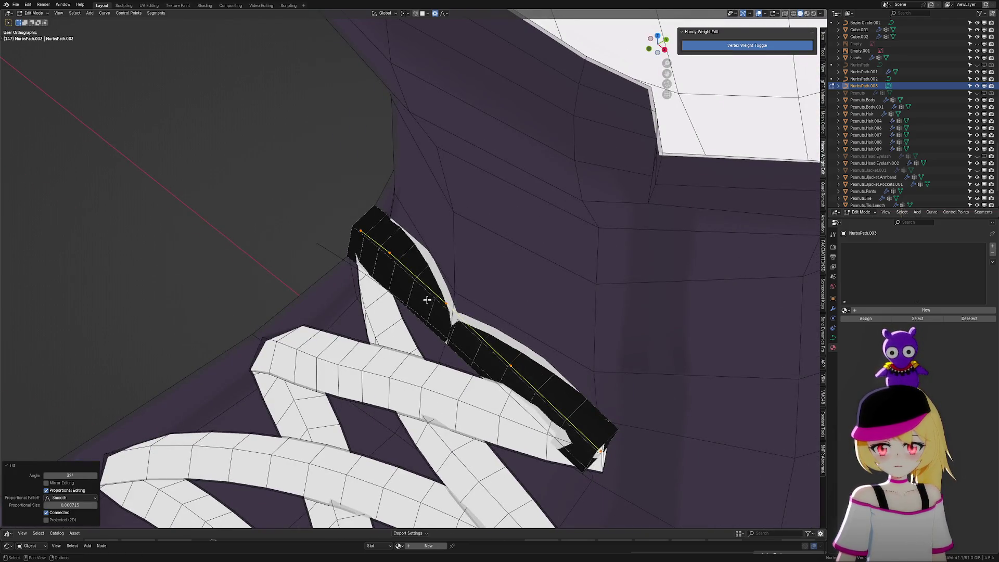
{"action": "left_click", "coordinate": [446, 303]}
{"action": "key", "text": "ctrl+t"}
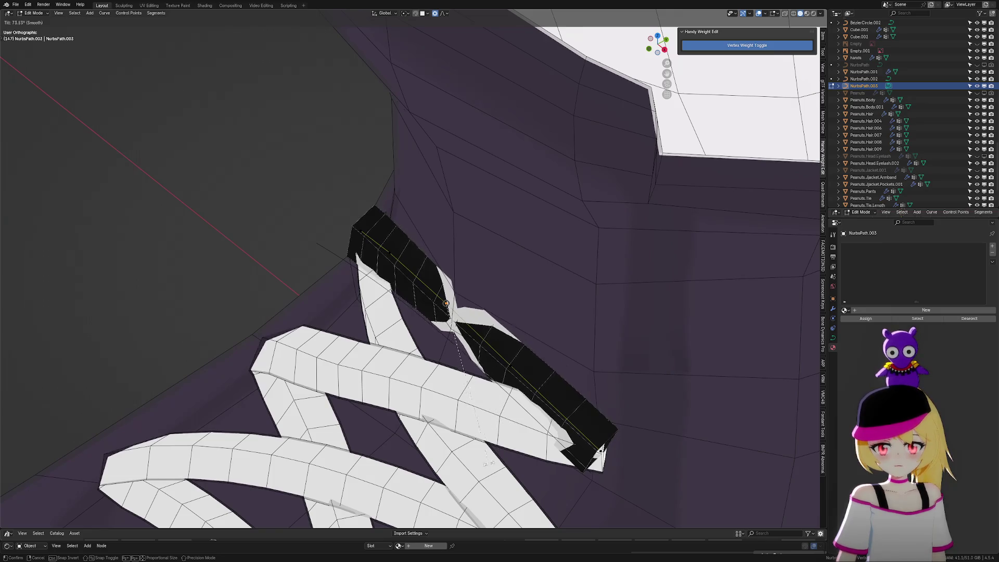
{"action": "left_click", "coordinate": [484, 462]}
{"action": "key", "text": "g"}
{"action": "key", "text": "y"}
{"action": "left_click", "coordinate": [488, 446]}
{"action": "middle_click_drag", "start_coordinate": [489, 446], "coordinate": [614, 411]}
{"action": "key", "text": "g"}
{"action": "key", "text": "z"}
{"action": "left_click", "coordinate": [411, 274]}
Select the control point at the strip's end and shift it along Z
{"action": "mouse_move", "coordinate": [343, 220]}
{"action": "left_mouse_down"}
{"action": "mouse_move", "coordinate": [518, 318]}
{"action": "mouse_move", "coordinate": [521, 310]}
{"action": "left_mouse_up"}
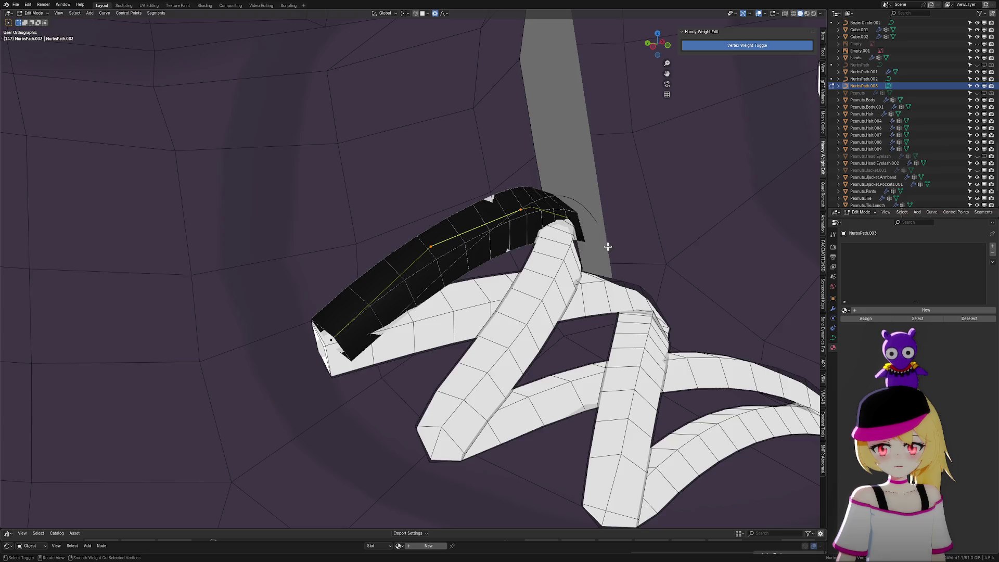
{"action": "middle_click_drag", "start_coordinate": [540, 183], "coordinate": [562, 200]}
{"action": "key", "text": "g"}
{"action": "key", "text": "z"}
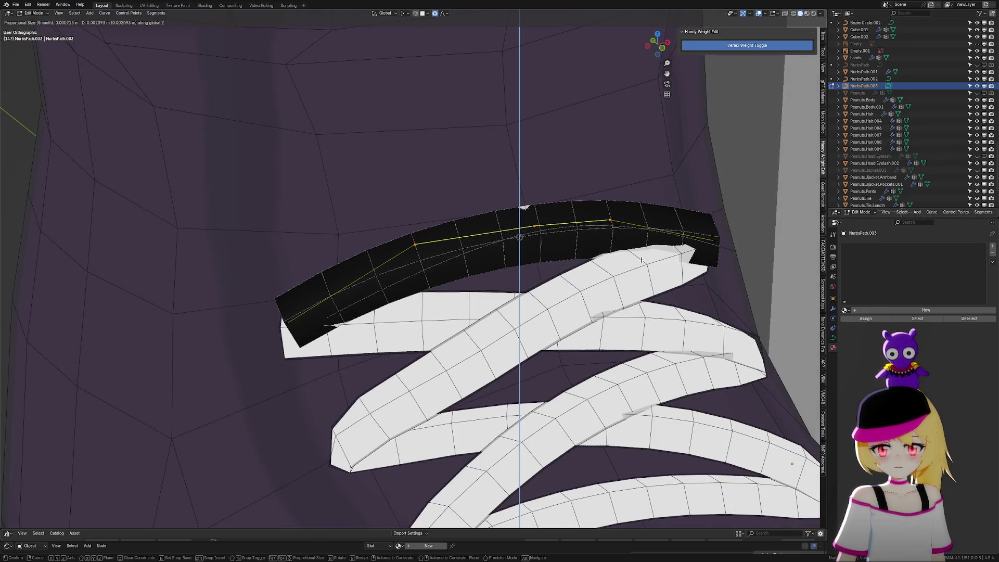
{"action": "left_click", "coordinate": [639, 268]}
Undo the end point's last adjustment, shift it along Y instead, and begin tilting the strip's end
{"action": "middle_click_drag", "start_coordinate": [639, 268], "coordinate": [664, 279]}
{"action": "key", "text": "y"}
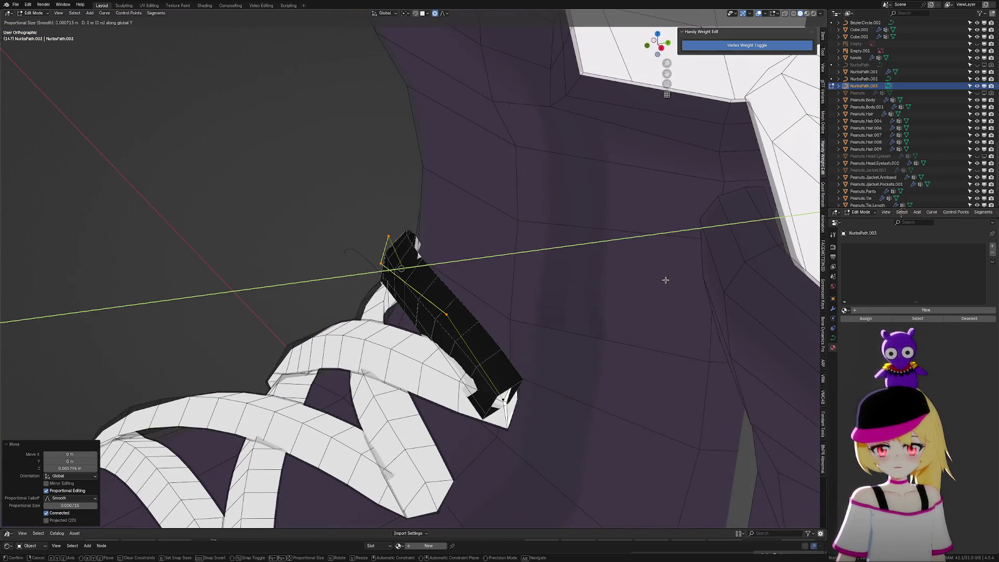
{"action": "key", "text": "Escape"}
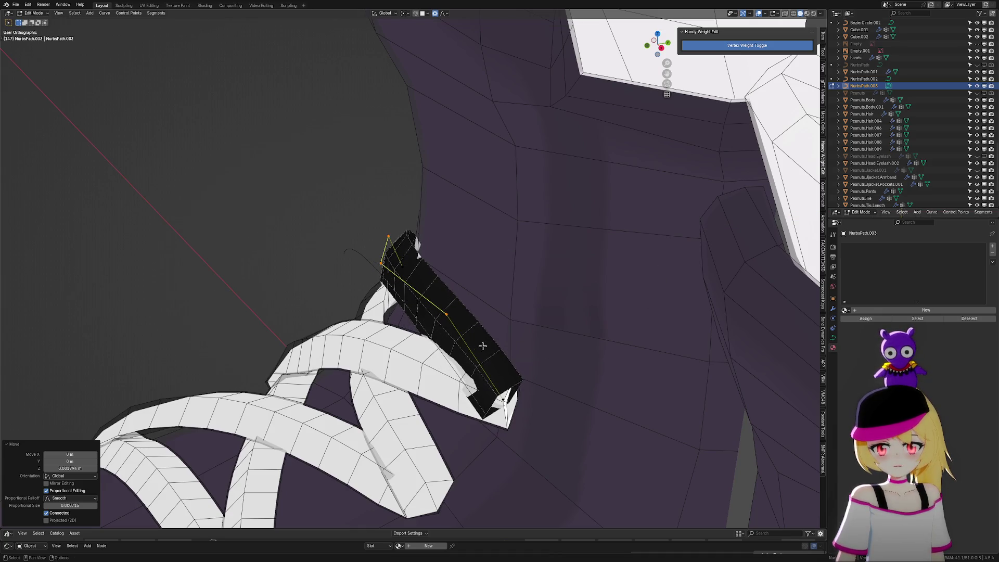
{"action": "key", "text": "ctrl+z"}
{"action": "middle_click_drag", "start_coordinate": [595, 417], "coordinate": [655, 370]}
{"action": "key", "text": "g"}
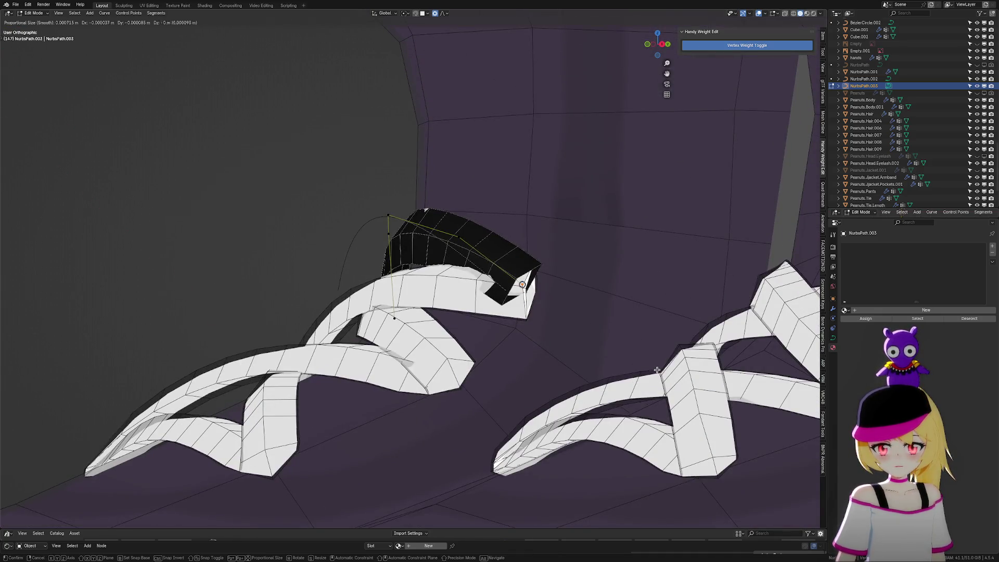
{"action": "key", "text": "y"}
{"action": "left_click", "coordinate": [645, 357]}
{"action": "key", "text": "ctrl+t"}
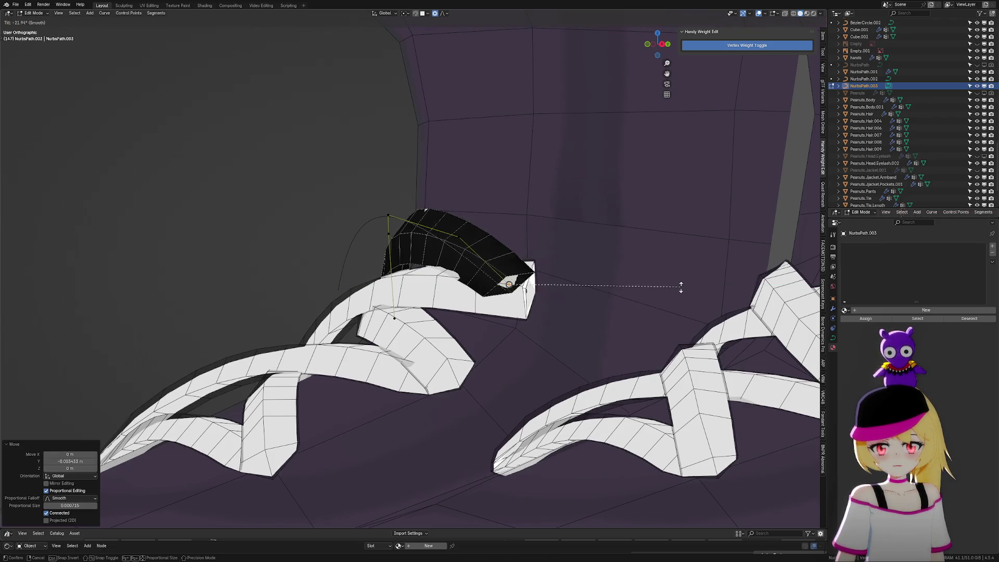
Confirm a -22.9° twist on the strip's end and switch to material preview shading
{"action": "left_click", "coordinate": [676, 287]}
{"action": "middle_click_drag", "start_coordinate": [676, 288], "coordinate": [547, 288]}
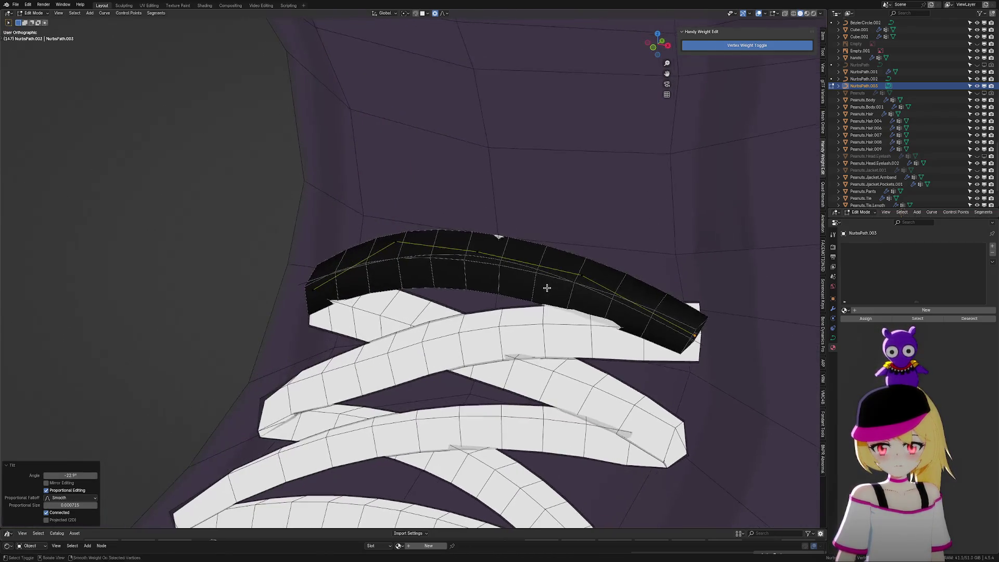
{"action": "key", "text": "t"}
{"action": "key", "text": "z"}
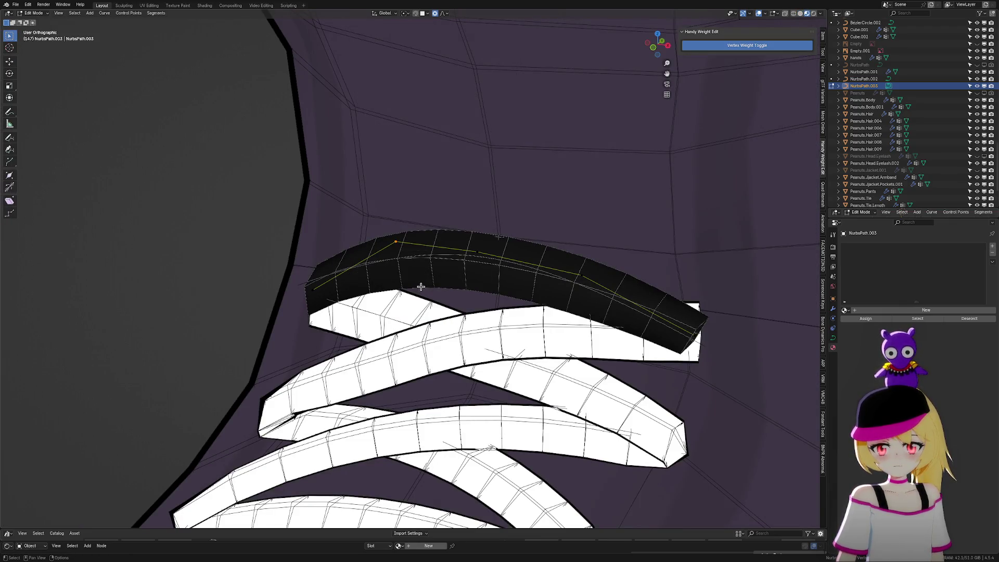
Move three control points along Z to settle the top lace strip against the shoe
{"action": "key", "text": "g"}
{"action": "key", "text": "z"}
{"action": "left_click", "coordinate": [428, 303]}
{"action": "left_click", "coordinate": [579, 275]}
{"action": "key", "text": "g"}
{"action": "key", "text": "z"}
{"action": "left_click", "coordinate": [598, 296]}
{"action": "left_click_drag", "start_coordinate": [418, 229], "coordinate": [520, 285]}
{"action": "key", "text": "g"}
{"action": "key", "text": "z"}
{"action": "left_click", "coordinate": [523, 285]}
Tilt the strip's right end point by about 27°
{"action": "mouse_move", "coordinate": [523, 284]}
{"action": "middle_mouse_down"}
{"action": "mouse_move", "coordinate": [688, 333]}
{"action": "mouse_move", "coordinate": [714, 321]}
{"action": "mouse_move", "coordinate": [674, 272]}
{"action": "middle_mouse_up"}
{"action": "left_click", "coordinate": [691, 285]}
{"action": "key", "text": "ctrl+t"}
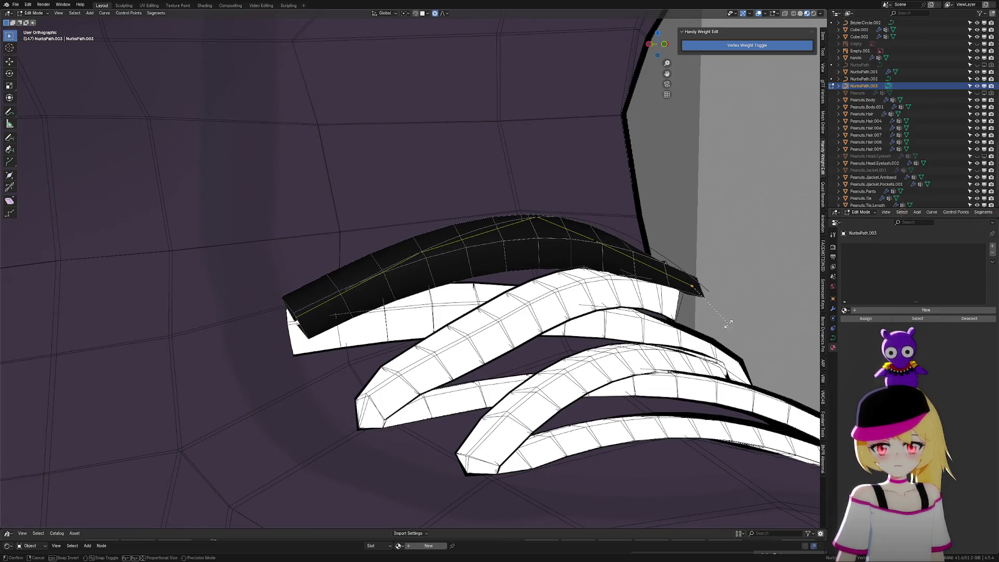
{"action": "left_click", "coordinate": [708, 348]}
Shift a control point near the strip's right along Z and tilt it -46°
{"action": "mouse_move", "coordinate": [708, 347]}
{"action": "middle_mouse_down"}
{"action": "mouse_move", "coordinate": [627, 378]}
{"action": "mouse_move", "coordinate": [549, 284]}
{"action": "middle_mouse_up"}
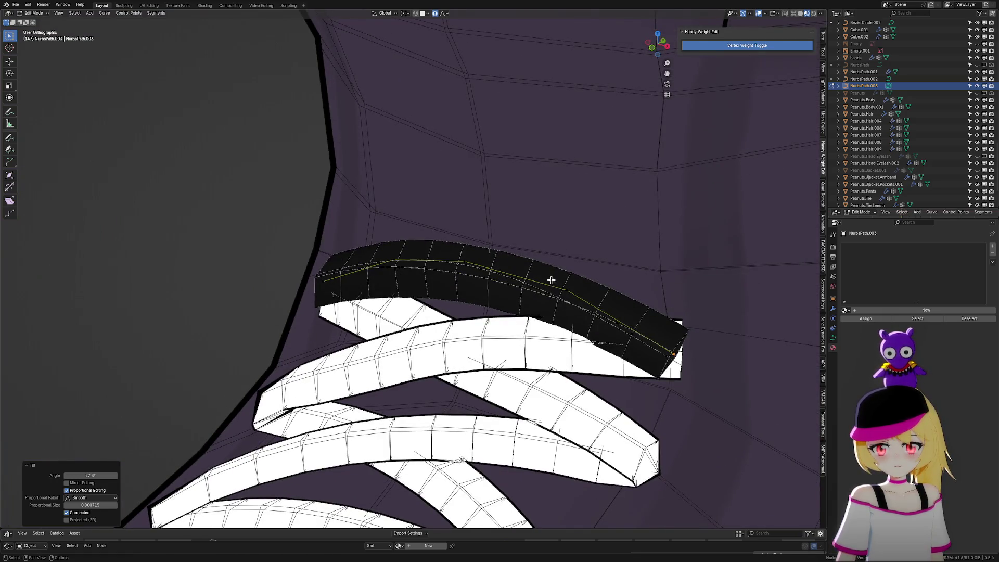
{"action": "left_click", "coordinate": [566, 290]}
{"action": "key", "text": "t"}
{"action": "key", "text": "g"}
{"action": "key", "text": "z"}
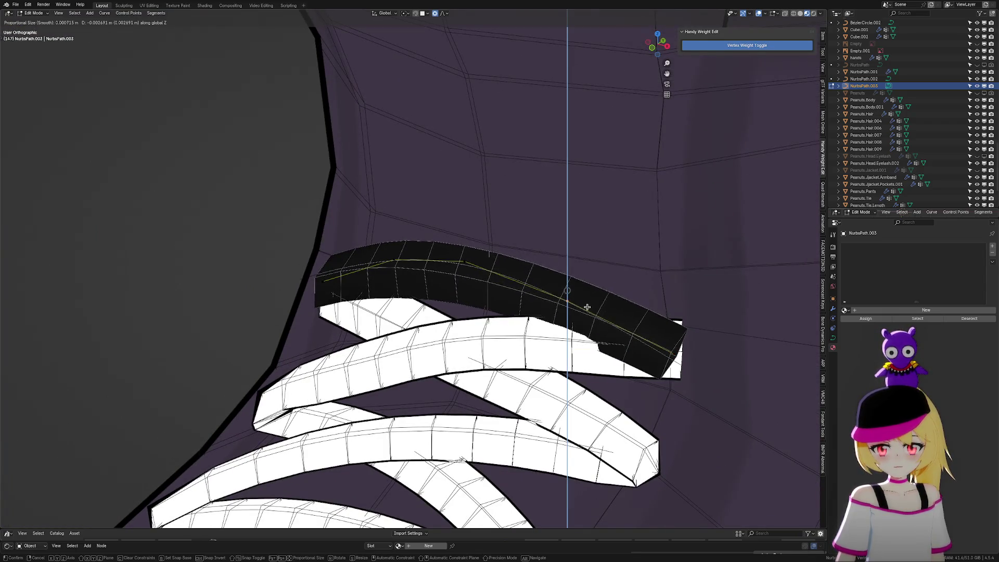
{"action": "left_click", "coordinate": [587, 302]}
{"action": "mouse_move", "coordinate": [587, 302]}
{"action": "middle_mouse_down"}
{"action": "mouse_move", "coordinate": [557, 318]}
{"action": "mouse_move", "coordinate": [670, 328]}
{"action": "middle_mouse_up"}
{"action": "key", "text": "ctrl+t"}
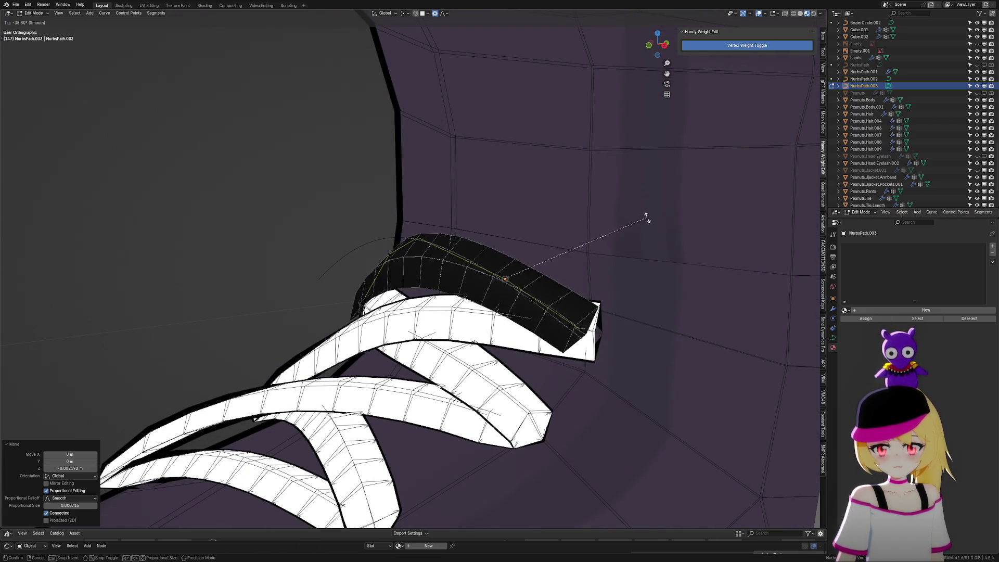
{"action": "left_click", "coordinate": [635, 201]}
Return to Object Mode, hide viewport overlays, and zoom out to show both shoes
{"action": "mouse_move", "coordinate": [532, 299]}
{"action": "middle_mouse_down"}
{"action": "mouse_move", "coordinate": [624, 297]}
{"action": "mouse_move", "coordinate": [595, 283]}
{"action": "mouse_move", "coordinate": [627, 298]}
{"action": "mouse_move", "coordinate": [547, 301]}
{"action": "mouse_move", "coordinate": [600, 303]}
{"action": "middle_mouse_up"}
{"action": "scroll", "coordinate": [600, 302], "scroll_direction": "down", "scroll_amount": 7}
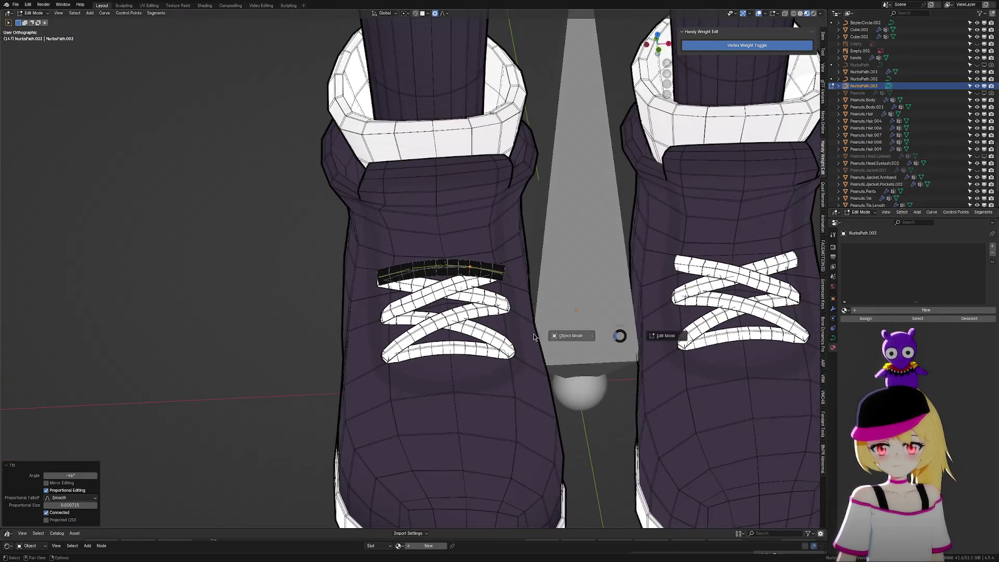
{"action": "key", "text": "Tab"}
{"action": "scroll", "coordinate": [574, 335], "scroll_direction": "down", "scroll_amount": 2}
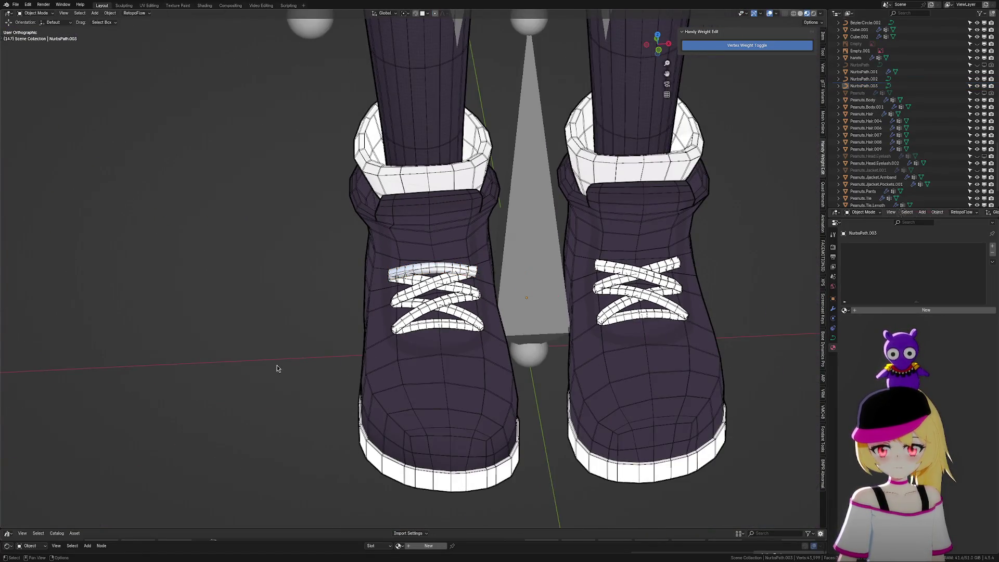
{"action": "left_click", "coordinate": [769, 15]}
{"action": "scroll", "coordinate": [551, 316], "scroll_direction": "down", "scroll_amount": 3}
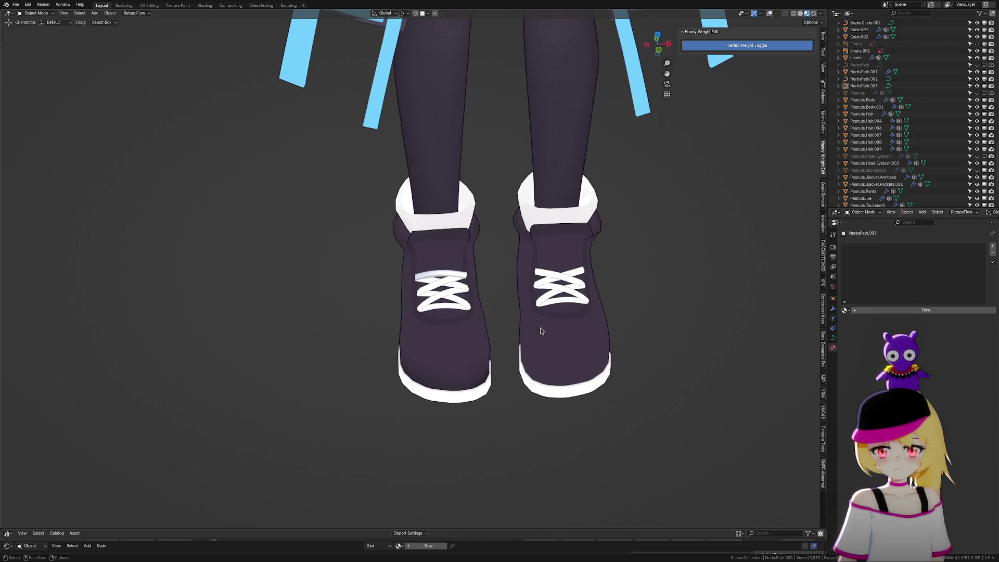
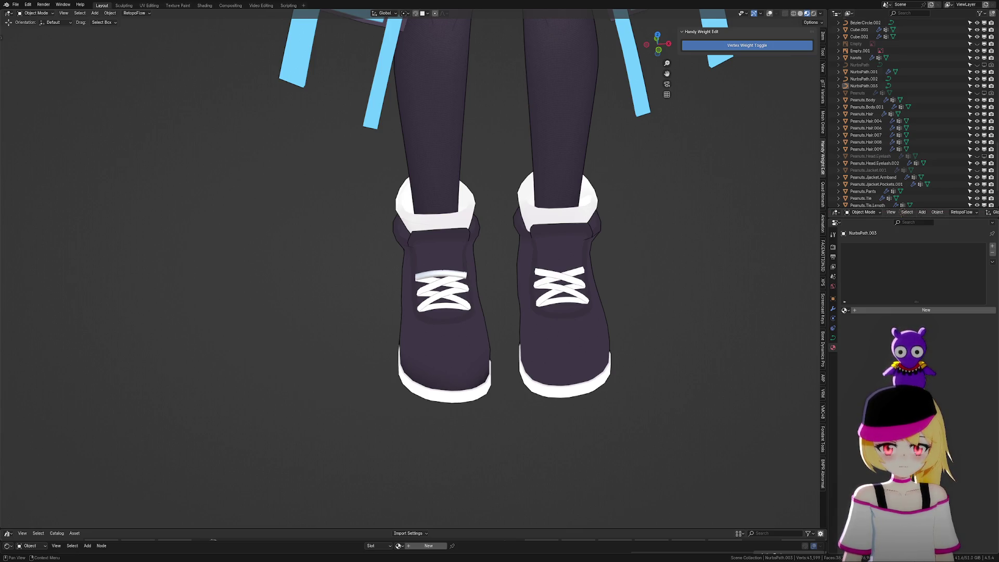
Zoom onto the left shoe laces with wireframe overlay, select NurbsPath.003, and open operator search
{"action": "scroll", "coordinate": [504, 350], "scroll_direction": "up", "scroll_amount": 10}
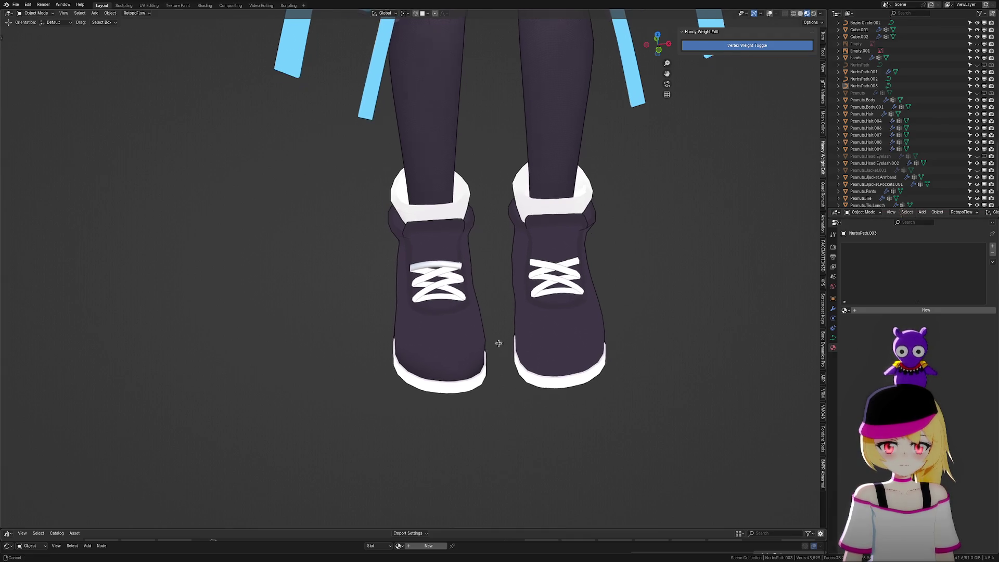
{"action": "scroll", "coordinate": [561, 318], "scroll_direction": "up", "scroll_amount": 3}
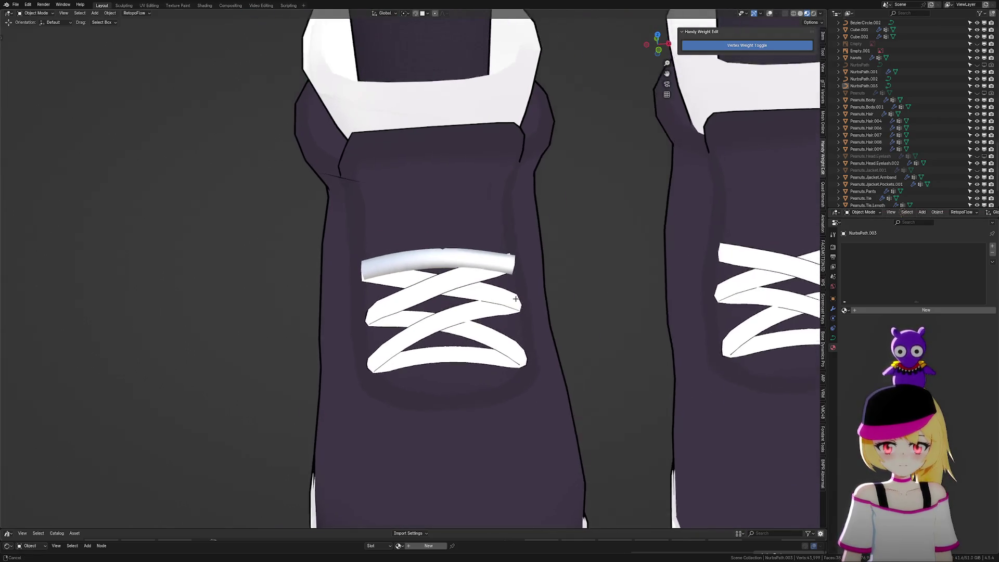
{"action": "left_click", "coordinate": [772, 14]}
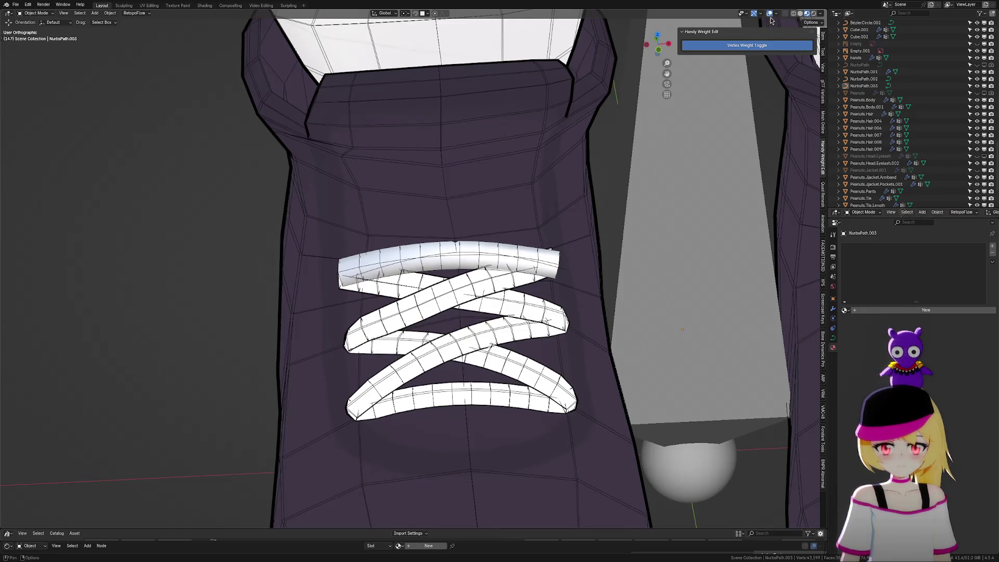
{"action": "scroll", "coordinate": [530, 238], "scroll_direction": "up", "scroll_amount": 3}
{"action": "left_click", "coordinate": [530, 239]}
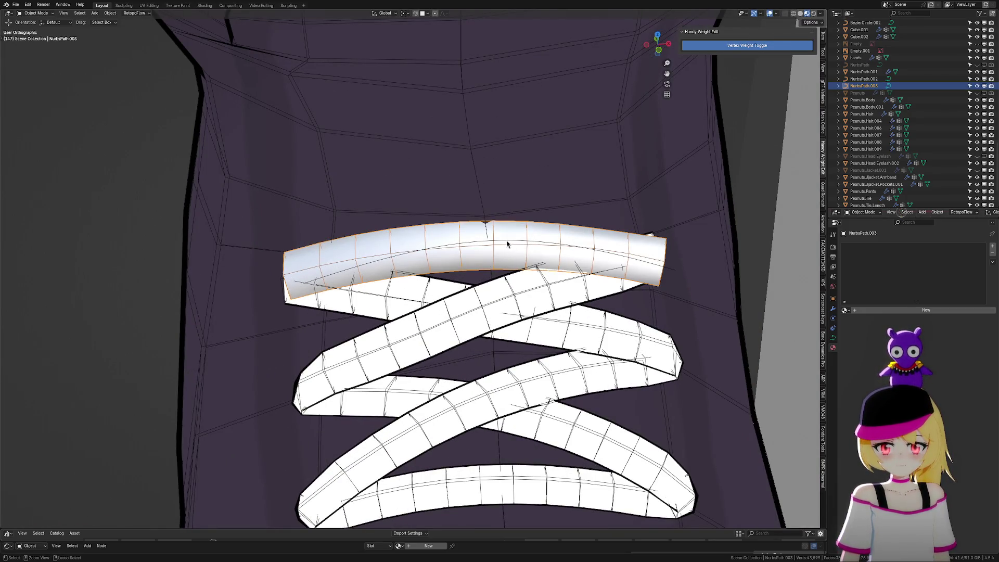
{"action": "key", "text": "F3"}
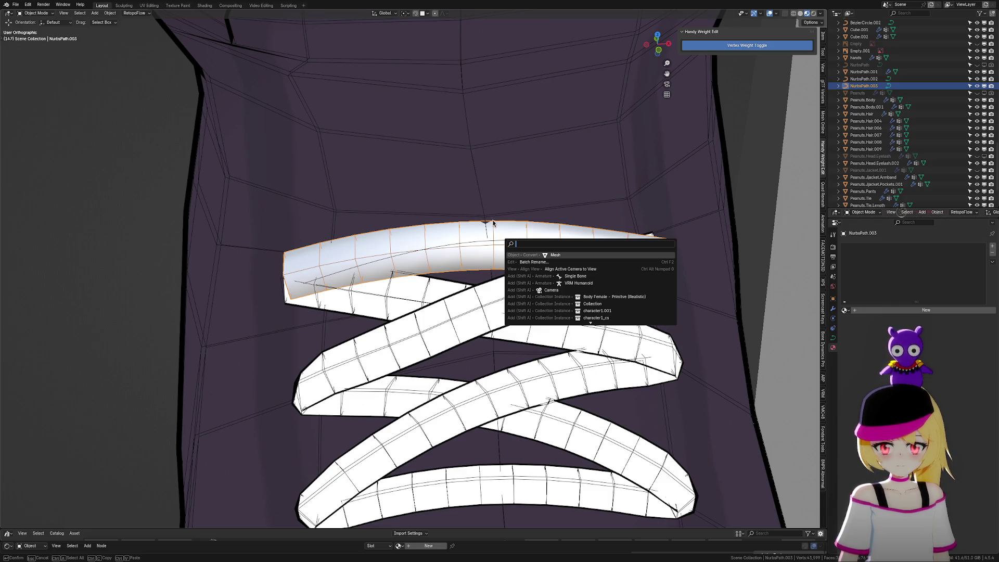
Convert NurbsPath.003 to a mesh and add NurbsPath.001 to the selection
{"action": "key", "text": "Return"}
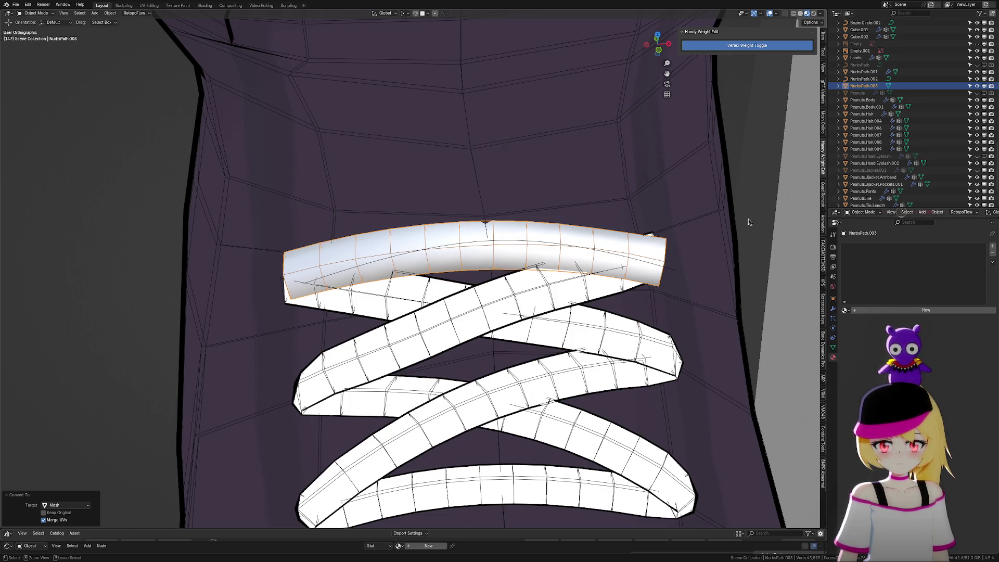
{"action": "left_click", "coordinate": [484, 339], "text": "shift"}
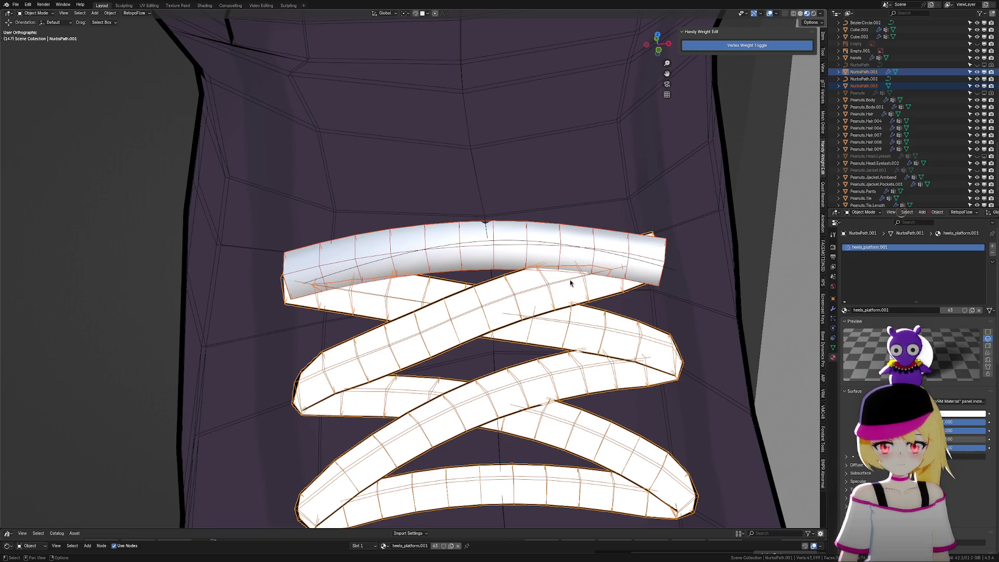
Switch to Solid shading and join the top lace tube into the NurbsPath.001 lacing
{"action": "scroll", "coordinate": [518, 325], "scroll_direction": "down", "scroll_amount": 4}
{"action": "mouse_move", "coordinate": [504, 353]}
{"action": "middle_mouse_down", "text": "shift"}
{"action": "mouse_move", "coordinate": [513, 324]}
{"action": "mouse_move", "coordinate": [515, 354]}
{"action": "middle_mouse_up", "text": "shift"}
{"action": "scroll", "coordinate": [515, 353], "scroll_direction": "up", "scroll_amount": 1}
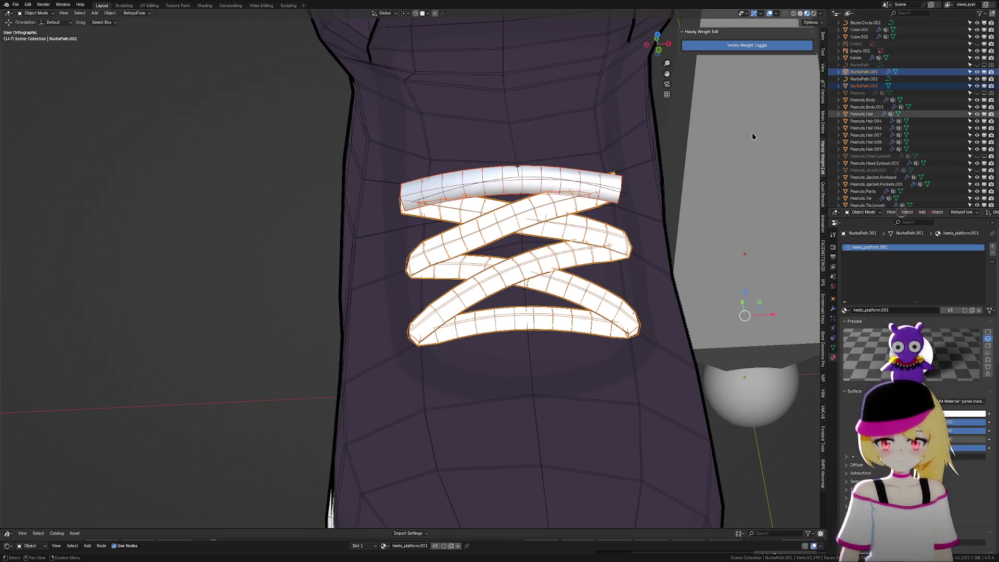
{"action": "left_click", "coordinate": [799, 14]}
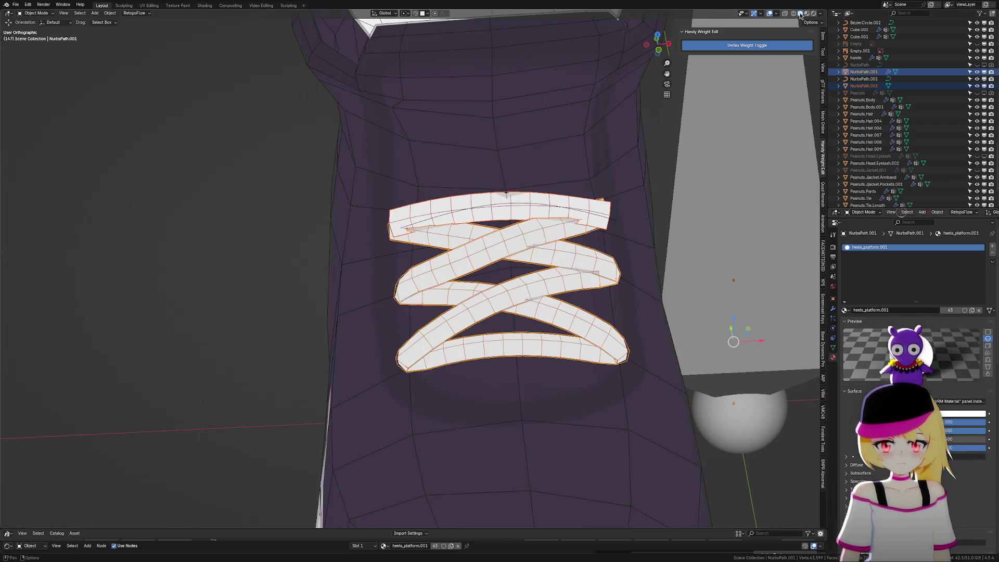
{"action": "scroll", "coordinate": [558, 266], "scroll_direction": "up", "scroll_amount": 3}
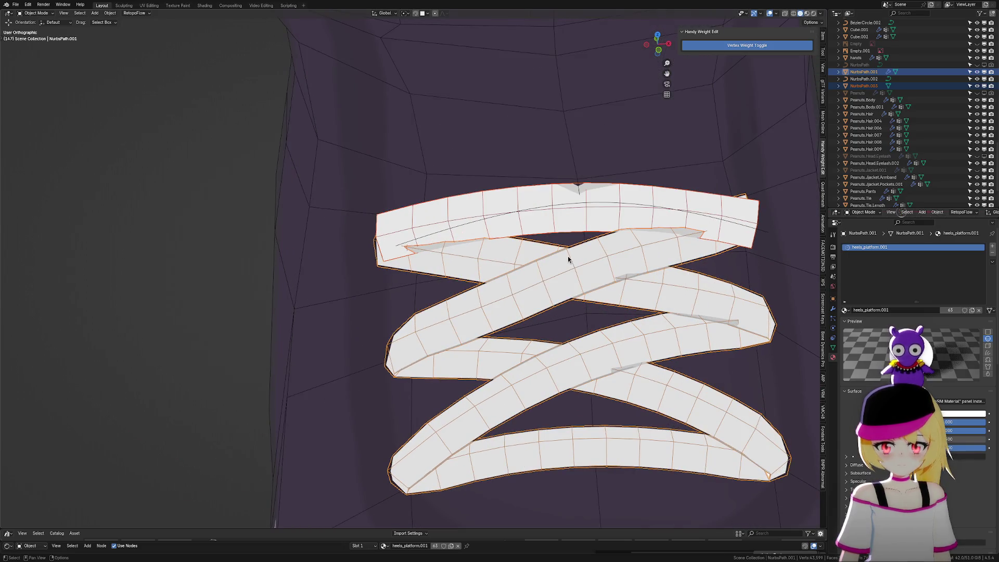
{"action": "key", "text": "ctrl+j"}
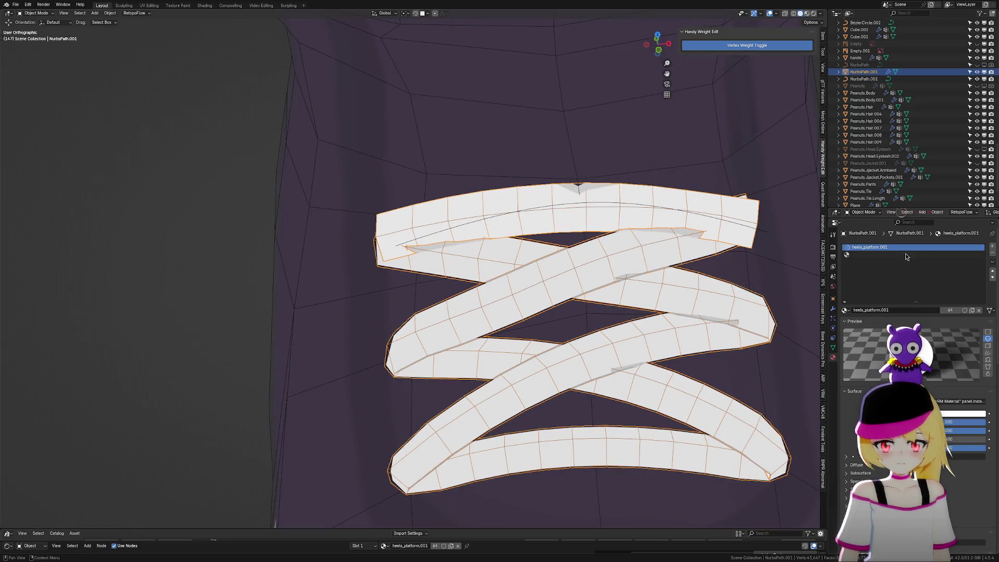
Remove the empty second material slot, keeping heels_platform.001, and enter Edit Mode
{"action": "left_click", "coordinate": [868, 255]}
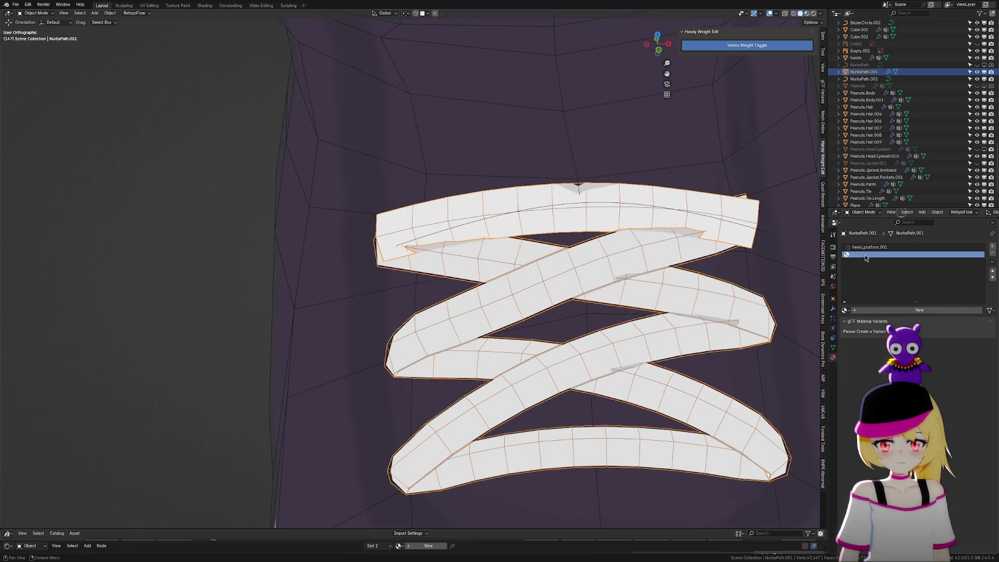
{"action": "left_click", "coordinate": [993, 255]}
{"action": "scroll", "coordinate": [629, 267], "scroll_direction": "up", "scroll_amount": 3}
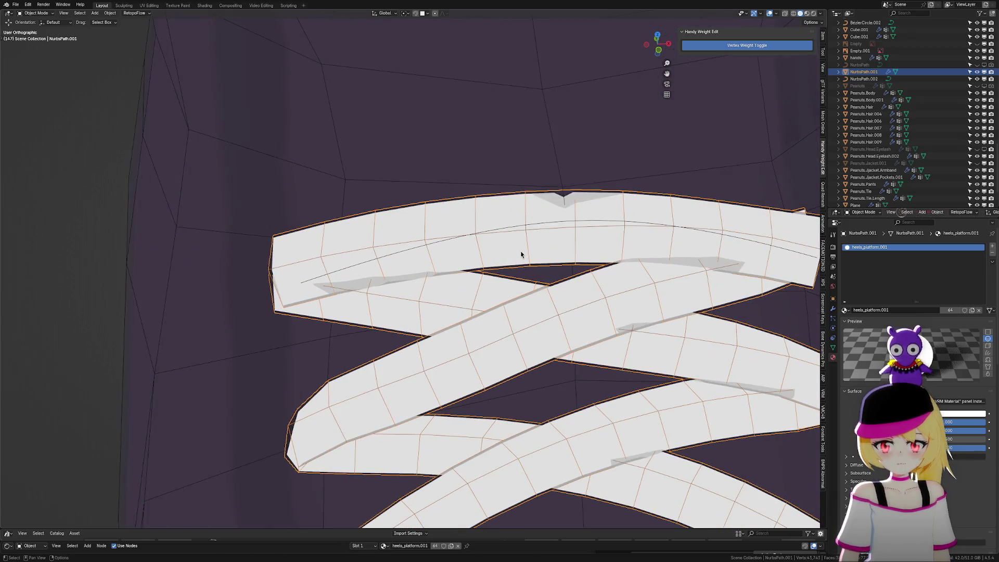
{"action": "scroll", "coordinate": [595, 271], "scroll_direction": "down", "scroll_amount": 1}
{"action": "key", "text": "ctrl+Tab"}
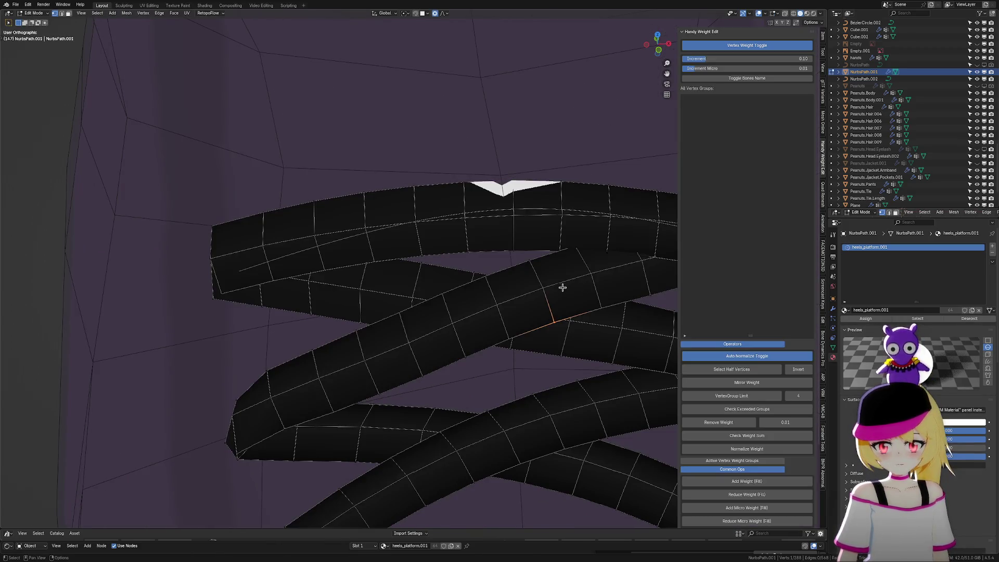
Move the tube's edge loop along Z with proportional editing, then return to Object Mode
{"action": "left_click", "coordinate": [547, 298], "text": "alt"}
{"action": "key", "text": "g"}
{"action": "key", "text": "z"}
{"action": "scroll", "coordinate": [554, 302], "scroll_direction": "down", "scroll_amount": 20}
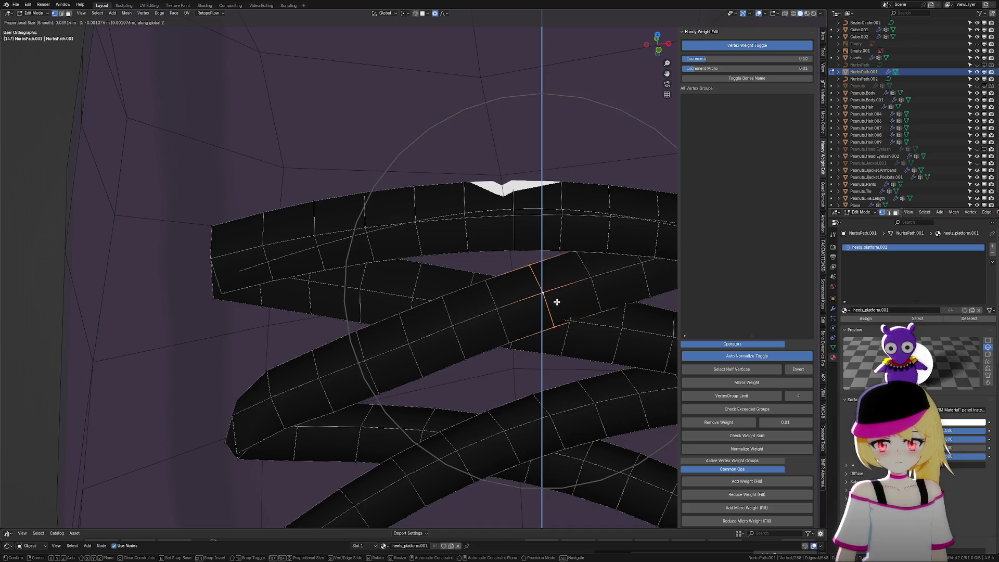
{"action": "left_click", "coordinate": [556, 300]}
{"action": "key", "text": "Tab"}
Back in Edit Mode, shift the tube's white tip vertices along Y
{"action": "scroll", "coordinate": [524, 308], "scroll_direction": "down", "scroll_amount": 3}
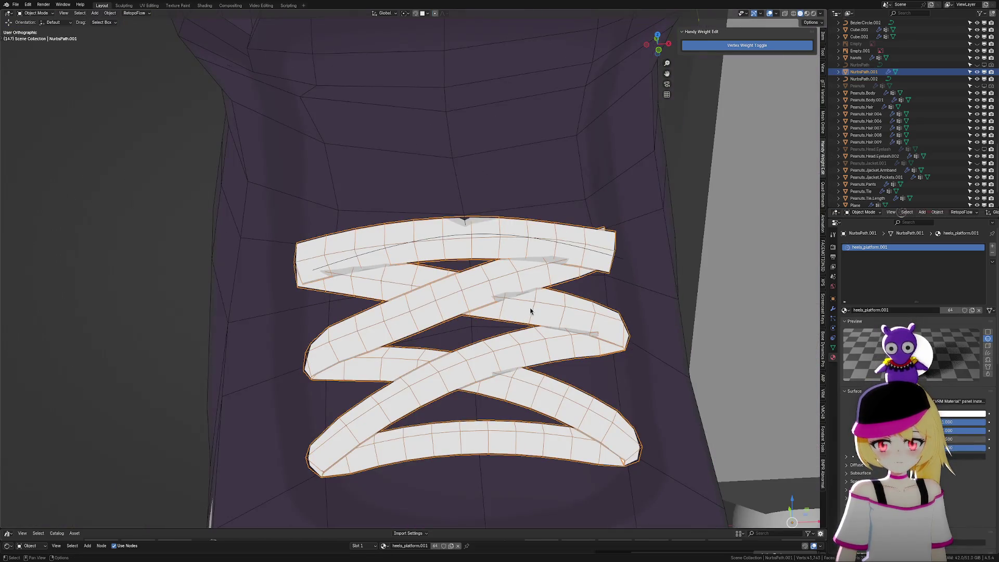
{"action": "scroll", "coordinate": [584, 297], "scroll_direction": "up", "scroll_amount": 2}
{"action": "mouse_move", "coordinate": [637, 297]}
{"action": "middle_mouse_down"}
{"action": "mouse_move", "coordinate": [647, 304]}
{"action": "mouse_move", "coordinate": [636, 279]}
{"action": "mouse_move", "coordinate": [593, 299]}
{"action": "middle_mouse_up"}
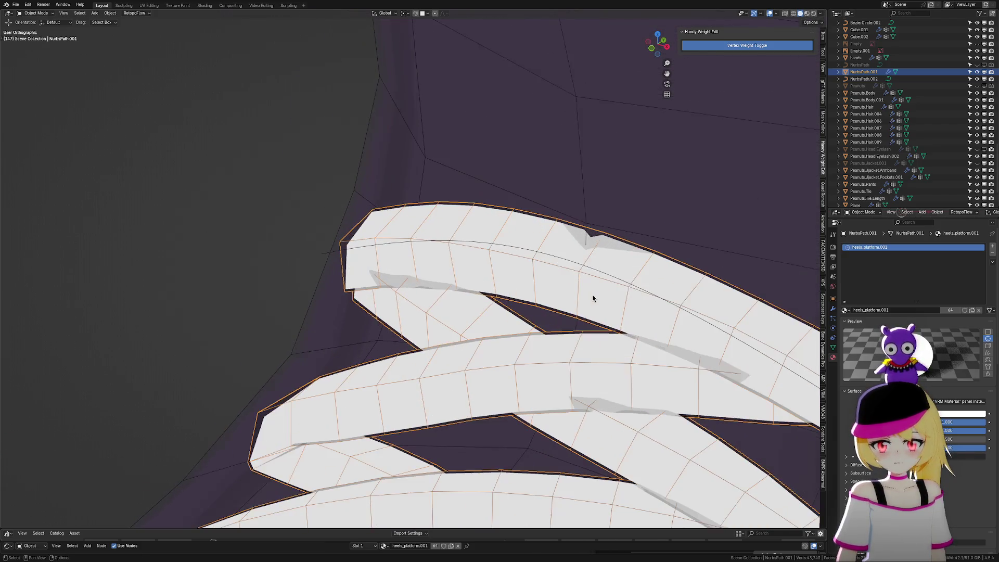
{"action": "key", "text": "Tab"}
{"action": "left_click", "coordinate": [594, 252]}
{"action": "middle_click_drag", "start_coordinate": [594, 252], "coordinate": [626, 254]}
{"action": "key", "text": "g"}
{"action": "key", "text": "y"}
{"action": "scroll", "coordinate": [624, 256], "scroll_direction": "down", "scroll_amount": 3}
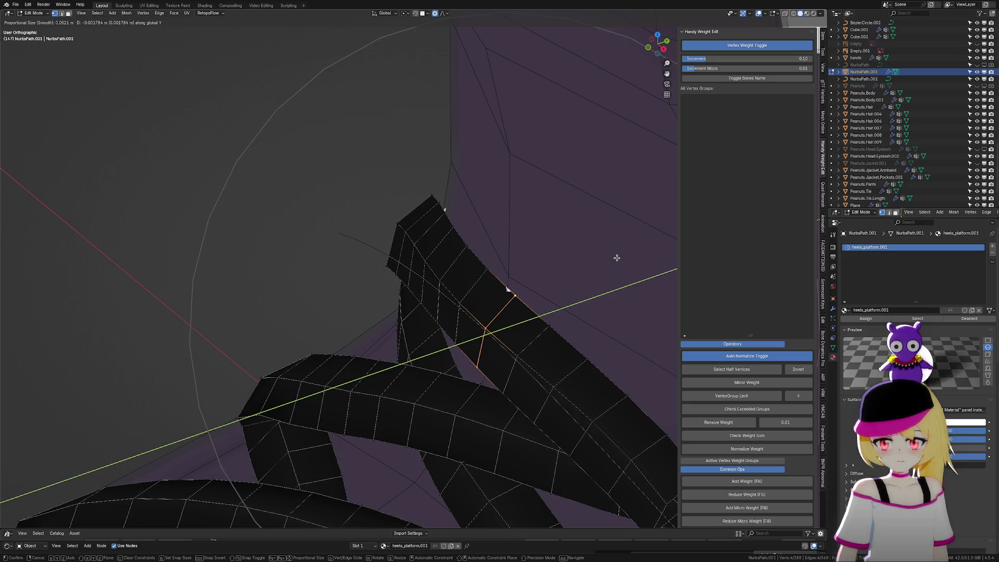
{"action": "left_click", "coordinate": [614, 257]}
With X-ray on, move two vertices at the tube's open end along X
{"action": "mouse_move", "coordinate": [614, 256]}
{"action": "middle_mouse_down"}
{"action": "mouse_move", "coordinate": [418, 312]}
{"action": "mouse_move", "coordinate": [575, 277]}
{"action": "mouse_move", "coordinate": [536, 302]}
{"action": "middle_mouse_up"}
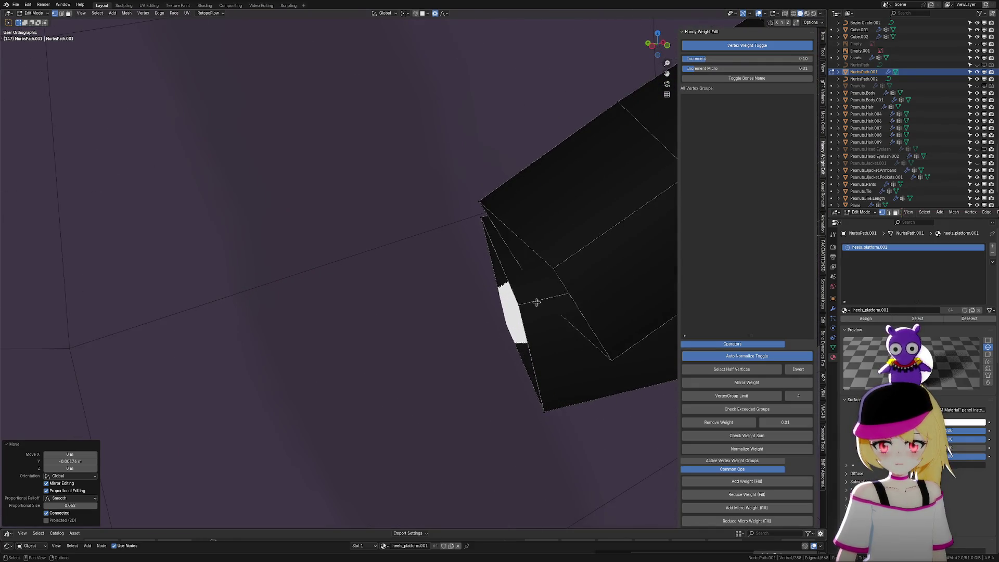
{"action": "left_click", "coordinate": [524, 304]}
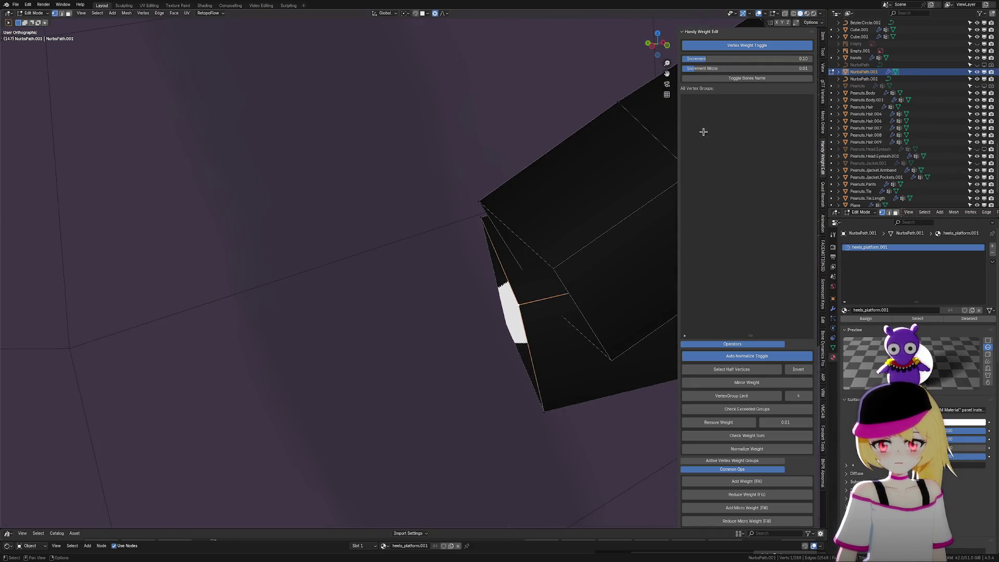
{"action": "left_click", "coordinate": [786, 13]}
{"action": "mouse_move", "coordinate": [573, 285]}
{"action": "middle_mouse_down"}
{"action": "mouse_move", "coordinate": [520, 304]}
{"action": "mouse_move", "coordinate": [539, 302]}
{"action": "mouse_move", "coordinate": [522, 312]}
{"action": "middle_mouse_up"}
{"action": "left_click", "coordinate": [525, 306], "text": "shift"}
{"action": "key", "text": "g"}
{"action": "key", "text": "x"}
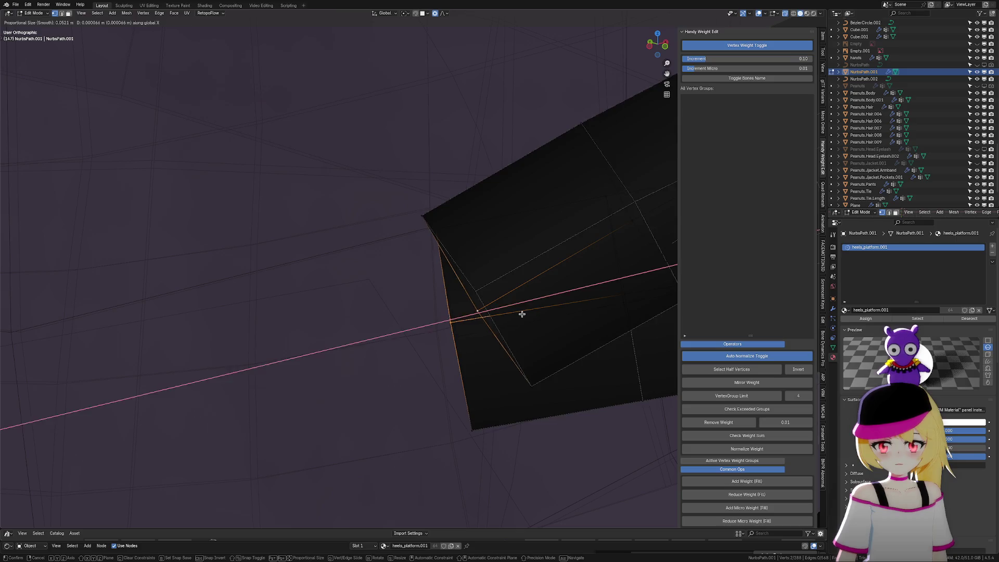
{"action": "scroll", "coordinate": [536, 307], "scroll_direction": "up", "scroll_amount": 15}
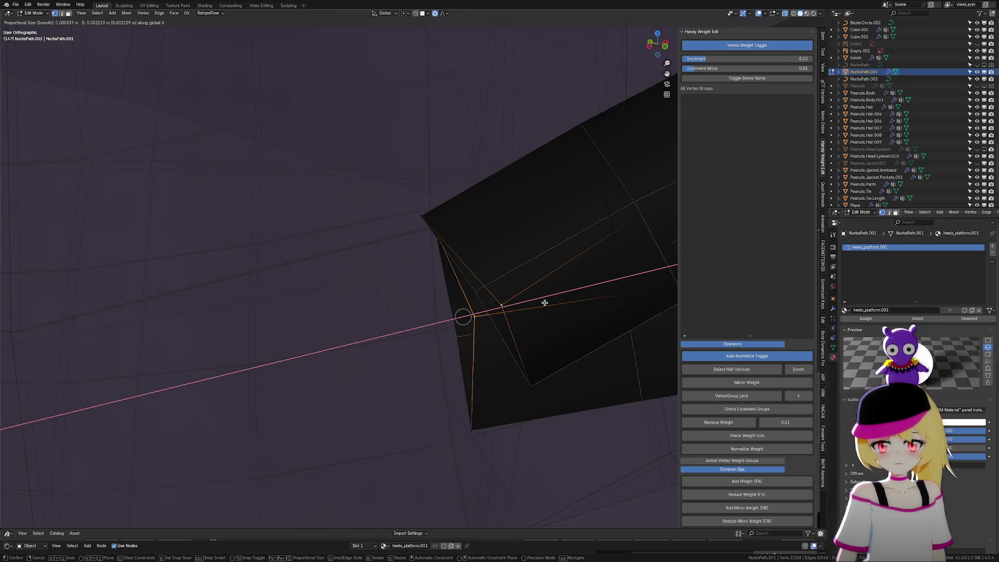
{"action": "left_click", "coordinate": [569, 298]}
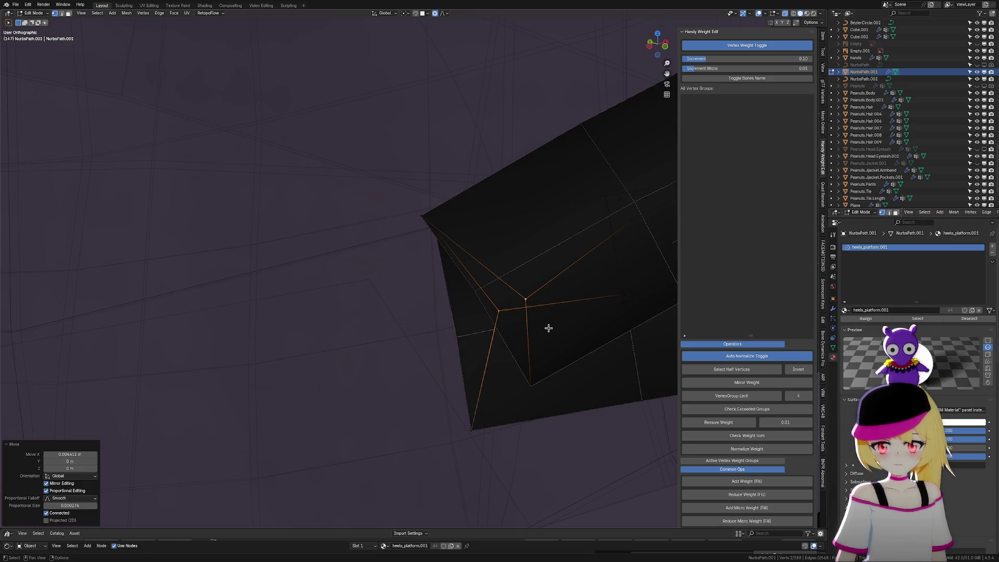
Raise the top vertex of the tube's end cap along Z
{"action": "left_click", "coordinate": [472, 422], "text": "shift"}
{"action": "left_click", "coordinate": [480, 382], "text": "shift"}
{"action": "middle_click_drag", "start_coordinate": [482, 383], "coordinate": [551, 333]}
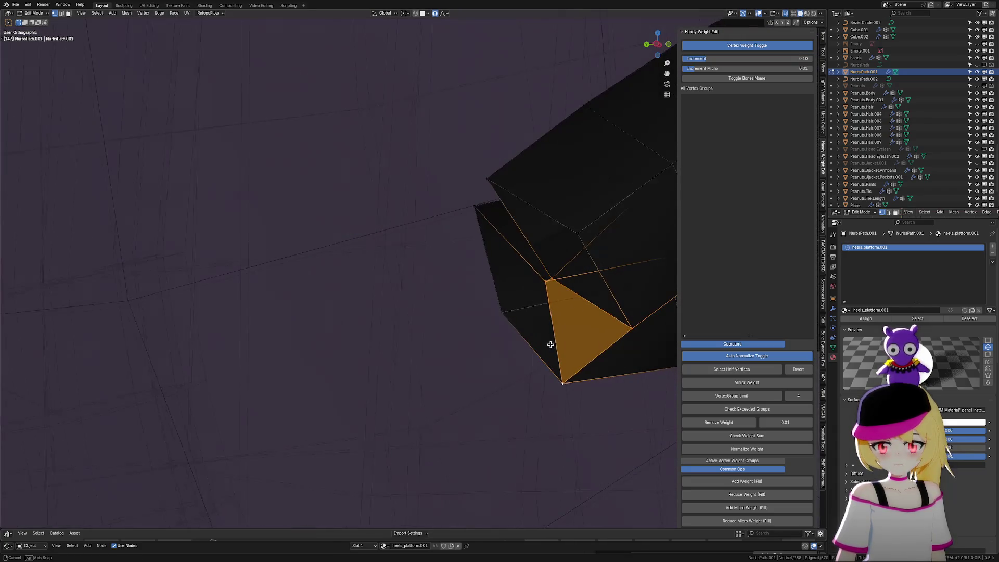
{"action": "left_click", "coordinate": [551, 277]}
{"action": "key", "text": "g"}
{"action": "key", "text": "z"}
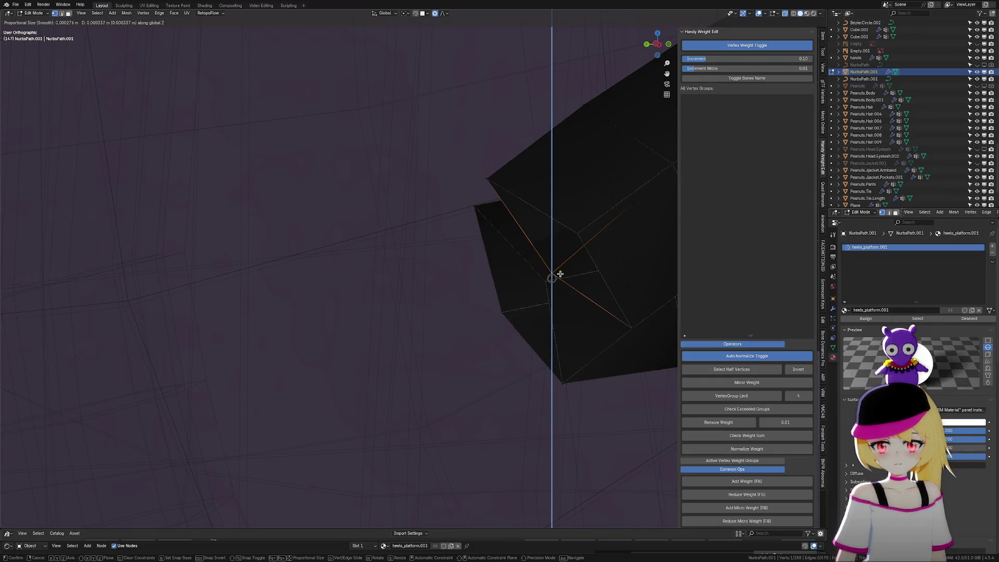
{"action": "left_click", "coordinate": [555, 265]}
Select four vertices on the open tube end to prepare a new face
{"action": "left_click", "coordinate": [541, 278], "text": "shift"}
{"action": "left_click", "coordinate": [481, 213], "text": "shift"}
{"action": "left_click", "coordinate": [491, 178], "text": "shift"}
{"action": "mouse_move", "coordinate": [625, 281]}
{"action": "middle_mouse_down"}
{"action": "mouse_move", "coordinate": [596, 275]}
{"action": "mouse_move", "coordinate": [594, 261]}
{"action": "mouse_move", "coordinate": [607, 258]}
{"action": "mouse_move", "coordinate": [598, 277]}
{"action": "mouse_move", "coordinate": [613, 272]}
{"action": "middle_mouse_up"}
{"action": "left_click", "coordinate": [526, 202]}
{"action": "left_click", "coordinate": [469, 165], "text": "shift"}
{"action": "mouse_move", "coordinate": [469, 165]}
{"action": "middle_mouse_down"}
{"action": "mouse_move", "coordinate": [531, 248]}
{"action": "mouse_move", "coordinate": [474, 304]}
{"action": "middle_mouse_up"}
{"action": "left_click", "coordinate": [474, 305], "text": "shift"}
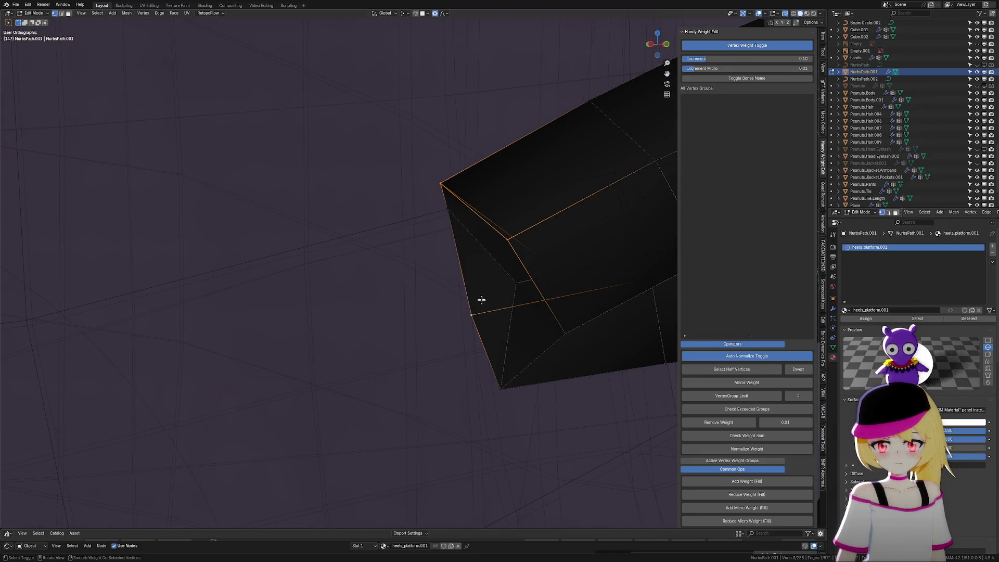
{"action": "left_click", "coordinate": [446, 208], "text": "shift"}
Fill two faces across the open end of the lace tube
{"action": "key", "text": "f"}
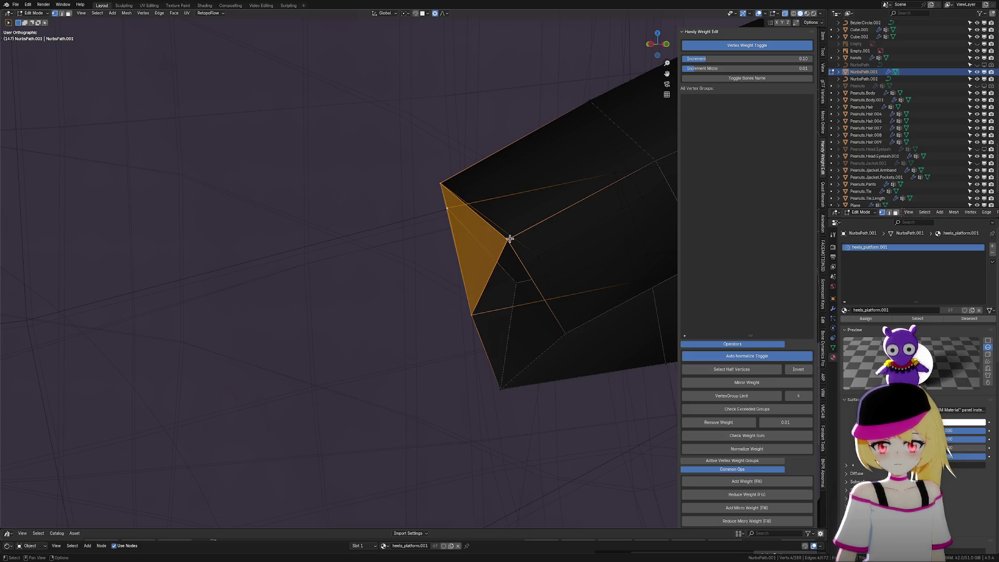
{"action": "left_click", "coordinate": [510, 239]}
{"action": "left_click", "coordinate": [472, 313], "text": "shift"}
{"action": "left_click", "coordinate": [501, 386], "text": "shift"}
{"action": "left_click", "coordinate": [566, 331], "text": "shift"}
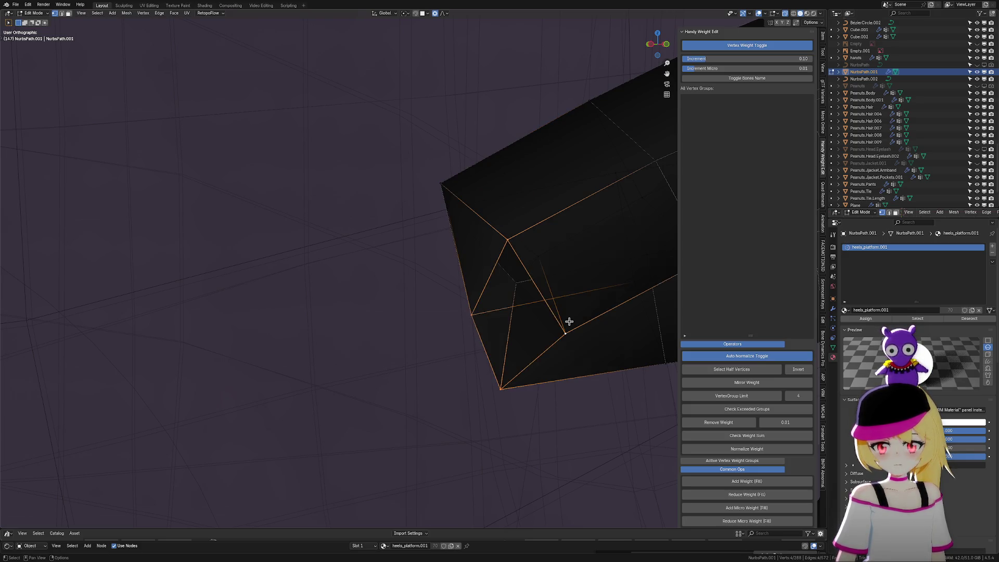
{"action": "key", "text": "f"}
Scale the end edge to 0.366 and the corner edge to 0.578 to taper the tip
{"action": "middle_click_drag", "start_coordinate": [580, 338], "coordinate": [625, 269]}
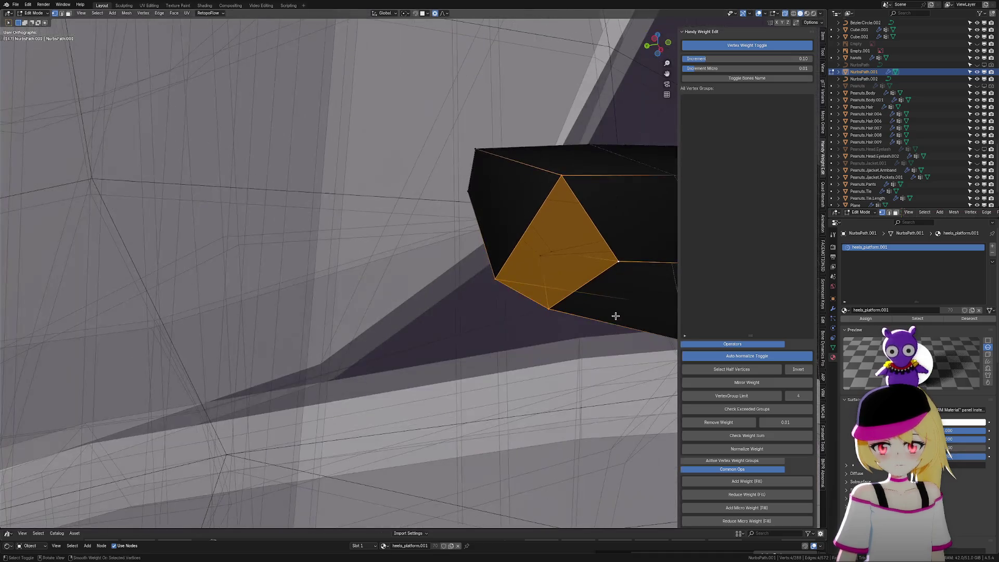
{"action": "left_click", "coordinate": [616, 257]}
{"action": "key", "text": "s"}
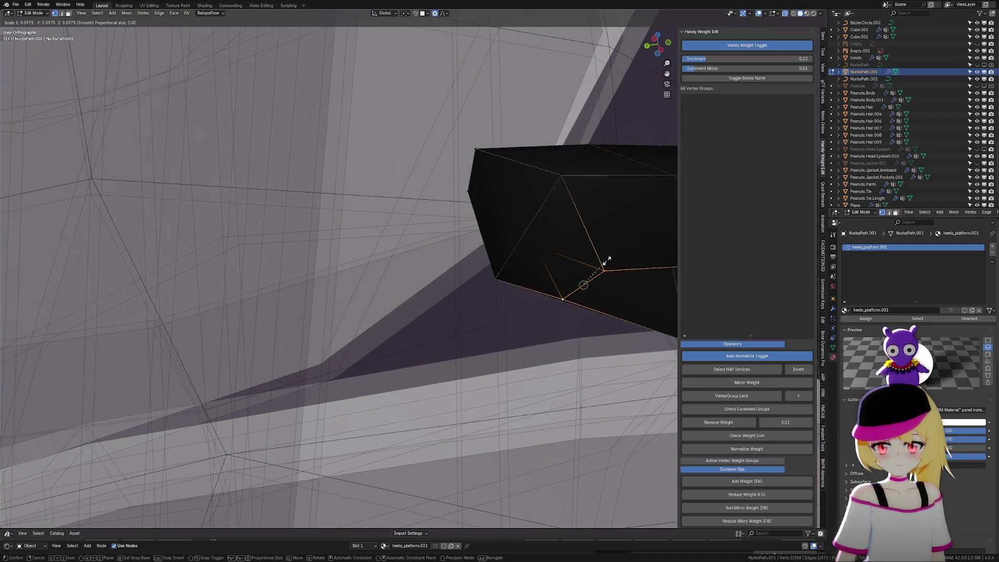
{"action": "left_click", "coordinate": [596, 268]}
{"action": "left_click", "coordinate": [478, 150]}
{"action": "left_click", "coordinate": [470, 186], "text": "shift"}
{"action": "key", "text": "s"}
{"action": "left_click", "coordinate": [470, 179]}
{"action": "mouse_move", "coordinate": [470, 180]}
{"action": "middle_mouse_down"}
{"action": "mouse_move", "coordinate": [520, 285]}
{"action": "mouse_move", "coordinate": [501, 321]}
{"action": "middle_mouse_up"}
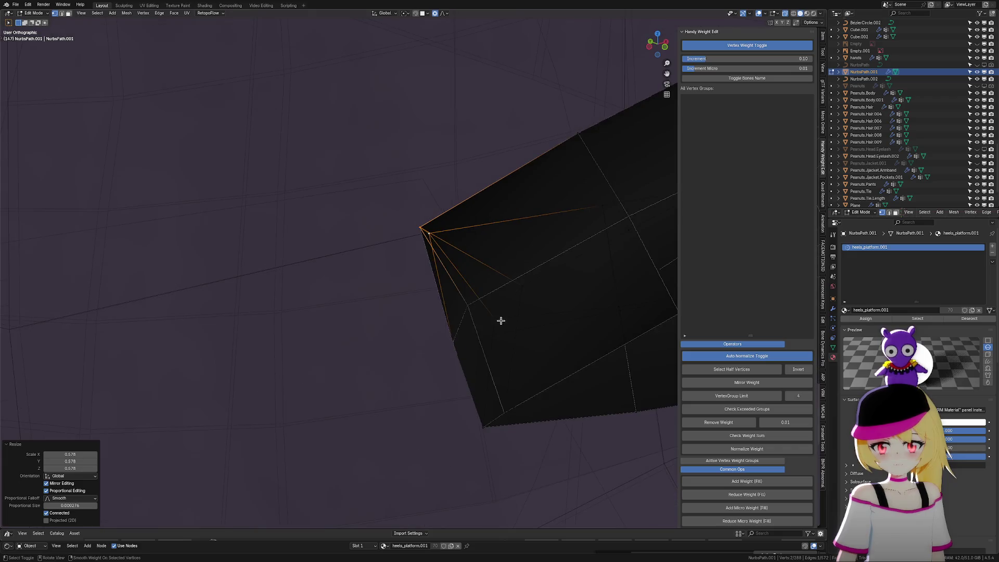
Box-select the strap tip's corner vertices and move them along X
{"action": "left_click", "coordinate": [469, 298]}
{"action": "key", "text": "b"}
{"action": "left_click_drag", "start_coordinate": [401, 214], "coordinate": [457, 253]}
{"action": "key", "text": "b"}
{"action": "left_click_drag", "start_coordinate": [491, 383], "coordinate": [526, 438]}
{"action": "left_click_drag", "start_coordinate": [502, 438], "coordinate": [503, 437]}
{"action": "key", "text": "g"}
{"action": "key", "text": "x"}
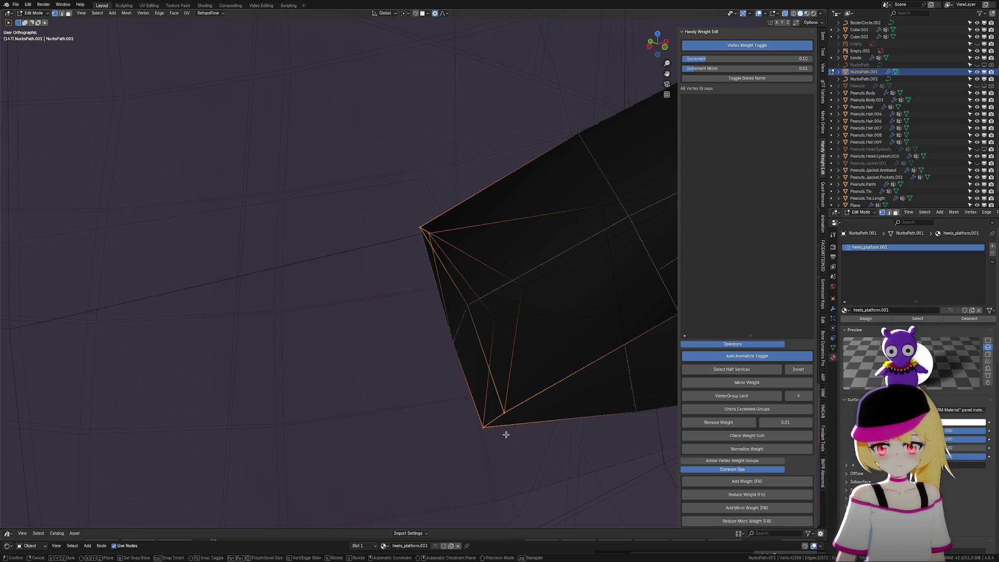
{"action": "left_click", "coordinate": [551, 371]}
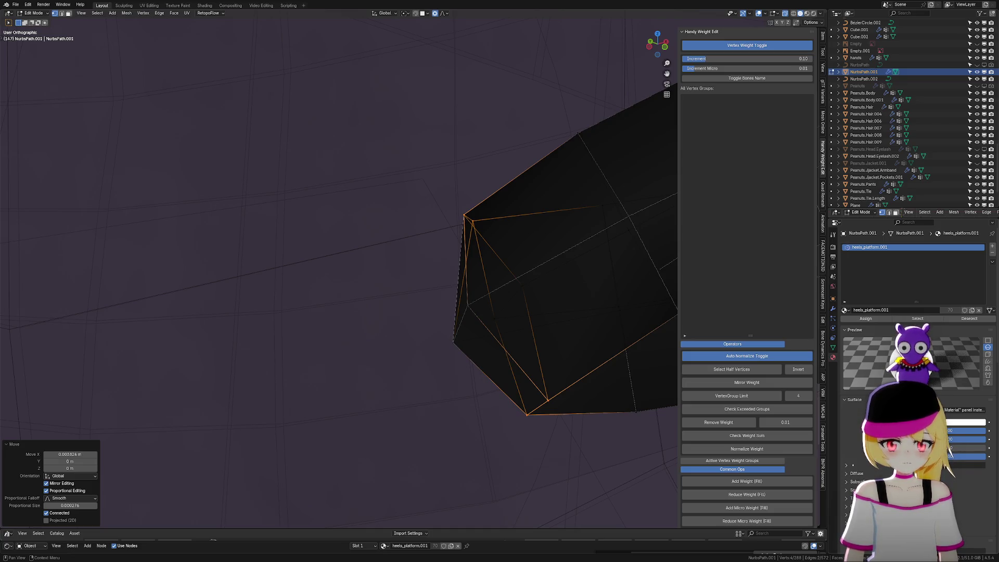
Vertex-slide a tip vertex, then nudge it slightly down in Z and along Y
{"action": "left_click", "coordinate": [473, 297]}
{"action": "mouse_move", "coordinate": [473, 298]}
{"action": "middle_mouse_down"}
{"action": "mouse_move", "coordinate": [633, 283]}
{"action": "mouse_move", "coordinate": [611, 259]}
{"action": "mouse_move", "coordinate": [606, 270]}
{"action": "mouse_move", "coordinate": [520, 176]}
{"action": "middle_mouse_up"}
{"action": "key", "text": "shift+v"}
{"action": "left_click", "coordinate": [595, 276]}
{"action": "key", "text": "g"}
{"action": "key", "text": "z"}
{"action": "left_click", "coordinate": [520, 217]}
{"action": "mouse_move", "coordinate": [520, 217]}
{"action": "middle_mouse_down"}
{"action": "mouse_move", "coordinate": [478, 245]}
{"action": "mouse_move", "coordinate": [535, 264]}
{"action": "mouse_move", "coordinate": [573, 262]}
{"action": "mouse_move", "coordinate": [564, 262]}
{"action": "mouse_move", "coordinate": [577, 279]}
{"action": "mouse_move", "coordinate": [544, 283]}
{"action": "mouse_move", "coordinate": [522, 315]}
{"action": "mouse_move", "coordinate": [536, 307]}
{"action": "mouse_move", "coordinate": [523, 302]}
{"action": "mouse_move", "coordinate": [620, 292]}
{"action": "mouse_move", "coordinate": [517, 308]}
{"action": "mouse_move", "coordinate": [600, 335]}
{"action": "mouse_move", "coordinate": [583, 273]}
{"action": "middle_mouse_up"}
{"action": "key", "text": "g"}
{"action": "key", "text": "y"}
{"action": "left_click", "coordinate": [545, 254]}
Return to Object Mode and zoom in to view the reshaped laces
{"action": "key", "text": "Tab"}
{"action": "scroll", "coordinate": [569, 265], "scroll_direction": "up", "scroll_amount": 2}
{"action": "scroll", "coordinate": [504, 273], "scroll_direction": "up", "scroll_amount": 3}
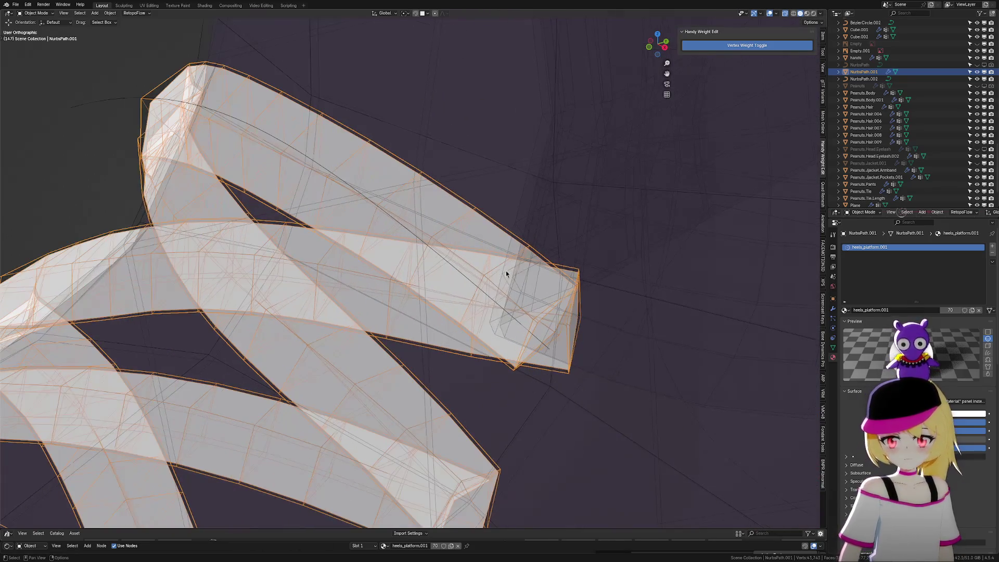
Return to Edit Mode on the lace and shift the other strip end's selected vertices along X
{"action": "middle_click_drag", "start_coordinate": [585, 294], "coordinate": [542, 282], "text": "shift"}
{"action": "scroll", "coordinate": [543, 280], "scroll_direction": "up", "scroll_amount": 3}
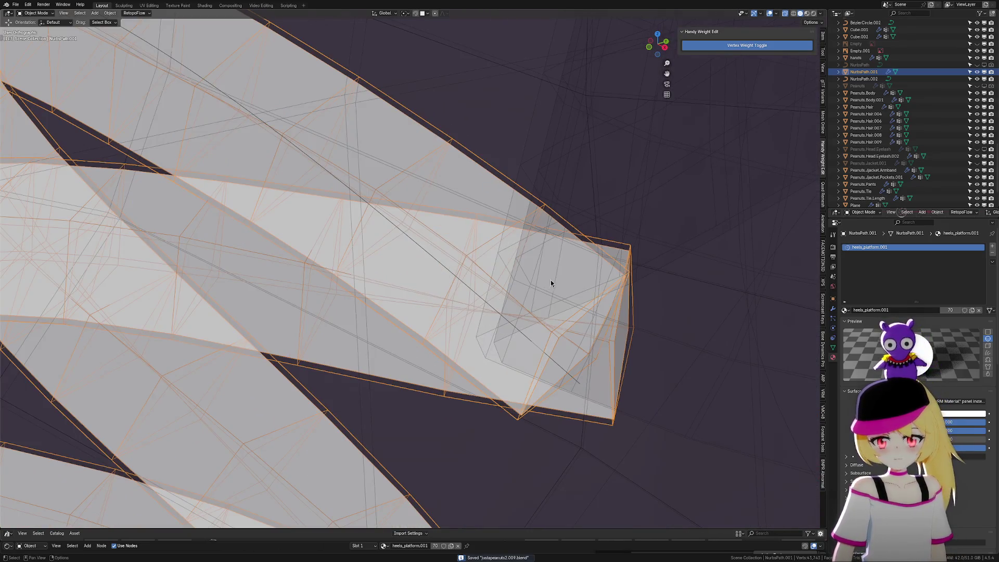
{"action": "key", "text": "Tab"}
{"action": "scroll", "coordinate": [630, 295], "scroll_direction": "down", "scroll_amount": 3}
{"action": "scroll", "coordinate": [514, 300], "scroll_direction": "up", "scroll_amount": 3}
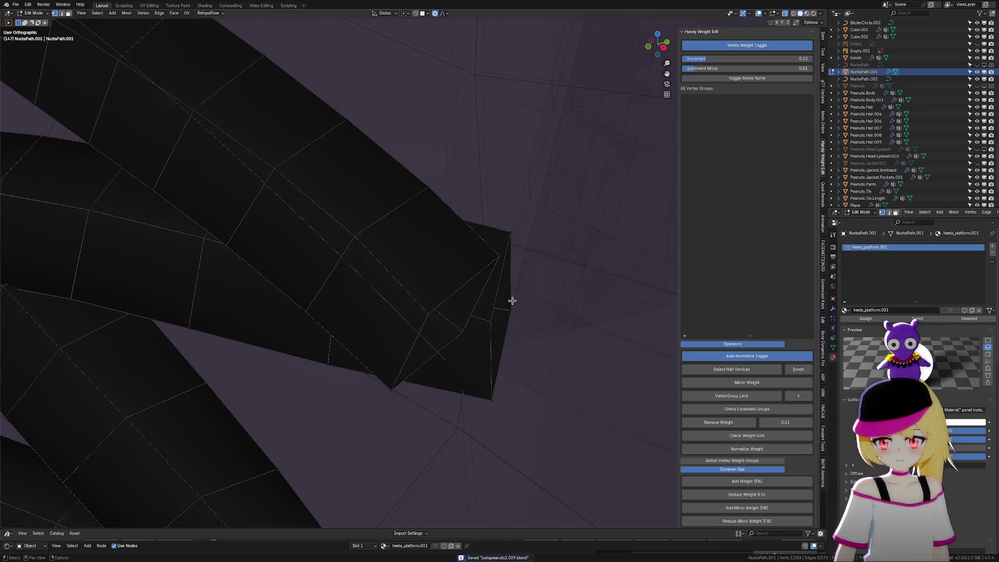
{"action": "key", "text": "g"}
{"action": "key", "text": "x"}
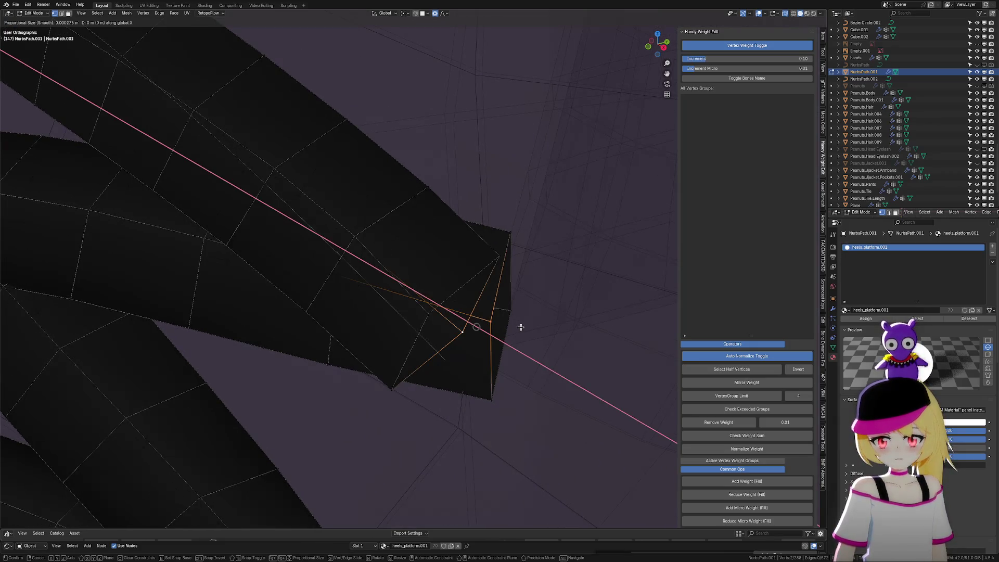
{"action": "left_click", "coordinate": [478, 314]}
Select the strip-end corner vertices and scale them together to 0.328
{"action": "scroll", "coordinate": [519, 330], "scroll_direction": "down", "scroll_amount": 2}
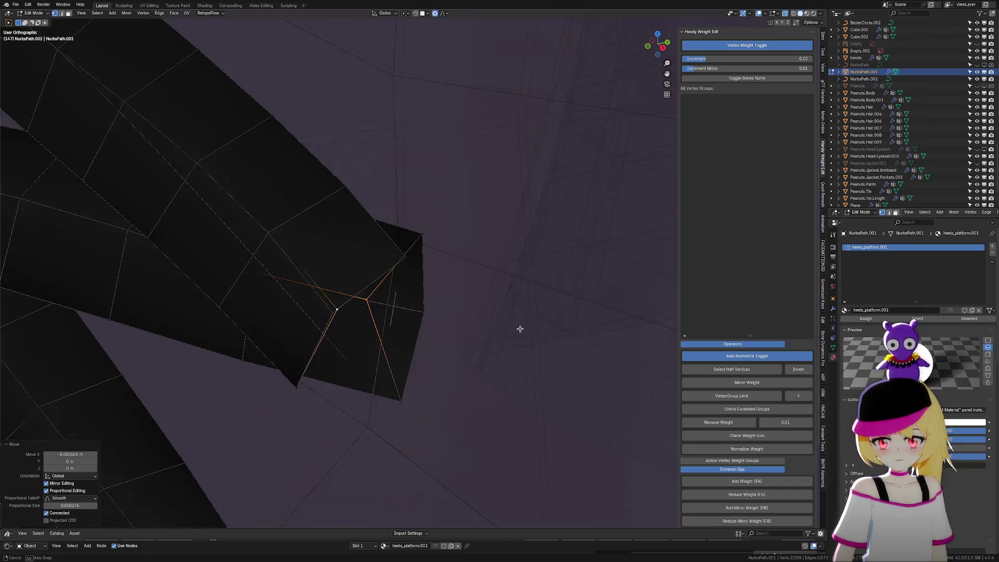
{"action": "scroll", "coordinate": [504, 328], "scroll_direction": "up", "scroll_amount": 4}
{"action": "scroll", "coordinate": [406, 309], "scroll_direction": "up", "scroll_amount": 4}
{"action": "scroll", "coordinate": [382, 306], "scroll_direction": "down", "scroll_amount": 5}
{"action": "mouse_move", "coordinate": [406, 295]}
{"action": "middle_mouse_down"}
{"action": "mouse_move", "coordinate": [471, 290]}
{"action": "mouse_move", "coordinate": [482, 268]}
{"action": "mouse_move", "coordinate": [513, 279]}
{"action": "mouse_move", "coordinate": [479, 288]}
{"action": "mouse_move", "coordinate": [491, 281]}
{"action": "mouse_move", "coordinate": [482, 269]}
{"action": "mouse_move", "coordinate": [485, 281]}
{"action": "middle_mouse_up"}
{"action": "left_click", "coordinate": [463, 210], "text": "shift"}
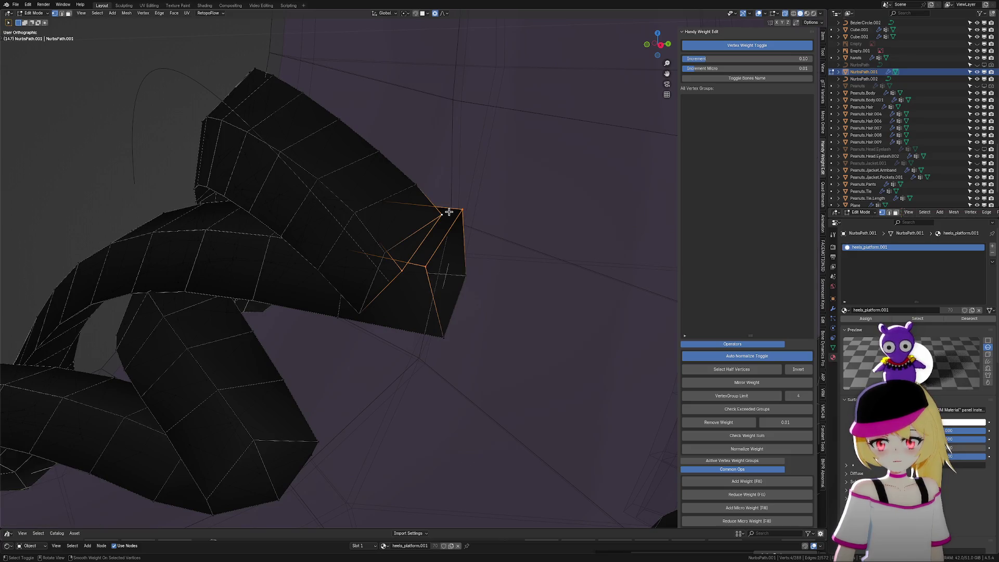
{"action": "left_click", "coordinate": [426, 266]}
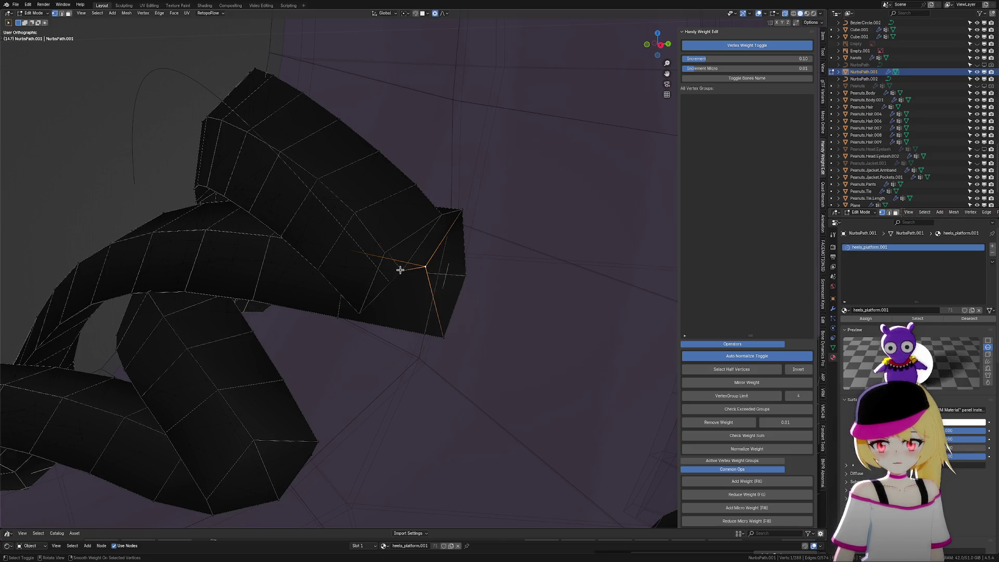
{"action": "left_click", "coordinate": [445, 333]}
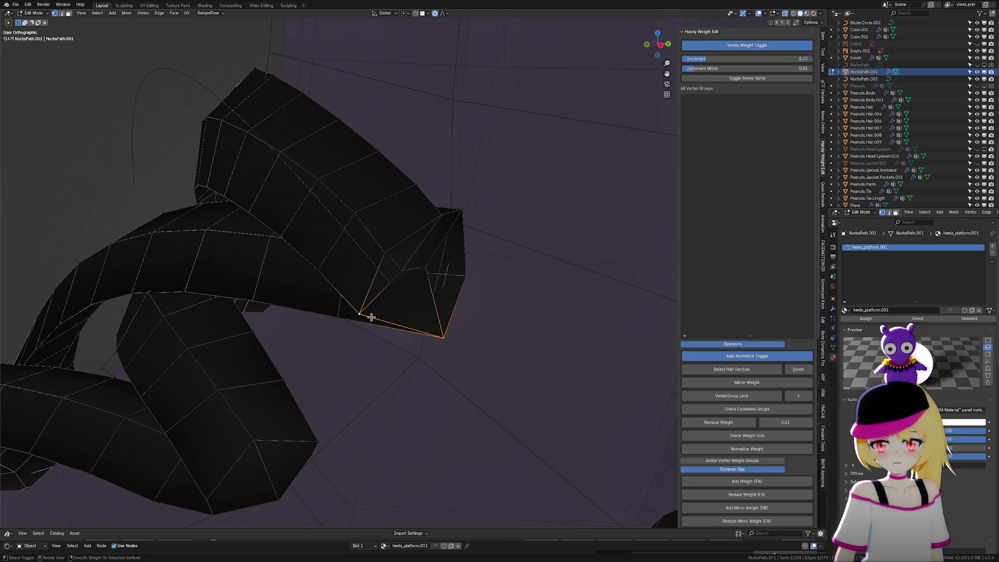
{"action": "key", "text": "s"}
{"action": "left_click", "coordinate": [435, 337]}
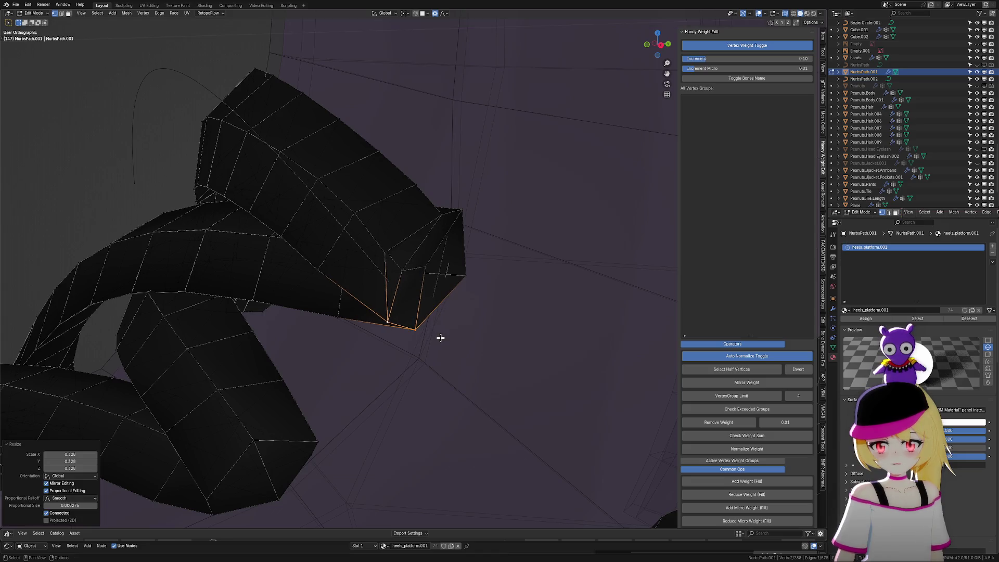
Fill new faces to close the open strip end
{"action": "scroll", "coordinate": [486, 274], "scroll_direction": "up", "scroll_amount": 2}
{"action": "mouse_move", "coordinate": [485, 274]}
{"action": "middle_mouse_down"}
{"action": "mouse_move", "coordinate": [506, 279]}
{"action": "mouse_move", "coordinate": [502, 265]}
{"action": "mouse_move", "coordinate": [522, 256]}
{"action": "mouse_move", "coordinate": [530, 268]}
{"action": "mouse_move", "coordinate": [506, 292]}
{"action": "mouse_move", "coordinate": [499, 283]}
{"action": "mouse_move", "coordinate": [515, 270]}
{"action": "mouse_move", "coordinate": [499, 292]}
{"action": "mouse_move", "coordinate": [509, 281]}
{"action": "mouse_move", "coordinate": [497, 279]}
{"action": "middle_mouse_up"}
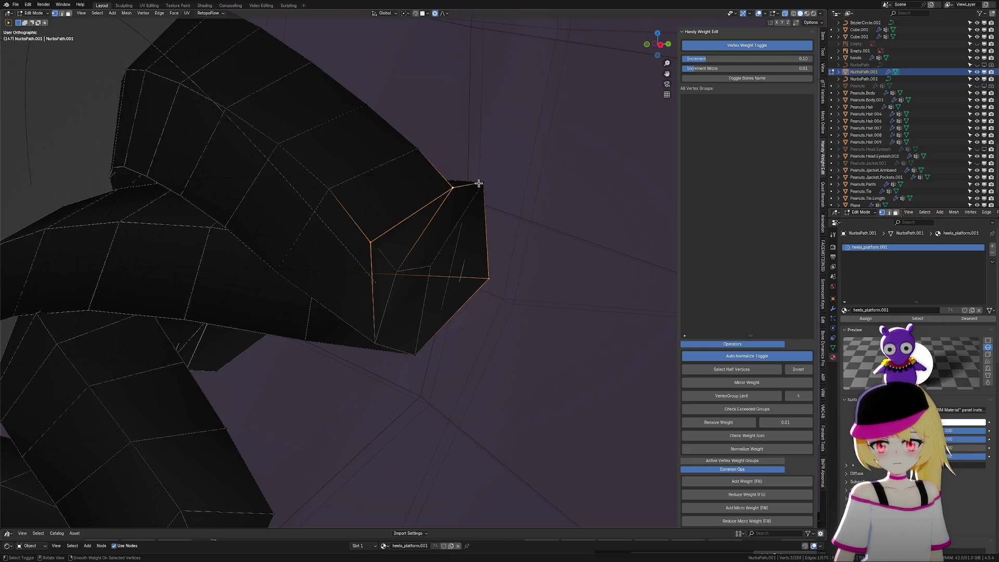
{"action": "key", "text": "f"}
{"action": "left_click", "coordinate": [485, 277]}
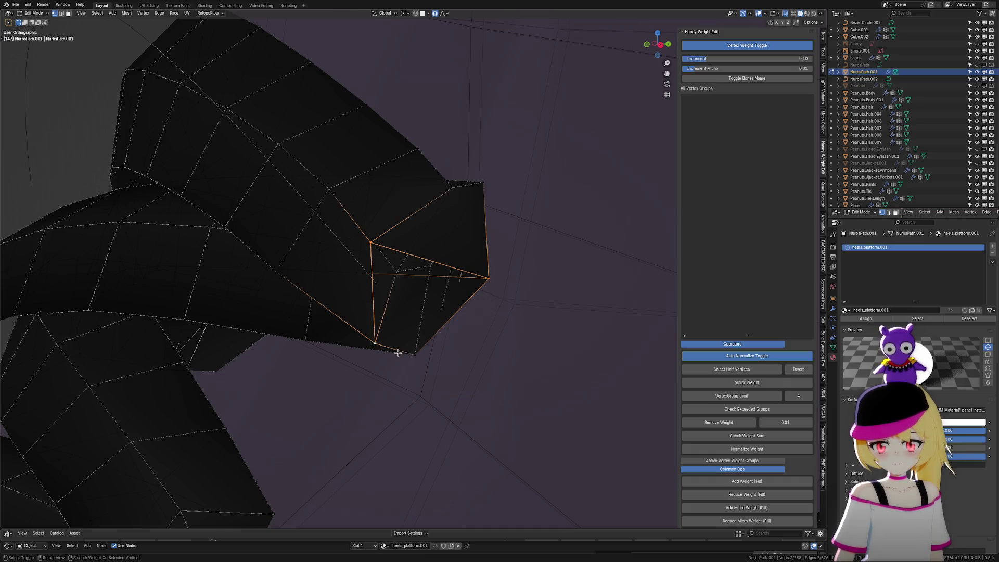
{"action": "key", "text": "f"}
Move a vertex on the lace edge along the Y axis
{"action": "mouse_move", "coordinate": [450, 342]}
{"action": "middle_mouse_down"}
{"action": "mouse_move", "coordinate": [513, 335]}
{"action": "mouse_move", "coordinate": [465, 322]}
{"action": "mouse_move", "coordinate": [451, 334]}
{"action": "mouse_move", "coordinate": [486, 341]}
{"action": "mouse_move", "coordinate": [471, 343]}
{"action": "middle_mouse_up"}
{"action": "left_click", "coordinate": [482, 197]}
{"action": "middle_click_drag", "start_coordinate": [482, 197], "coordinate": [483, 233]}
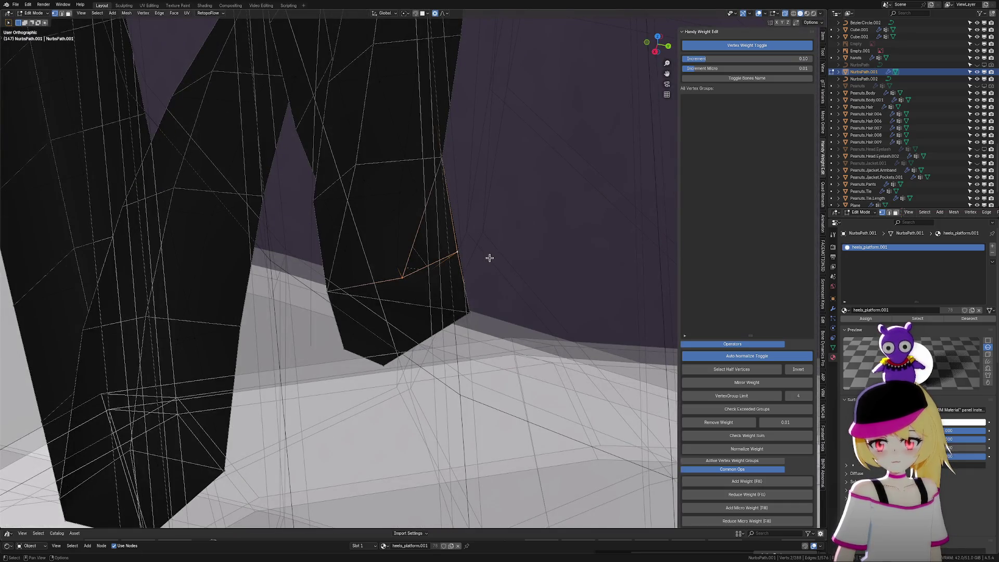
{"action": "key", "text": "g"}
{"action": "key", "text": "y"}
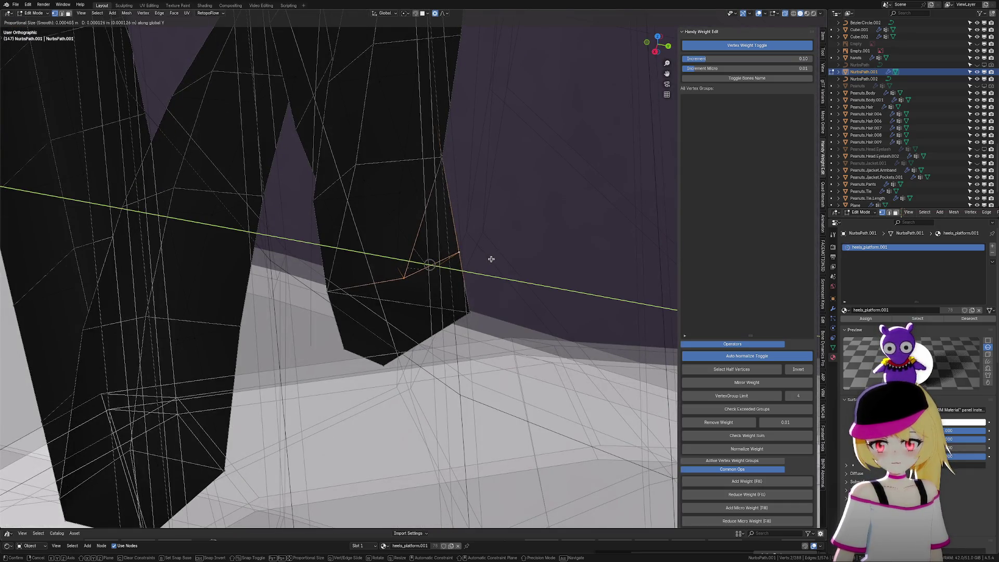
{"action": "scroll", "coordinate": [494, 257], "scroll_direction": "down", "scroll_amount": 15}
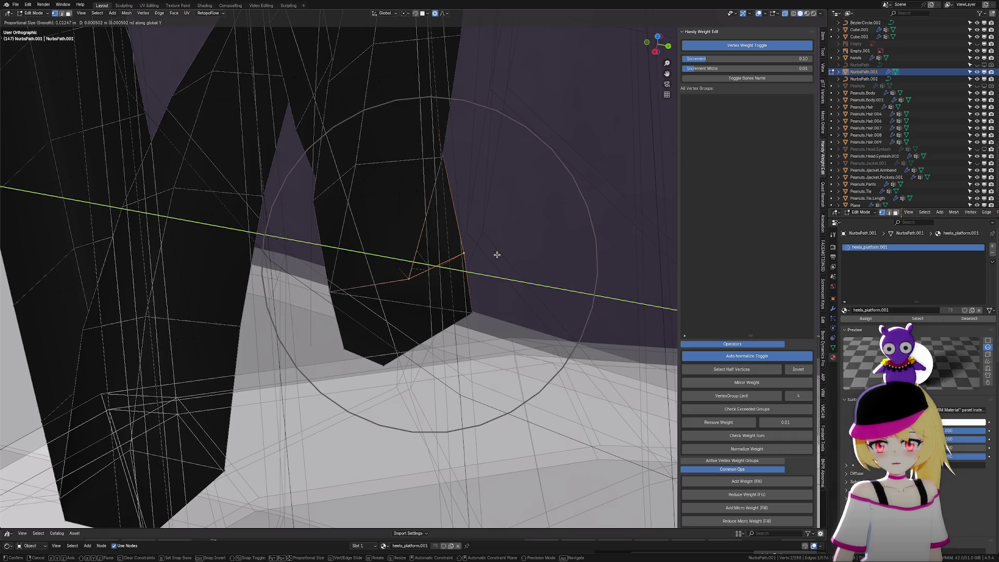
{"action": "left_click", "coordinate": [525, 245]}
Slide the vertex twice along its edges, then nudge it with smooth falloff
{"action": "mouse_move", "coordinate": [531, 254]}
{"action": "middle_mouse_down"}
{"action": "mouse_move", "coordinate": [542, 218]}
{"action": "mouse_move", "coordinate": [531, 232]}
{"action": "mouse_move", "coordinate": [508, 232]}
{"action": "middle_mouse_up"}
{"action": "key", "text": "g"}
{"action": "key", "text": "g"}
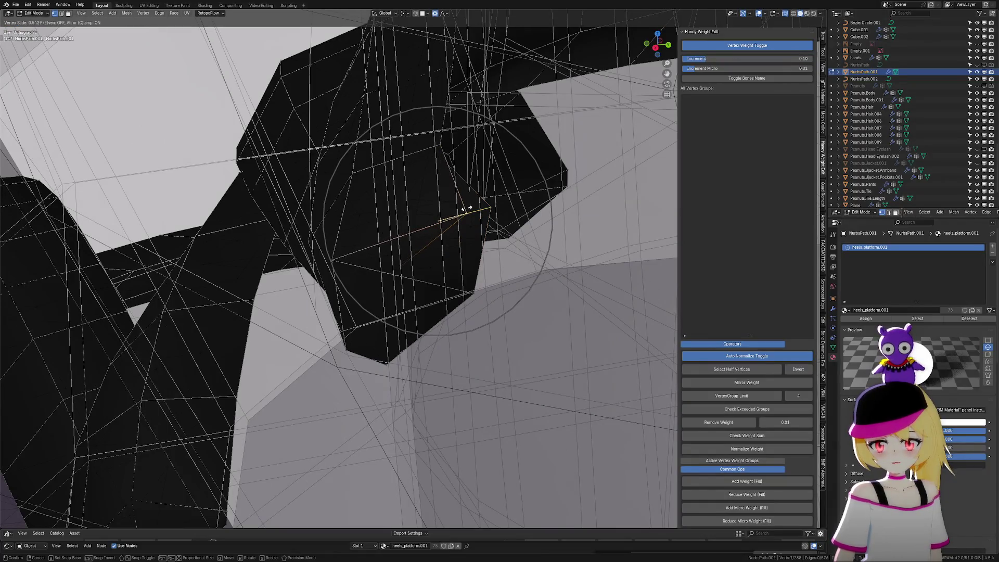
{"action": "left_click", "coordinate": [350, 250]}
{"action": "key", "text": "g"}
{"action": "key", "text": "g"}
{"action": "left_click", "coordinate": [400, 241]}
{"action": "mouse_move", "coordinate": [400, 241]}
{"action": "middle_mouse_down"}
{"action": "mouse_move", "coordinate": [475, 270]}
{"action": "mouse_move", "coordinate": [529, 270]}
{"action": "mouse_move", "coordinate": [529, 286]}
{"action": "middle_mouse_up"}
{"action": "key", "text": "g"}
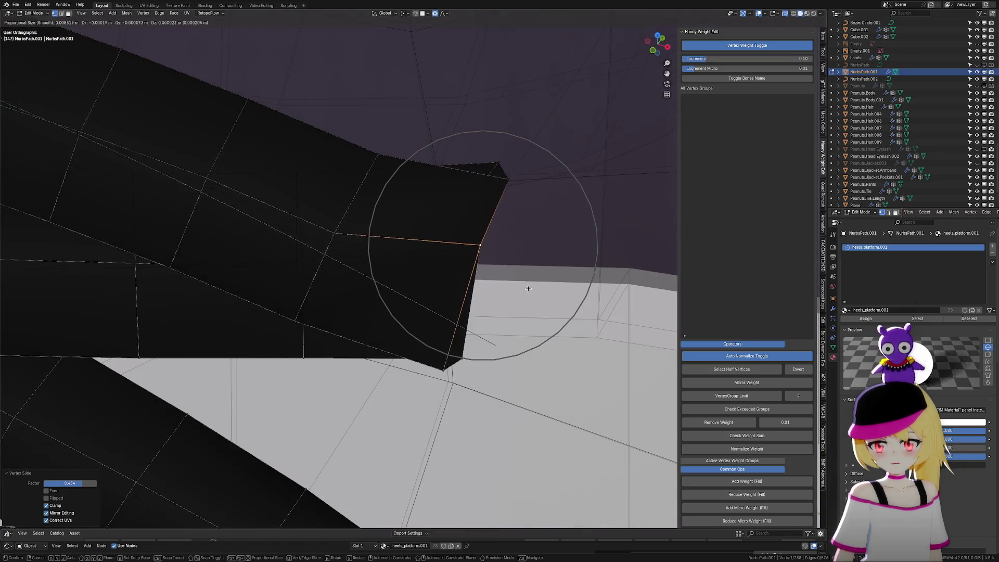
{"action": "left_click", "coordinate": [462, 270]}
Slide the tip's top and bottom corner vertices along their edges
{"action": "middle_click_drag", "start_coordinate": [476, 264], "coordinate": [515, 243]}
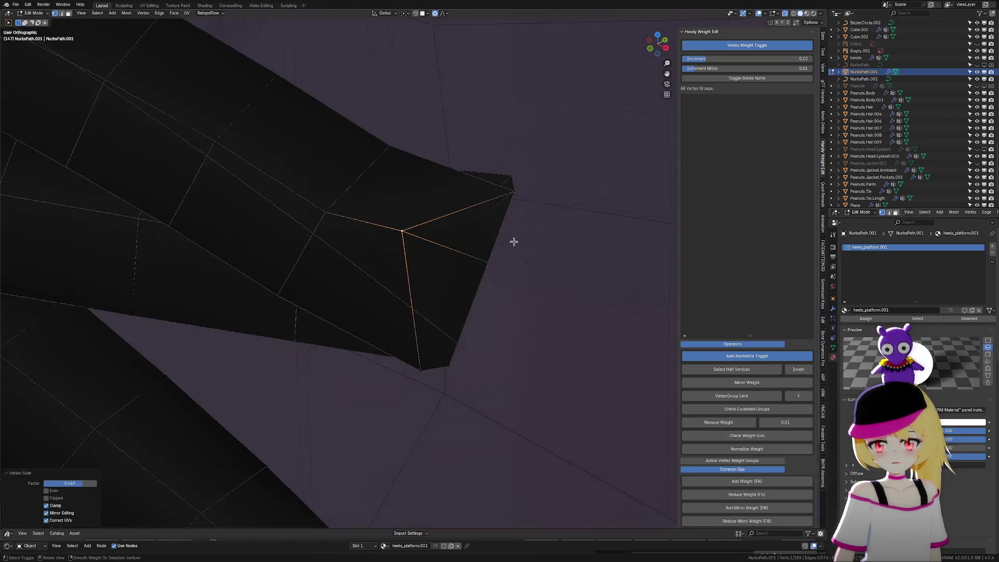
{"action": "left_click", "coordinate": [513, 194]}
{"action": "key", "text": "g"}
{"action": "key", "text": "g"}
{"action": "left_click", "coordinate": [469, 175]}
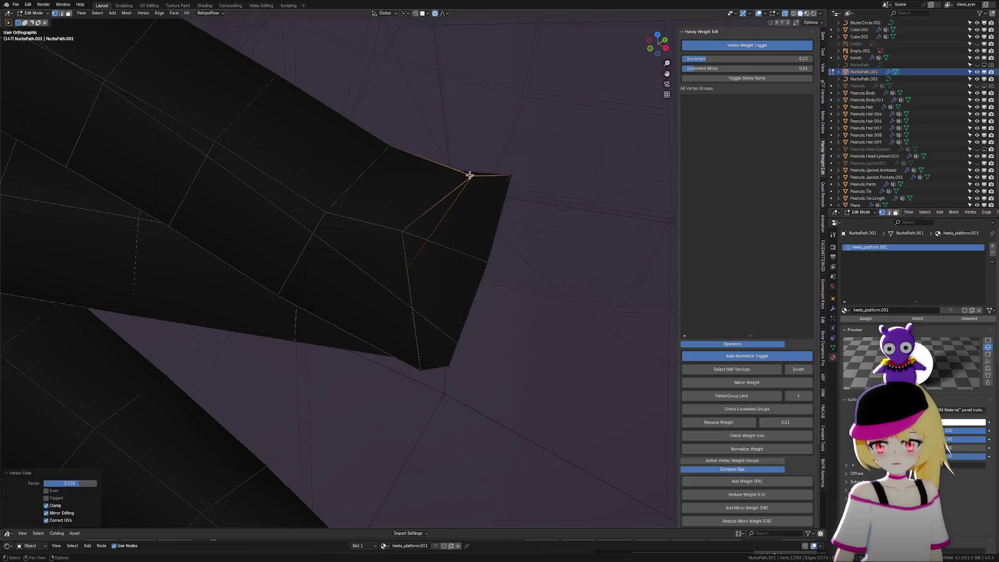
{"action": "left_click", "coordinate": [421, 366]}
{"action": "key", "text": "g"}
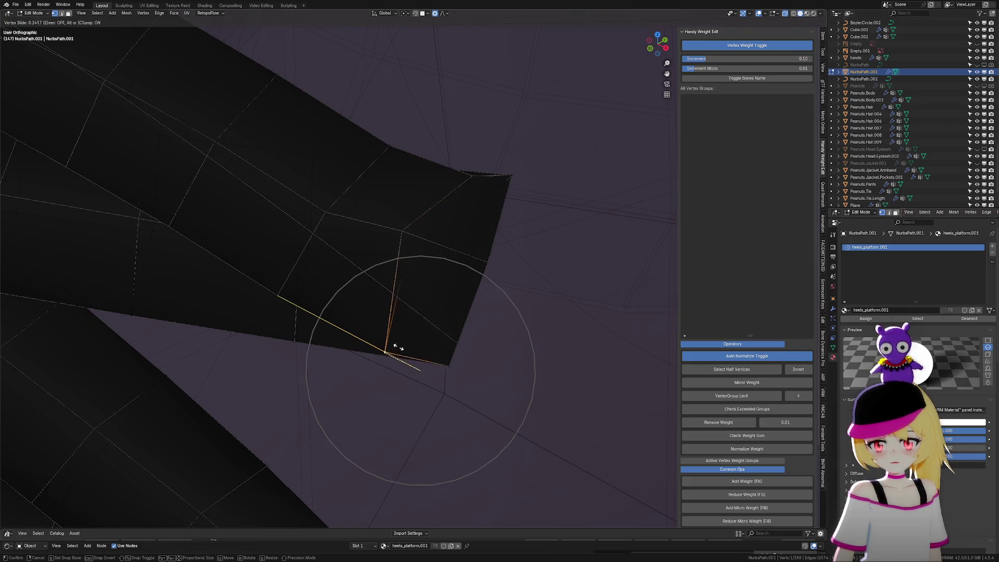
Move both right corner vertices along X and scale them to 0.829 with falloff
{"action": "key", "text": "g"}
{"action": "left_click", "coordinate": [407, 349]}
{"action": "left_click_drag", "start_coordinate": [427, 352], "coordinate": [478, 375]}
{"action": "left_click", "coordinate": [504, 170], "text": "shift"}
{"action": "key", "text": "g"}
{"action": "key", "text": "x"}
{"action": "scroll", "coordinate": [521, 200], "scroll_direction": "down", "scroll_amount": 3}
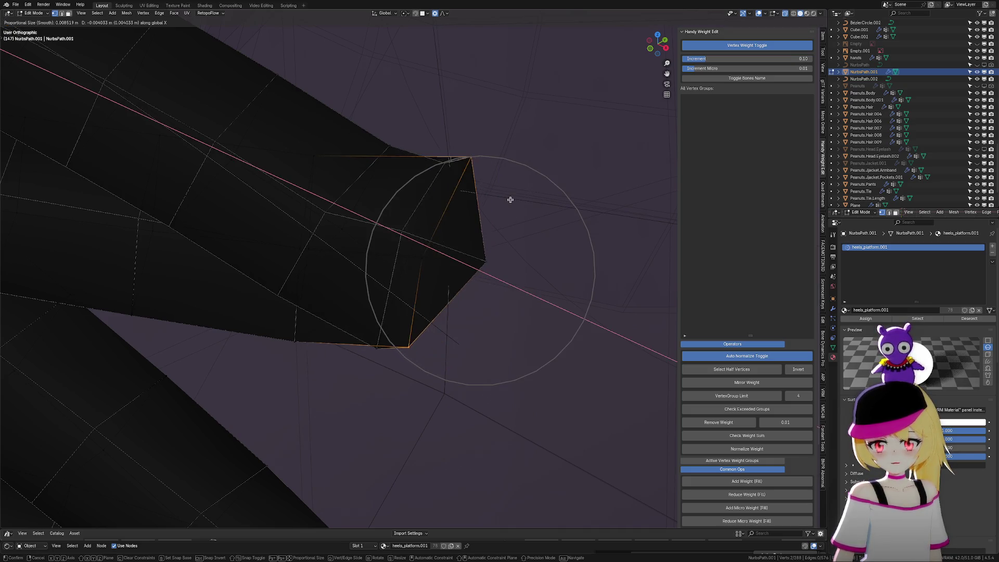
{"action": "left_click", "coordinate": [519, 207]}
{"action": "key", "text": "s"}
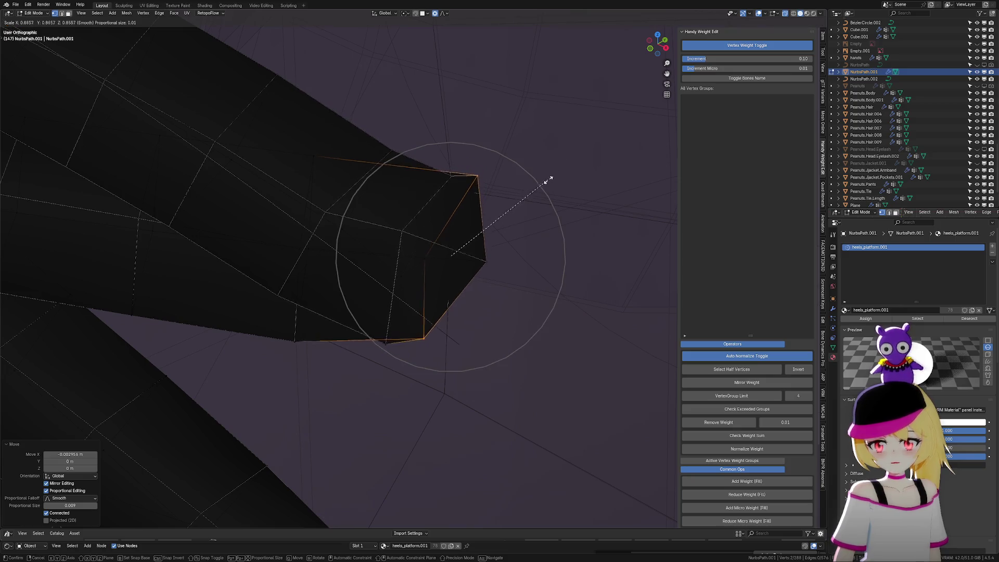
{"action": "left_click", "coordinate": [546, 192]}
Slide a vertex near the tip along its edge, cancelling a second slide
{"action": "mouse_move", "coordinate": [546, 192]}
{"action": "middle_mouse_down"}
{"action": "mouse_move", "coordinate": [510, 229]}
{"action": "mouse_move", "coordinate": [531, 203]}
{"action": "mouse_move", "coordinate": [467, 193]}
{"action": "mouse_move", "coordinate": [504, 283]}
{"action": "middle_mouse_up"}
{"action": "left_click", "coordinate": [410, 189]}
{"action": "key", "text": "shift+v"}
{"action": "left_click", "coordinate": [428, 207]}
{"action": "key", "text": "shift+v"}
{"action": "key", "text": "Escape"}
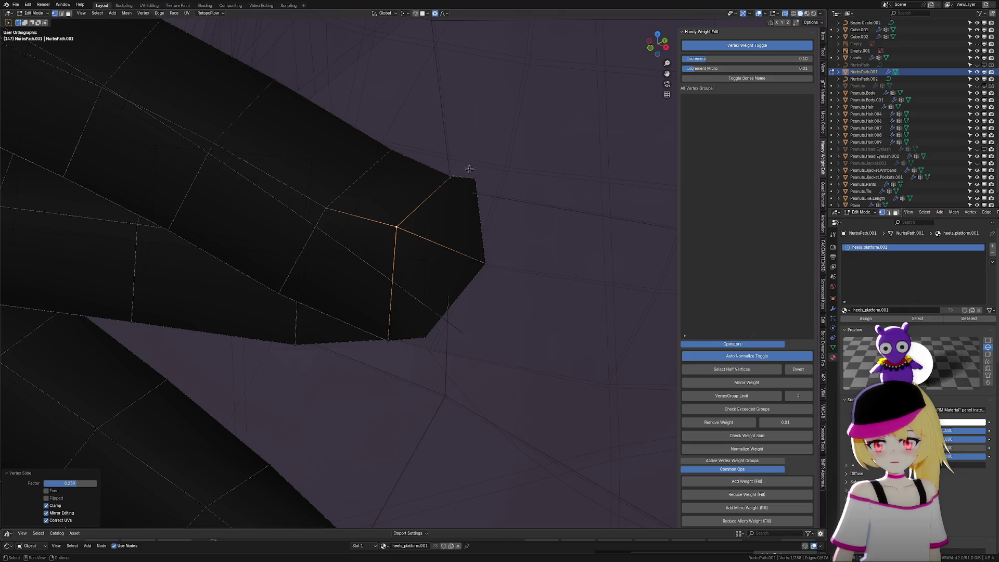
Lower the tip vertex along Z and return to Object Mode
{"action": "left_click", "coordinate": [472, 176]}
{"action": "key", "text": "g"}
{"action": "key", "text": "z"}
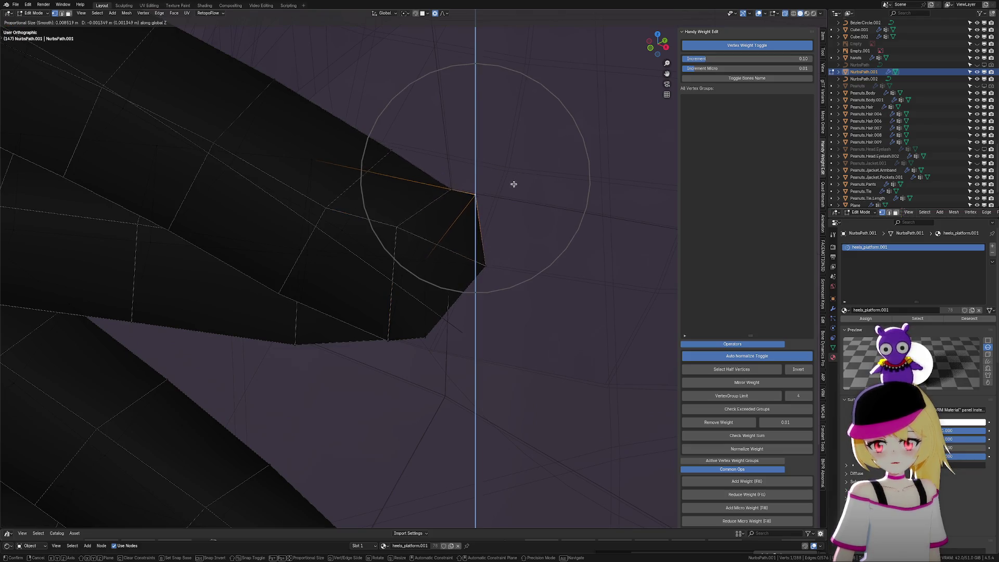
{"action": "left_click", "coordinate": [499, 192]}
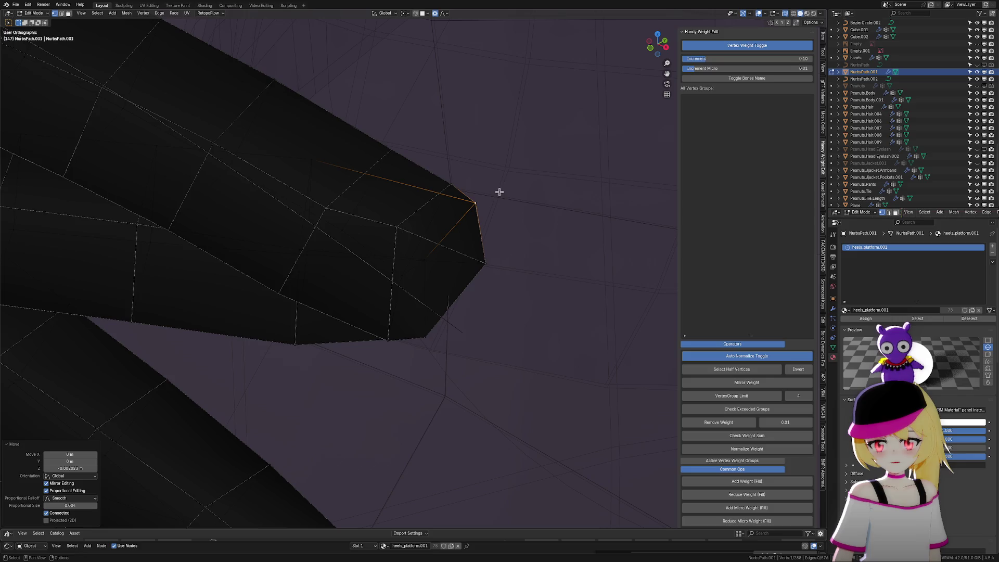
{"action": "key", "text": "Tab"}
{"action": "scroll", "coordinate": [478, 234], "scroll_direction": "down", "scroll_amount": 6}
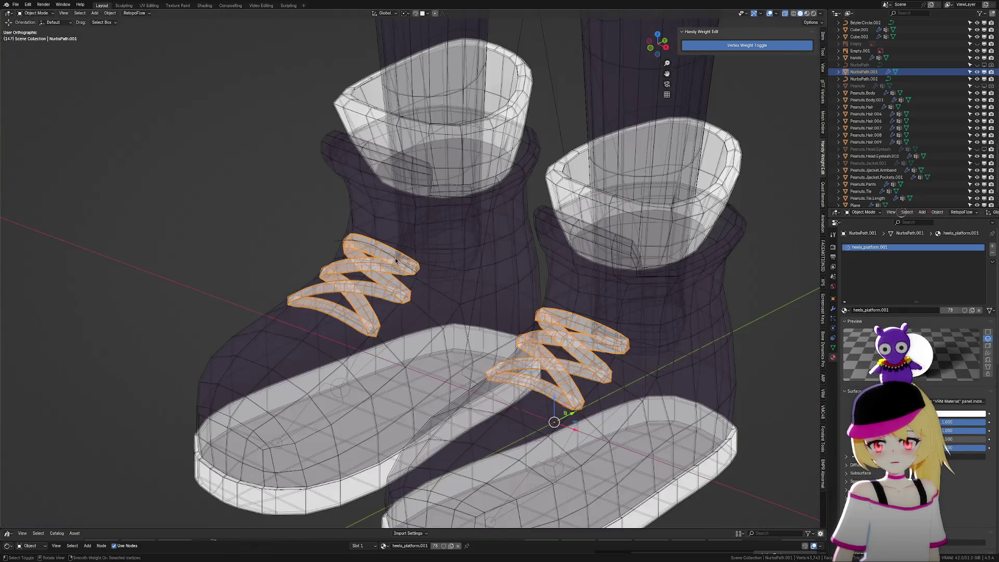
Deselect the laces and turn off X-ray and overlays to preview both shoes
{"action": "middle_click_drag", "start_coordinate": [392, 257], "coordinate": [442, 264]}
{"action": "left_click", "coordinate": [783, 145]}
{"action": "left_click", "coordinate": [785, 14]}
{"action": "left_click", "coordinate": [768, 16]}
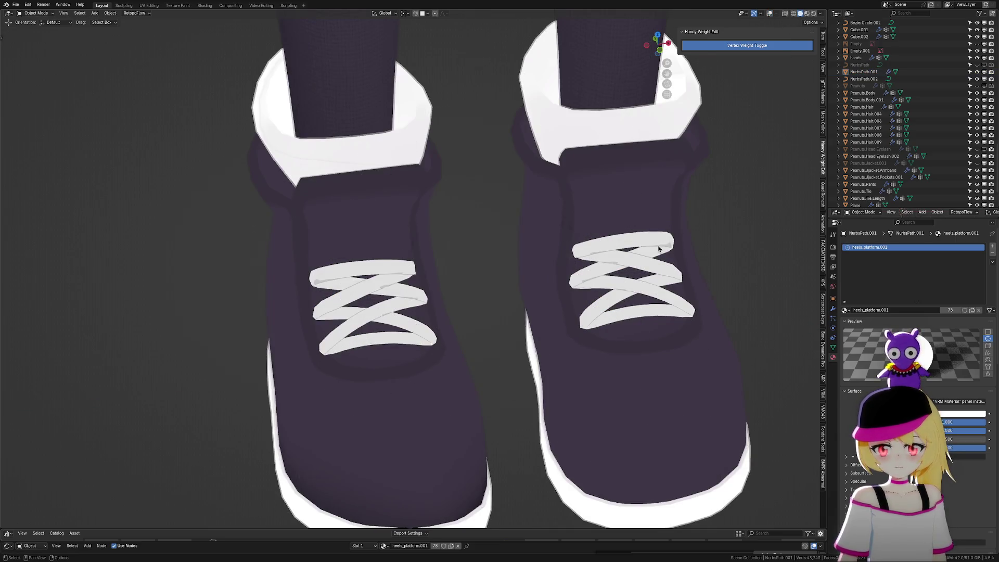
{"action": "scroll", "coordinate": [636, 279], "scroll_direction": "down", "scroll_amount": 4}
{"action": "mouse_move", "coordinate": [635, 279]}
{"action": "middle_mouse_down"}
{"action": "mouse_move", "coordinate": [614, 297]}
{"action": "mouse_move", "coordinate": [632, 290]}
{"action": "mouse_move", "coordinate": [630, 307]}
{"action": "mouse_move", "coordinate": [475, 328]}
{"action": "middle_mouse_up"}
{"action": "scroll", "coordinate": [475, 327], "scroll_direction": "up", "scroll_amount": 1}
{"action": "scroll", "coordinate": [441, 309], "scroll_direction": "up", "scroll_amount": 6}
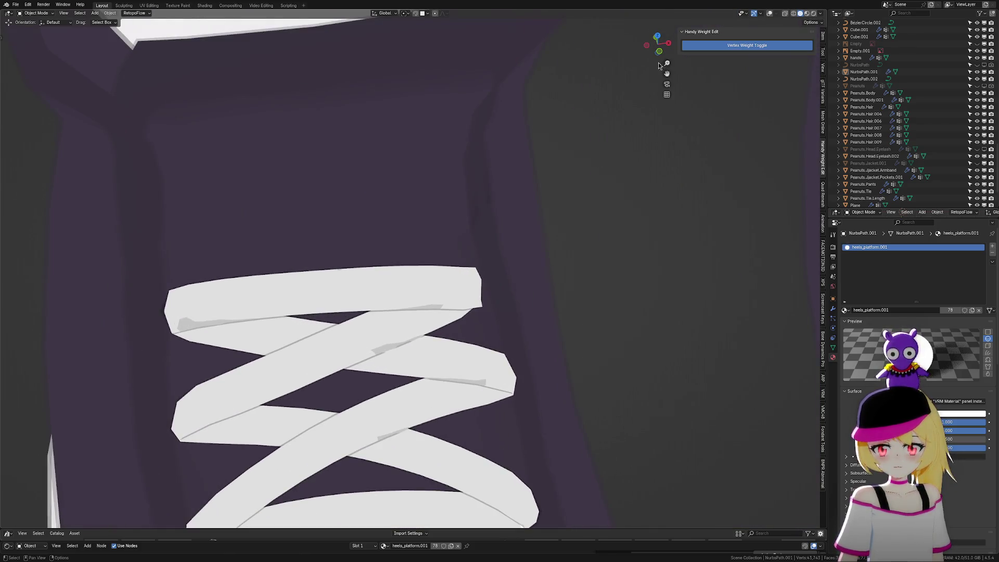
{"action": "scroll", "coordinate": [471, 314], "scroll_direction": "up", "scroll_amount": 2}
Select the laces, reenter Edit Mode with overlays on, and slide a lace vertex
{"action": "left_click", "coordinate": [583, 338]}
{"action": "mouse_move", "coordinate": [583, 339]}
{"action": "middle_mouse_down"}
{"action": "mouse_move", "coordinate": [522, 328]}
{"action": "mouse_move", "coordinate": [512, 316]}
{"action": "mouse_move", "coordinate": [595, 383]}
{"action": "mouse_move", "coordinate": [625, 351]}
{"action": "mouse_move", "coordinate": [620, 335]}
{"action": "mouse_move", "coordinate": [561, 363]}
{"action": "mouse_move", "coordinate": [614, 312]}
{"action": "middle_mouse_up"}
{"action": "key", "text": "Tab"}
{"action": "left_click", "coordinate": [759, 15]}
{"action": "key", "text": "g"}
{"action": "key", "text": "g"}
{"action": "left_click", "coordinate": [560, 348]}
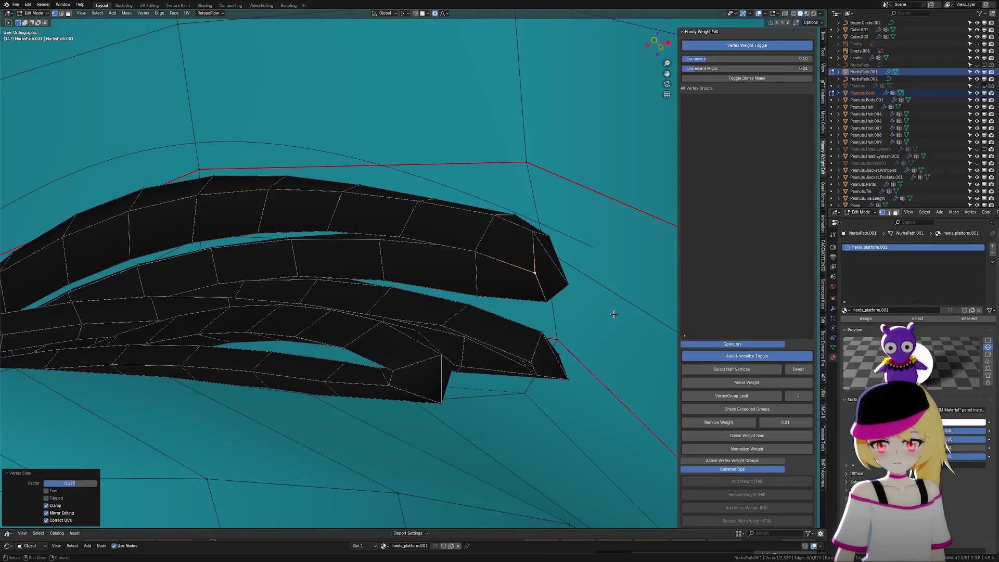
Taper the lace end: move it excluding X, scale the tip down, shift it along Y
{"action": "key", "text": "g"}
{"action": "key", "text": "shift+x"}
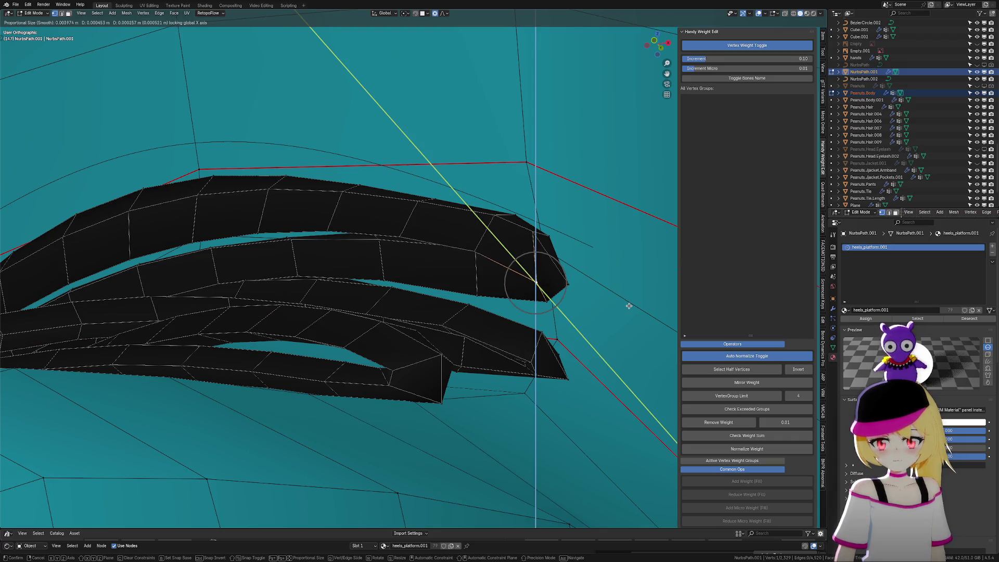
{"action": "left_click", "coordinate": [629, 306]}
{"action": "mouse_move", "coordinate": [622, 286]}
{"action": "middle_mouse_down"}
{"action": "mouse_move", "coordinate": [584, 296]}
{"action": "mouse_move", "coordinate": [617, 309]}
{"action": "mouse_move", "coordinate": [578, 300]}
{"action": "middle_mouse_up"}
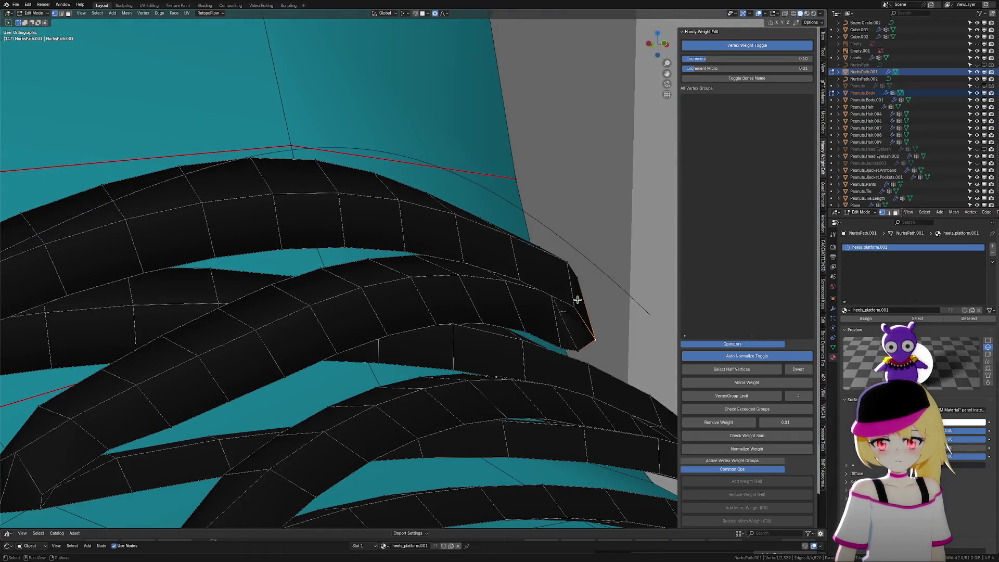
{"action": "key", "text": "s"}
{"action": "left_click", "coordinate": [615, 334]}
{"action": "key", "text": "g"}
{"action": "key", "text": "y"}
{"action": "left_click", "coordinate": [605, 339]}
Nudge another lace-tip vertex with soft falloff, then return to Object Mode
{"action": "mouse_move", "coordinate": [603, 340]}
{"action": "middle_mouse_down"}
{"action": "mouse_move", "coordinate": [567, 366]}
{"action": "mouse_move", "coordinate": [575, 364]}
{"action": "mouse_move", "coordinate": [520, 376]}
{"action": "mouse_move", "coordinate": [543, 384]}
{"action": "middle_mouse_up"}
{"action": "left_click", "coordinate": [493, 383]}
{"action": "key", "text": "g"}
{"action": "left_click", "coordinate": [509, 403]}
{"action": "scroll", "coordinate": [509, 403], "scroll_direction": "down", "scroll_amount": 4}
{"action": "left_click_drag", "start_coordinate": [470, 253], "coordinate": [531, 337]}
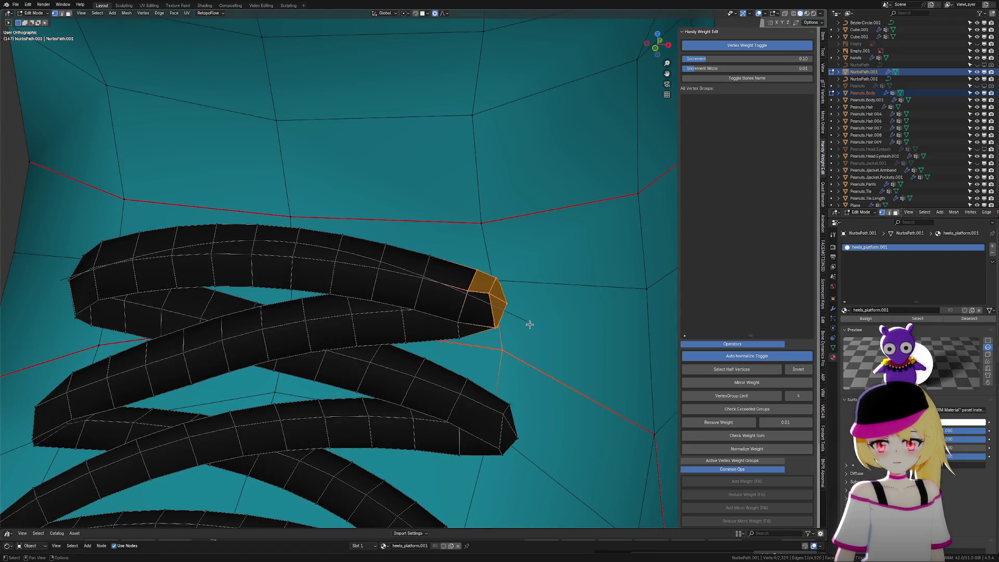
{"action": "key", "text": "alt+a"}
{"action": "key", "text": "Tab"}
{"action": "left_click", "coordinate": [475, 283]}
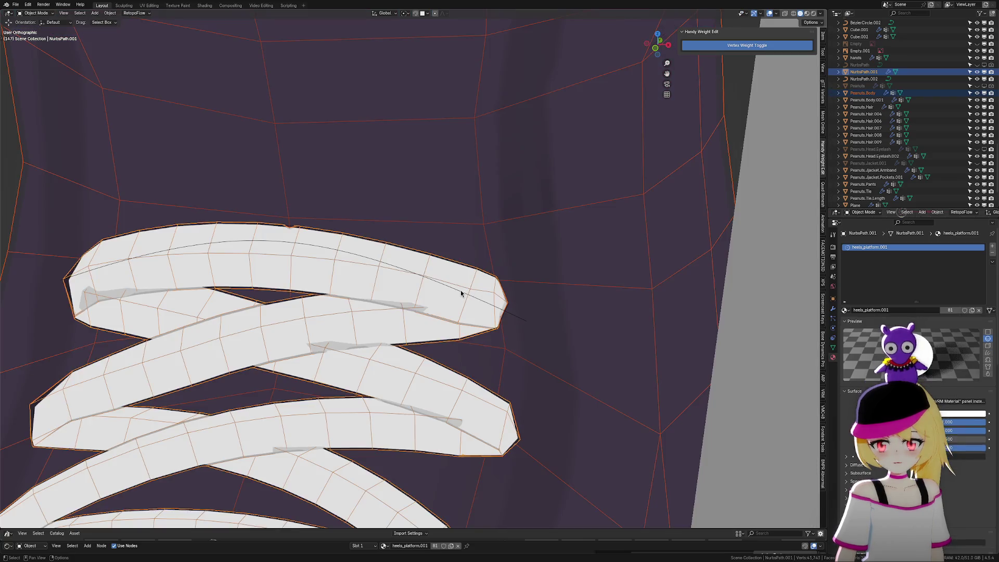
Inspect guide curve NurbsPath.002's control points, then select lace mesh NurbsPath.001
{"action": "left_click", "coordinate": [497, 303]}
{"action": "key", "text": "Tab"}
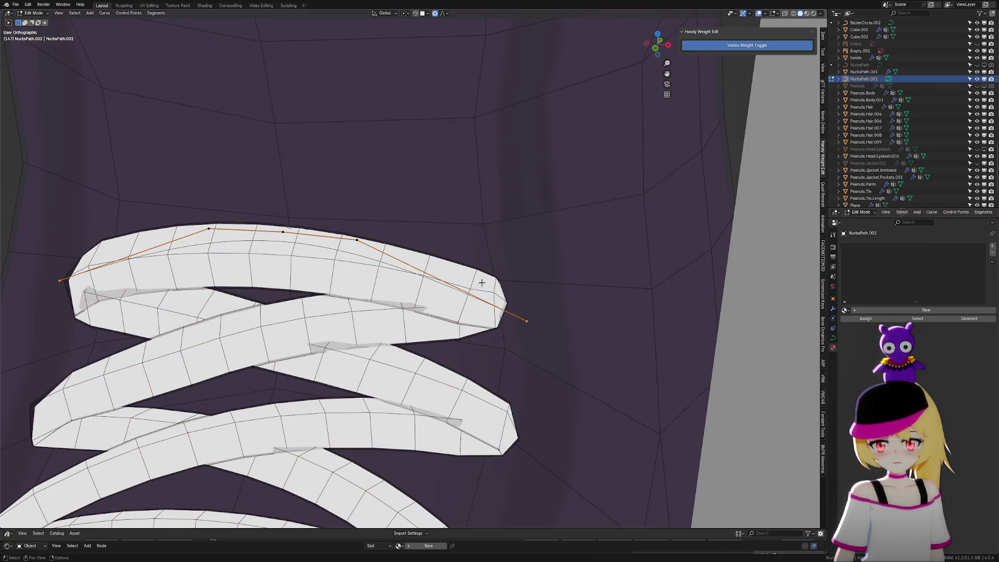
{"action": "key", "text": "Tab"}
{"action": "key", "text": "Tab"}
{"action": "middle_click_drag", "start_coordinate": [542, 297], "coordinate": [480, 317]}
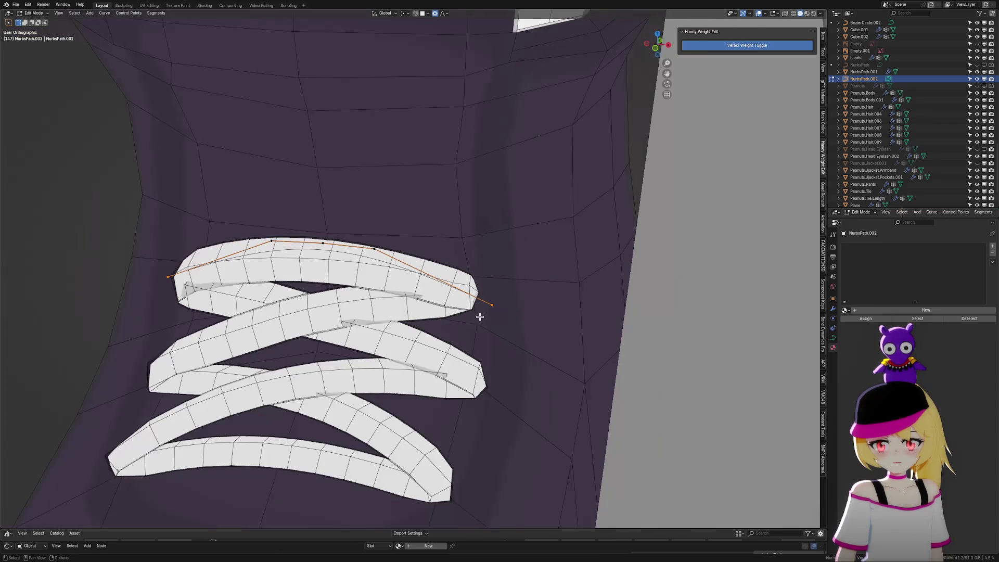
{"action": "key", "text": "Tab"}
{"action": "left_click", "coordinate": [421, 288]}
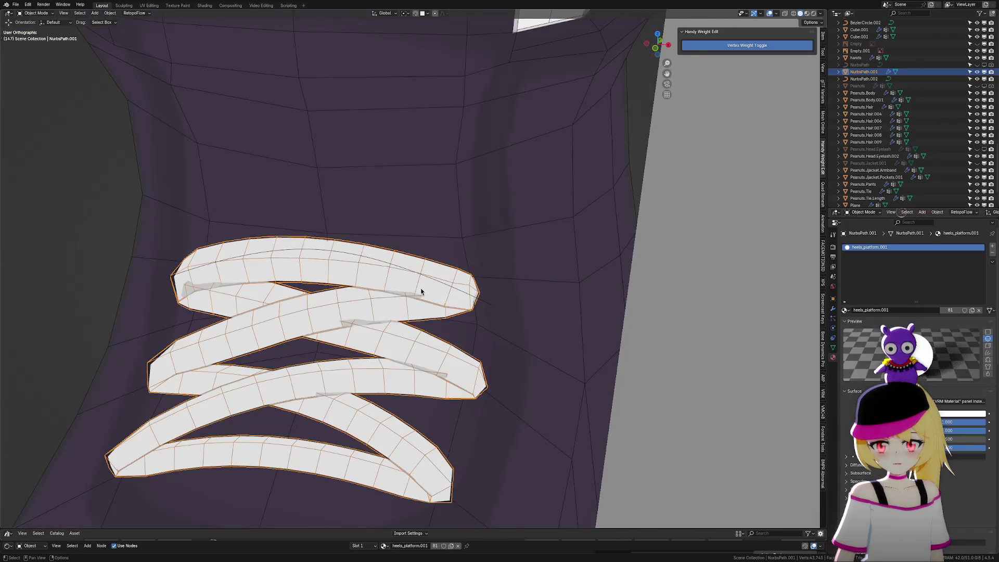
{"action": "key", "text": "Tab"}
Reshape the lace end faces with a proportional move and return to Object Mode
{"action": "left_click_drag", "start_coordinate": [467, 288], "coordinate": [504, 319]}
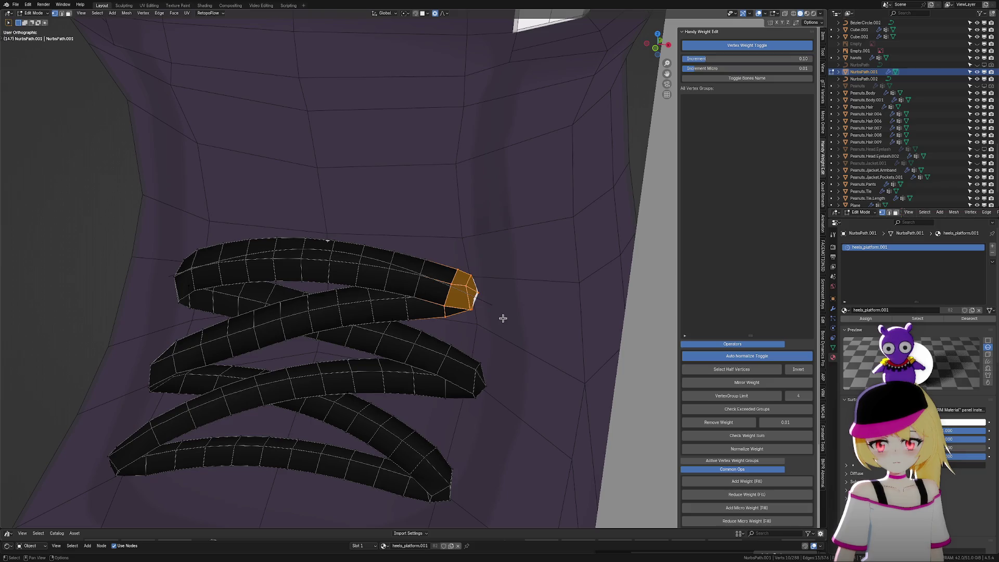
{"action": "scroll", "coordinate": [504, 319], "scroll_direction": "up", "scroll_amount": 4}
{"action": "middle_click_drag", "start_coordinate": [552, 321], "coordinate": [494, 320], "text": "shift"}
{"action": "key", "text": "g"}
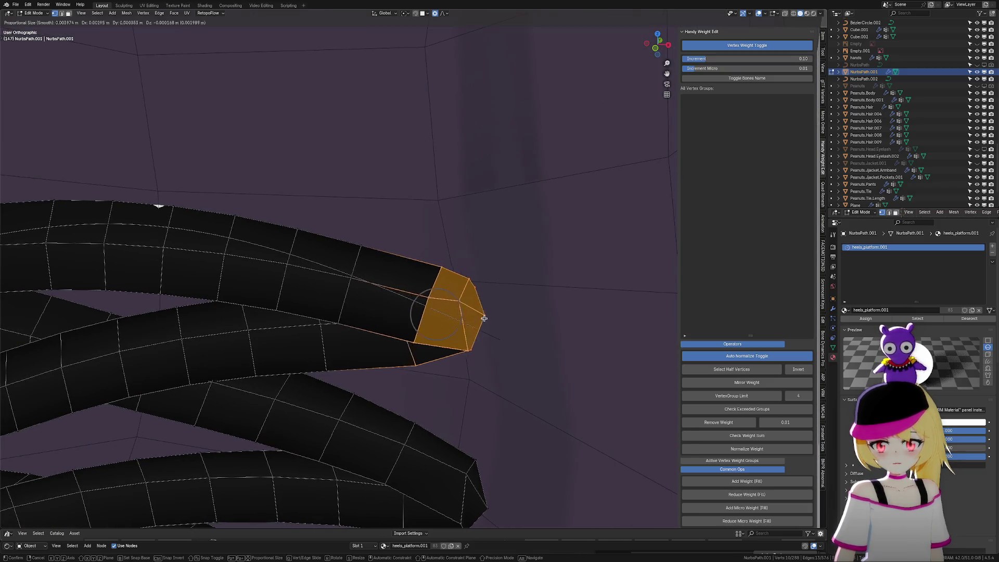
{"action": "scroll", "coordinate": [492, 320], "scroll_direction": "down", "scroll_amount": 18}
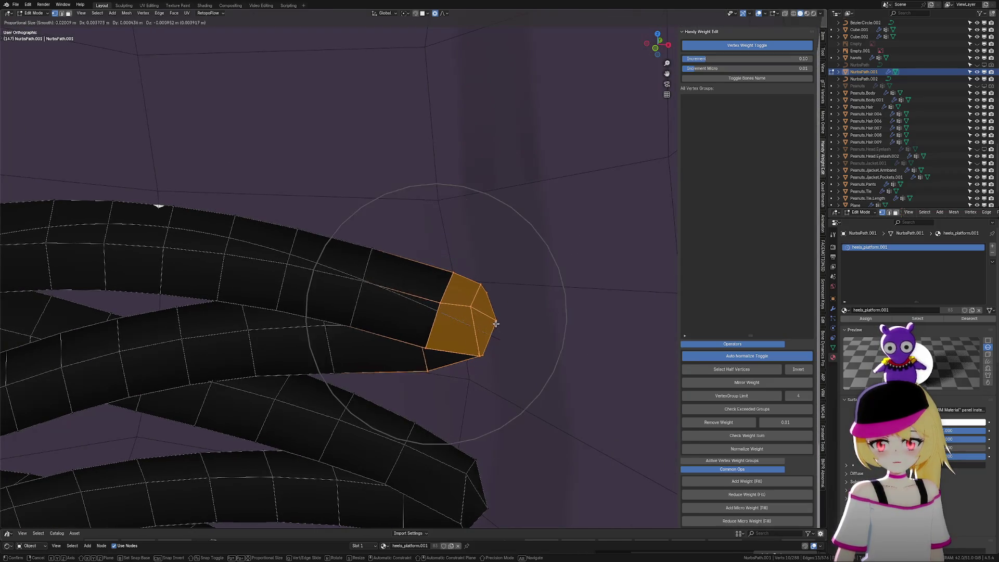
{"action": "scroll", "coordinate": [502, 325], "scroll_direction": "down", "scroll_amount": 2}
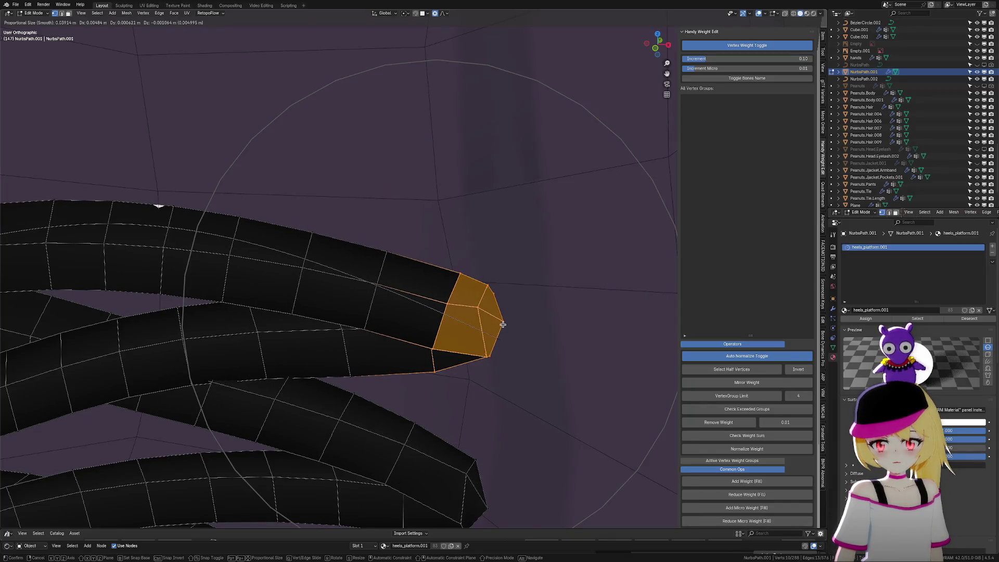
{"action": "left_click", "coordinate": [503, 325]}
{"action": "key", "text": "Tab"}
{"action": "scroll", "coordinate": [401, 321], "scroll_direction": "down", "scroll_amount": 5}
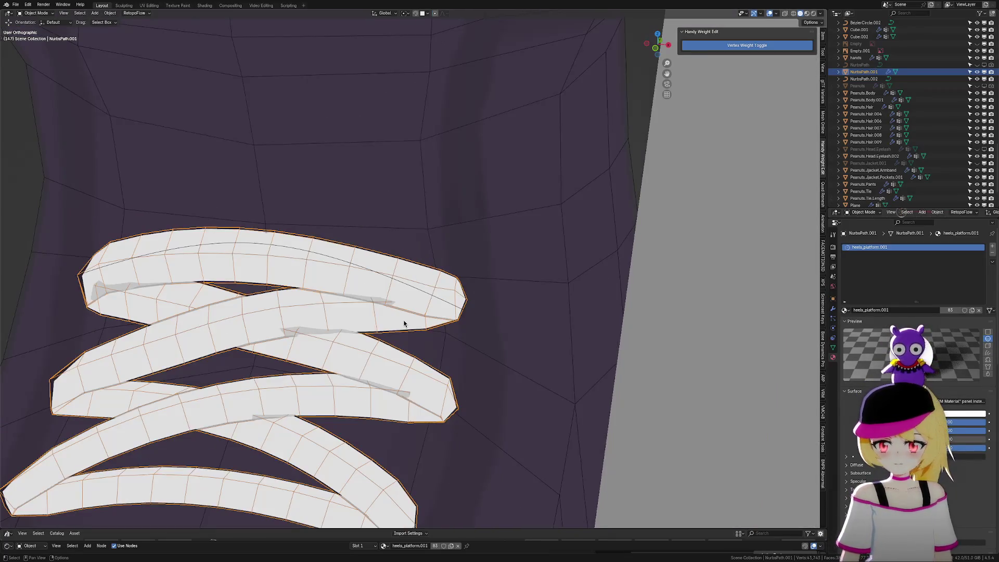
{"action": "scroll", "coordinate": [406, 322], "scroll_direction": "down", "scroll_amount": 3}
{"action": "mouse_move", "coordinate": [405, 324]}
{"action": "middle_mouse_down"}
{"action": "mouse_move", "coordinate": [414, 361]}
{"action": "mouse_move", "coordinate": [395, 292]}
{"action": "mouse_move", "coordinate": [407, 300]}
{"action": "middle_mouse_up"}
{"action": "scroll", "coordinate": [414, 307], "scroll_direction": "down", "scroll_amount": 7}
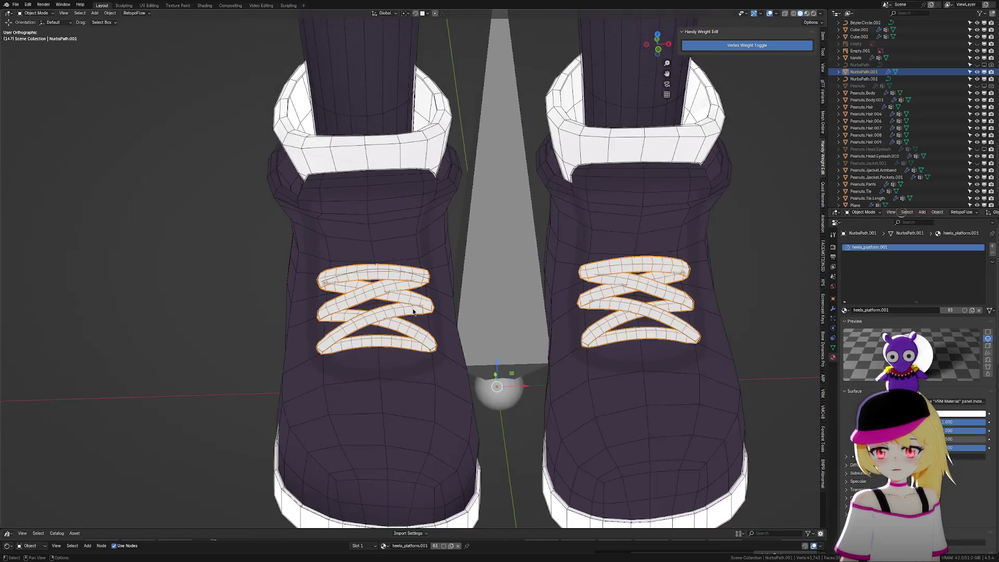
Deselect all, hide overlays, zoom onto the laces and select the bow Plane.005
{"action": "key", "text": "z"}
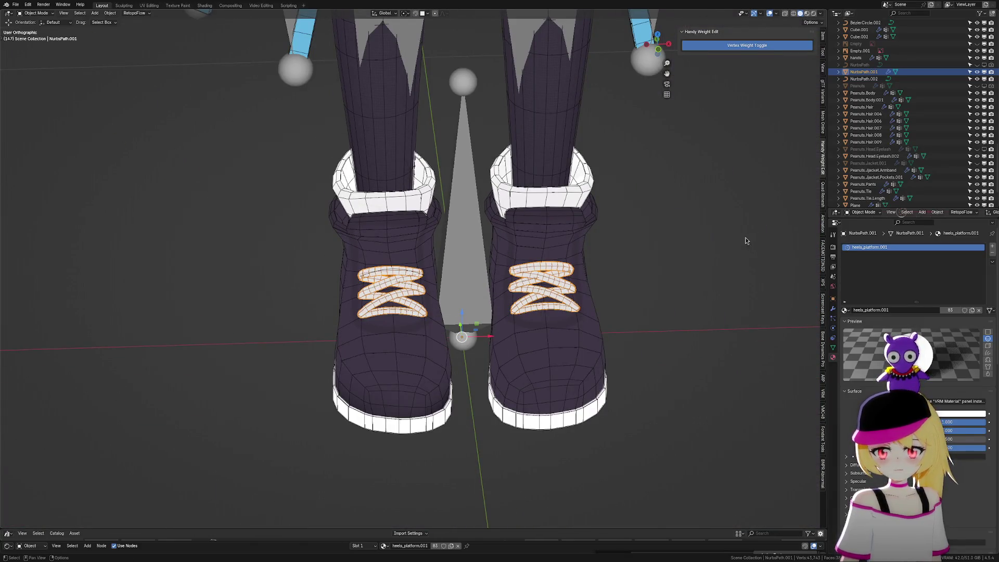
{"action": "left_click", "coordinate": [697, 254]}
{"action": "left_click", "coordinate": [770, 15]}
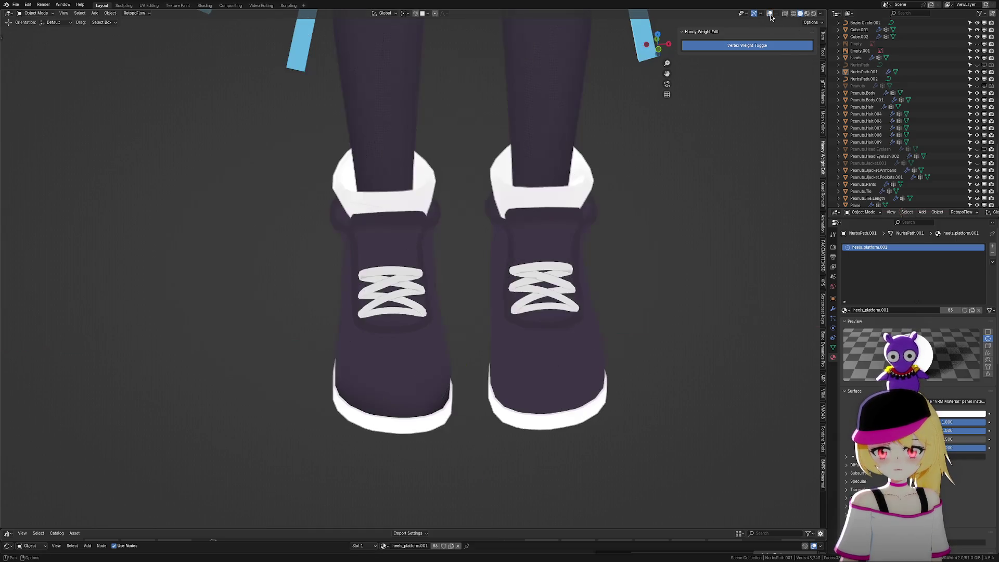
{"action": "scroll", "coordinate": [656, 271], "scroll_direction": "down", "scroll_amount": 2}
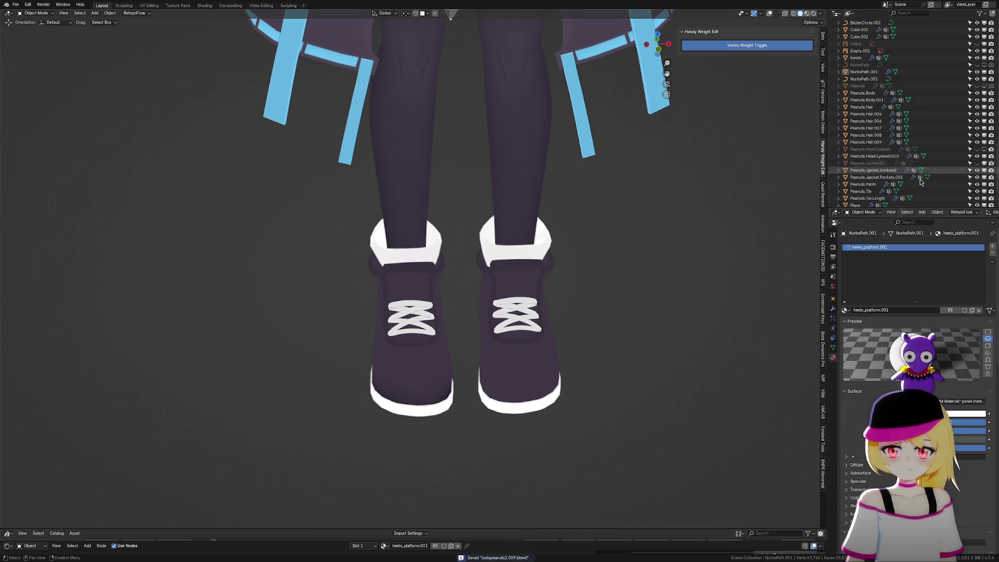
{"action": "scroll", "coordinate": [931, 189], "scroll_direction": "down", "scroll_amount": 3}
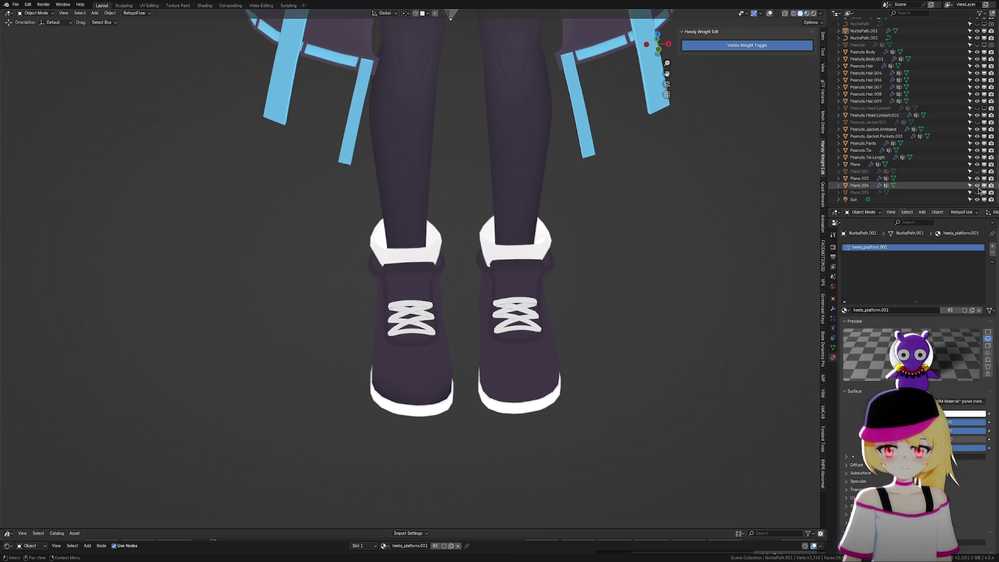
{"action": "scroll", "coordinate": [521, 339], "scroll_direction": "up", "scroll_amount": 1}
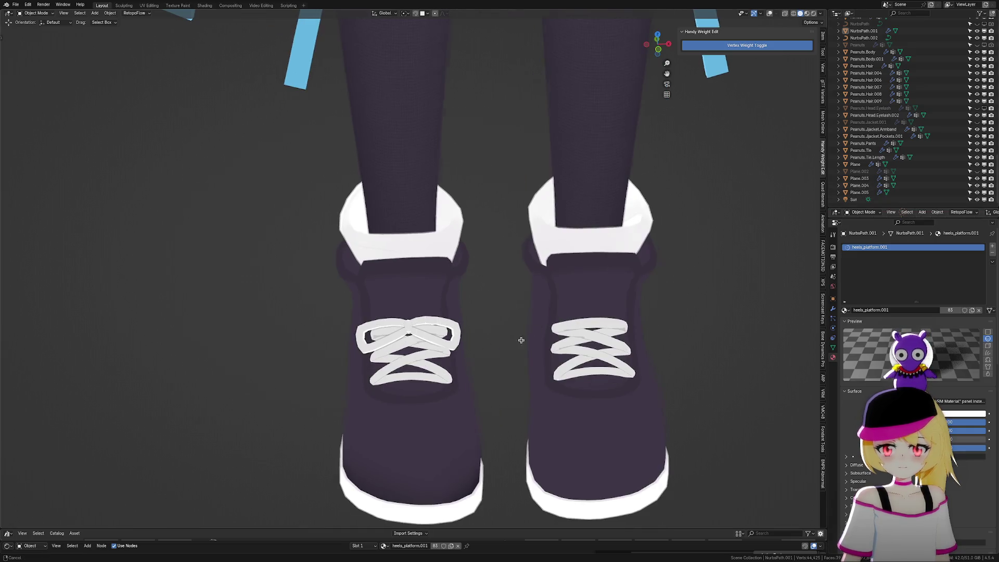
{"action": "scroll", "coordinate": [558, 290], "scroll_direction": "up", "scroll_amount": 5}
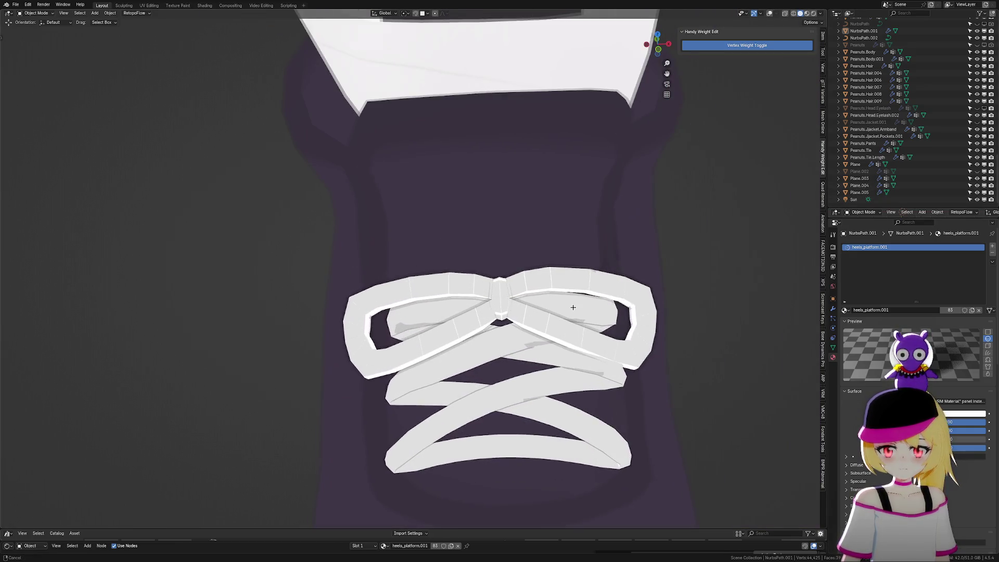
{"action": "scroll", "coordinate": [559, 300], "scroll_direction": "up", "scroll_amount": 4}
{"action": "left_click", "coordinate": [546, 302]}
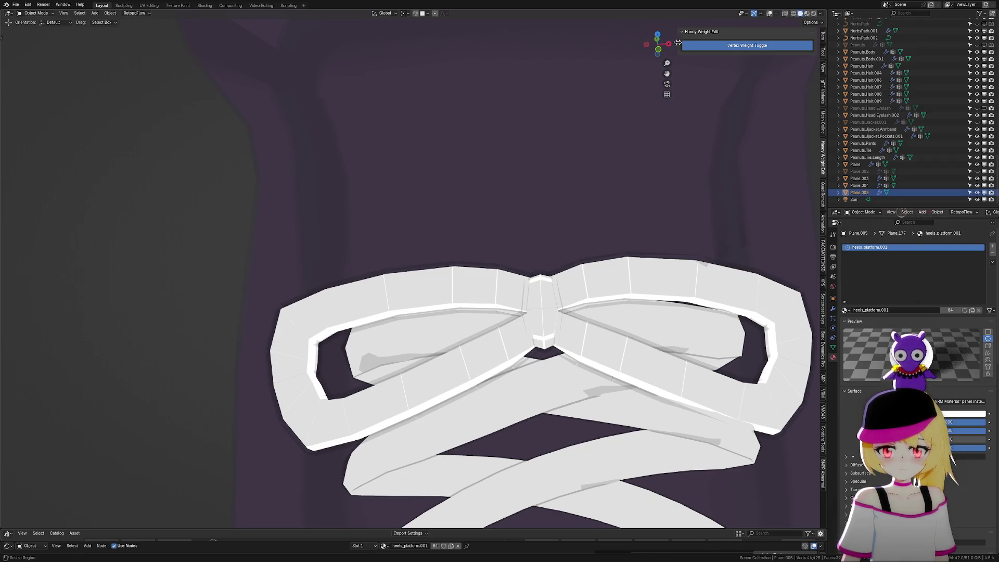
Restore the wireframe overlays and isolate the Plane.005 bow in Edit Mode, viewed from the top
{"action": "key", "text": "shift+alt+z"}
{"action": "scroll", "coordinate": [577, 315], "scroll_direction": "up", "scroll_amount": 3}
{"action": "key", "text": "Tab"}
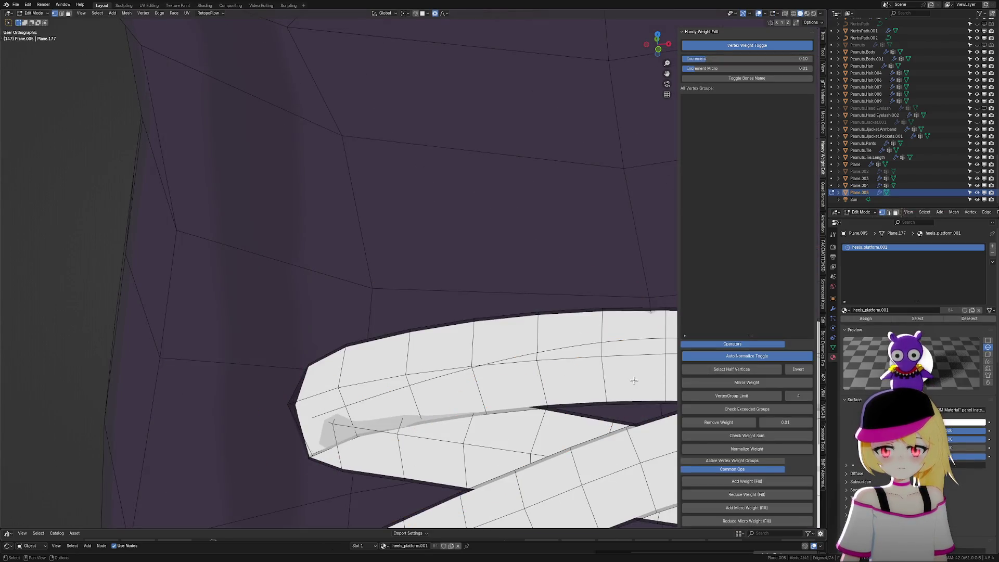
{"action": "scroll", "coordinate": [624, 355], "scroll_direction": "down", "scroll_amount": 5}
{"action": "scroll", "coordinate": [448, 279], "scroll_direction": "up", "scroll_amount": 2}
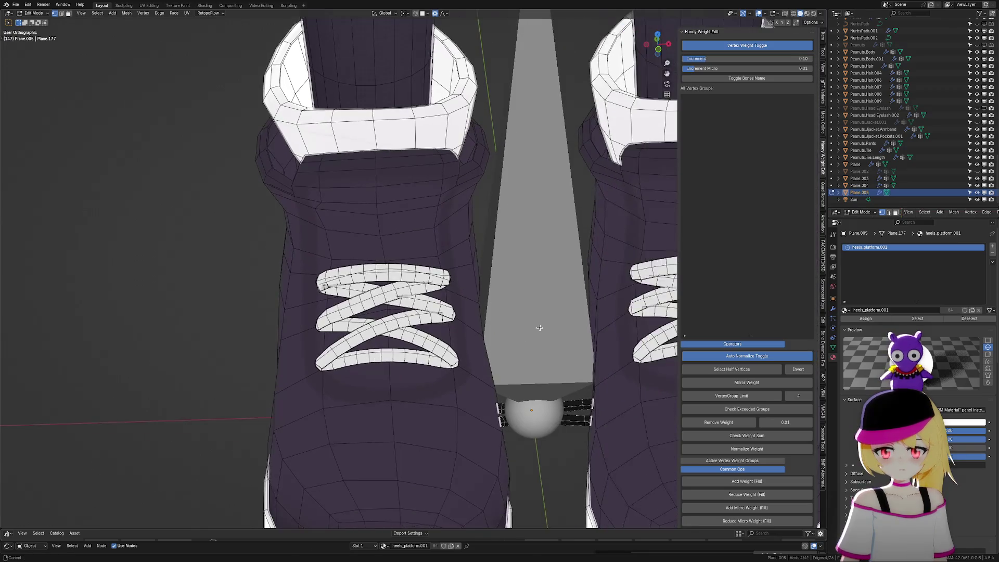
{"action": "key", "text": "KP_Divide"}
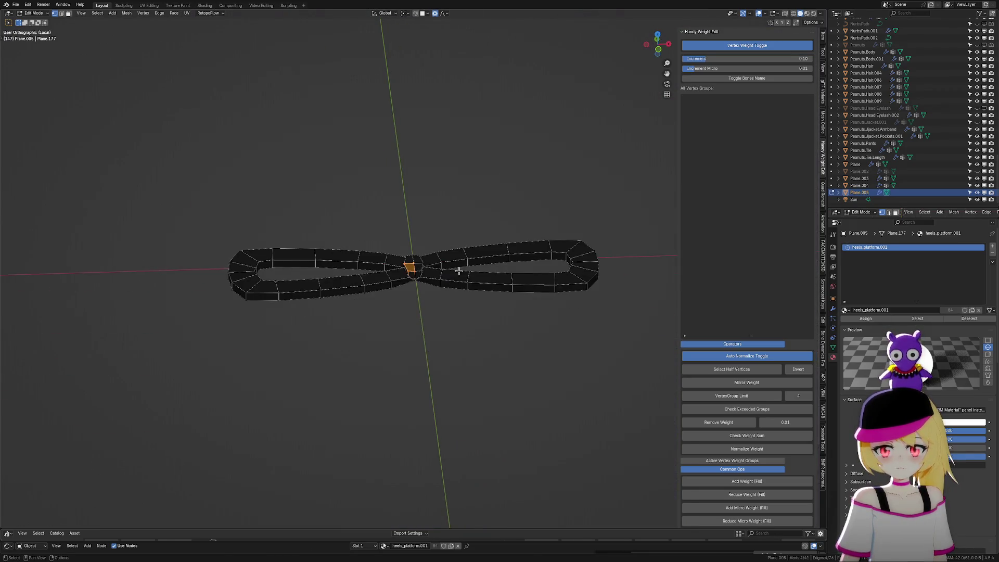
{"action": "scroll", "coordinate": [460, 230], "scroll_direction": "up", "scroll_amount": 3}
{"action": "left_click", "coordinate": [658, 34]}
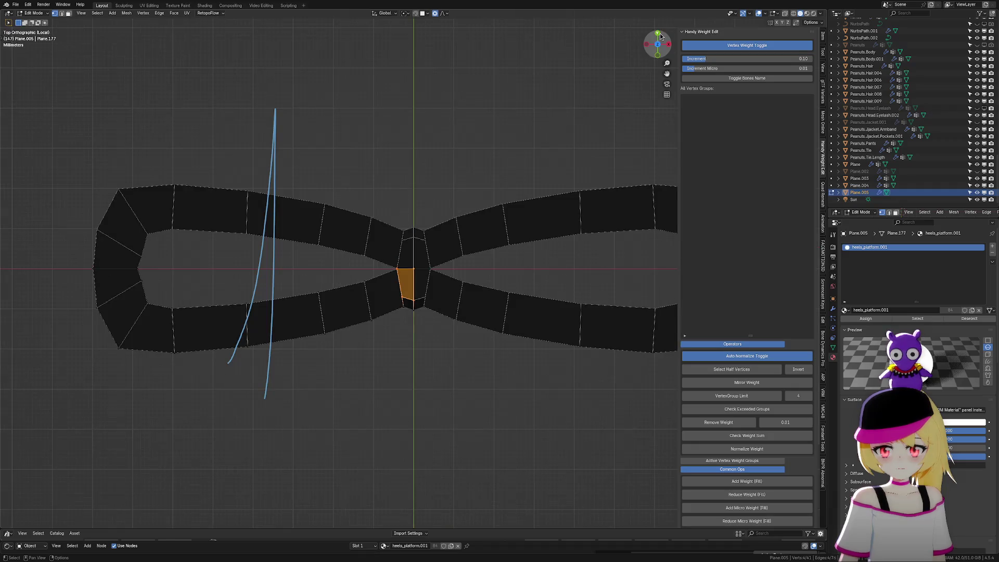
{"action": "scroll", "coordinate": [368, 323], "scroll_direction": "up", "scroll_amount": 6}
Shift the bow's centre knot face along Y with proportional falloff
{"action": "left_click_drag", "start_coordinate": [348, 354], "coordinate": [468, 453]}
{"action": "key", "text": "g"}
{"action": "key", "text": "y"}
{"action": "scroll", "coordinate": [485, 417], "scroll_direction": "up", "scroll_amount": 10}
{"action": "scroll", "coordinate": [489, 408], "scroll_direction": "down", "scroll_amount": 3}
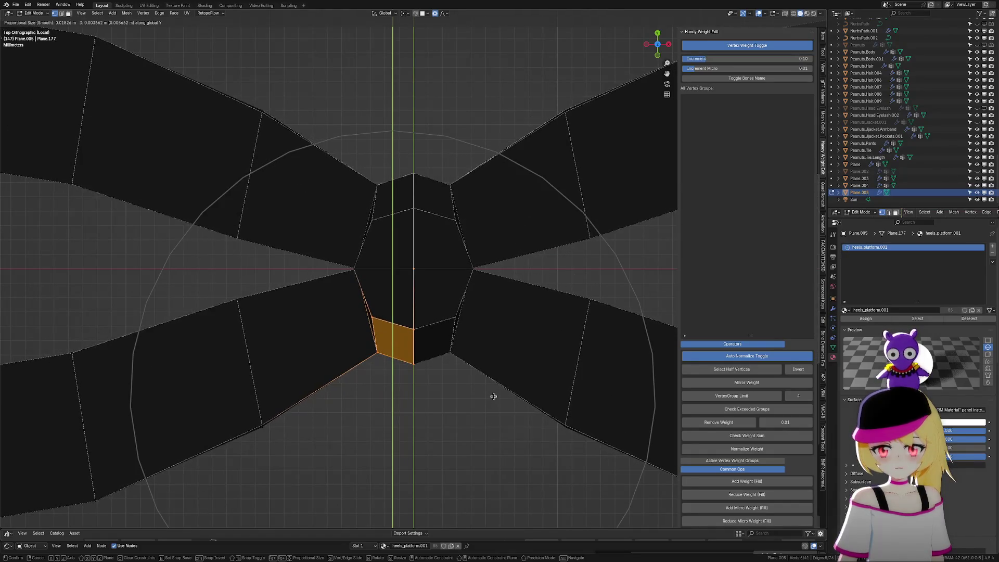
{"action": "scroll", "coordinate": [494, 395], "scroll_direction": "down", "scroll_amount": 1}
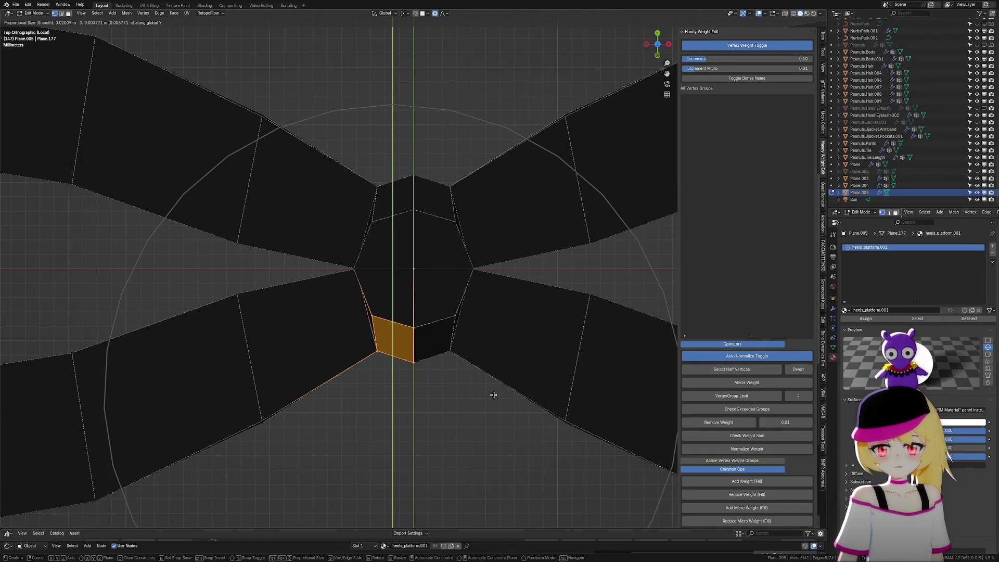
{"action": "left_click", "coordinate": [494, 395]}
{"action": "scroll", "coordinate": [494, 394], "scroll_direction": "down", "scroll_amount": 5}
{"action": "key", "text": "Tab"}
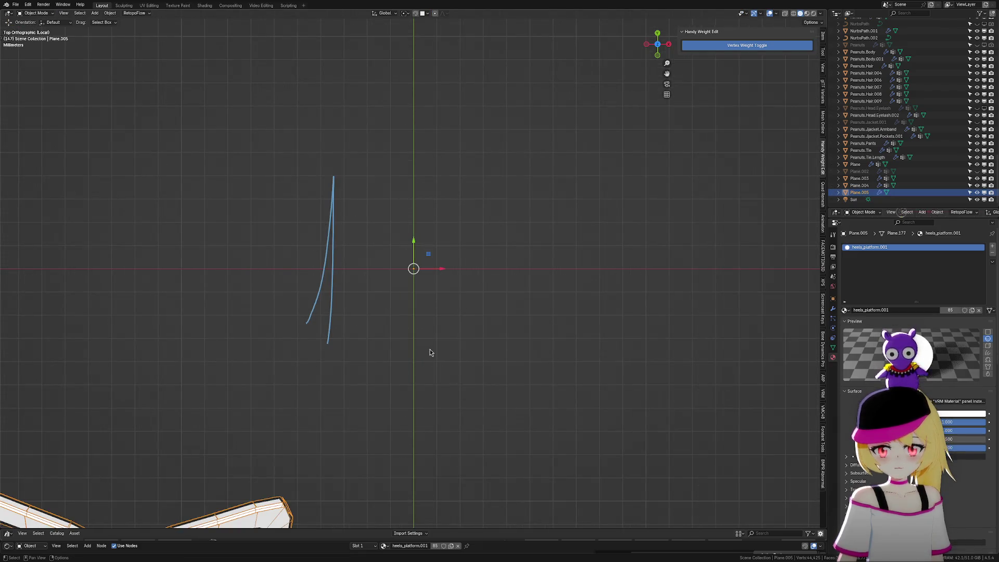
Move the edge on the bow's lower loop along Y, adjusting it twice
{"action": "key", "text": "Tab"}
{"action": "scroll", "coordinate": [449, 290], "scroll_direction": "up", "scroll_amount": 5}
{"action": "left_click_drag", "start_coordinate": [292, 301], "coordinate": [374, 408]}
{"action": "key", "text": "g"}
{"action": "key", "text": "y"}
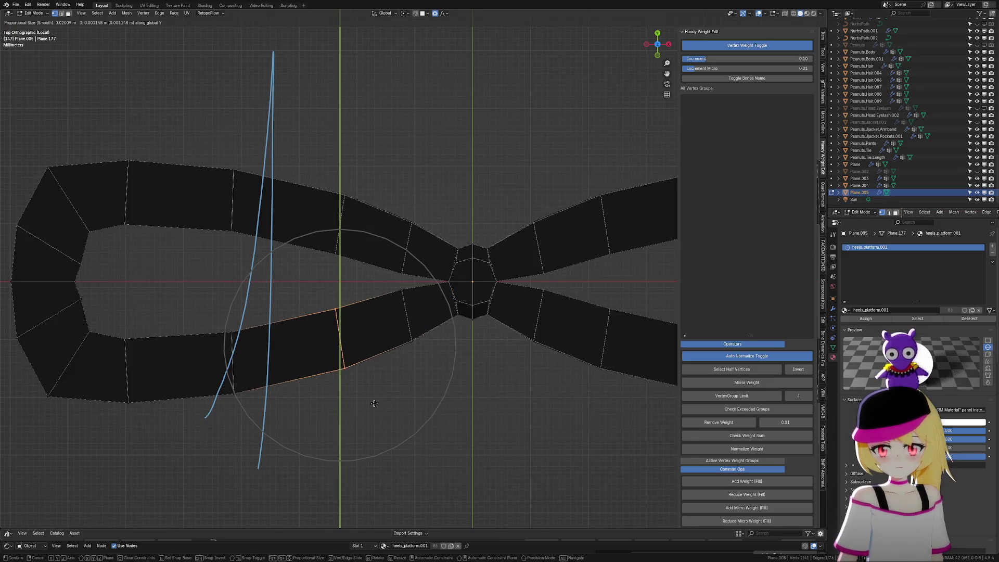
{"action": "scroll", "coordinate": [374, 397], "scroll_direction": "up", "scroll_amount": 6}
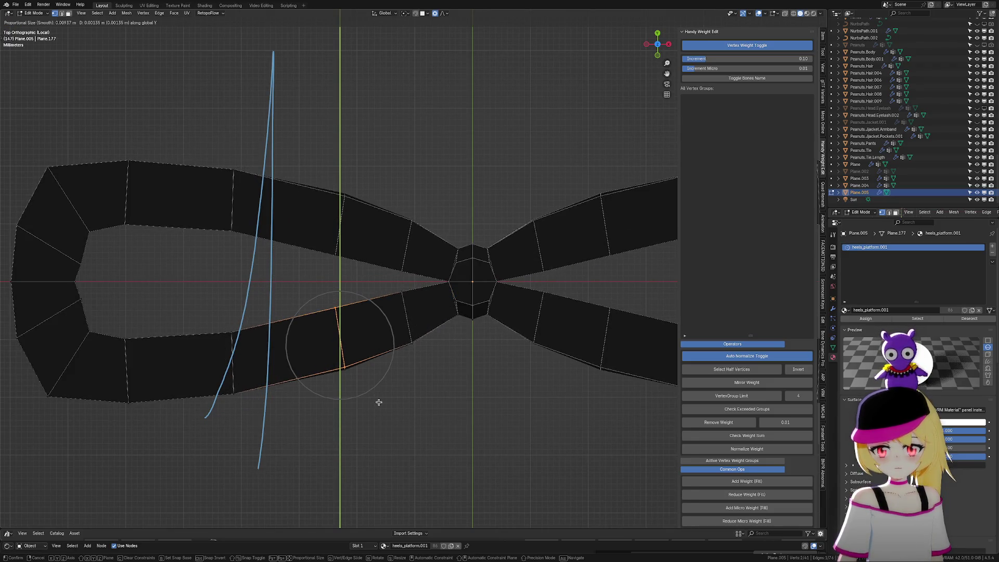
{"action": "left_click", "coordinate": [375, 405]}
{"action": "left_click_drag", "start_coordinate": [320, 293], "coordinate": [383, 435]}
{"action": "key", "text": "g"}
{"action": "key", "text": "y"}
{"action": "left_click", "coordinate": [382, 423]}
Move the edge nearer the knot along Y and return to Object Mode
{"action": "left_click_drag", "start_coordinate": [401, 351], "coordinate": [419, 289]}
{"action": "key", "text": "g"}
{"action": "key", "text": "y"}
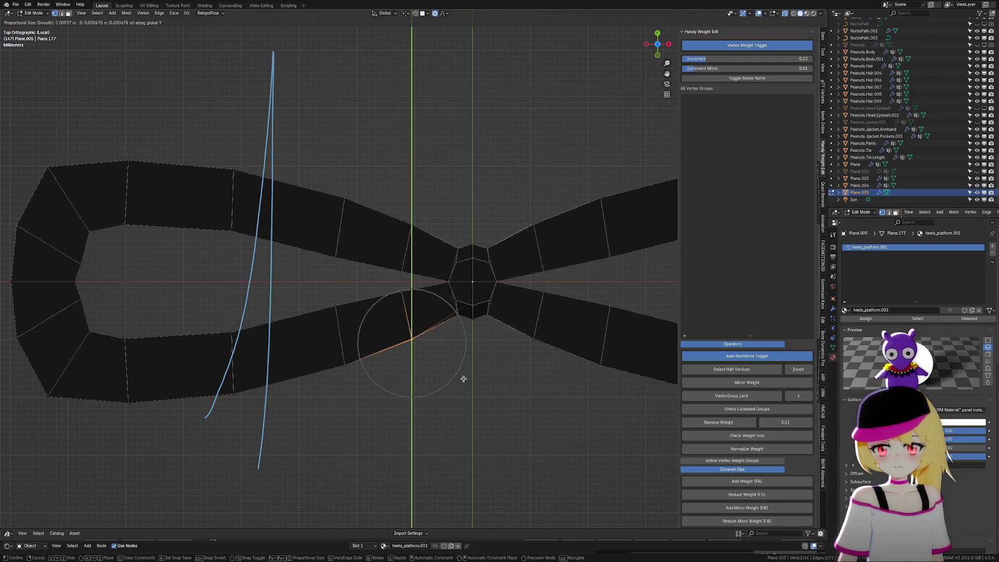
{"action": "left_click", "coordinate": [463, 378]}
{"action": "key", "text": "Tab"}
Hide overlays, exit local view and orbit around both shoes to compare the laces
{"action": "scroll", "coordinate": [404, 385], "scroll_direction": "down", "scroll_amount": 10}
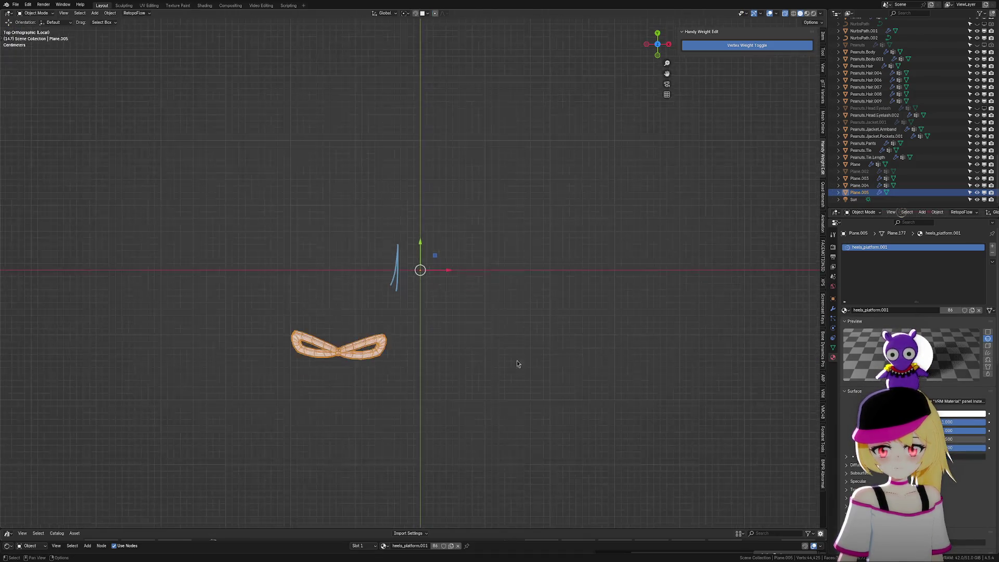
{"action": "left_click", "coordinate": [770, 15]}
{"action": "key", "text": "KP_Divide"}
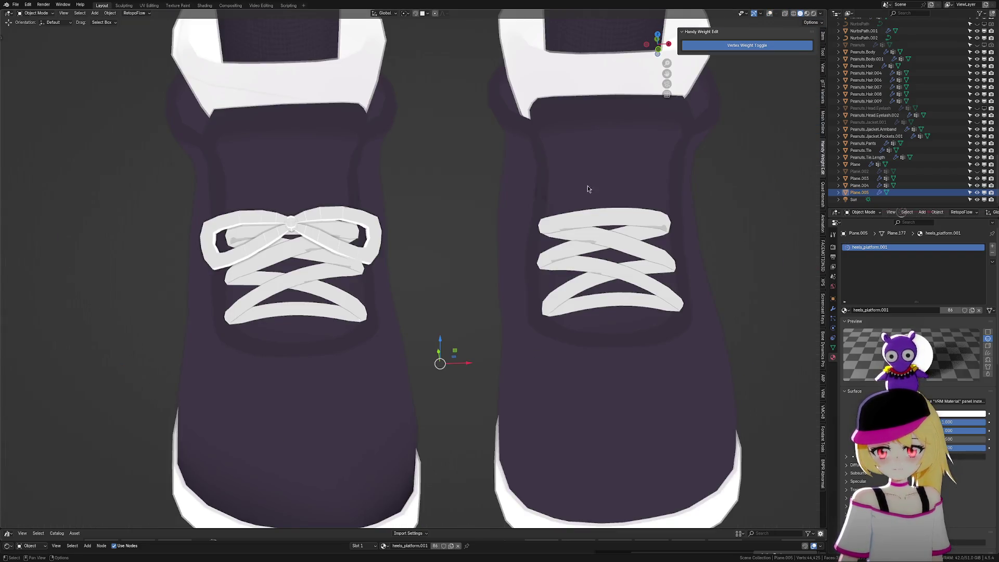
{"action": "scroll", "coordinate": [465, 239], "scroll_direction": "down", "scroll_amount": 5}
{"action": "mouse_move", "coordinate": [460, 252]}
{"action": "middle_mouse_down"}
{"action": "mouse_move", "coordinate": [535, 239]}
{"action": "mouse_move", "coordinate": [462, 256]}
{"action": "mouse_move", "coordinate": [484, 241]}
{"action": "mouse_move", "coordinate": [540, 270]}
{"action": "middle_mouse_up"}
Save the blend file and show the bow's modifier stack
{"action": "key", "text": "ctrl+s"}
{"action": "scroll", "coordinate": [428, 297], "scroll_direction": "up", "scroll_amount": 3}
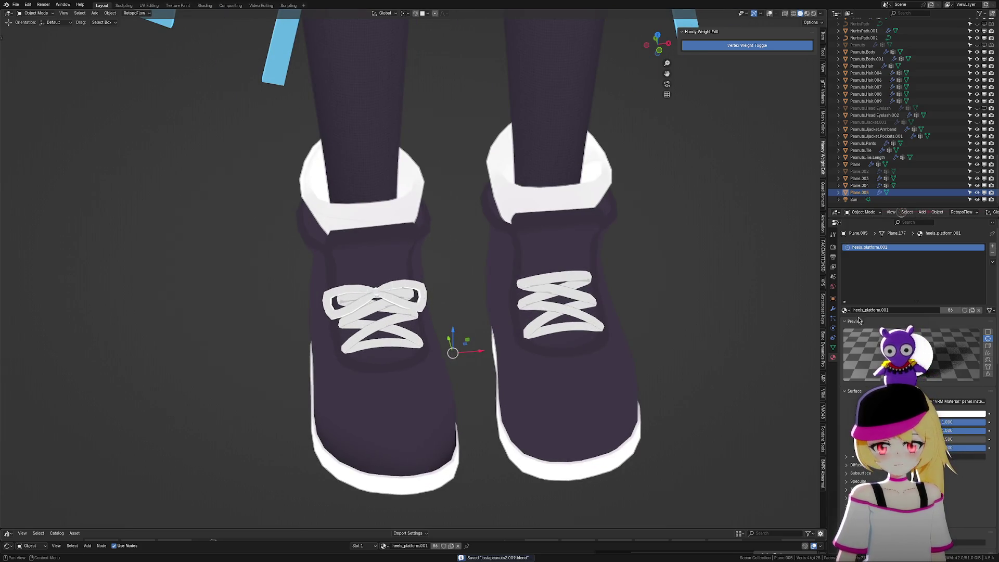
{"action": "left_click", "coordinate": [833, 309]}
{"action": "key", "text": "g"}
{"action": "key", "text": "Escape"}
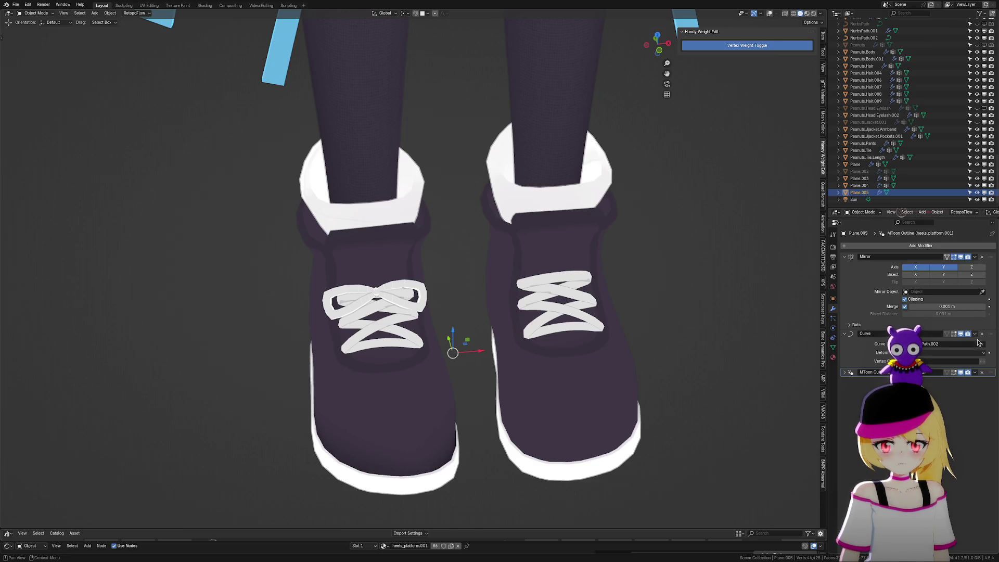
Apply the bow's Mirror modifier, then its Curve modifier
{"action": "left_click", "coordinate": [975, 335]}
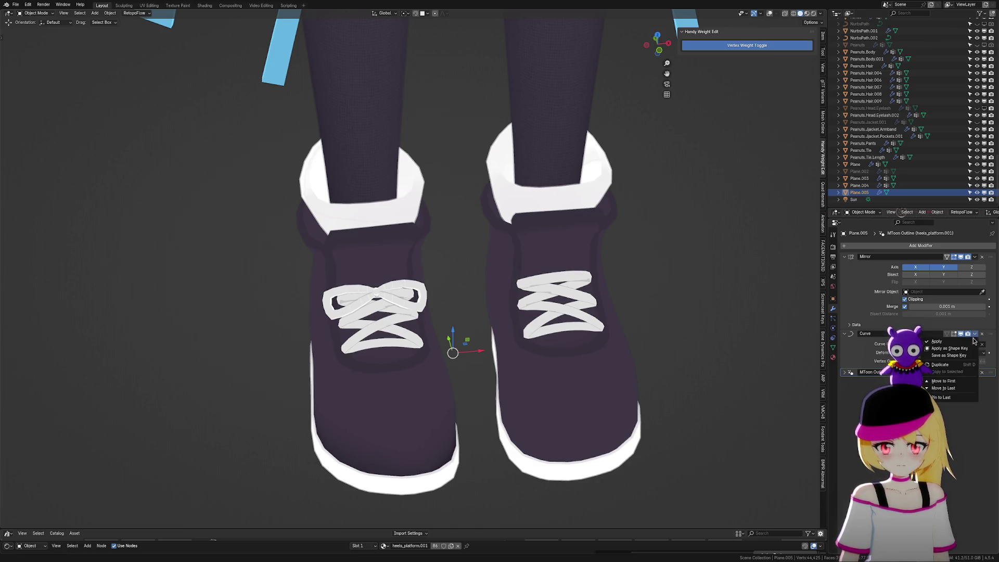
{"action": "left_click", "coordinate": [972, 342]}
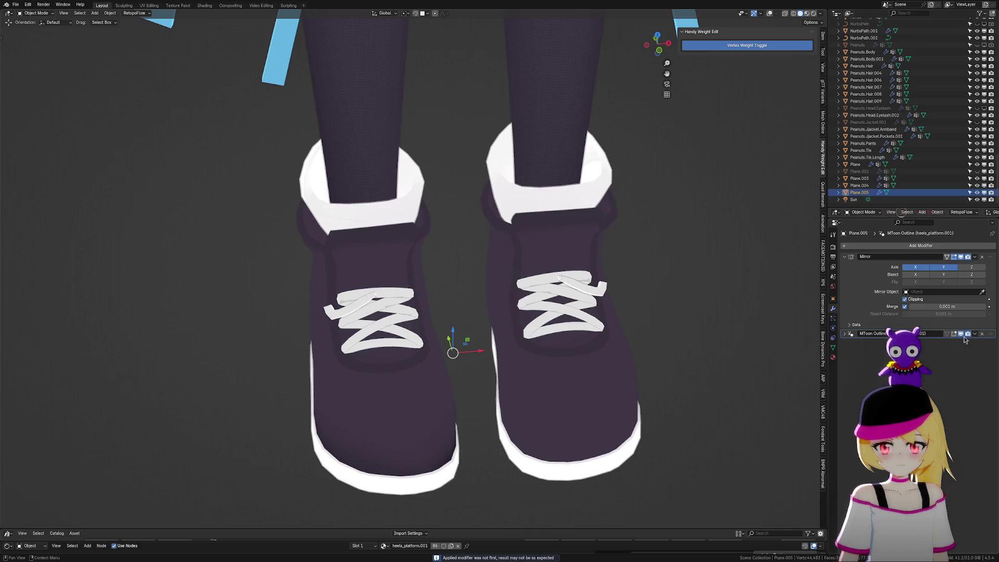
{"action": "key", "text": "ctrl+z"}
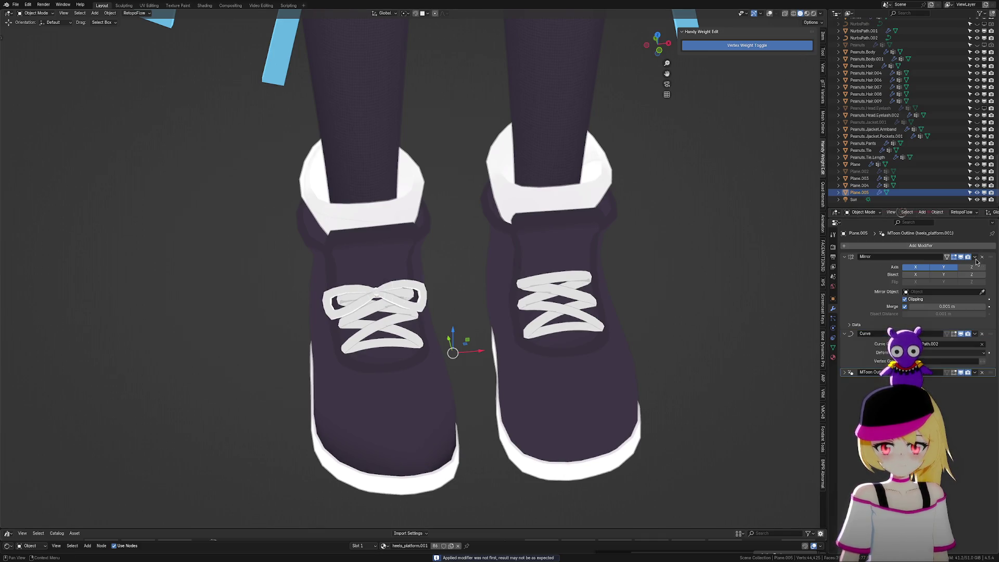
{"action": "left_click", "coordinate": [975, 258]}
{"action": "left_click", "coordinate": [974, 266]}
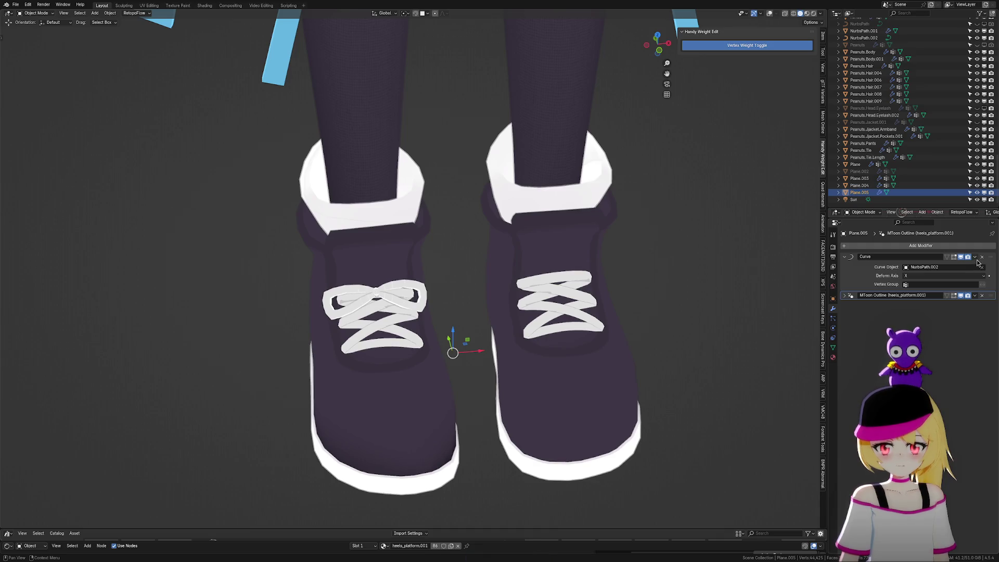
{"action": "left_click", "coordinate": [974, 257]}
{"action": "left_click", "coordinate": [973, 265]}
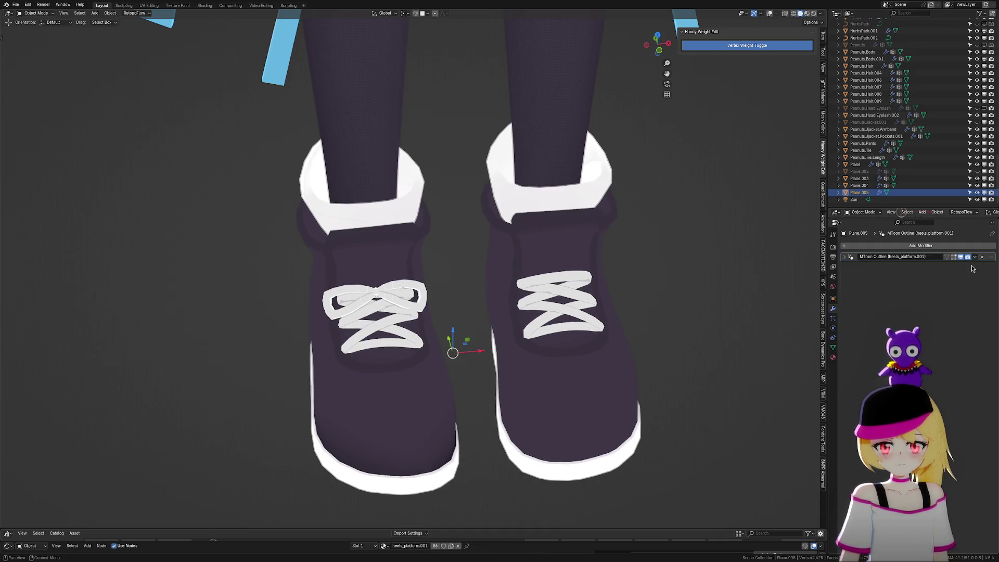
Add a new Mirror modifier to Plane.005
{"action": "left_click", "coordinate": [976, 246]}
{"action": "type", "text": "m"}
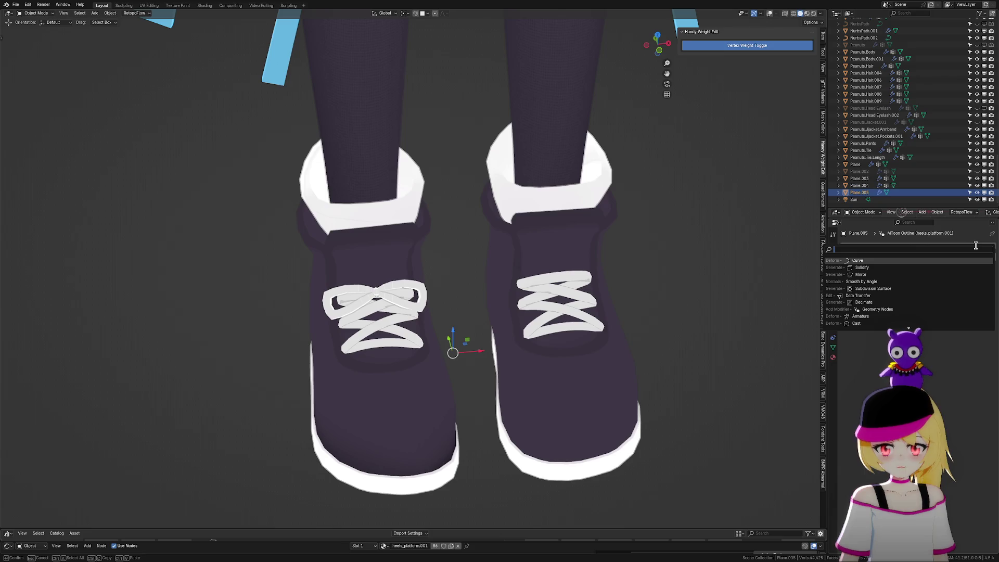
{"action": "key", "text": "Return"}
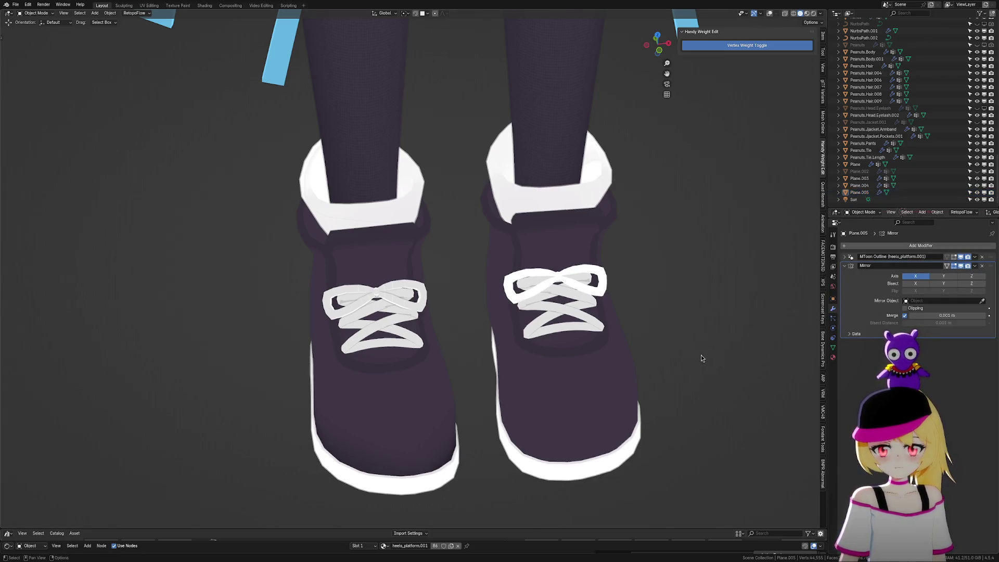
Recalculate the Plane.005 bow's normals to face outside
{"action": "scroll", "coordinate": [621, 316], "scroll_direction": "down", "scroll_amount": 3}
{"action": "scroll", "coordinate": [587, 312], "scroll_direction": "up", "scroll_amount": 3}
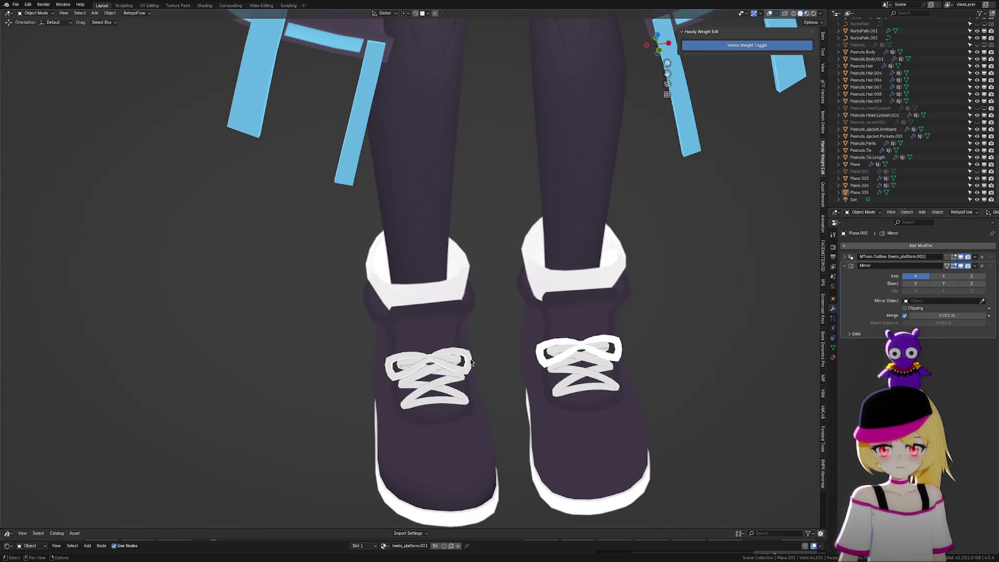
{"action": "left_click", "coordinate": [471, 360]}
{"action": "key", "text": "Tab"}
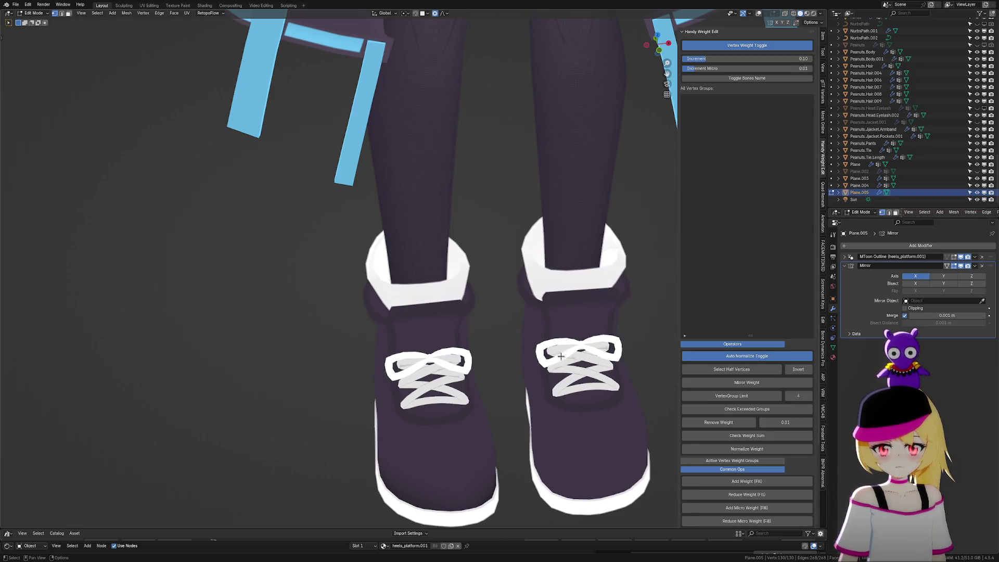
{"action": "left_click", "coordinate": [126, 13]}
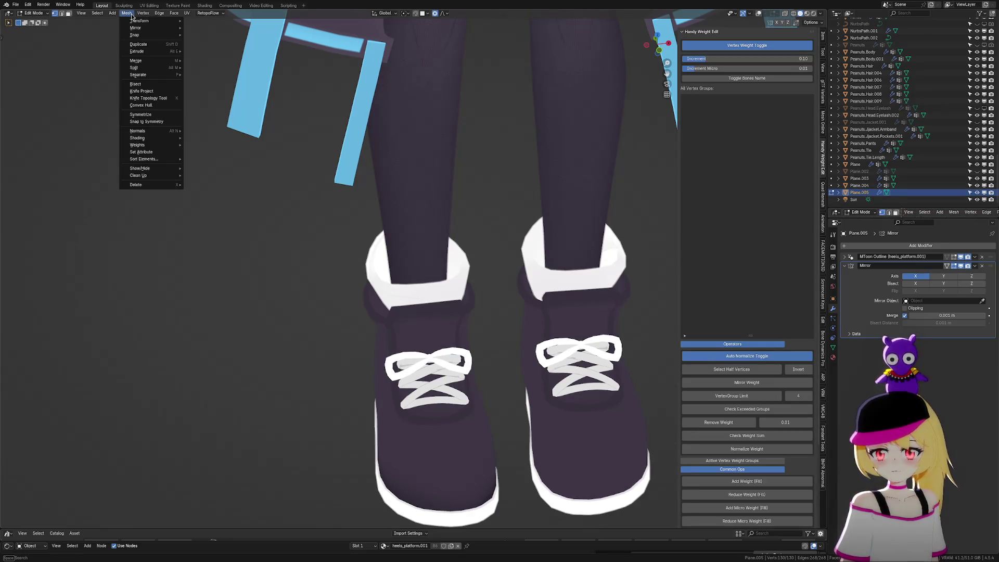
{"action": "mouse_move", "coordinate": [136, 22]}
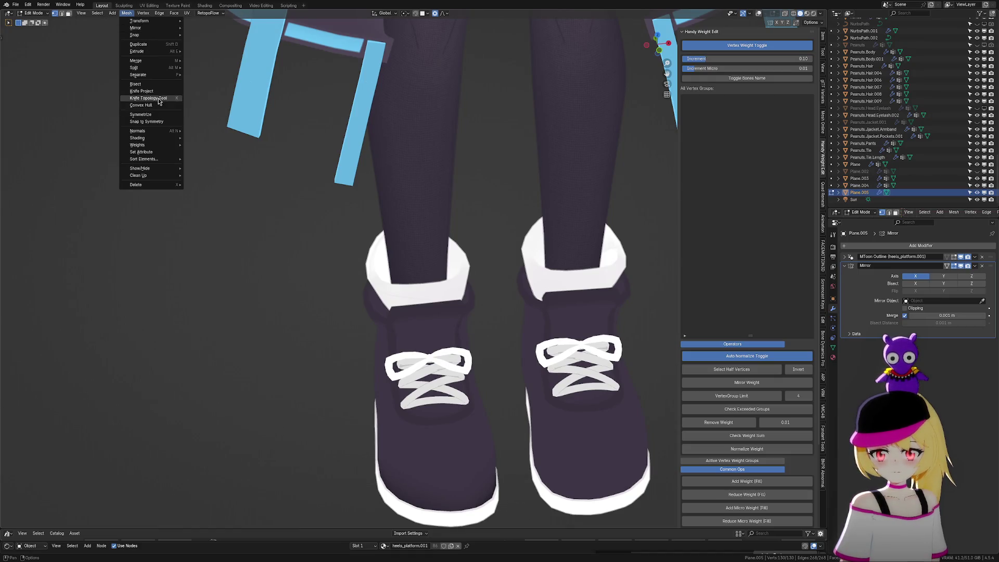
{"action": "mouse_move", "coordinate": [150, 131]}
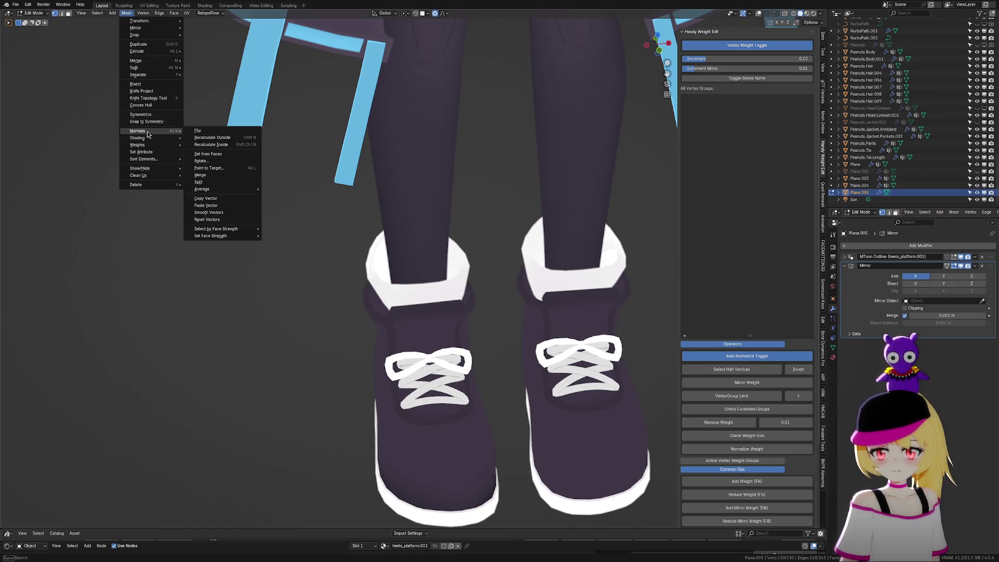
{"action": "left_click", "coordinate": [209, 136]}
{"action": "middle_click_drag", "start_coordinate": [210, 136], "coordinate": [482, 265]}
{"action": "scroll", "coordinate": [476, 253], "scroll_direction": "up", "scroll_amount": 1}
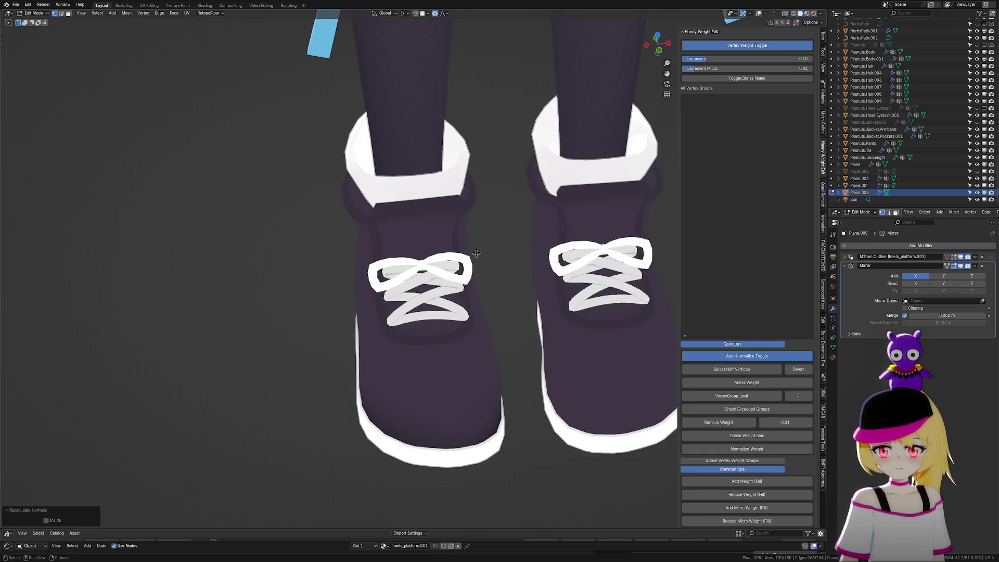
{"action": "key", "text": "Tab"}
Recalculate the NurbsPath.001 laces' normals to face outside
{"action": "left_click", "coordinate": [452, 293]}
{"action": "key", "text": "Tab"}
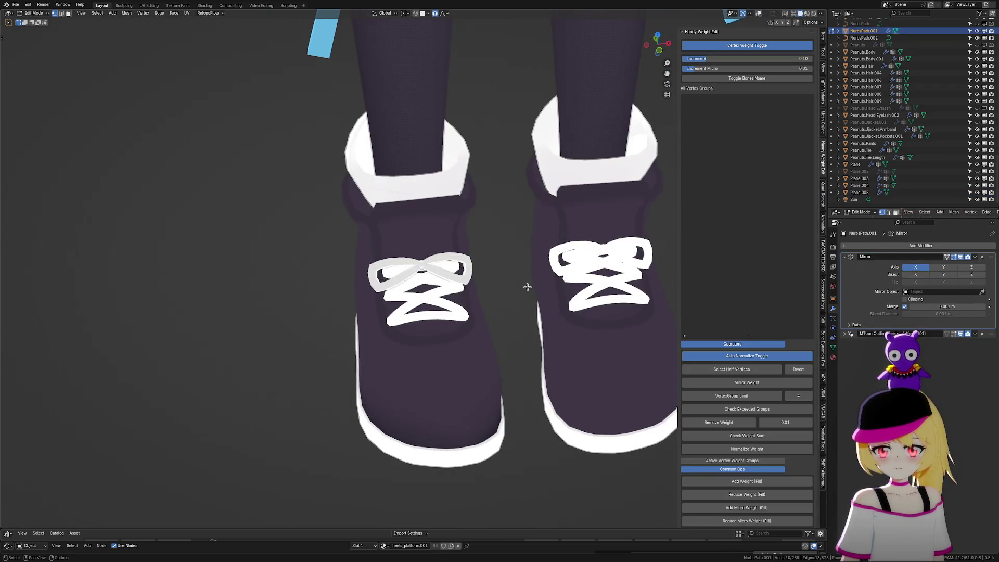
{"action": "left_click", "coordinate": [126, 13]}
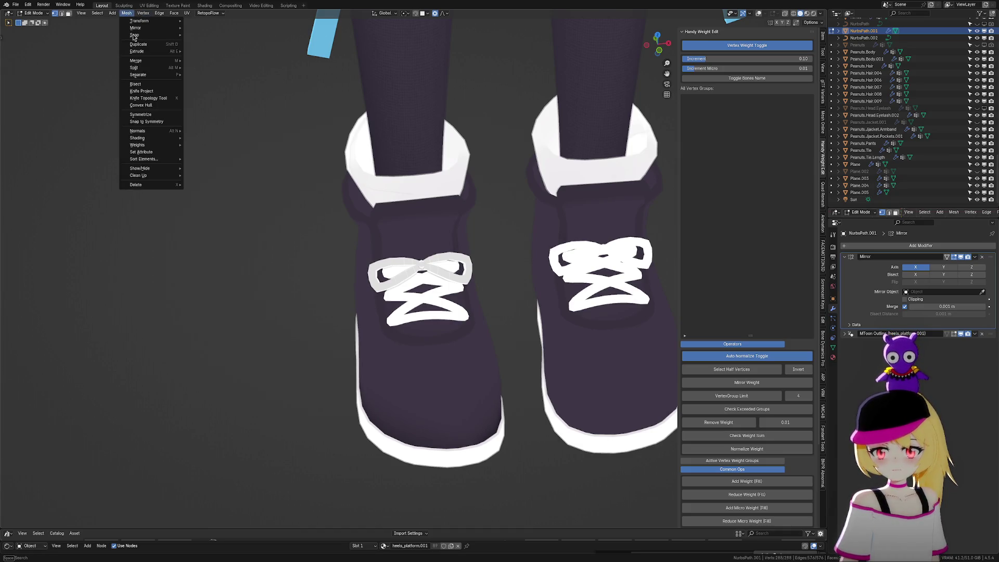
{"action": "mouse_move", "coordinate": [163, 136]}
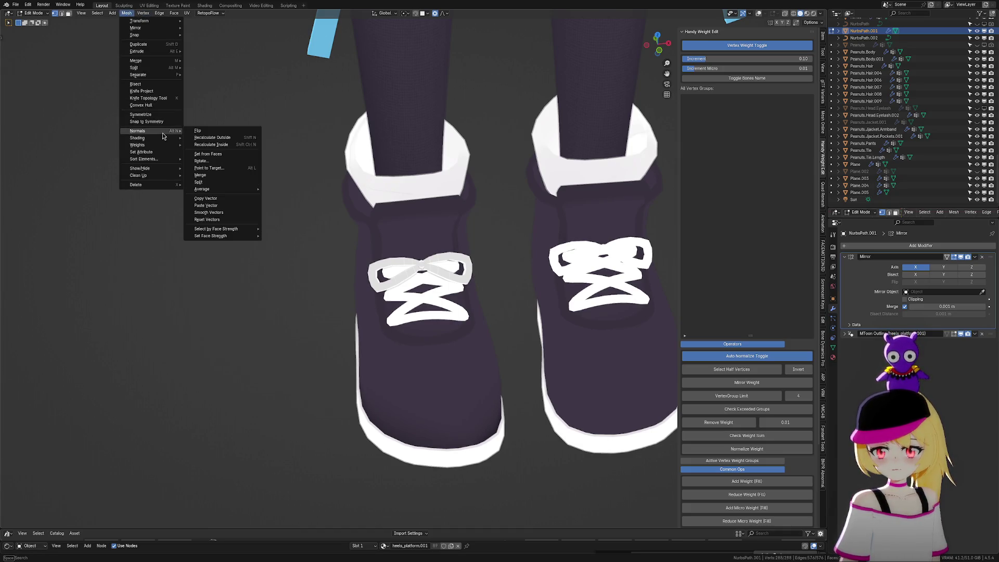
{"action": "left_click", "coordinate": [230, 138]}
{"action": "key", "text": "Tab"}
{"action": "scroll", "coordinate": [313, 252], "scroll_direction": "down", "scroll_amount": 5}
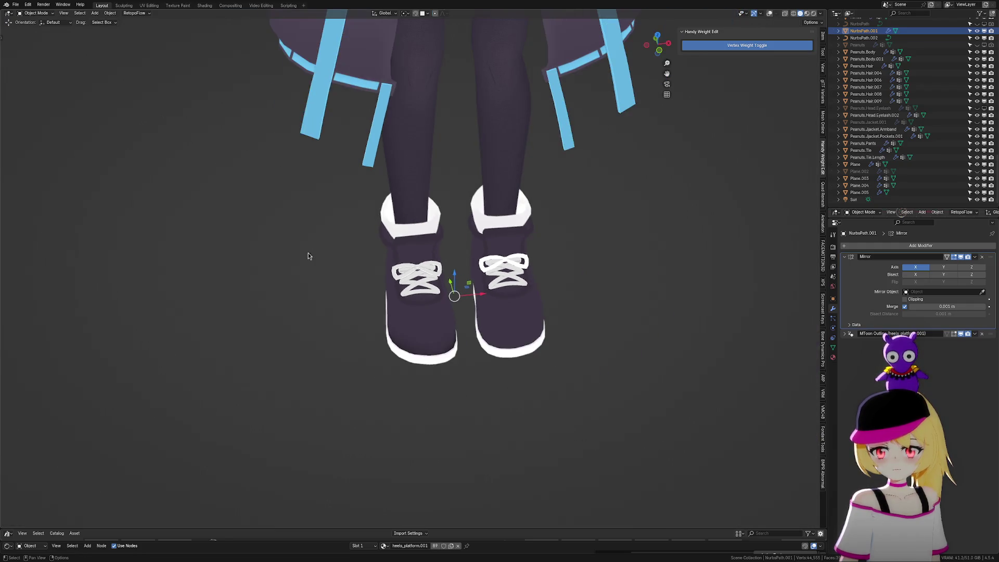
Save the file while orbiting to front and three-quarter views of the shoes
{"action": "scroll", "coordinate": [321, 261], "scroll_direction": "down", "scroll_amount": 2}
{"action": "mouse_move", "coordinate": [321, 262]}
{"action": "middle_mouse_down"}
{"action": "mouse_move", "coordinate": [484, 275]}
{"action": "mouse_move", "coordinate": [473, 277]}
{"action": "middle_mouse_up"}
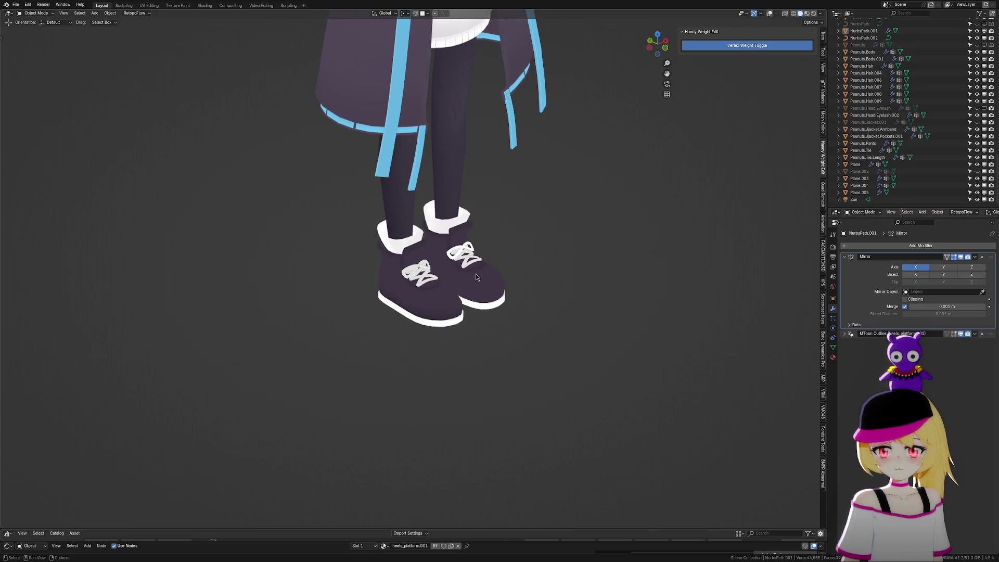
{"action": "key", "text": "ctrl+s"}
{"action": "mouse_move", "coordinate": [569, 272]}
{"action": "middle_mouse_down"}
{"action": "mouse_move", "coordinate": [582, 287]}
{"action": "mouse_move", "coordinate": [559, 287]}
{"action": "middle_mouse_up"}
{"action": "scroll", "coordinate": [616, 286], "scroll_direction": "up", "scroll_amount": 3}
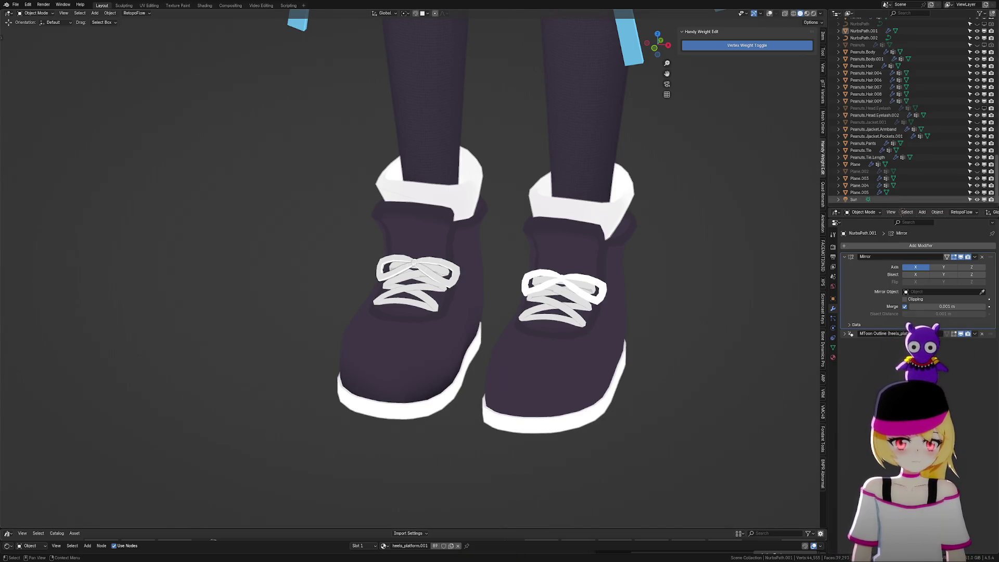
{"action": "scroll", "coordinate": [645, 330], "scroll_direction": "down", "scroll_amount": 4}
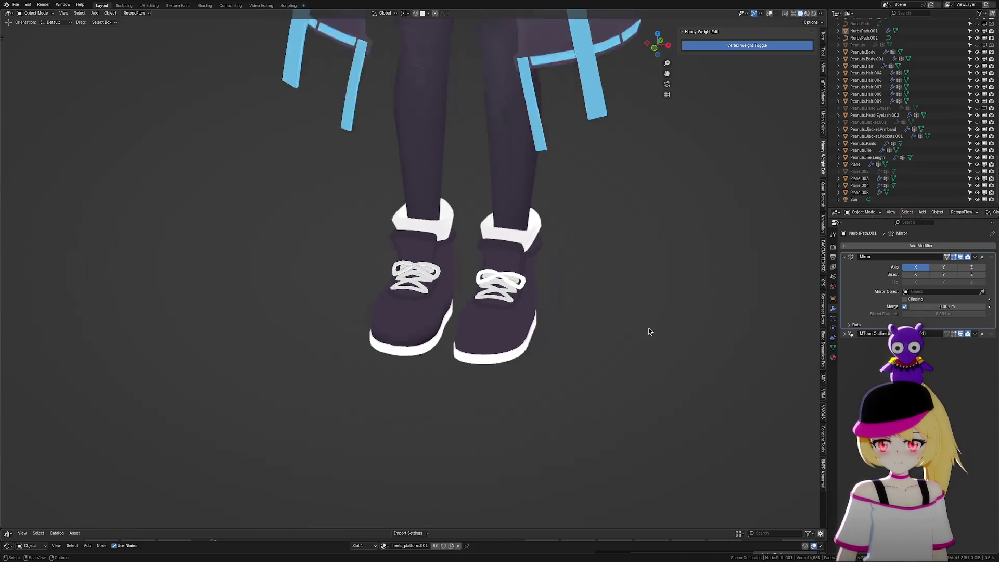
{"action": "scroll", "coordinate": [631, 328], "scroll_direction": "up", "scroll_amount": 3}
{"action": "mouse_move", "coordinate": [630, 328]}
{"action": "middle_mouse_down"}
{"action": "mouse_move", "coordinate": [642, 283]}
{"action": "mouse_move", "coordinate": [539, 306]}
{"action": "mouse_move", "coordinate": [542, 297]}
{"action": "mouse_move", "coordinate": [618, 298]}
{"action": "mouse_move", "coordinate": [620, 311]}
{"action": "middle_mouse_up"}
{"action": "scroll", "coordinate": [620, 311], "scroll_direction": "down", "scroll_amount": 1}
Toggle the MToon Outline viewport display off and back on, then show the laces' material
{"action": "left_click", "coordinate": [961, 335]}
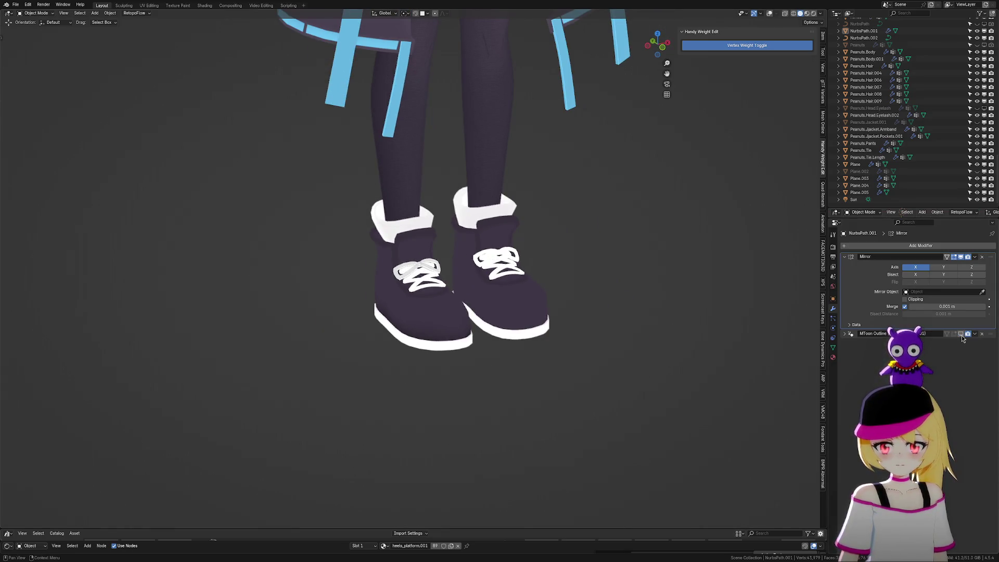
{"action": "left_click", "coordinate": [961, 334]}
{"action": "left_click", "coordinate": [961, 335]}
{"action": "left_click", "coordinate": [961, 334]}
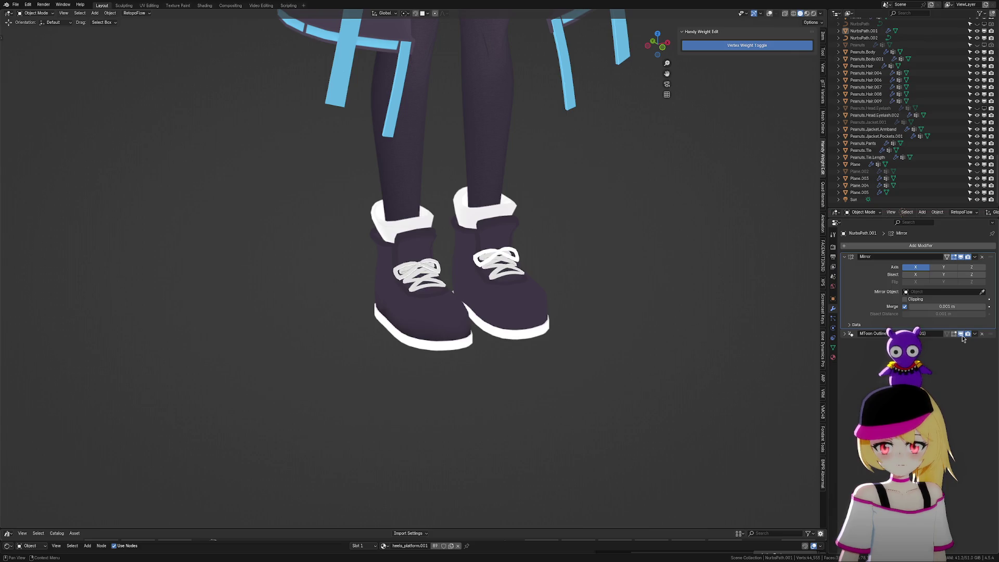
{"action": "left_click", "coordinate": [833, 358]}
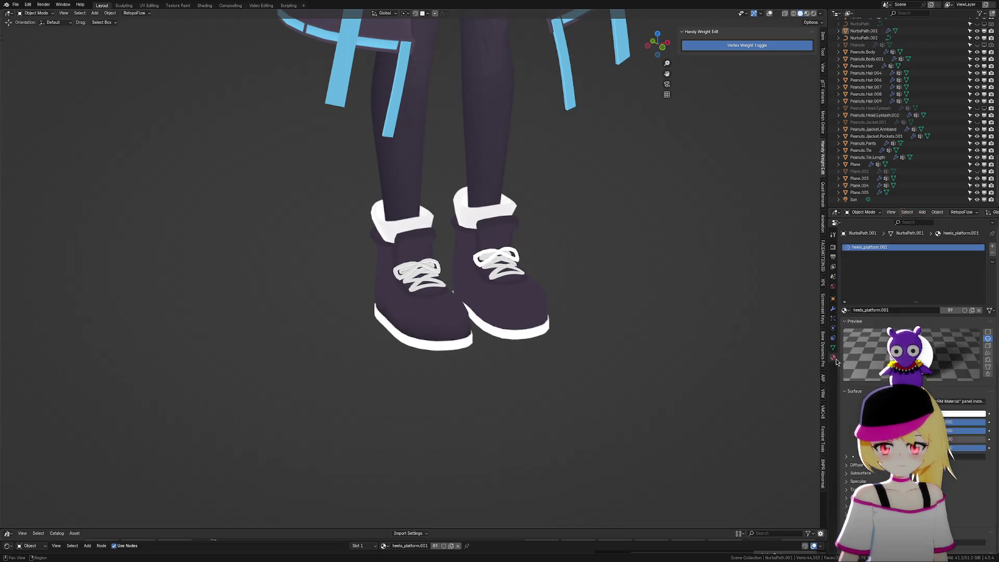
{"action": "scroll", "coordinate": [474, 293], "scroll_direction": "up", "scroll_amount": 2}
{"action": "scroll", "coordinate": [473, 292], "scroll_direction": "up", "scroll_amount": 1}
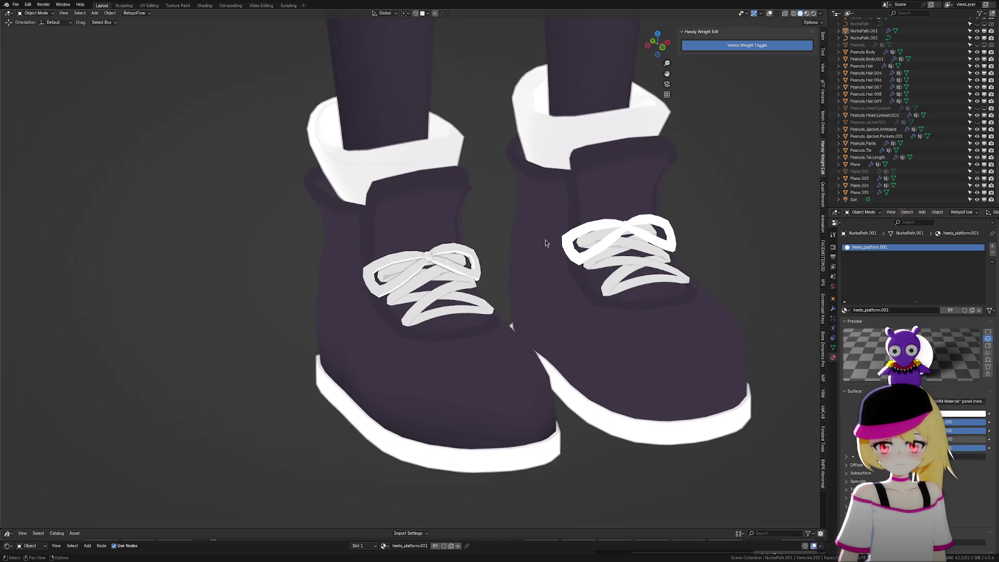
{"action": "left_click", "coordinate": [478, 263]}
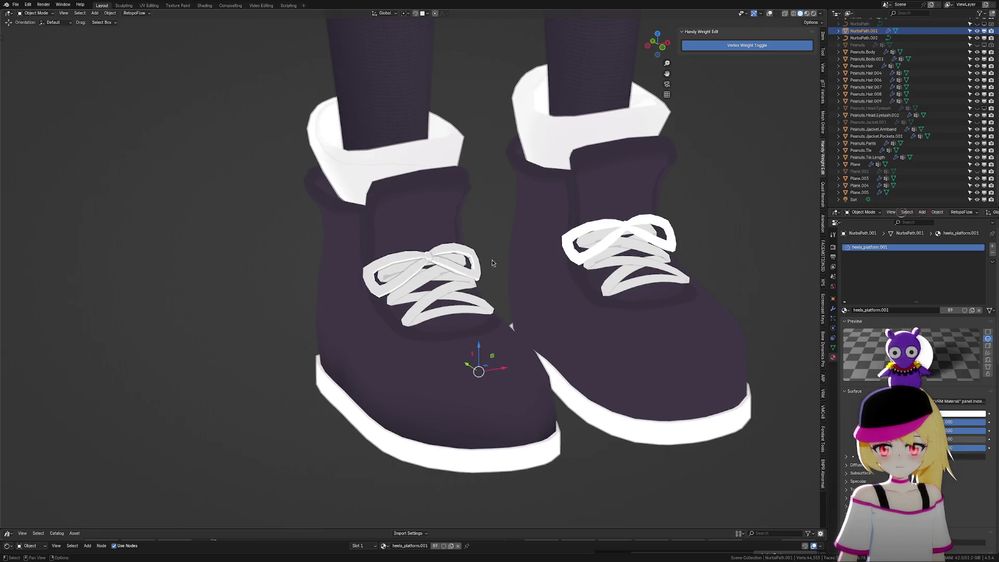
{"action": "left_click", "coordinate": [479, 263]}
{"action": "key", "text": "g"}
{"action": "key", "text": "Escape"}
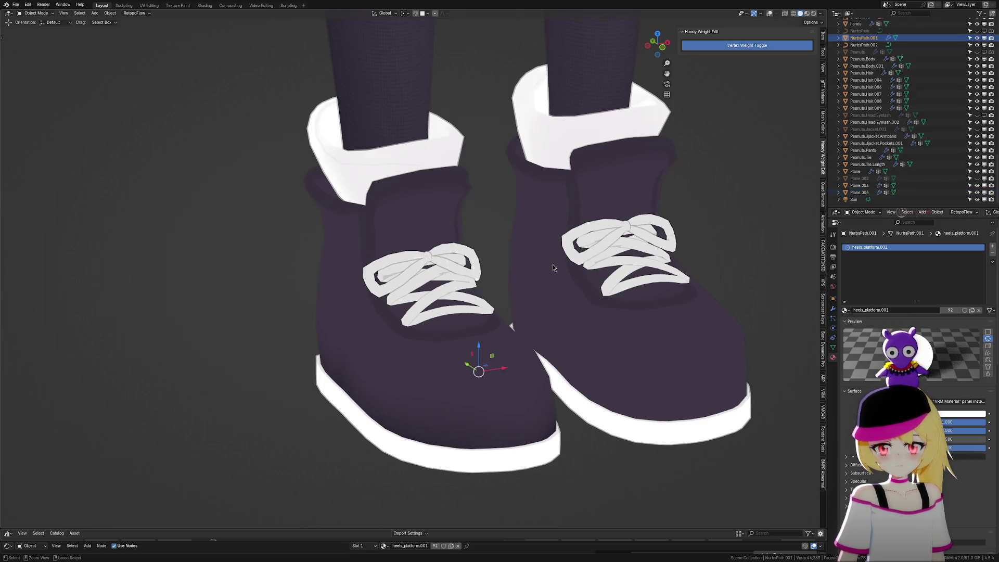
{"action": "scroll", "coordinate": [553, 268], "scroll_direction": "down", "scroll_amount": 5}
{"action": "scroll", "coordinate": [579, 395], "scroll_direction": "down", "scroll_amount": 3}
{"action": "mouse_move", "coordinate": [662, 308]}
{"action": "middle_mouse_down"}
{"action": "mouse_move", "coordinate": [612, 321]}
{"action": "mouse_move", "coordinate": [635, 306]}
{"action": "middle_mouse_up"}
{"action": "scroll", "coordinate": [640, 328], "scroll_direction": "up", "scroll_amount": 4}
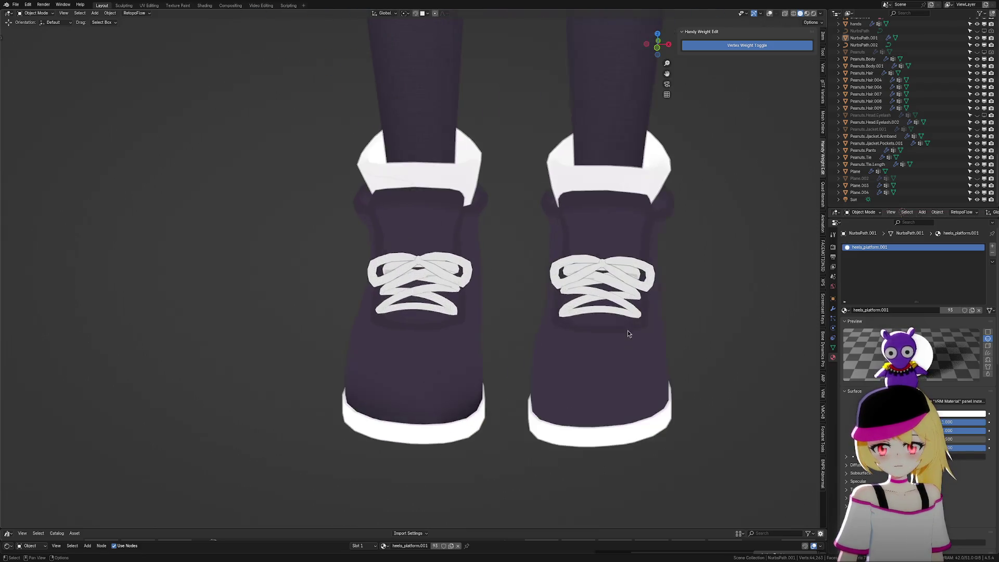
{"action": "scroll", "coordinate": [640, 333], "scroll_direction": "down", "scroll_amount": 4}
{"action": "scroll", "coordinate": [528, 395], "scroll_direction": "down", "scroll_amount": 2}
{"action": "mouse_move", "coordinate": [528, 395]}
{"action": "middle_mouse_down"}
{"action": "mouse_move", "coordinate": [522, 341]}
{"action": "mouse_move", "coordinate": [576, 327]}
{"action": "mouse_move", "coordinate": [568, 359]}
{"action": "mouse_move", "coordinate": [531, 348]}
{"action": "middle_mouse_up"}
{"action": "scroll", "coordinate": [531, 347], "scroll_direction": "up", "scroll_amount": 6}
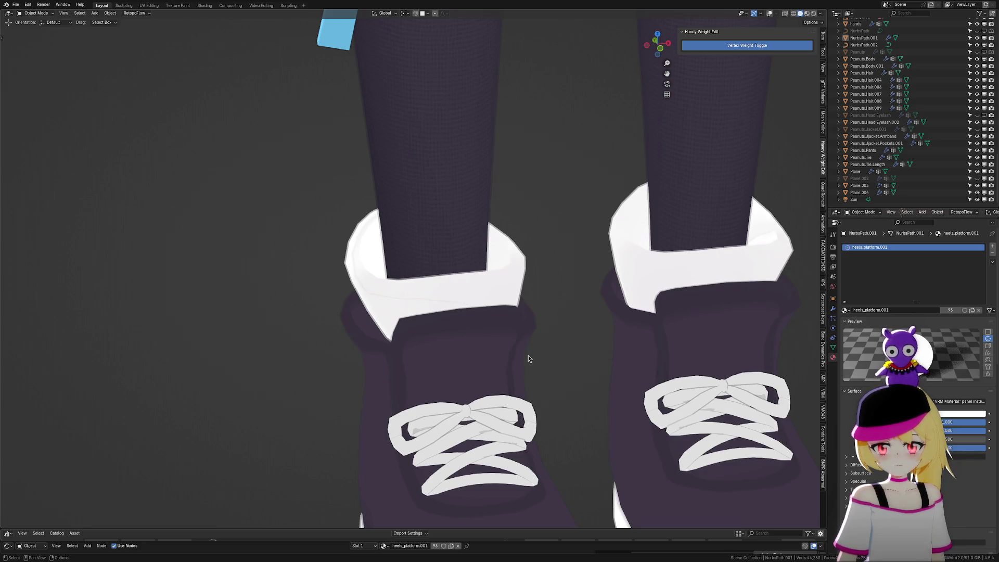
{"action": "scroll", "coordinate": [527, 356], "scroll_direction": "up", "scroll_amount": 5}
Select the whole bow lace piece with wireframe on and lower it slightly along Z
{"action": "key", "text": "ctrl+Tab"}
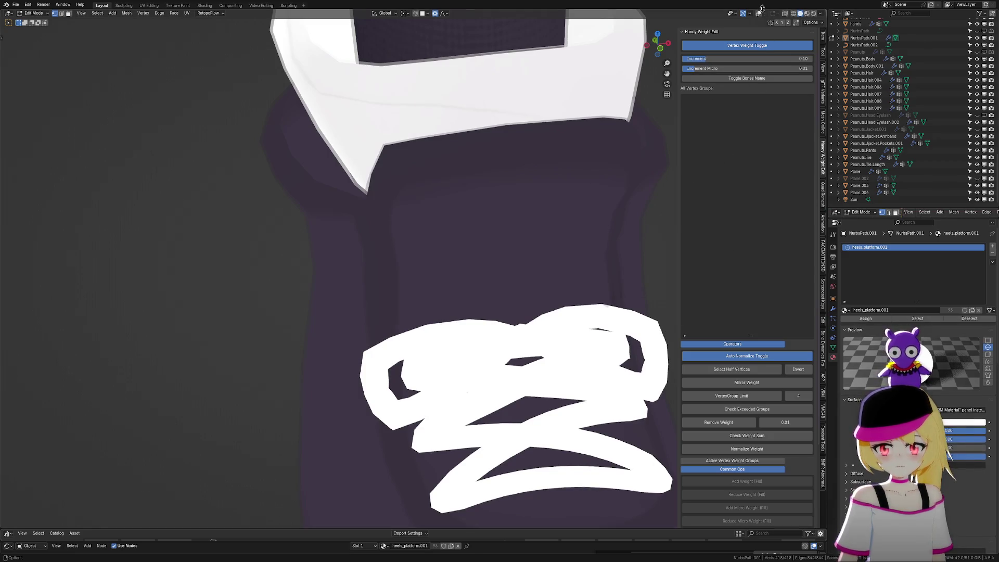
{"action": "left_click", "coordinate": [759, 14]}
{"action": "left_click", "coordinate": [654, 317]}
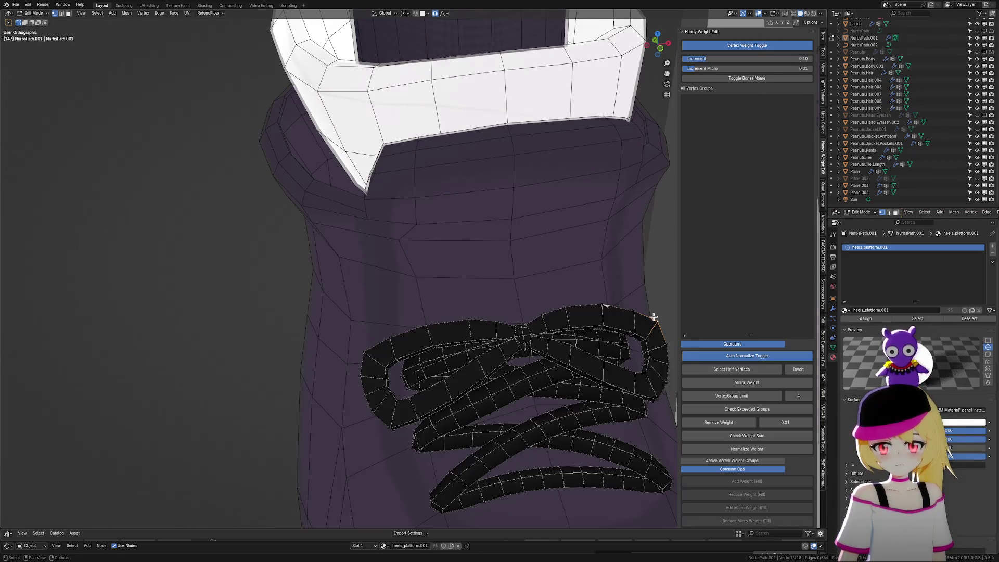
{"action": "key", "text": "ctrl+l"}
{"action": "middle_click_drag", "start_coordinate": [655, 317], "coordinate": [505, 241]}
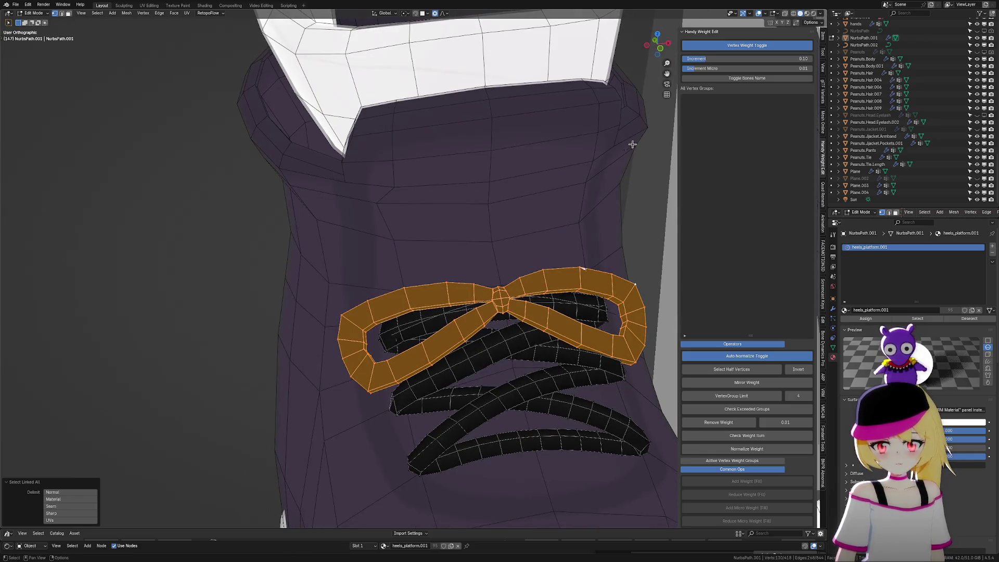
{"action": "scroll", "coordinate": [577, 301], "scroll_direction": "up", "scroll_amount": 5}
{"action": "mouse_move", "coordinate": [585, 232]}
{"action": "middle_mouse_down"}
{"action": "mouse_move", "coordinate": [571, 216]}
{"action": "mouse_move", "coordinate": [563, 235]}
{"action": "middle_mouse_up"}
{"action": "key", "text": "g"}
{"action": "key", "text": "z"}
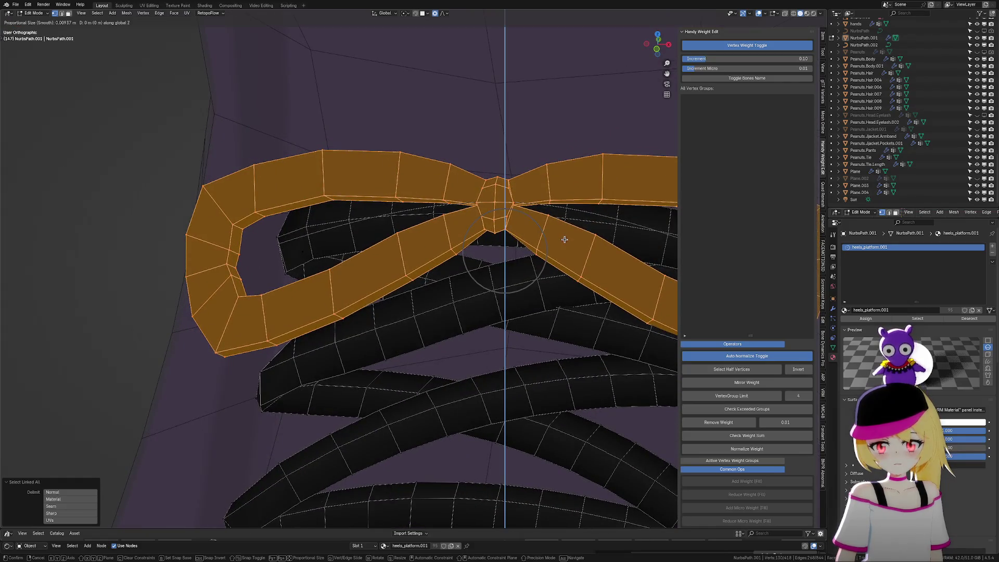
{"action": "left_click", "coordinate": [571, 246]}
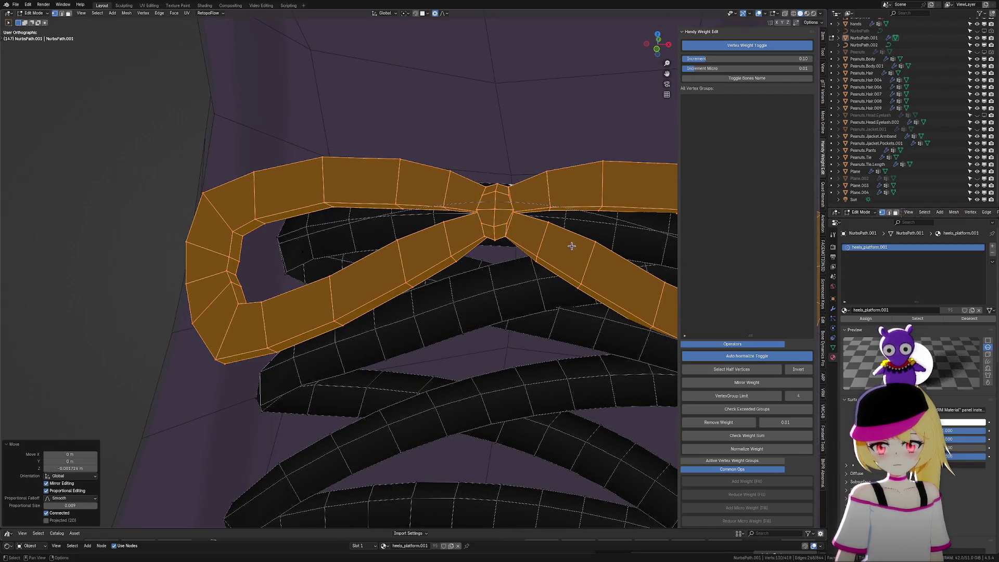
Tilt the bow around Z and stretch it taller along Z
{"action": "key", "text": "r"}
{"action": "key", "text": "z"}
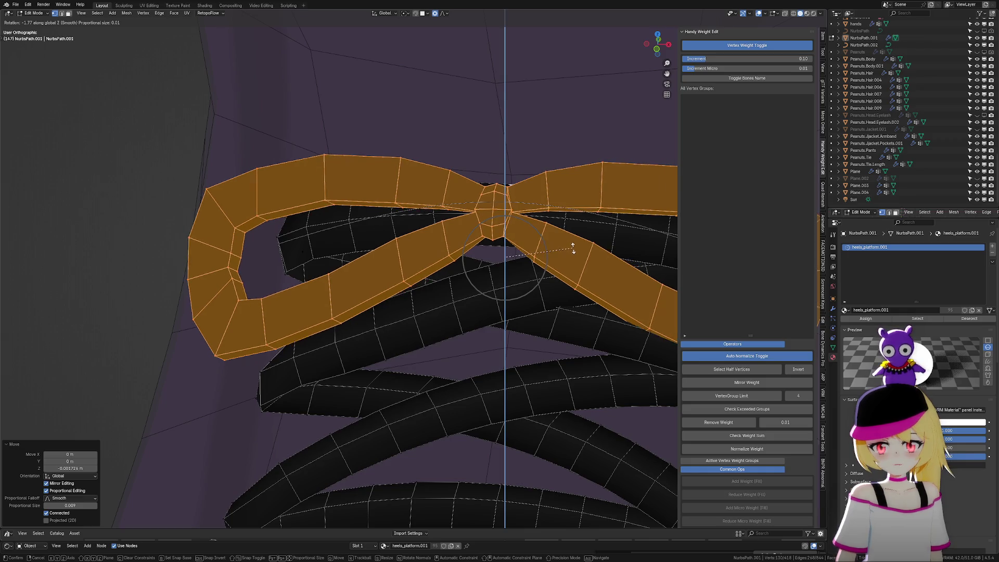
{"action": "key", "text": "s"}
{"action": "key", "text": "z"}
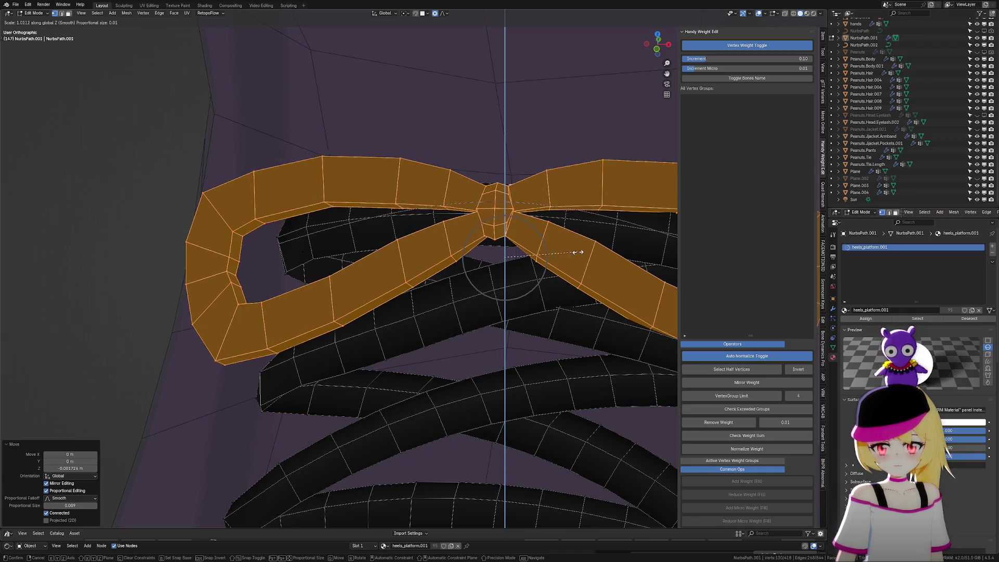
{"action": "left_click", "coordinate": [583, 247]}
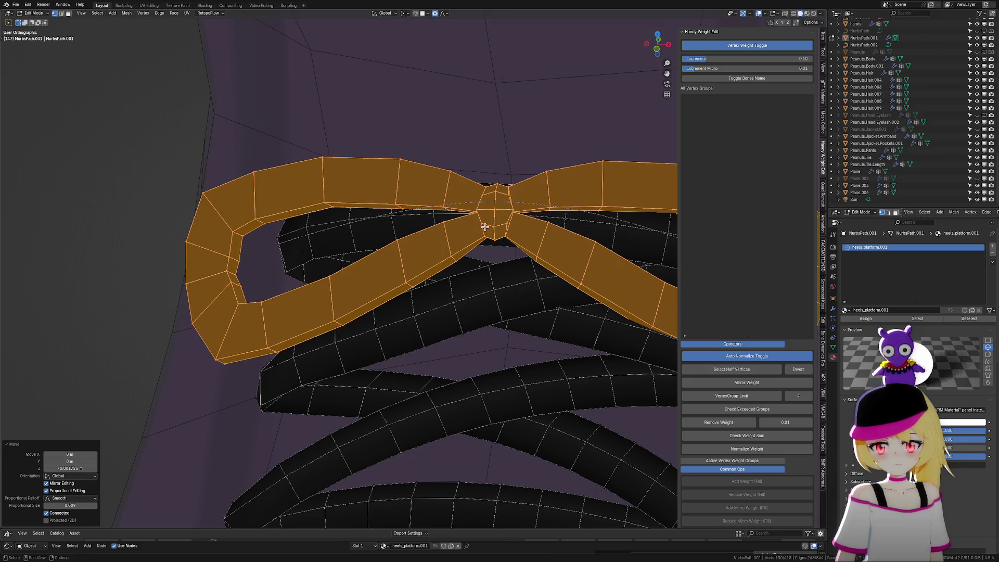
Pull the bow's knot faces and vertex down along Z with proportional editing
{"action": "left_click", "coordinate": [513, 244]}
{"action": "key", "text": "g"}
{"action": "key", "text": "z"}
{"action": "left_click", "coordinate": [506, 241]}
{"action": "left_click", "coordinate": [493, 225]}
{"action": "key", "text": "g"}
{"action": "key", "text": "z"}
{"action": "scroll", "coordinate": [507, 248], "scroll_direction": "down", "scroll_amount": 4}
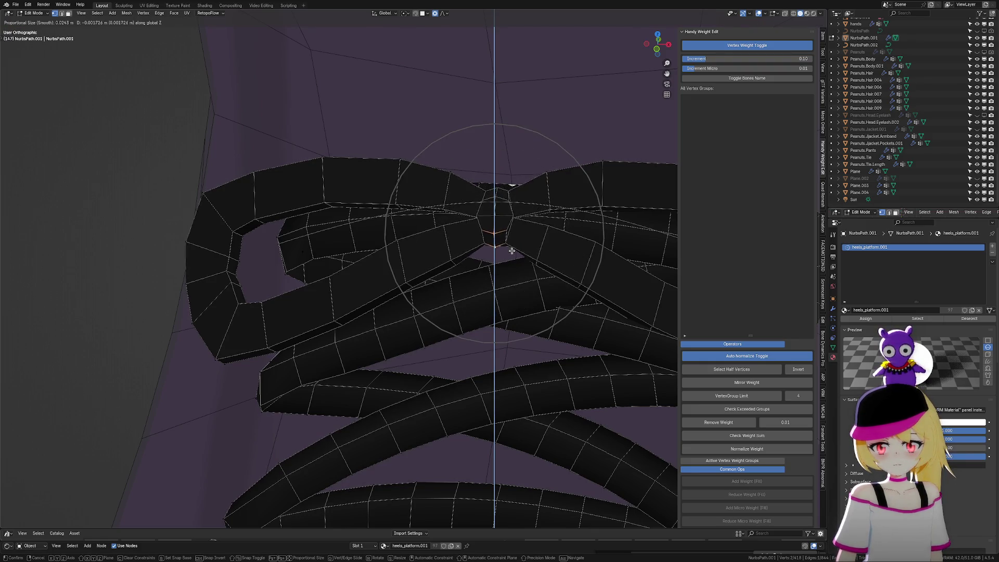
{"action": "left_click", "coordinate": [508, 252]}
{"action": "key", "text": "Tab"}
{"action": "scroll", "coordinate": [456, 252], "scroll_direction": "down", "scroll_amount": 6}
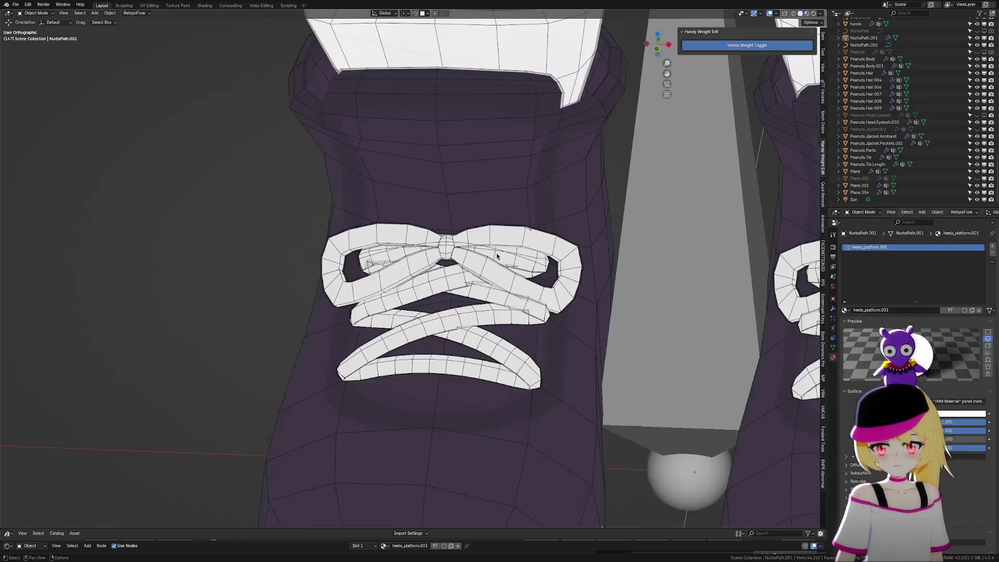
Save and orbit around both laced sneakers with viewport overlays hidden
{"action": "scroll", "coordinate": [268, 316], "scroll_direction": "down", "scroll_amount": 3}
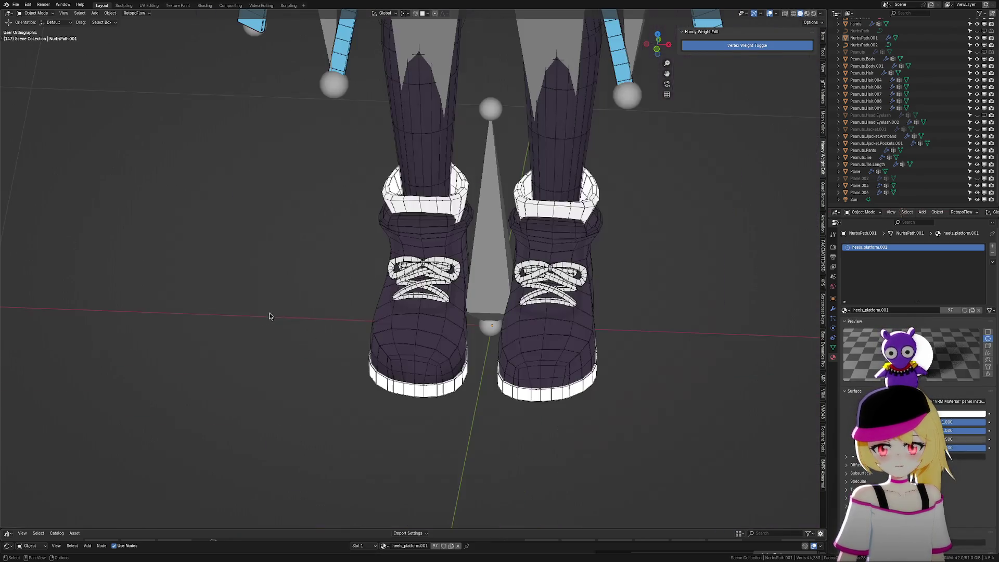
{"action": "middle_click_drag", "start_coordinate": [382, 307], "coordinate": [521, 291]}
{"action": "key", "text": "ctrl+s"}
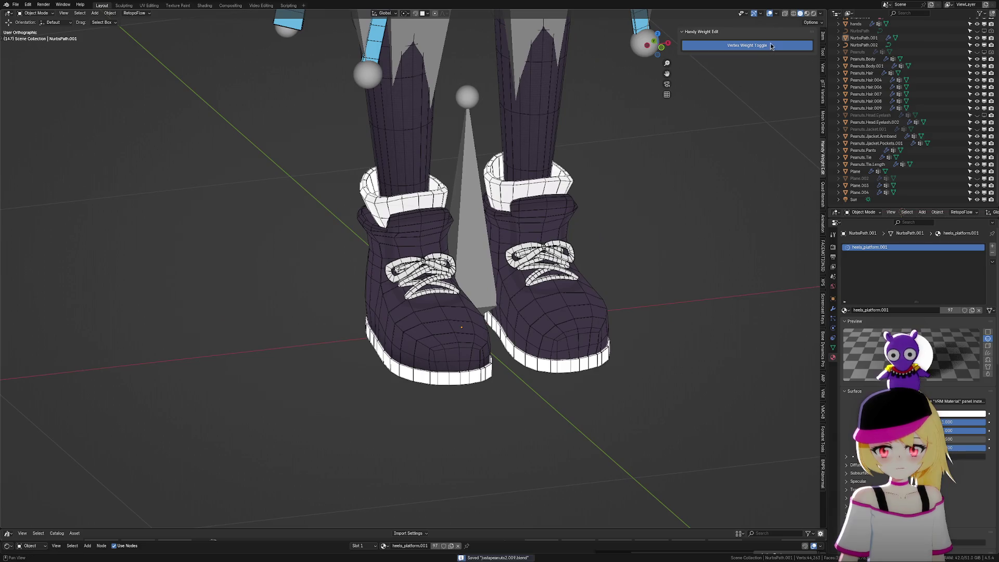
{"action": "left_click", "coordinate": [770, 16]}
{"action": "scroll", "coordinate": [541, 214], "scroll_direction": "down", "scroll_amount": 3}
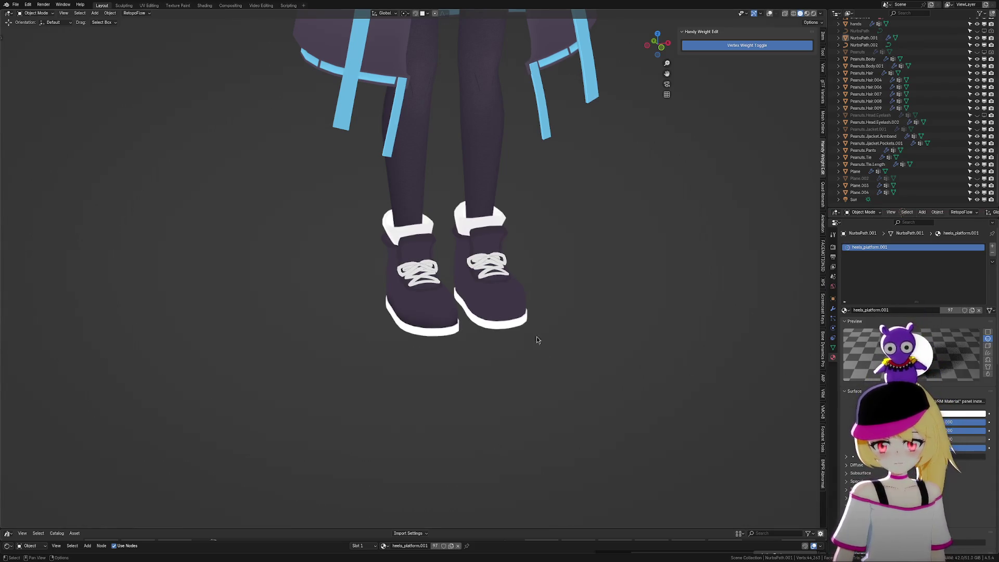
{"action": "scroll", "coordinate": [534, 334], "scroll_direction": "up", "scroll_amount": 3}
{"action": "mouse_move", "coordinate": [536, 339]}
{"action": "middle_mouse_down"}
{"action": "mouse_move", "coordinate": [541, 359]}
{"action": "mouse_move", "coordinate": [636, 390]}
{"action": "mouse_move", "coordinate": [562, 406]}
{"action": "mouse_move", "coordinate": [499, 357]}
{"action": "mouse_move", "coordinate": [490, 364]}
{"action": "middle_mouse_up"}
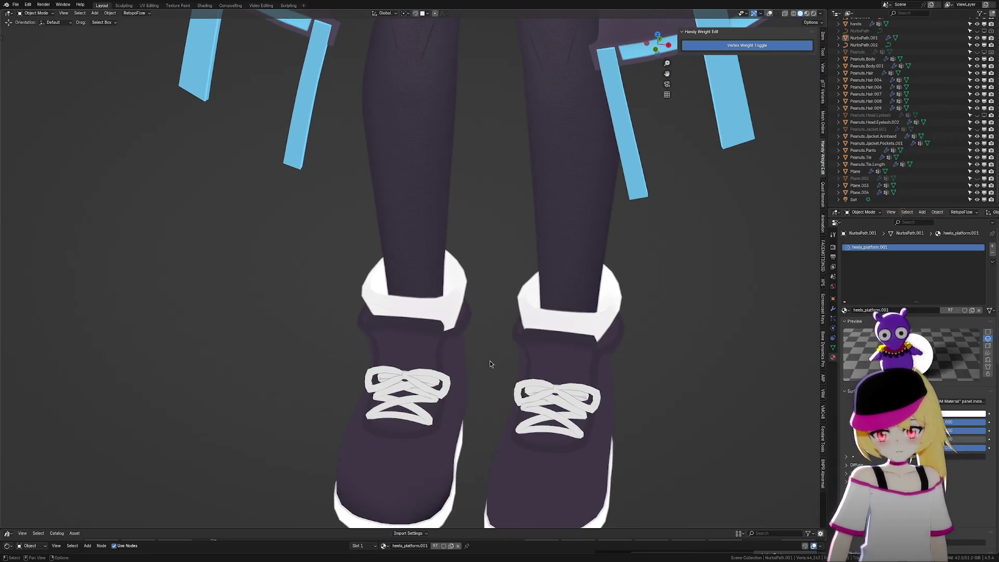
Edit Peanuts.Body with overlays on, reveal hidden leg geometry and select both sock cuffs
{"action": "left_click", "coordinate": [457, 301]}
{"action": "left_click", "coordinate": [766, 16]}
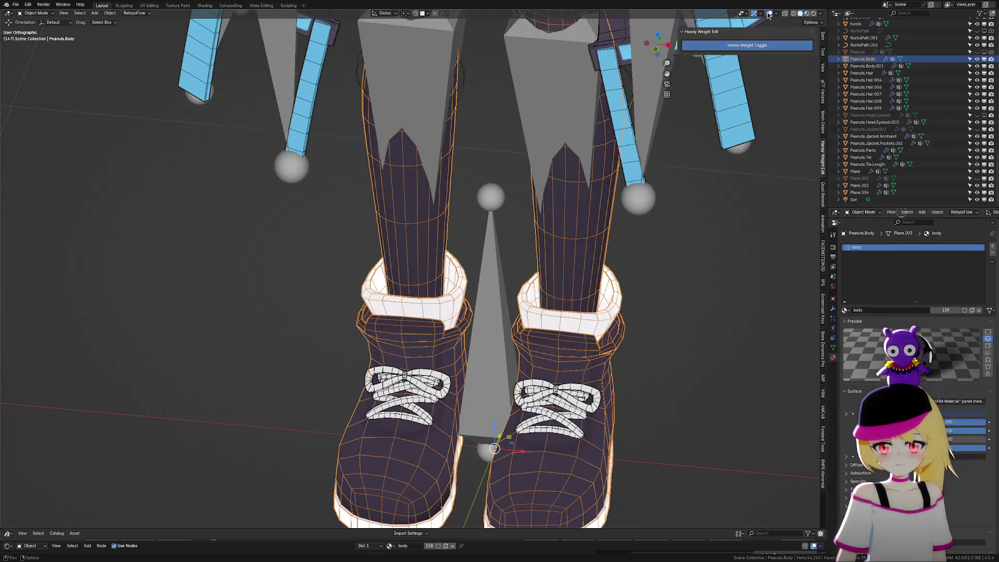
{"action": "scroll", "coordinate": [473, 272], "scroll_direction": "up", "scroll_amount": 3}
{"action": "key", "text": "Tab"}
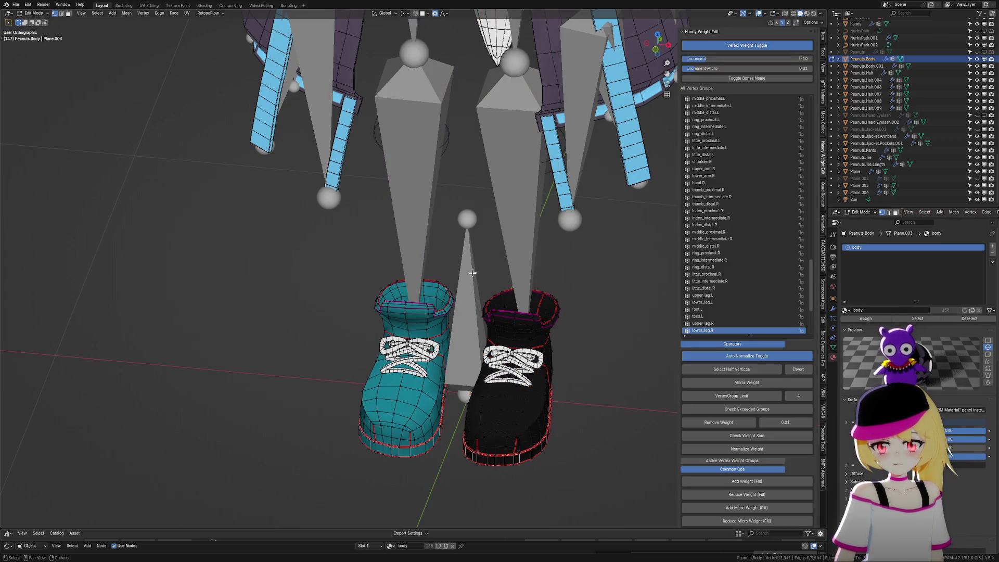
{"action": "key", "text": "alt+h"}
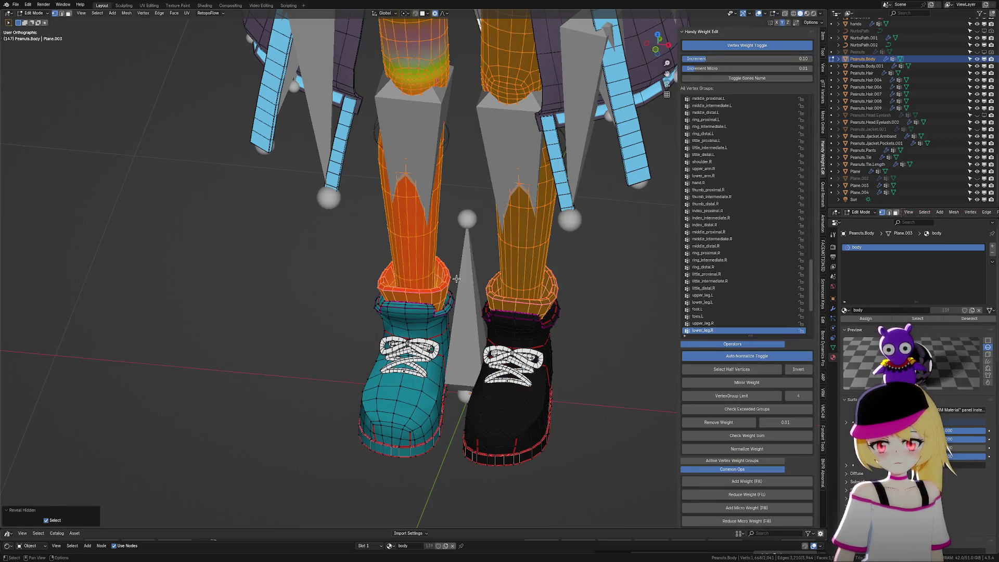
{"action": "scroll", "coordinate": [460, 277], "scroll_direction": "up", "scroll_amount": 3}
{"action": "left_click", "coordinate": [476, 286]}
{"action": "left_click", "coordinate": [546, 287], "text": "shift"}
{"action": "key", "text": "ctrl+l"}
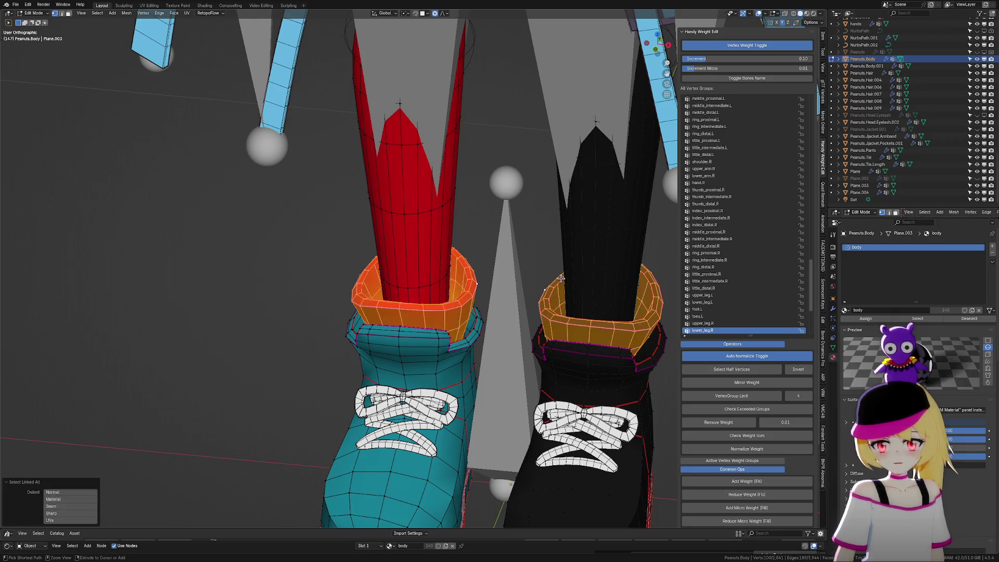
Switch to the UV Editing workspace and frame the whole Peanuts.Body texture
{"action": "scroll", "coordinate": [453, 276], "scroll_direction": "up", "scroll_amount": 2}
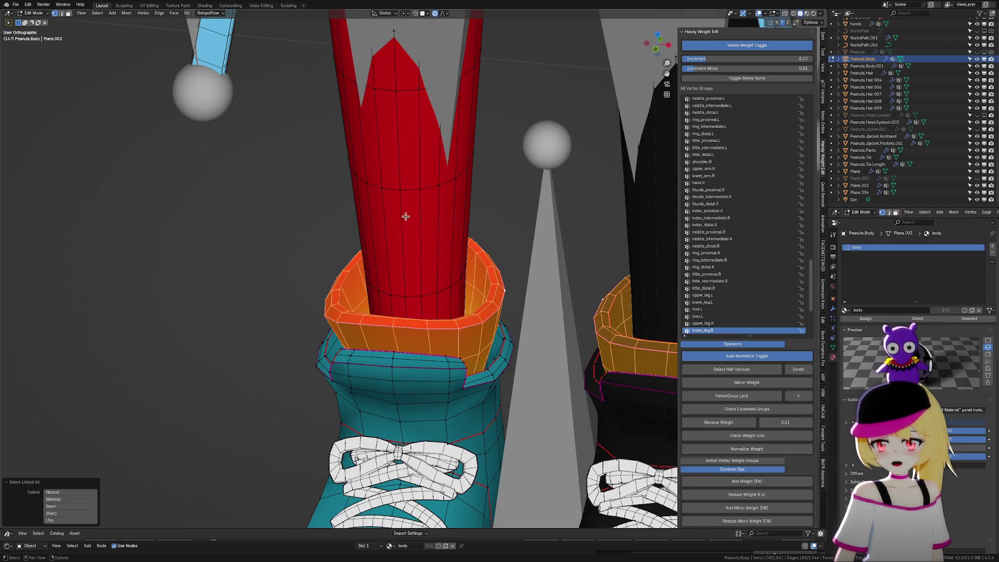
{"action": "left_click", "coordinate": [149, 5]}
{"action": "scroll", "coordinate": [189, 277], "scroll_direction": "down", "scroll_amount": 5}
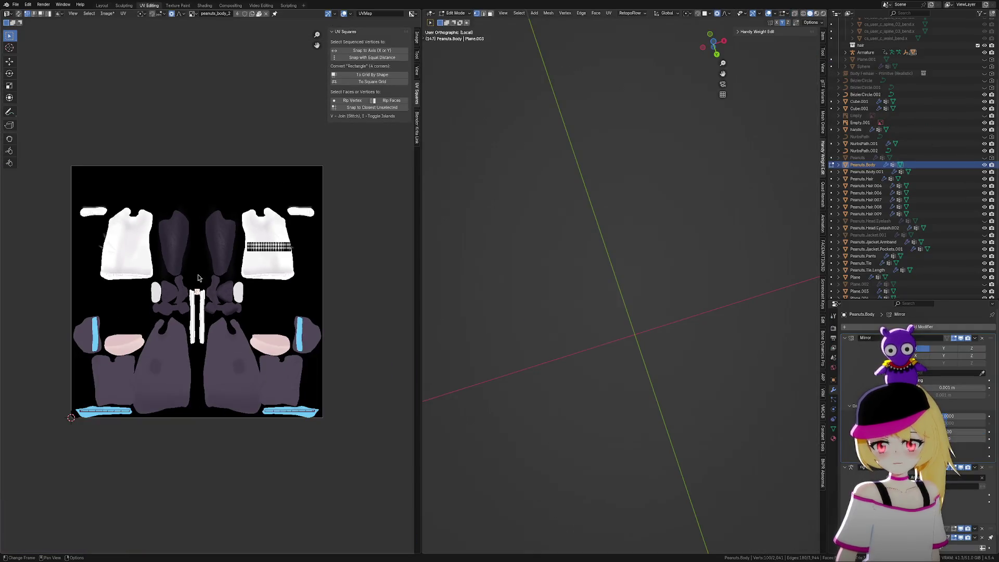
{"action": "scroll", "coordinate": [189, 277], "scroll_direction": "up", "scroll_amount": 6}
{"action": "middle_click_drag", "start_coordinate": [267, 275], "coordinate": [157, 305]}
{"action": "scroll", "coordinate": [157, 304], "scroll_direction": "down", "scroll_amount": 4}
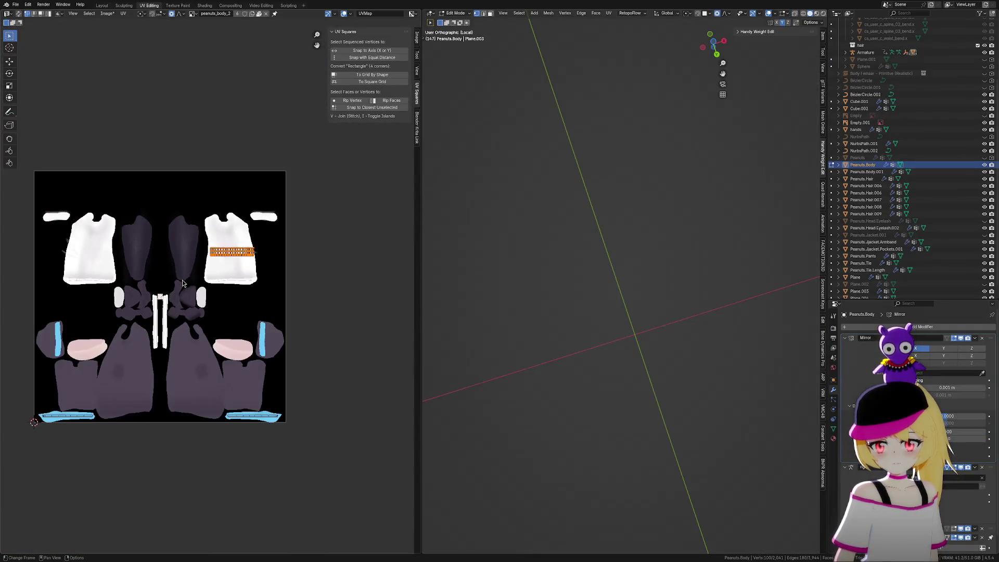
{"action": "middle_click_drag", "start_coordinate": [116, 266], "coordinate": [171, 266]}
{"action": "scroll", "coordinate": [224, 261], "scroll_direction": "up", "scroll_amount": 2}
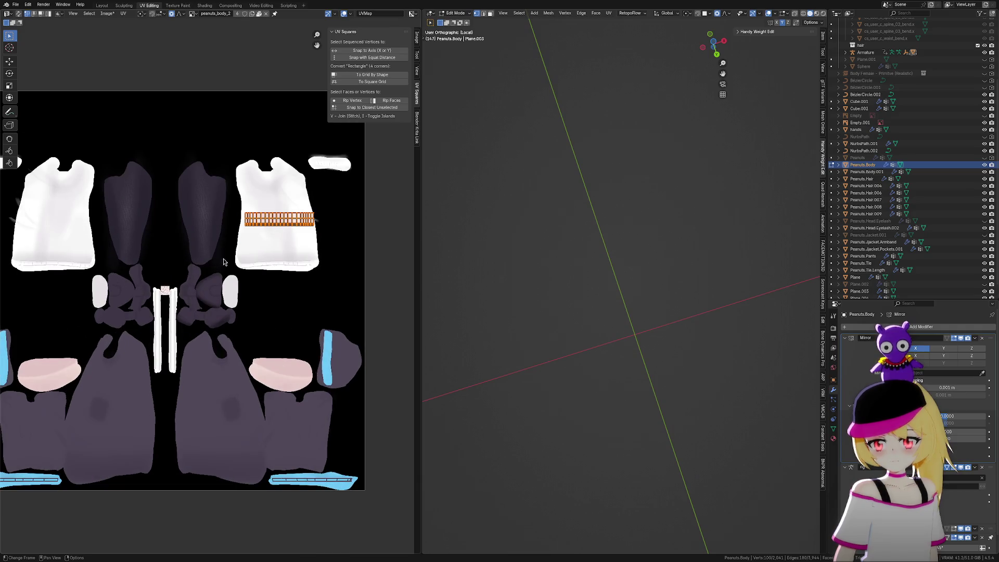
{"action": "scroll", "coordinate": [285, 252], "scroll_direction": "up", "scroll_amount": 4}
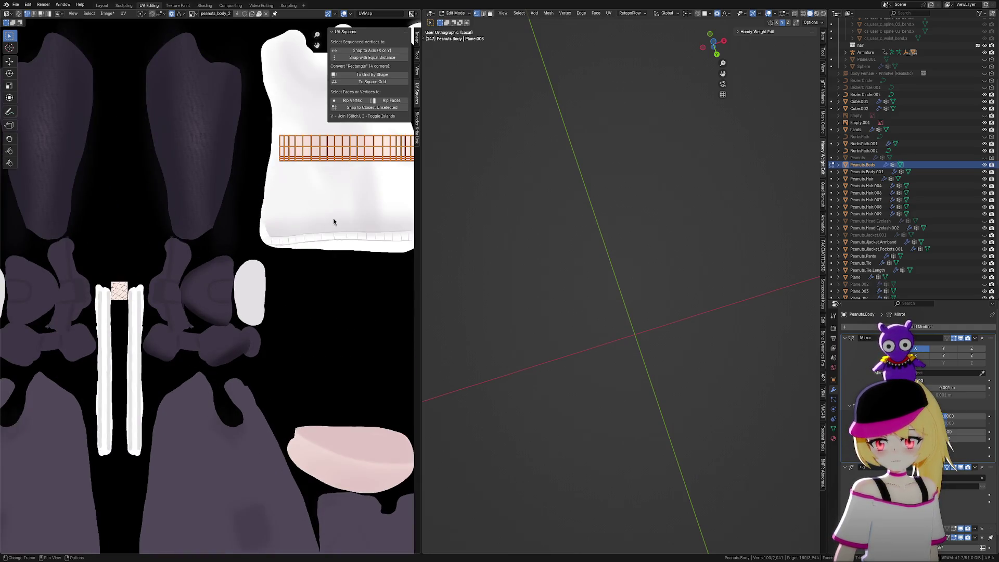
{"action": "scroll", "coordinate": [342, 186], "scroll_direction": "down", "scroll_amount": 4}
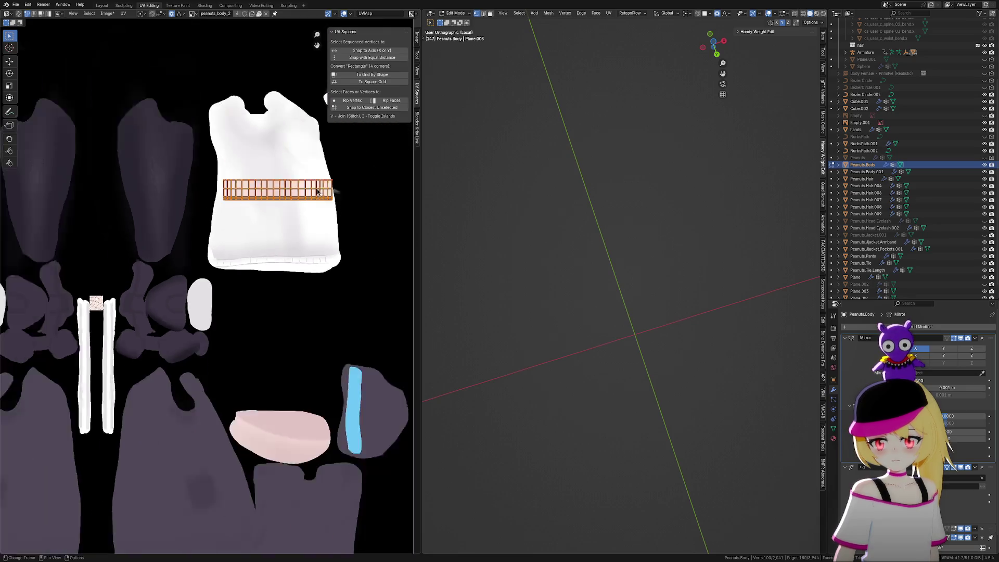
Move the sock cuffs' UV strip into the black area just below the shirt island
{"action": "key", "text": "g"}
{"action": "left_click", "coordinate": [312, 277]}
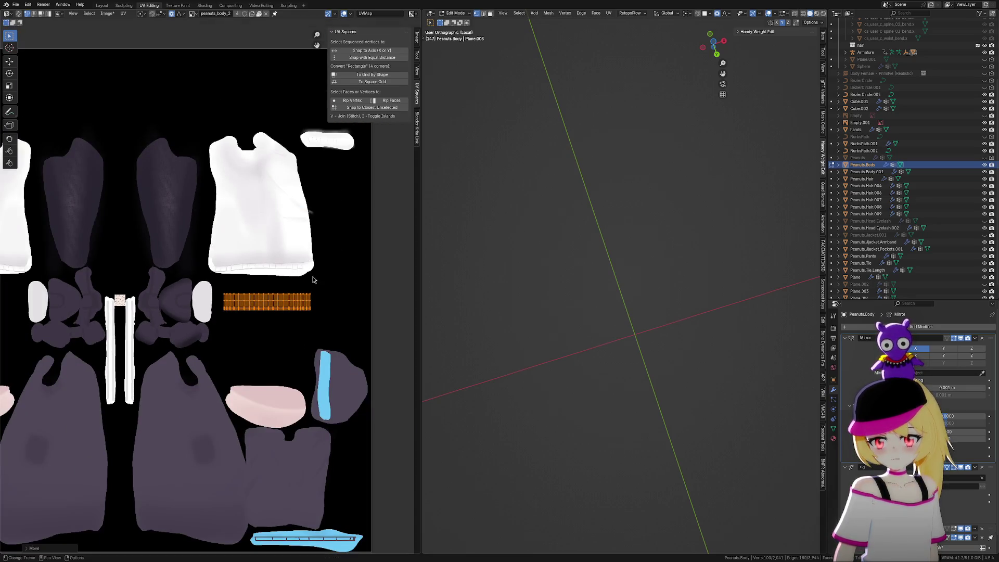
{"action": "scroll", "coordinate": [321, 285], "scroll_direction": "up", "scroll_amount": 4}
{"action": "scroll", "coordinate": [334, 279], "scroll_direction": "down", "scroll_amount": 3, "text": "ctrl"}
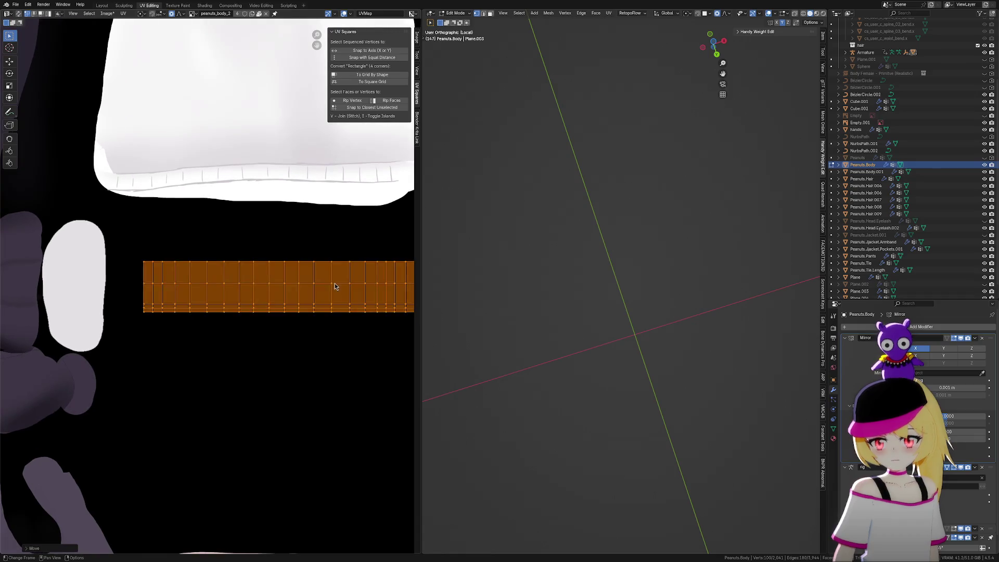
{"action": "key", "text": "g"}
{"action": "left_click", "coordinate": [328, 261]}
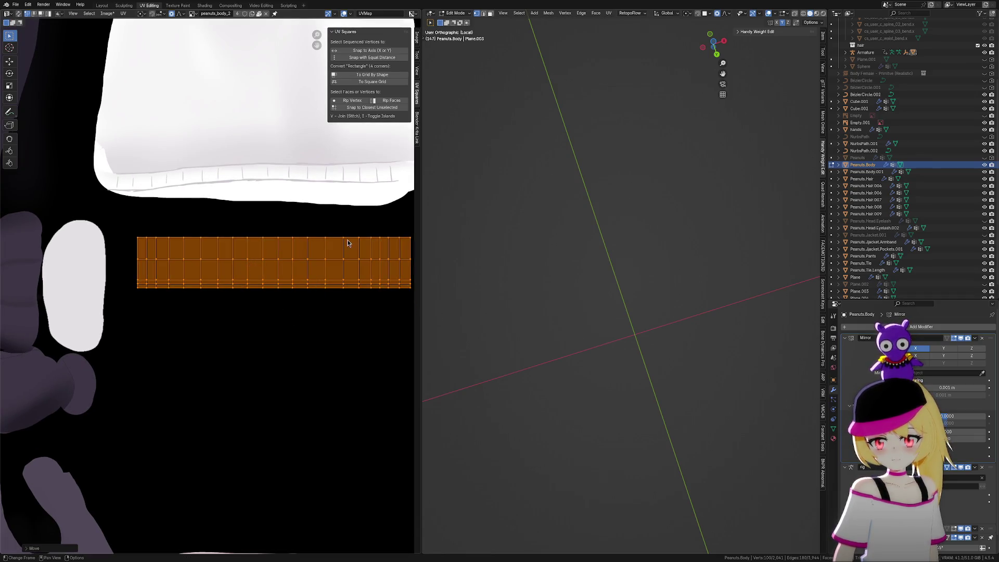
Leave mesh editing and exit Local View to see the full scene
{"action": "key", "text": "Tab"}
{"action": "key", "text": "Tab"}
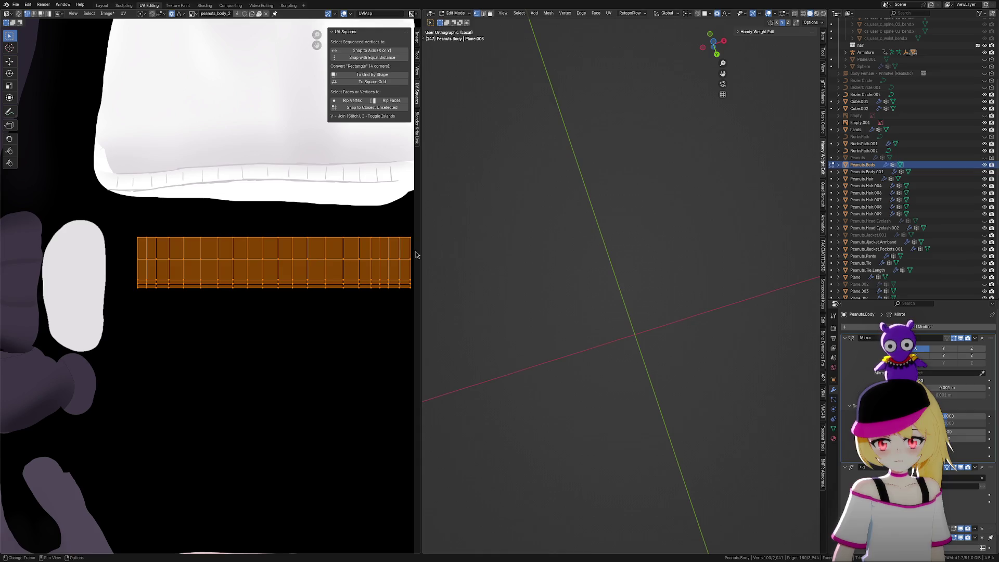
{"action": "scroll", "coordinate": [736, 123], "scroll_direction": "down", "scroll_amount": 3, "text": "shift"}
{"action": "scroll", "coordinate": [633, 201], "scroll_direction": "down", "scroll_amount": 2}
{"action": "scroll", "coordinate": [671, 191], "scroll_direction": "down", "scroll_amount": 2}
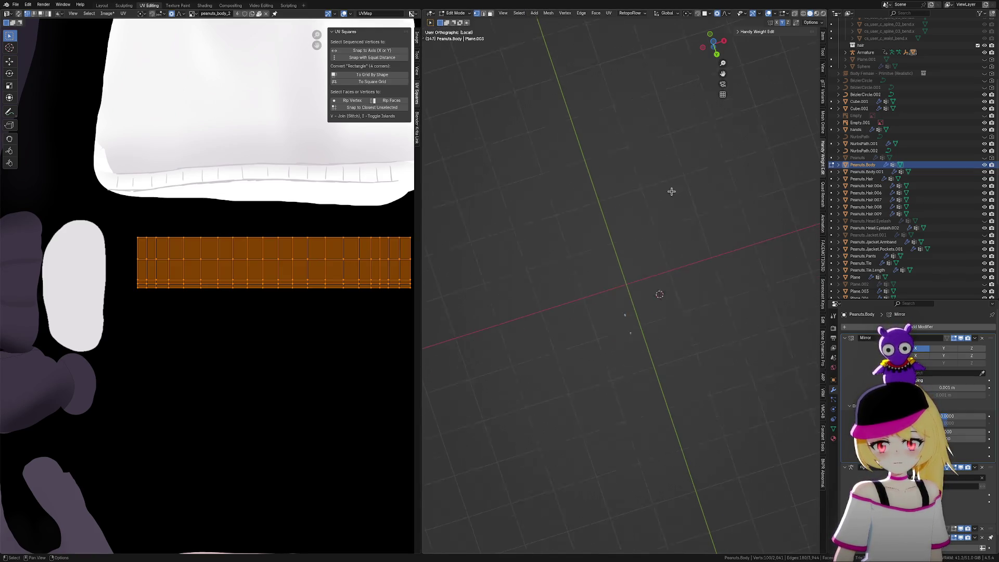
{"action": "key", "text": "KP_Divide"}
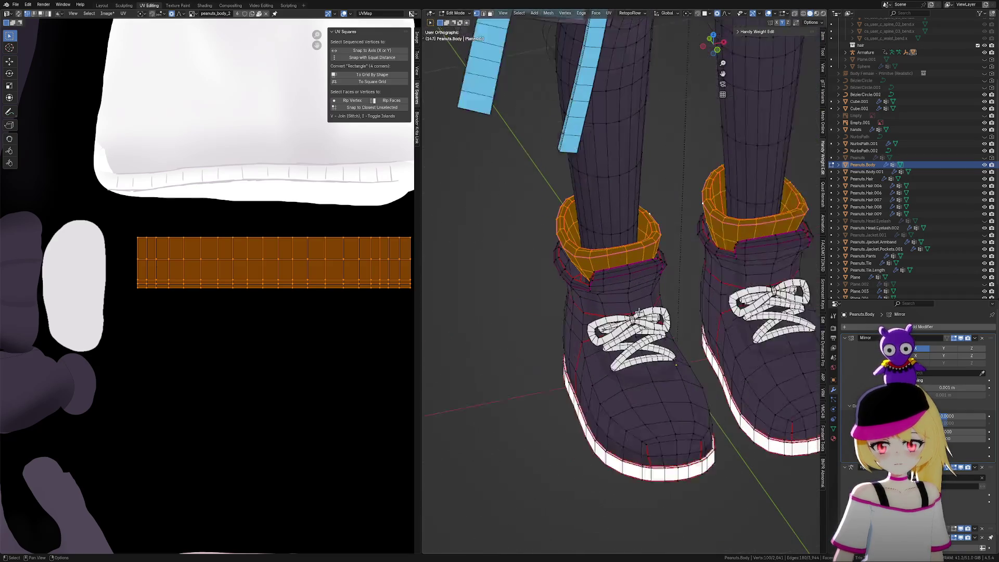
Deselect all, turn off X-ray and overlays, and orbit to the solid black cuffs
{"action": "left_click", "coordinate": [531, 329]}
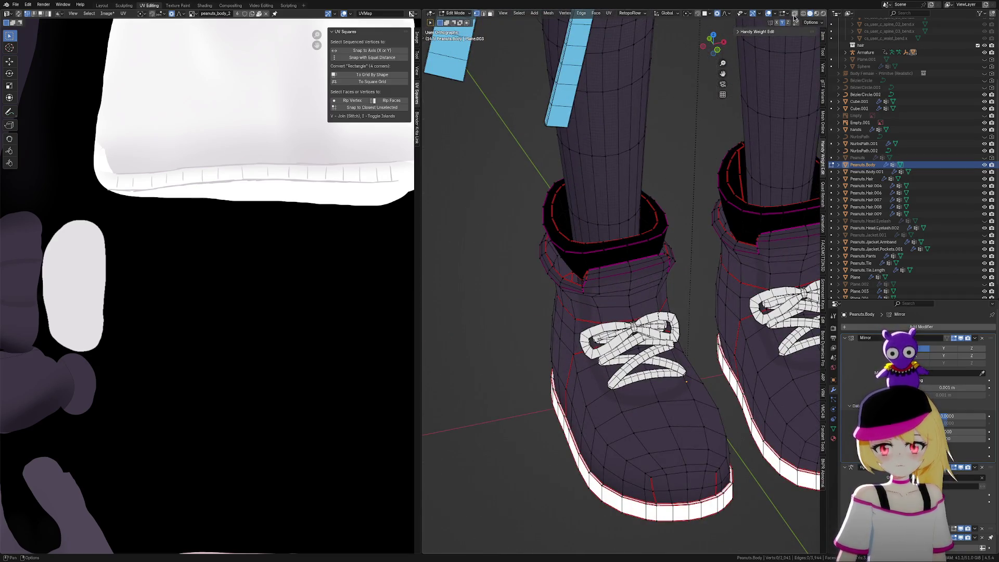
{"action": "left_click", "coordinate": [795, 15]}
{"action": "left_click", "coordinate": [795, 15]}
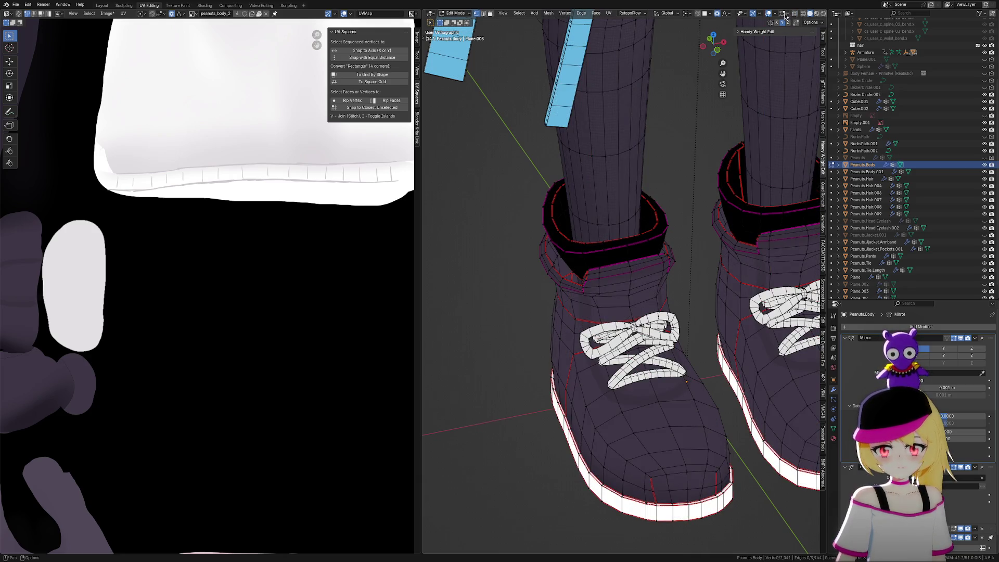
{"action": "left_click", "coordinate": [770, 14]}
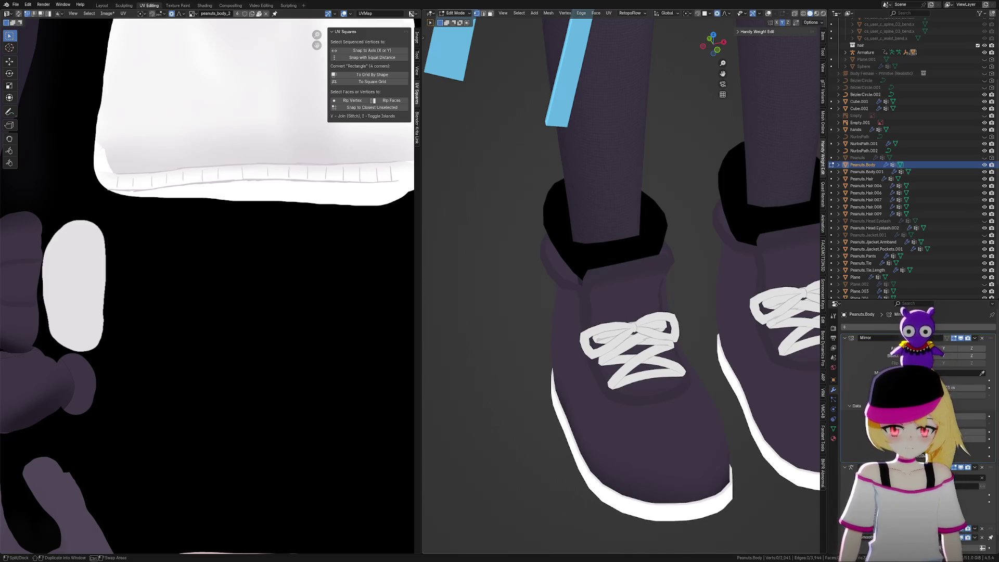
{"action": "mouse_move", "coordinate": [754, 445]}
{"action": "middle_mouse_down"}
{"action": "mouse_move", "coordinate": [666, 440]}
{"action": "mouse_move", "coordinate": [594, 381]}
{"action": "middle_mouse_up"}
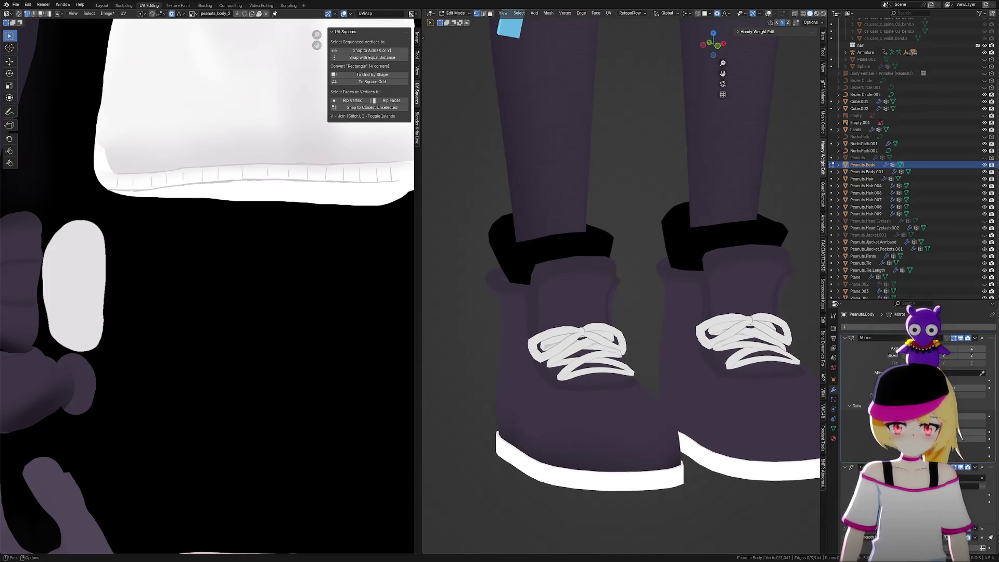
{"action": "scroll", "coordinate": [499, 283], "scroll_direction": "up", "scroll_amount": 8}
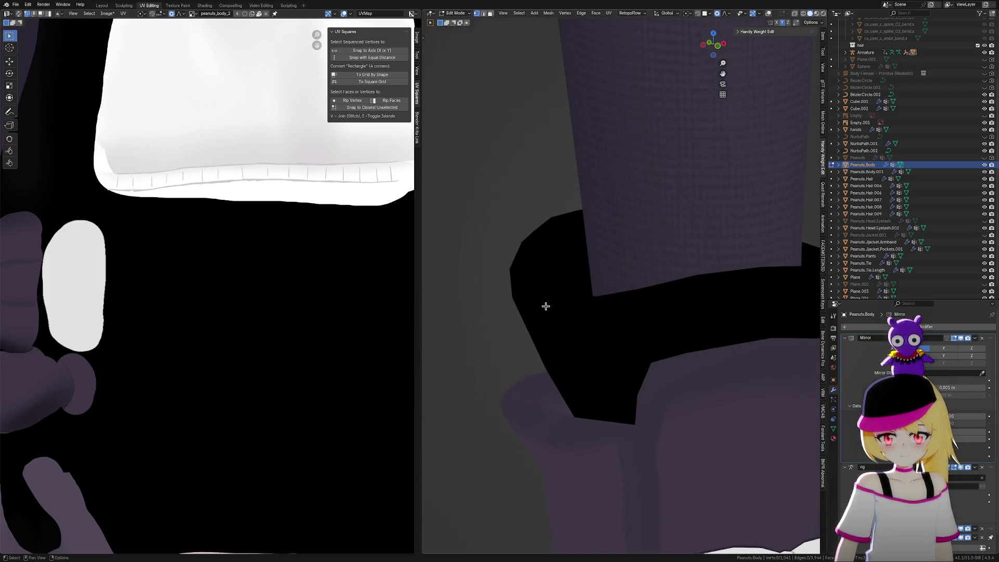
Return to Edit Mode with mesh edges shown and orbit around the sock cuff
{"action": "key", "text": "a"}
{"action": "key", "text": "ctrl+Tab"}
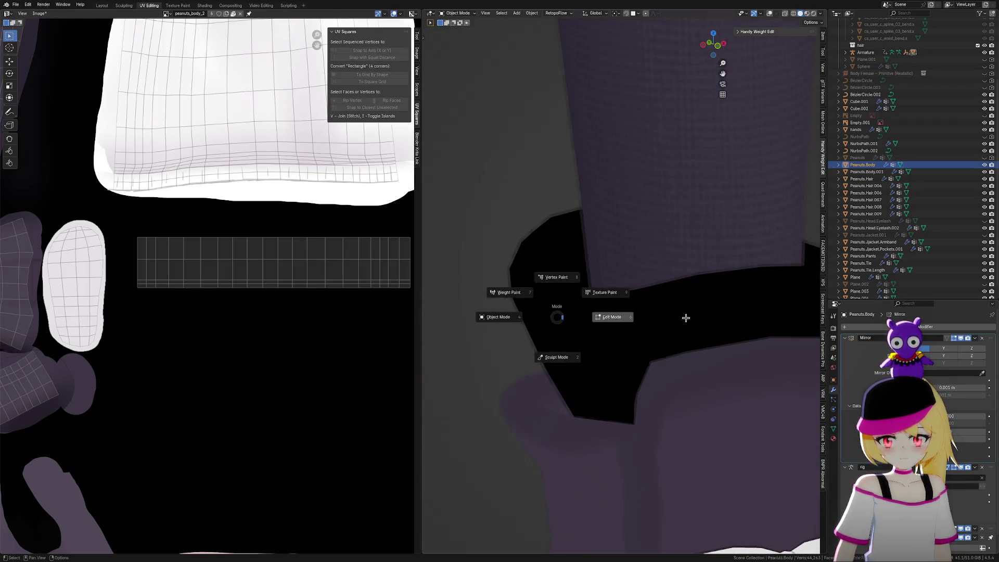
{"action": "left_click", "coordinate": [682, 318]}
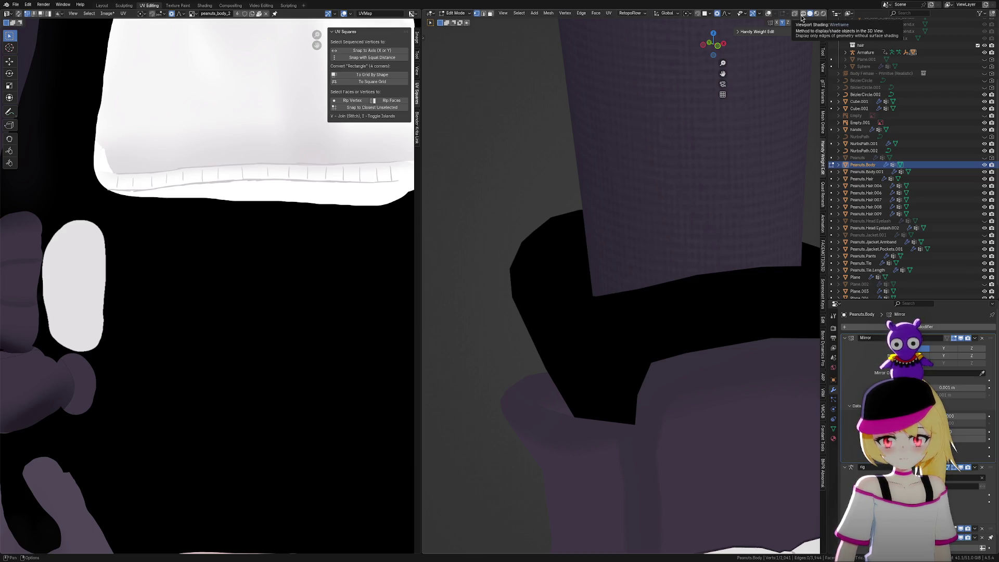
{"action": "left_click", "coordinate": [768, 14]}
{"action": "mouse_move", "coordinate": [620, 218]}
{"action": "middle_mouse_down"}
{"action": "mouse_move", "coordinate": [596, 253]}
{"action": "mouse_move", "coordinate": [611, 204]}
{"action": "mouse_move", "coordinate": [664, 216]}
{"action": "mouse_move", "coordinate": [654, 225]}
{"action": "mouse_move", "coordinate": [649, 208]}
{"action": "mouse_move", "coordinate": [662, 203]}
{"action": "mouse_move", "coordinate": [651, 216]}
{"action": "mouse_move", "coordinate": [676, 218]}
{"action": "mouse_move", "coordinate": [759, 184]}
{"action": "middle_mouse_up"}
Select the sock cuff's rim loop in side view with X-ray enabled
{"action": "left_click", "coordinate": [578, 207], "text": "ctrl"}
{"action": "left_click", "coordinate": [633, 244], "text": "alt"}
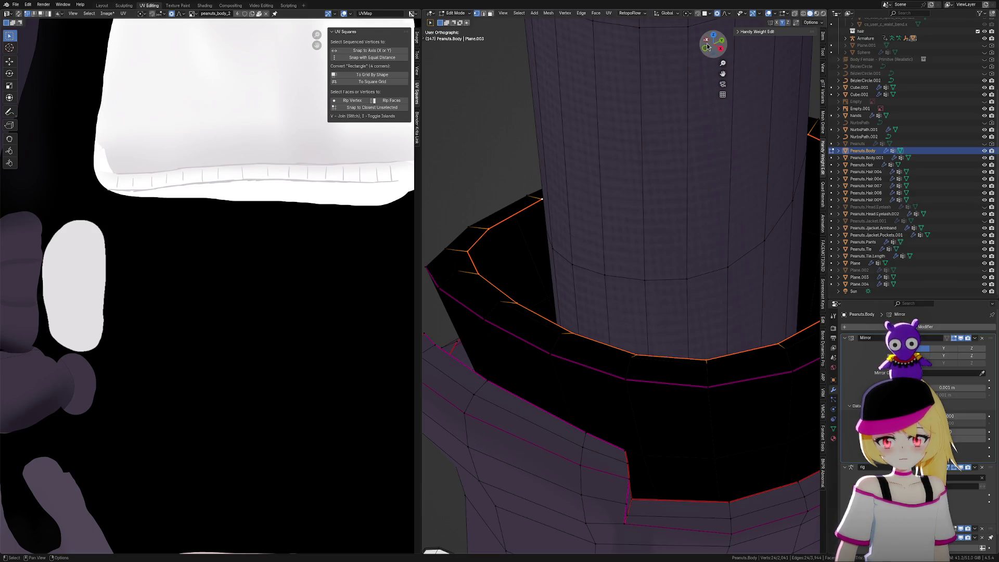
{"action": "left_click", "coordinate": [707, 46]}
{"action": "scroll", "coordinate": [648, 209], "scroll_direction": "up", "scroll_amount": 3}
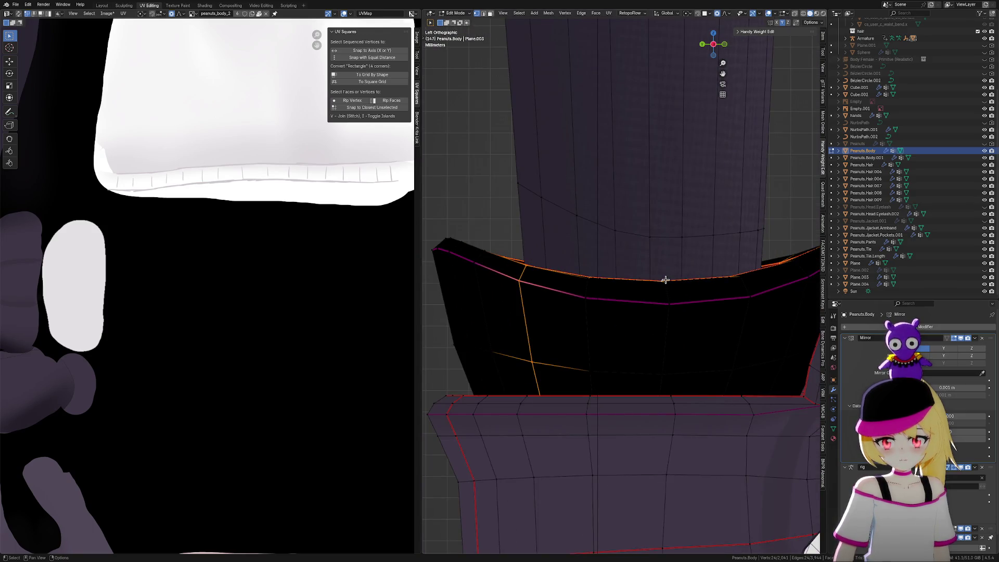
{"action": "left_click", "coordinate": [686, 276], "text": "alt"}
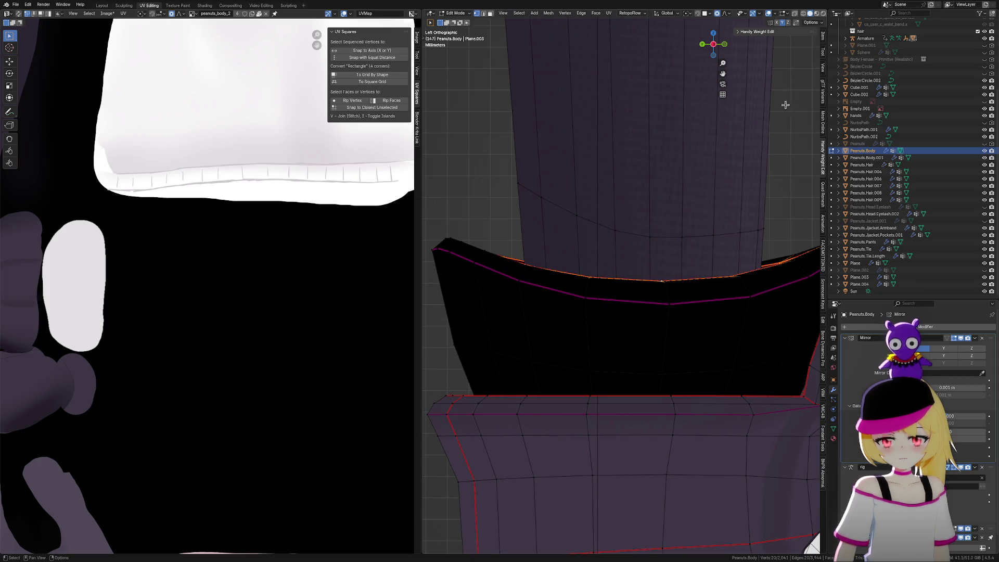
{"action": "left_click", "coordinate": [794, 14]}
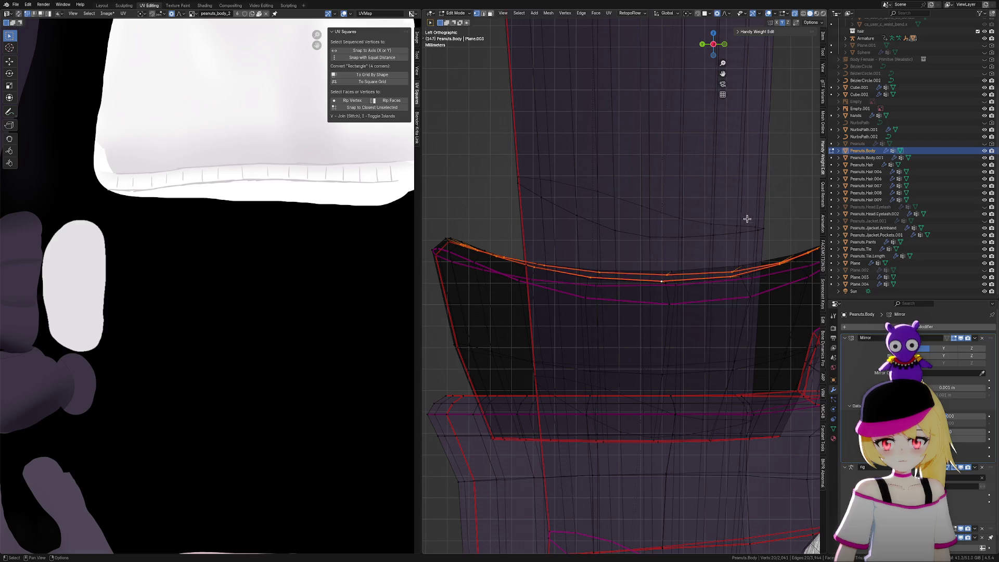
{"action": "key", "text": "ctrl+KP_Add"}
{"action": "key", "text": "ctrl+z"}
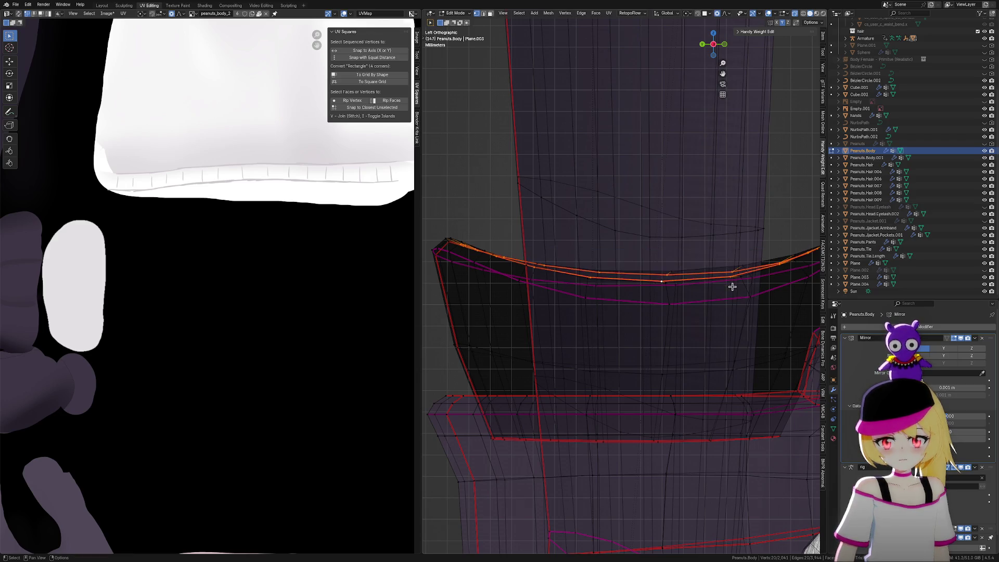
{"action": "middle_click_drag", "start_coordinate": [729, 286], "coordinate": [686, 266], "text": "shift"}
Extrude the rim loop, scale it inward and lower it along Z
{"action": "key", "text": "e"}
{"action": "left_click", "coordinate": [689, 353]}
{"action": "key", "text": "s"}
{"action": "left_click", "coordinate": [725, 338]}
{"action": "key", "text": "g"}
{"action": "key", "text": "z"}
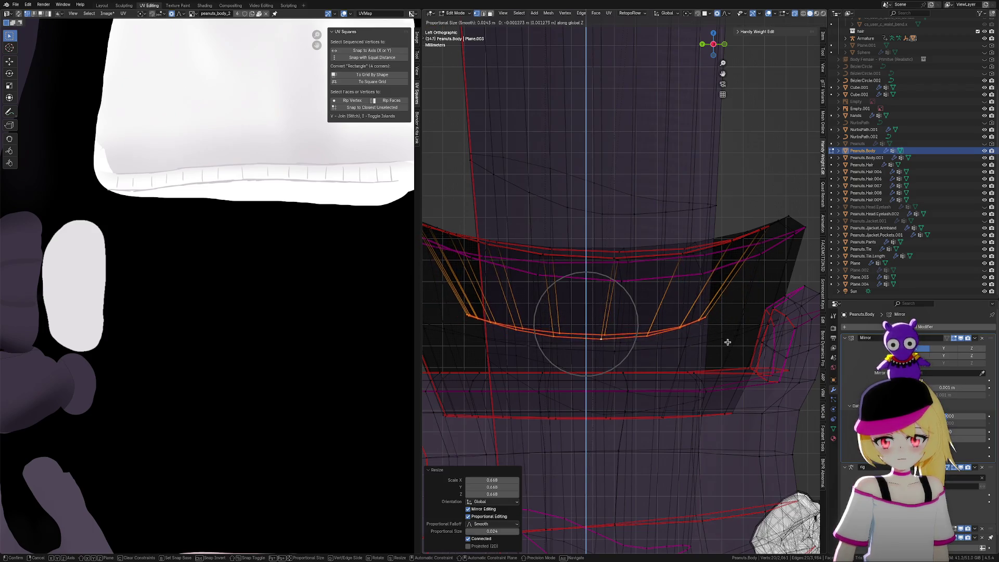
{"action": "left_click", "coordinate": [728, 409]}
{"action": "mouse_move", "coordinate": [714, 364]}
{"action": "middle_mouse_down"}
{"action": "mouse_move", "coordinate": [653, 386]}
{"action": "mouse_move", "coordinate": [632, 364]}
{"action": "mouse_move", "coordinate": [687, 370]}
{"action": "mouse_move", "coordinate": [517, 246]}
{"action": "middle_mouse_up"}
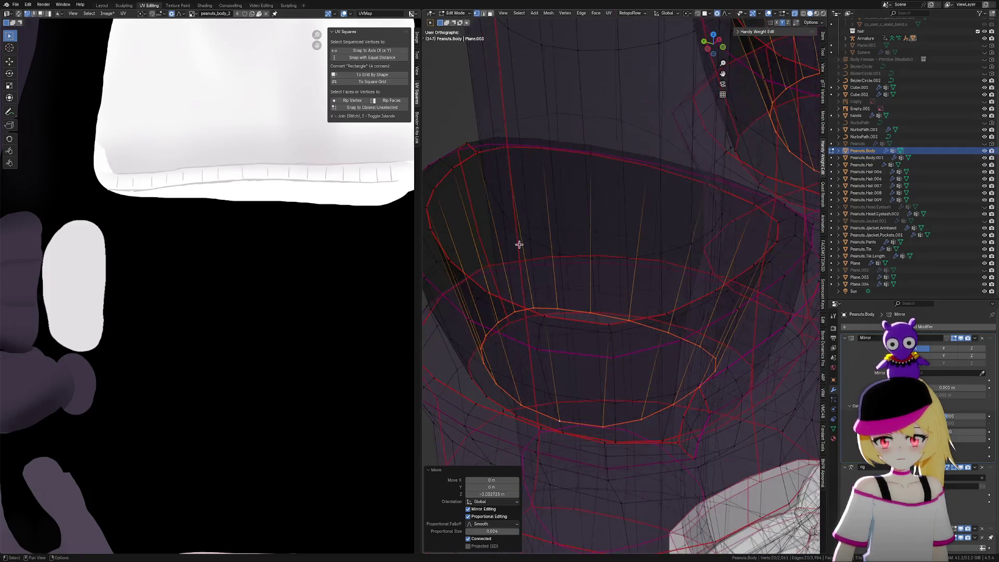
Mark a UV seam on an edge running down the cuff's side
{"action": "left_click", "coordinate": [478, 154]}
{"action": "mouse_move", "coordinate": [478, 154]}
{"action": "middle_mouse_down"}
{"action": "mouse_move", "coordinate": [678, 319]}
{"action": "mouse_move", "coordinate": [625, 343]}
{"action": "mouse_move", "coordinate": [587, 326]}
{"action": "mouse_move", "coordinate": [614, 329]}
{"action": "middle_mouse_up"}
{"action": "left_click", "coordinate": [597, 329], "text": "shift"}
{"action": "key", "text": "ctrl+e"}
{"action": "left_click", "coordinate": [658, 314]}
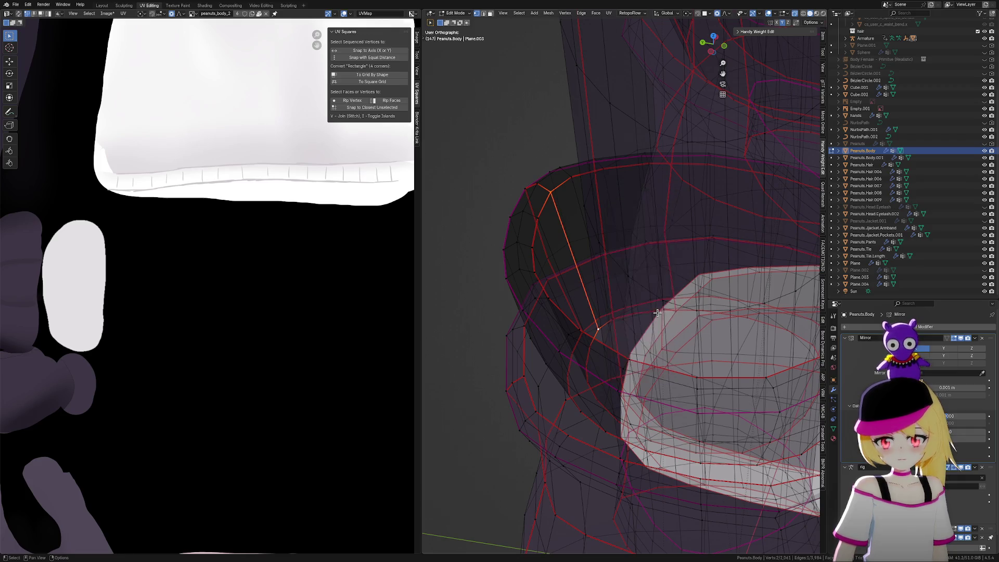
Add a centred loop cut around the cuff and select the inner face band
{"action": "left_click", "coordinate": [542, 202], "text": "alt"}
{"action": "key", "text": "ctrl+r"}
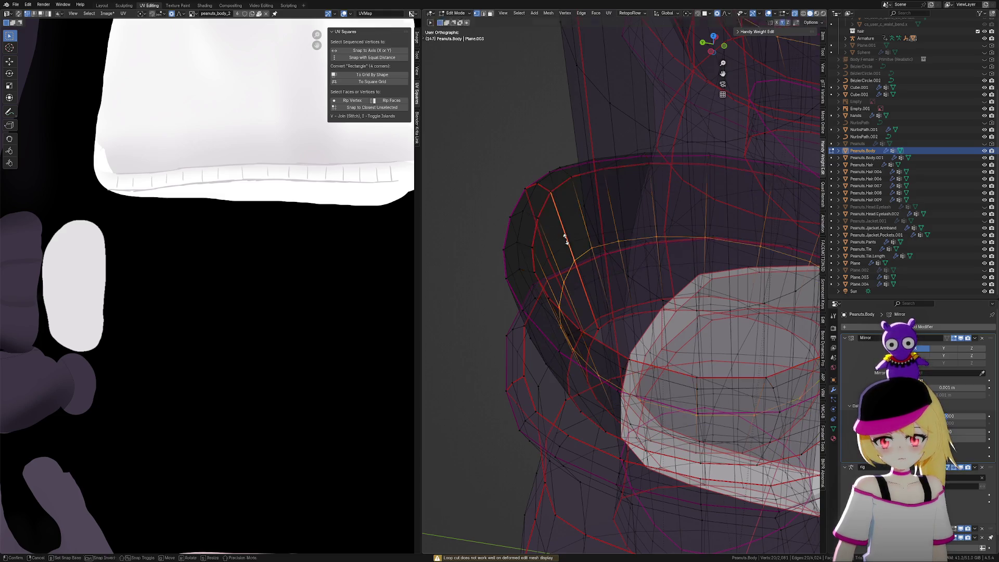
{"action": "left_click", "coordinate": [565, 239]}
{"action": "right_click", "coordinate": [572, 247]}
{"action": "mouse_move", "coordinate": [596, 329]}
{"action": "middle_mouse_down"}
{"action": "mouse_move", "coordinate": [626, 313]}
{"action": "mouse_move", "coordinate": [622, 342]}
{"action": "mouse_move", "coordinate": [638, 345]}
{"action": "mouse_move", "coordinate": [596, 328]}
{"action": "mouse_move", "coordinate": [586, 290]}
{"action": "mouse_move", "coordinate": [579, 277]}
{"action": "mouse_move", "coordinate": [571, 283]}
{"action": "mouse_move", "coordinate": [585, 288]}
{"action": "mouse_move", "coordinate": [582, 270]}
{"action": "middle_mouse_up"}
{"action": "left_click", "coordinate": [584, 269], "text": "alt"}
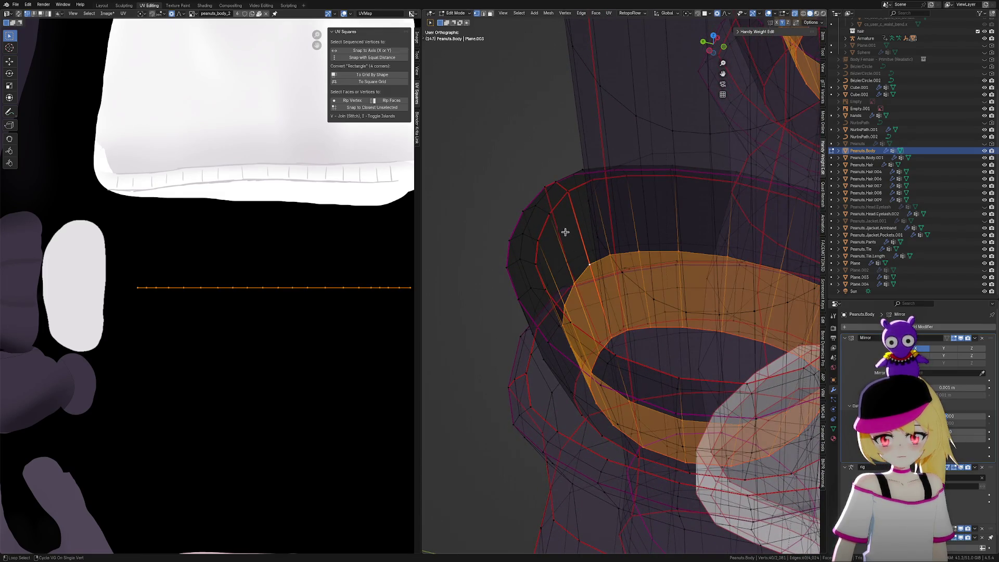
Unwrap the selected cuff faces and straighten them with UV Squares Snap to Axis
{"action": "scroll", "coordinate": [557, 201], "scroll_direction": "down", "scroll_amount": 2}
{"action": "middle_click_drag", "start_coordinate": [555, 201], "coordinate": [616, 278], "text": "shift"}
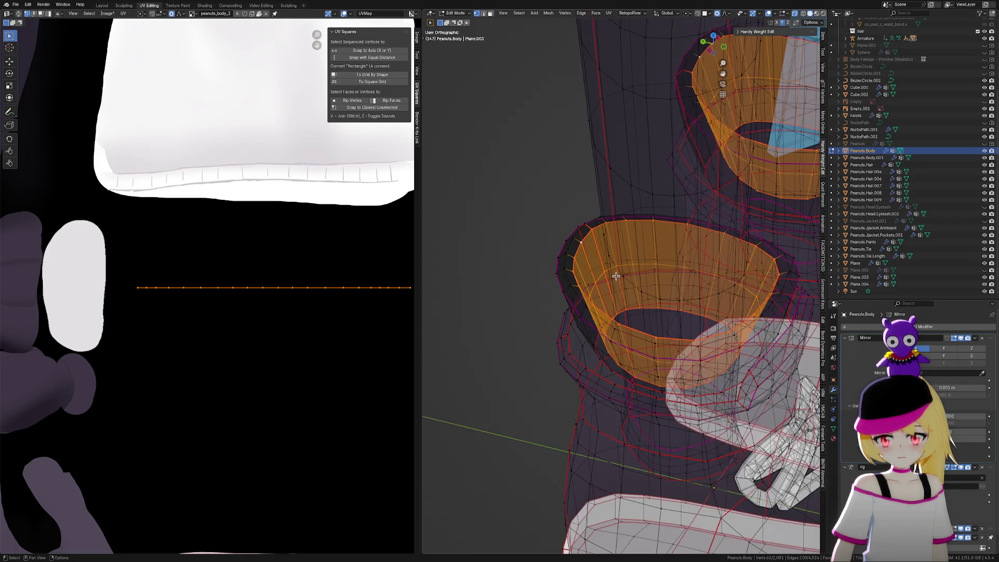
{"action": "key", "text": "u"}
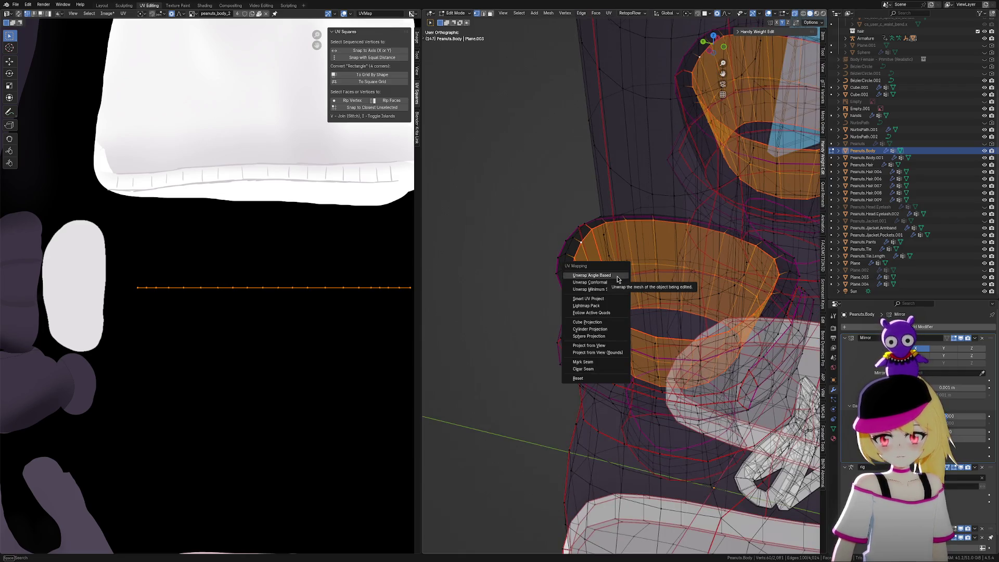
{"action": "left_click", "coordinate": [616, 277]}
{"action": "scroll", "coordinate": [301, 312], "scroll_direction": "down", "scroll_amount": 7}
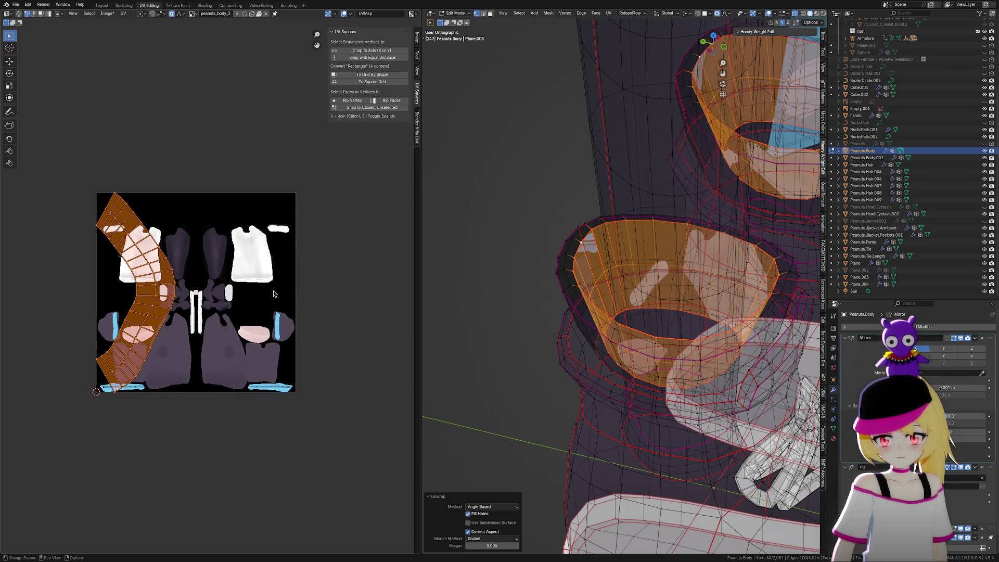
{"action": "left_click", "coordinate": [391, 51]}
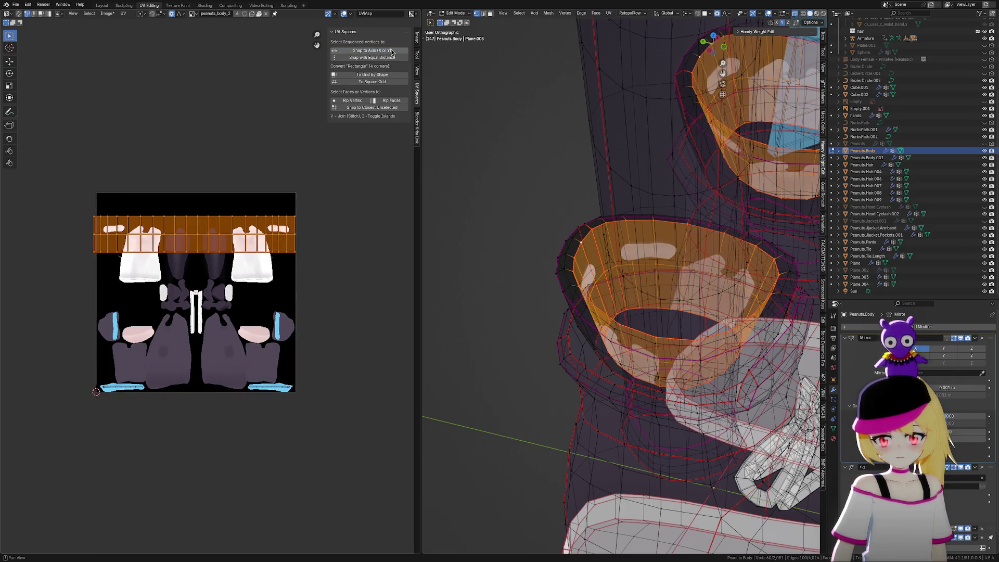
{"action": "scroll", "coordinate": [374, 206], "scroll_direction": "up", "scroll_amount": 2}
Shrink the cuff UV strip and move it into the black texture area
{"action": "key", "text": "s"}
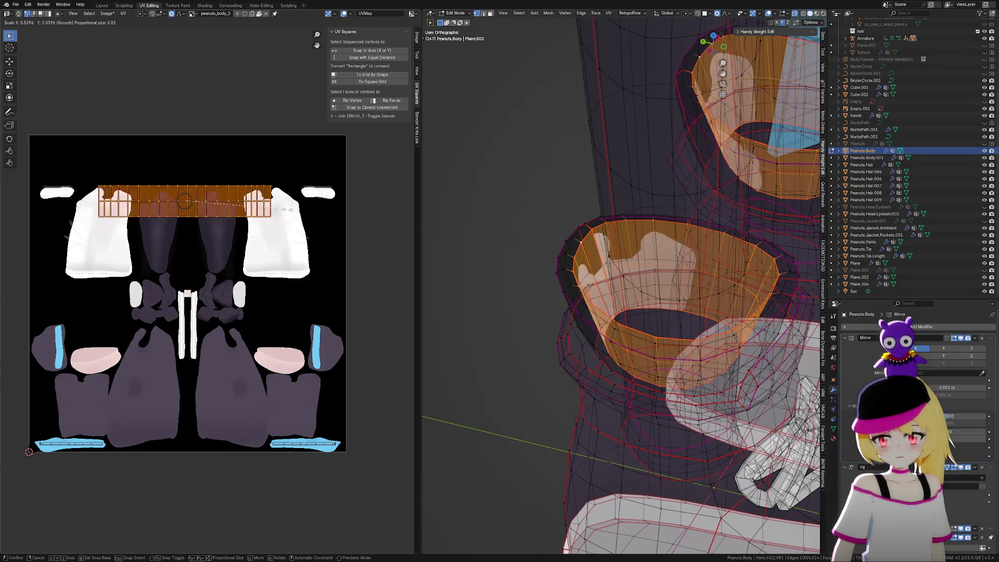
{"action": "left_click", "coordinate": [226, 202]}
{"action": "key", "text": "g"}
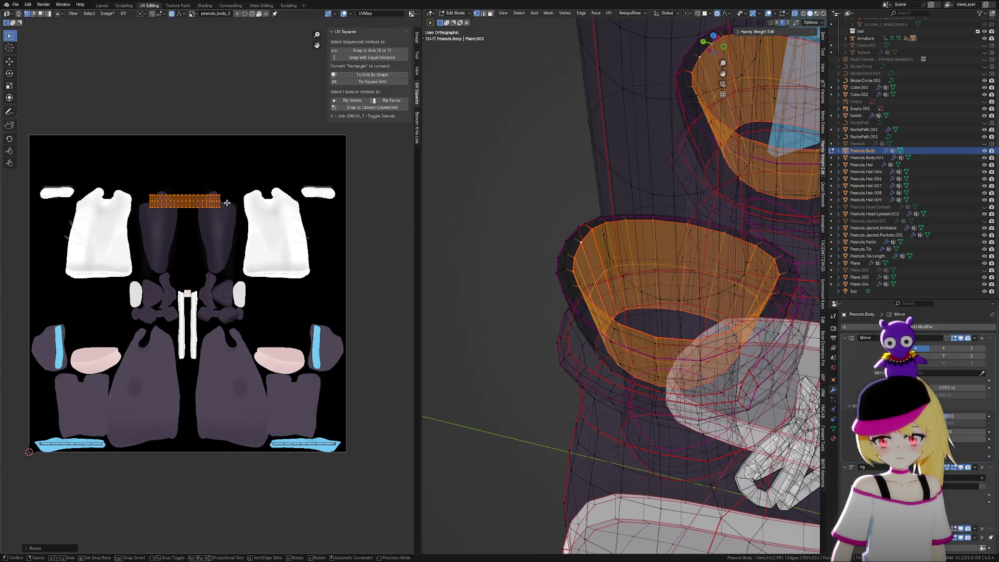
{"action": "left_click", "coordinate": [328, 306]}
{"action": "scroll", "coordinate": [255, 305], "scroll_direction": "up", "scroll_amount": 3}
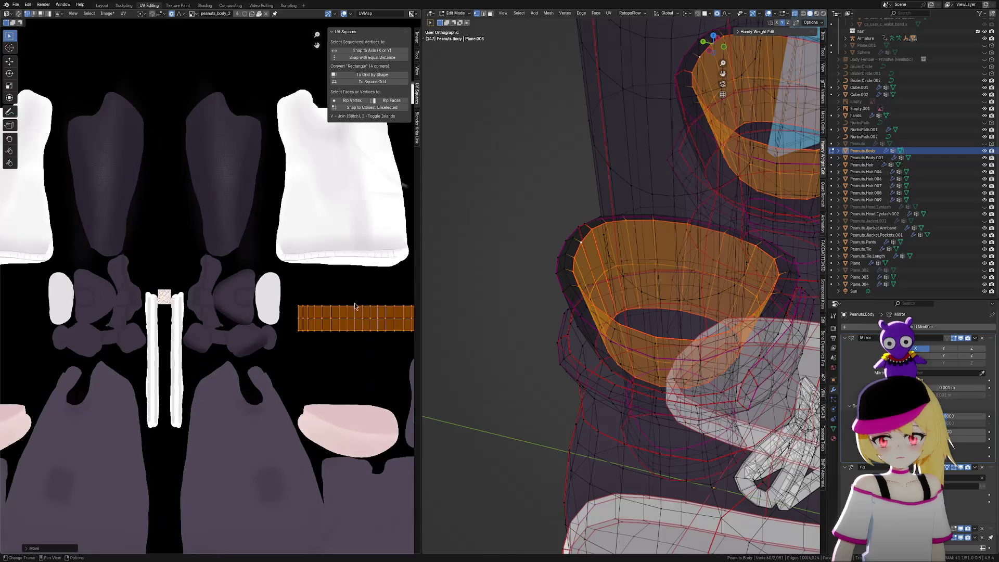
{"action": "scroll", "coordinate": [256, 305], "scroll_direction": "up", "scroll_amount": 2}
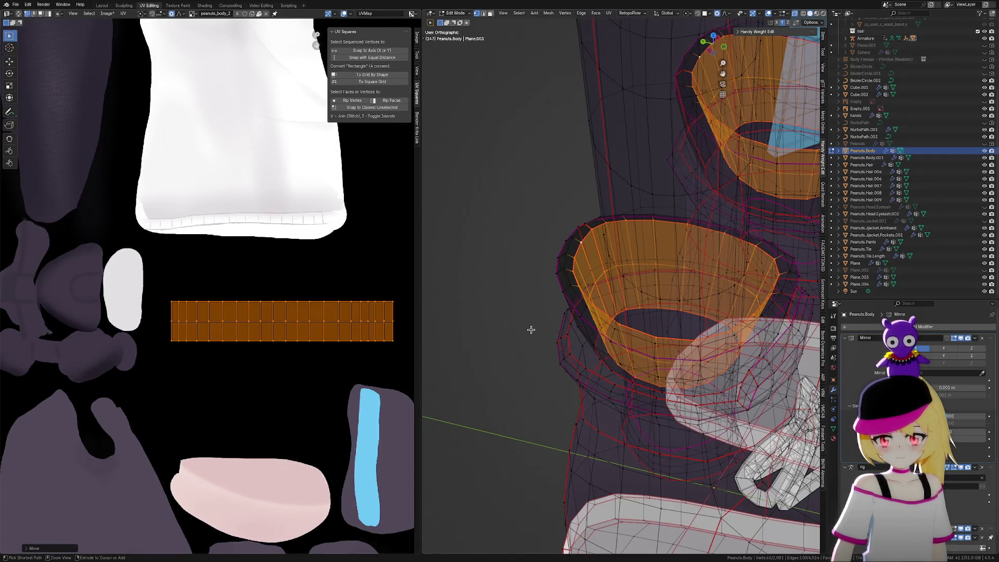
Select the whole lower cuff strip, shift it left and shrink it
{"action": "key", "text": "ctrl+KP_Add"}
{"action": "left_click", "coordinate": [394, 357]}
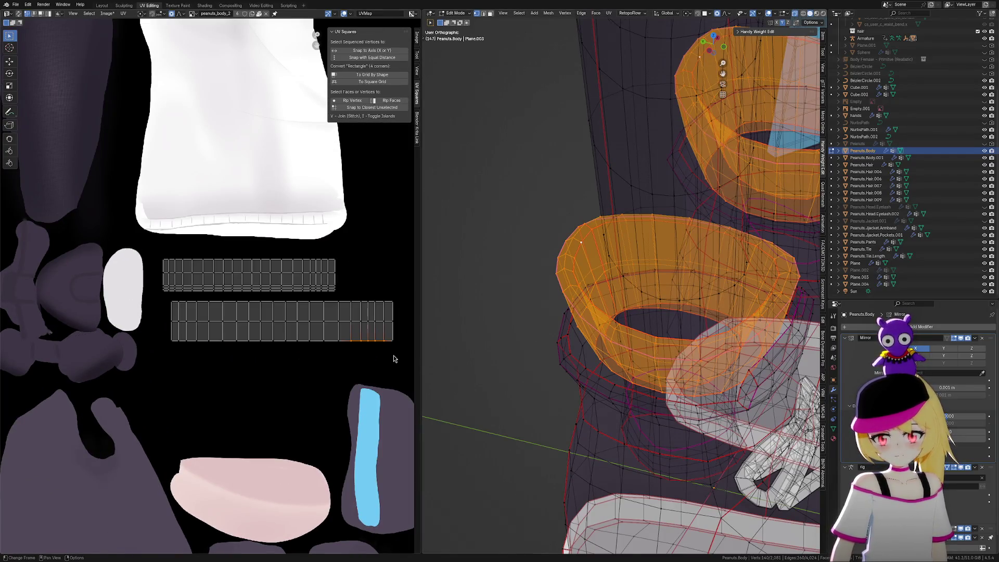
{"action": "key", "text": "ctrl+l"}
{"action": "key", "text": "g"}
{"action": "left_click", "coordinate": [364, 339]}
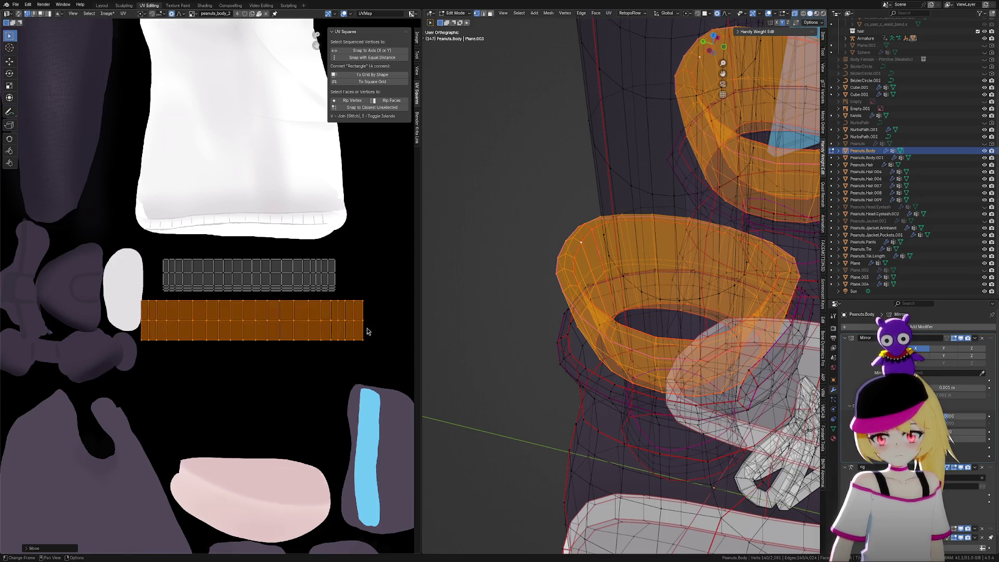
{"action": "key", "text": "s"}
{"action": "left_click", "coordinate": [363, 337]}
Lower and shorten the lower strip until it sits inside the black area
{"action": "key", "text": "g"}
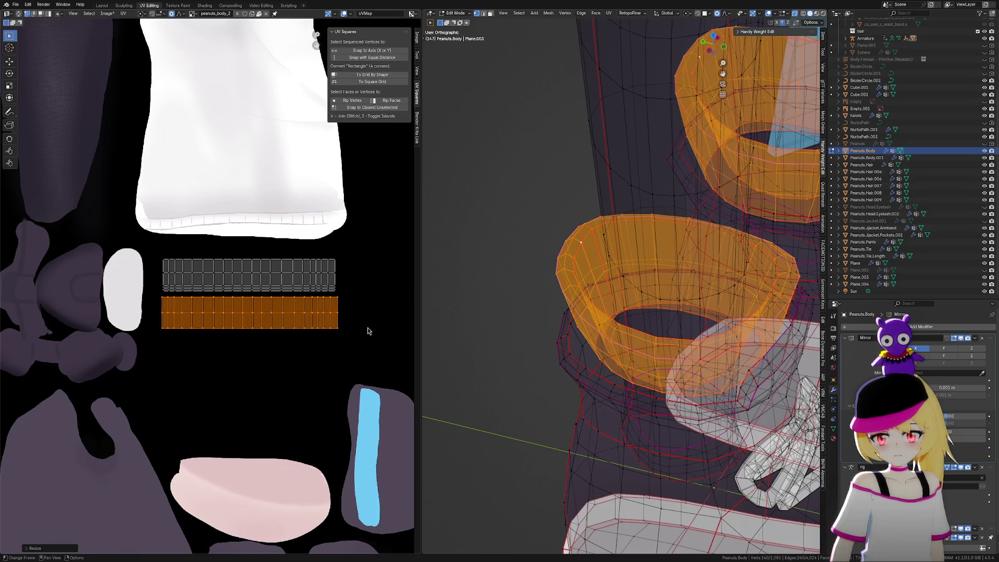
{"action": "left_click", "coordinate": [368, 328]}
{"action": "key", "text": "g"}
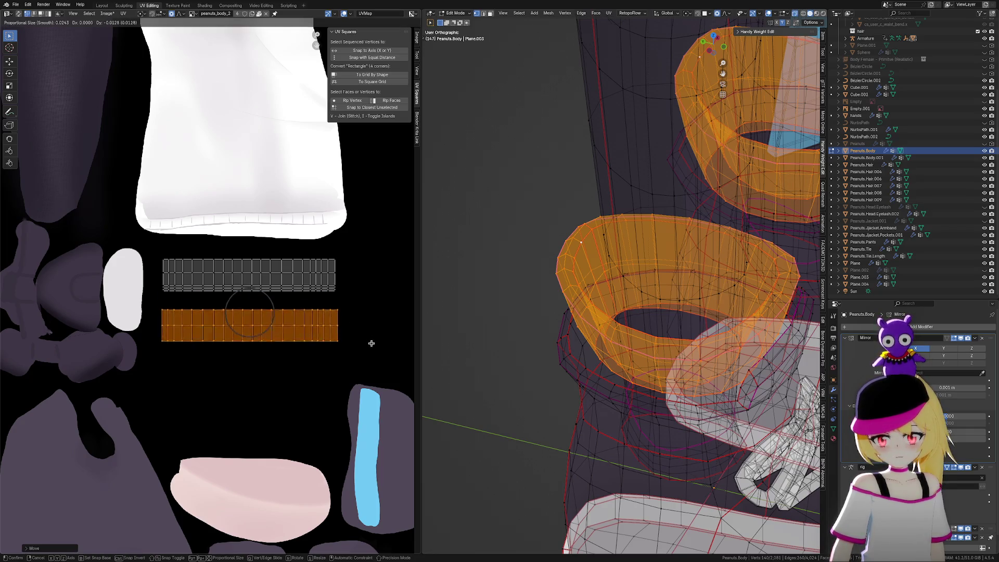
{"action": "left_click", "coordinate": [372, 348]}
{"action": "key", "text": "s"}
{"action": "left_click", "coordinate": [371, 347]}
{"action": "key", "text": "g"}
{"action": "left_click", "coordinate": [372, 346]}
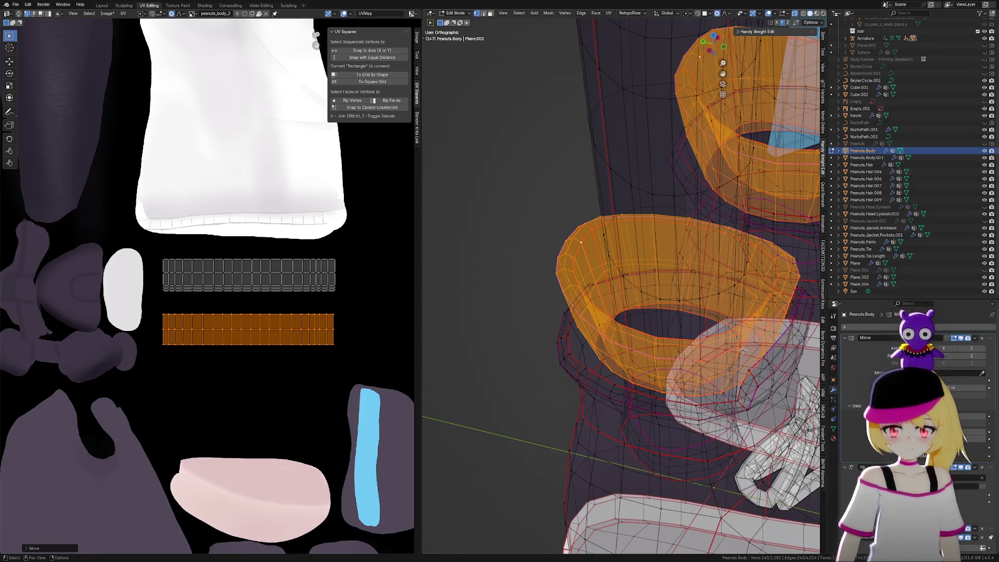
Turn off X-ray and viewport overlays to preview the dark inner cuff rims
{"action": "left_click", "coordinate": [795, 15]}
{"action": "left_click", "coordinate": [768, 13]}
{"action": "scroll", "coordinate": [682, 273], "scroll_direction": "down", "scroll_amount": 2}
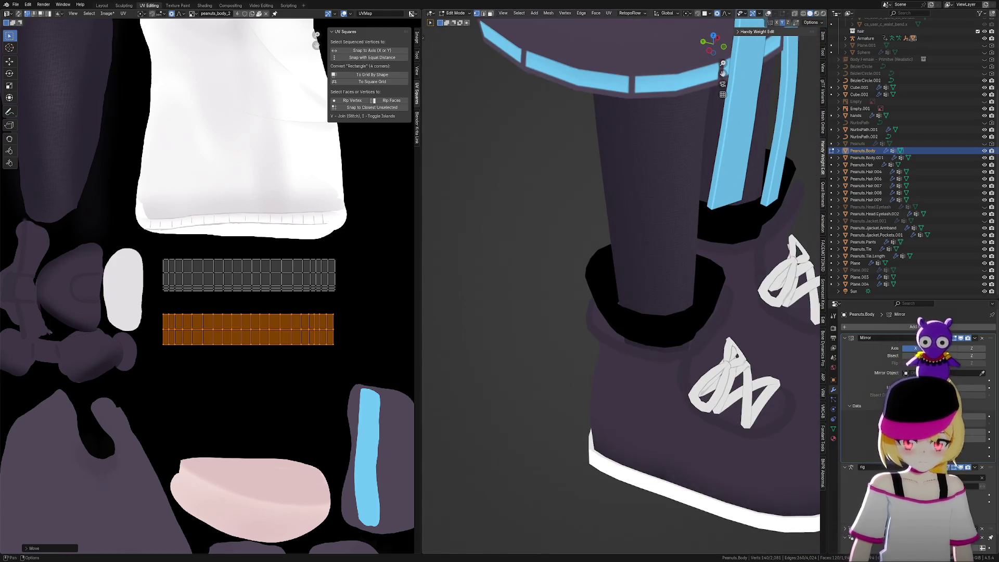